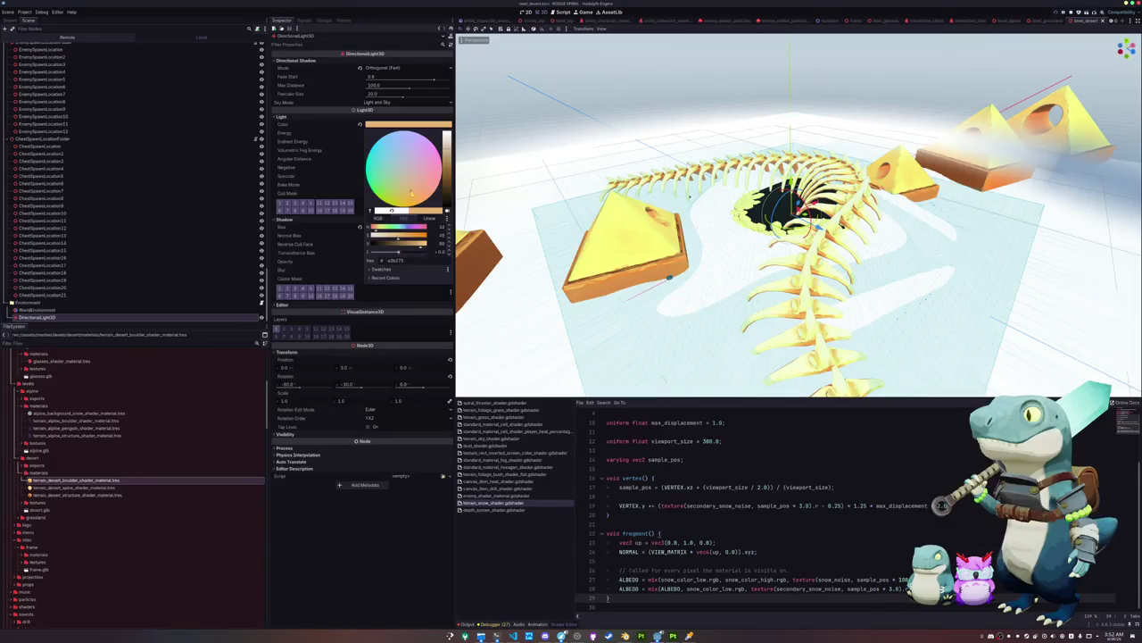
Make the sun light paler, show WorldEnvironment's Sky Material parameters, and save the scene
drag(412, 190, 411, 189)
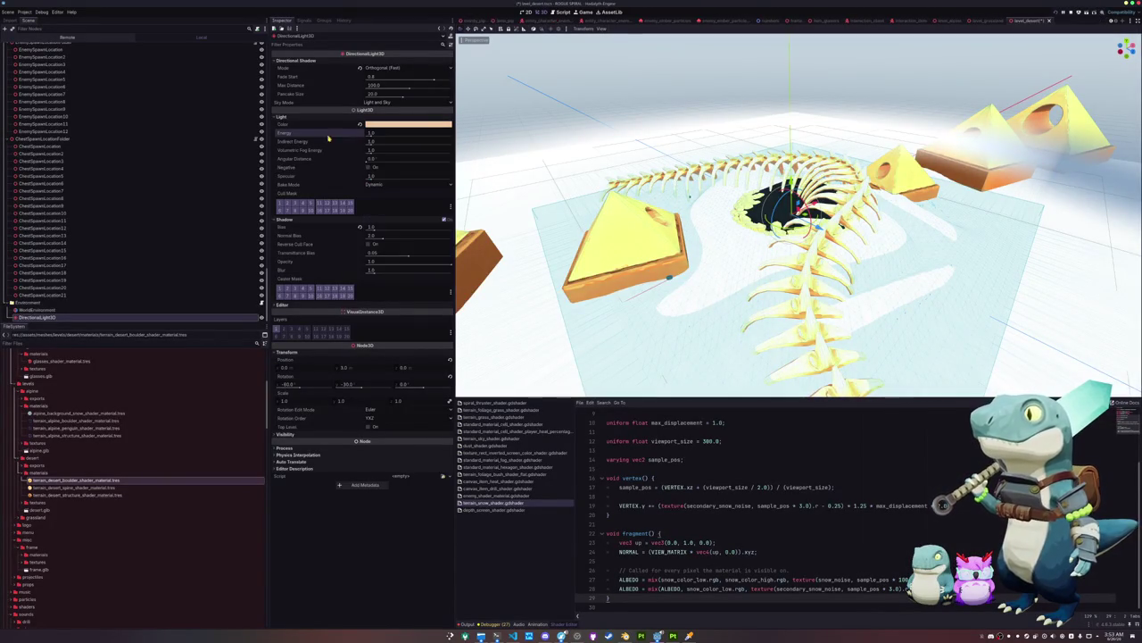
click(223, 310)
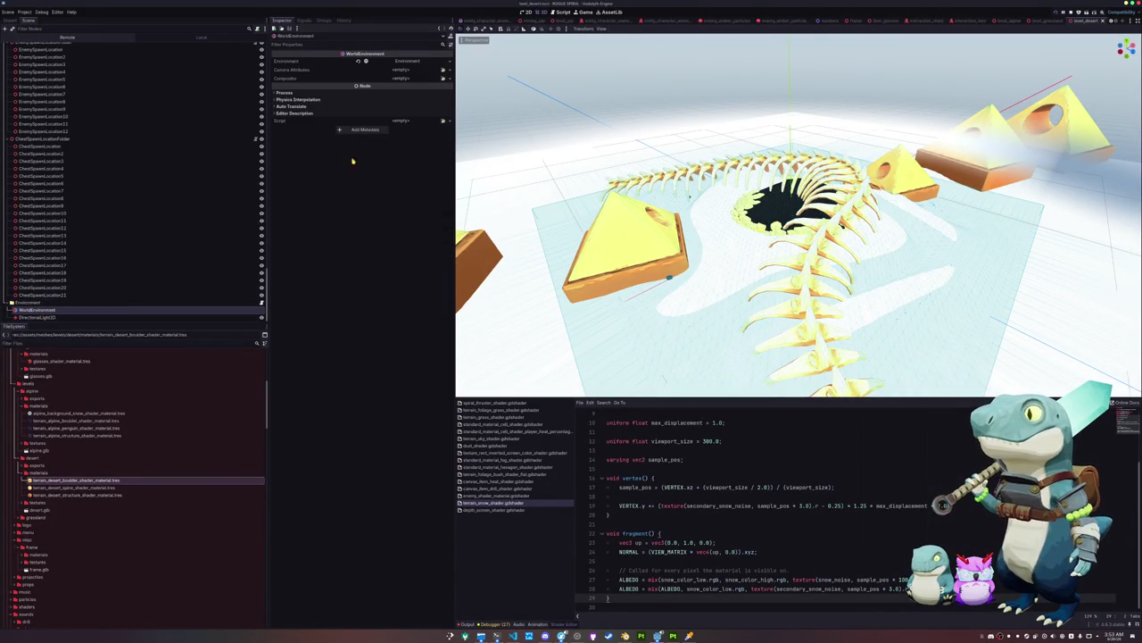
click(424, 61)
click(373, 100)
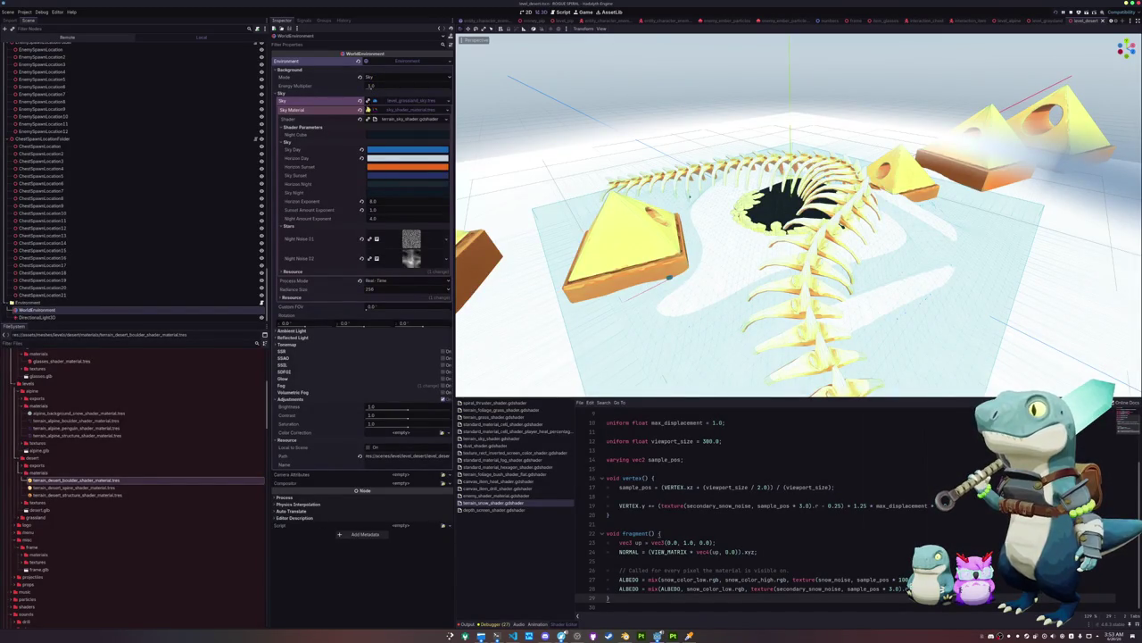
click(368, 101)
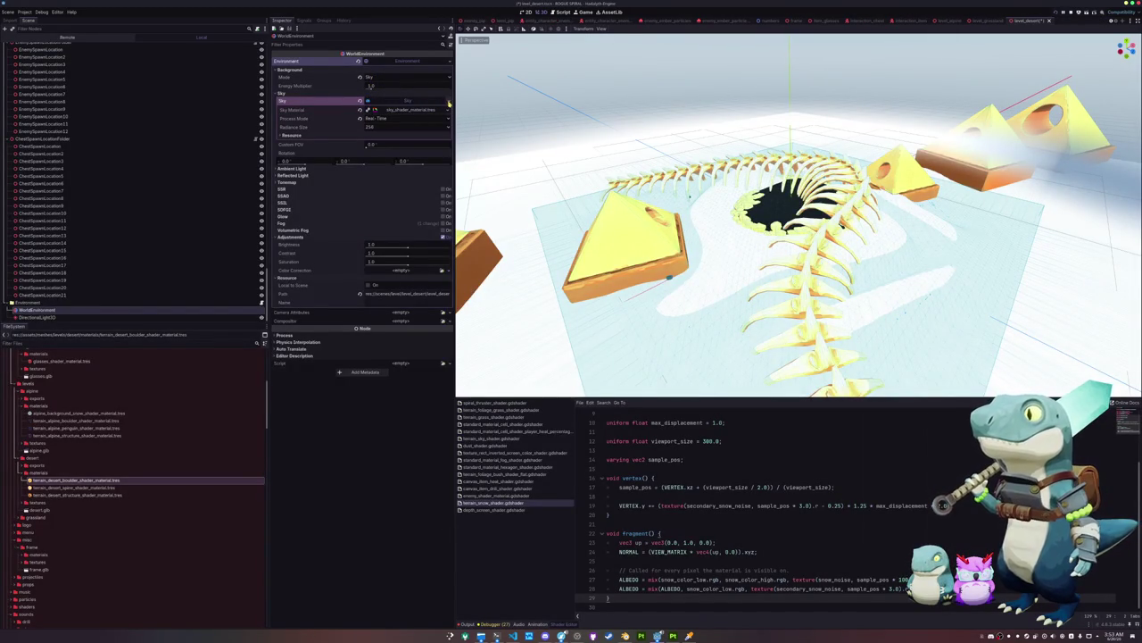
click(400, 111)
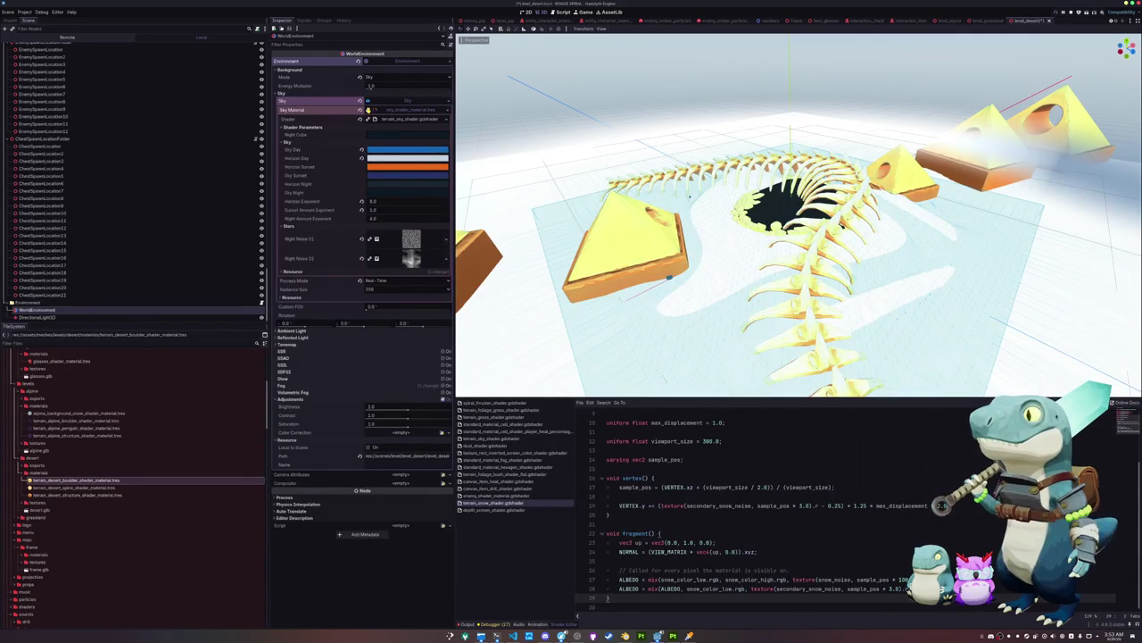
key(ctrl+s)
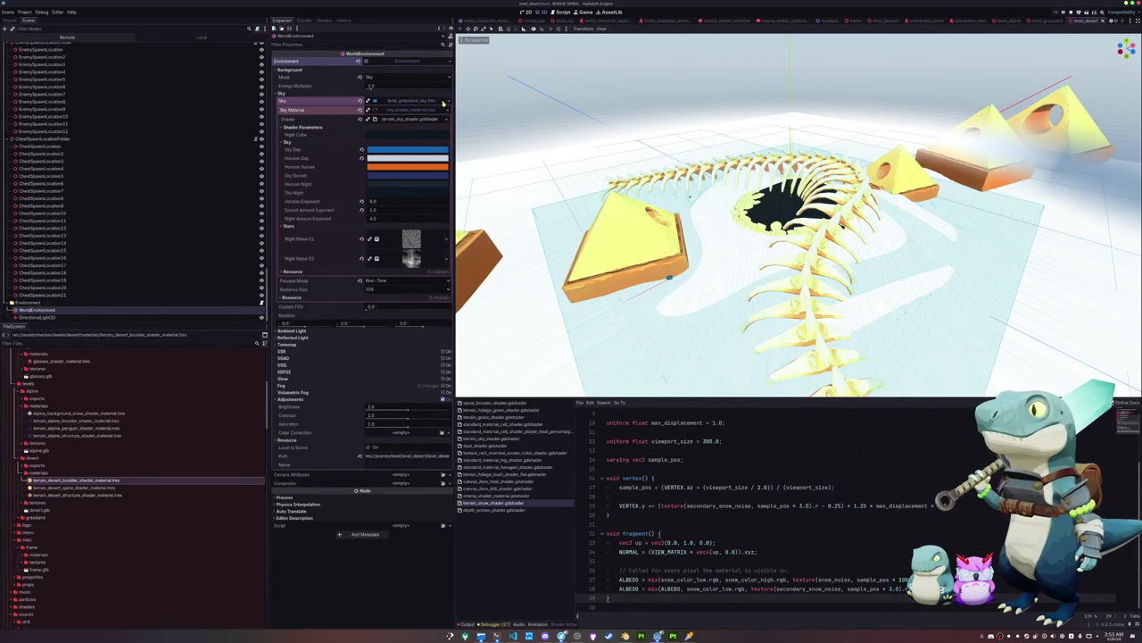
Make the WorldEnvironment sky unique recursively, including its sub-resources
click(439, 104)
click(419, 173)
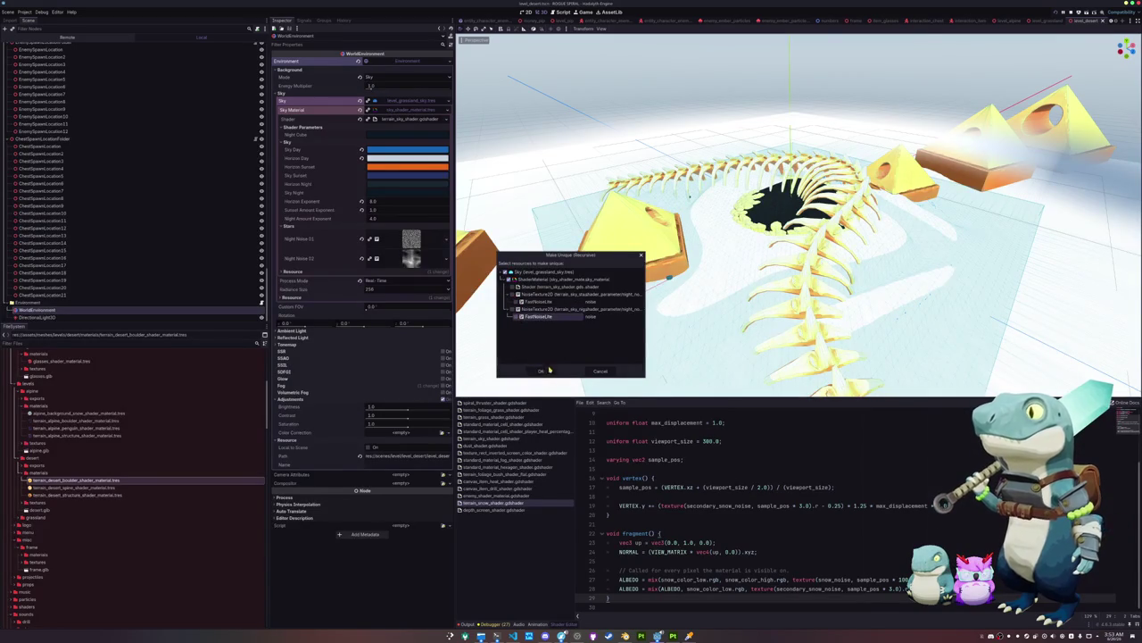
click(546, 370)
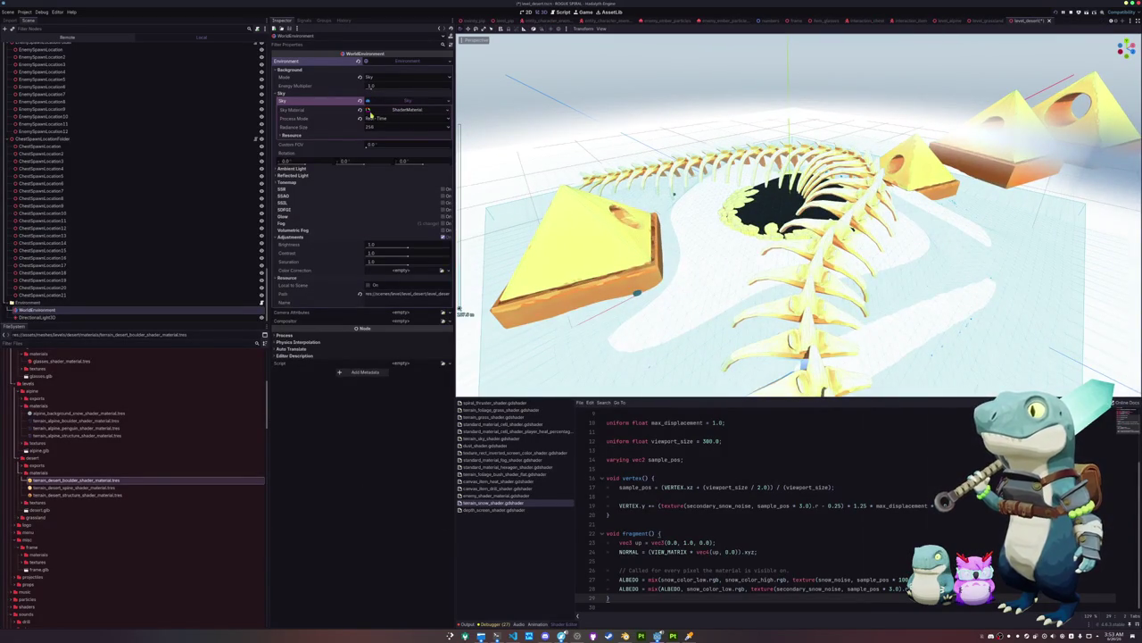
Save the sky material as the new file level_desert_sky.tres
click(407, 110)
click(448, 109)
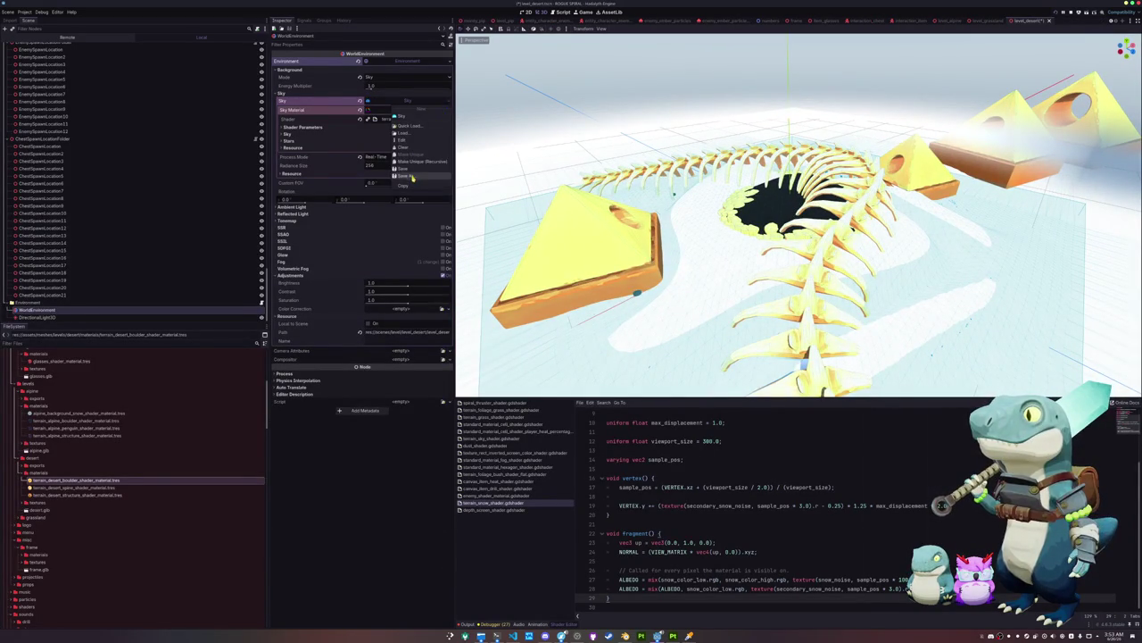
click(413, 176)
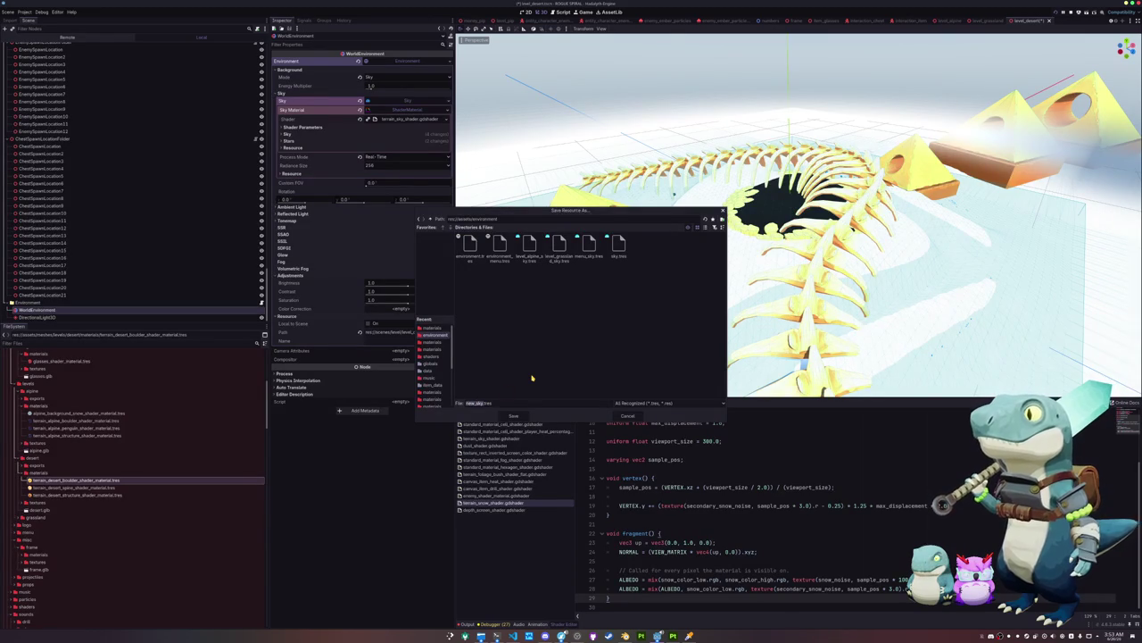
text(sky)
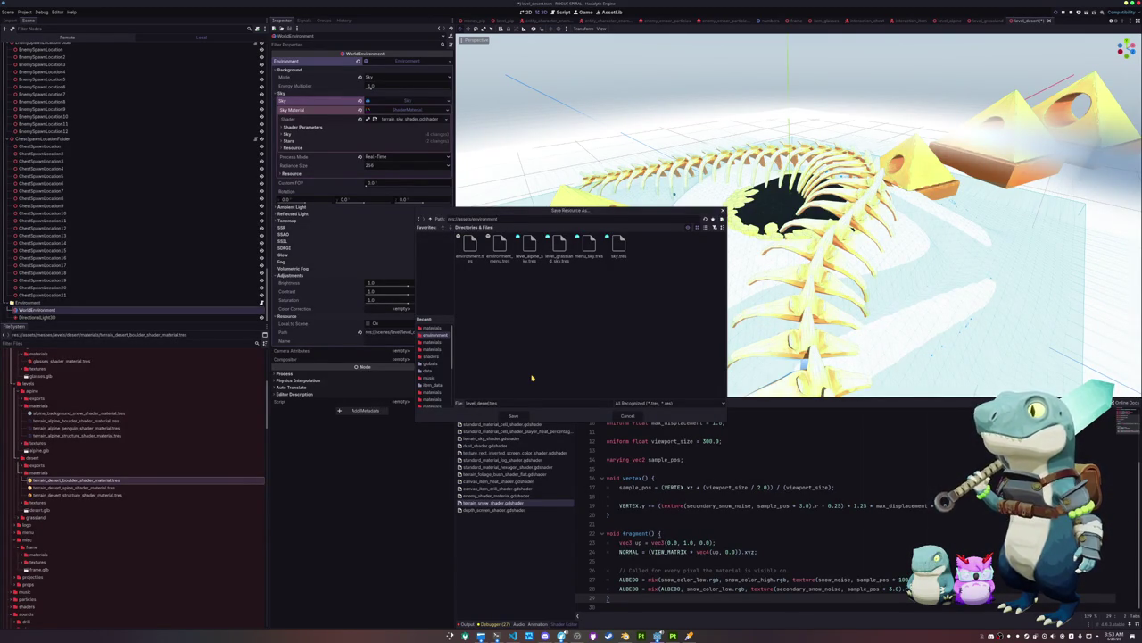
key(Return)
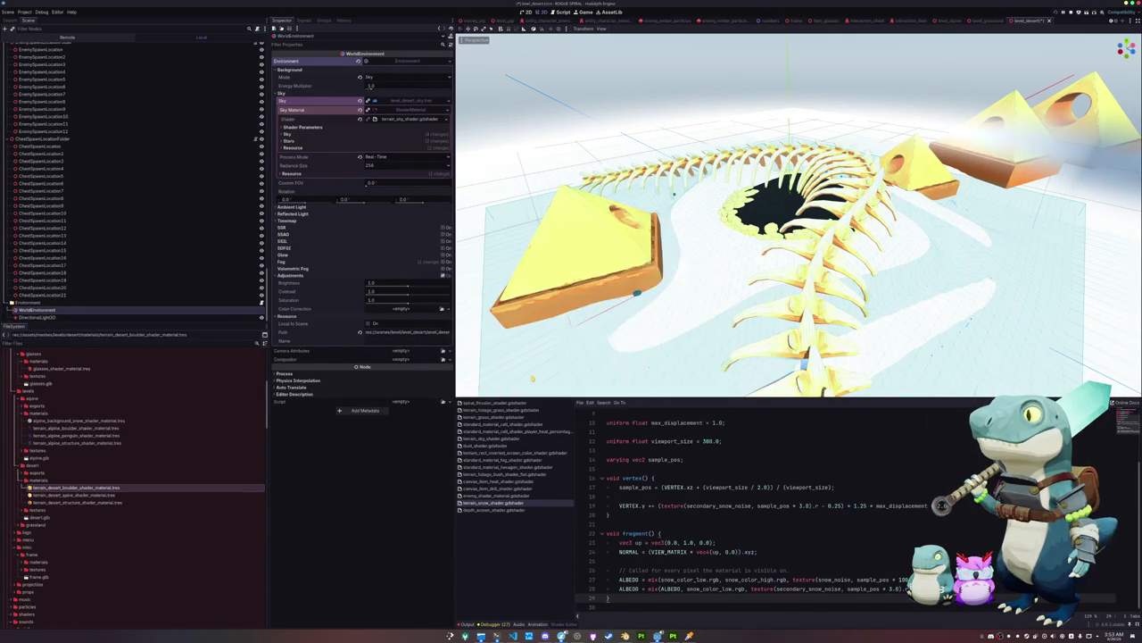
Shift the Sky Day colour to a darker orange and fine-tune the Horizon Day colour
click(375, 134)
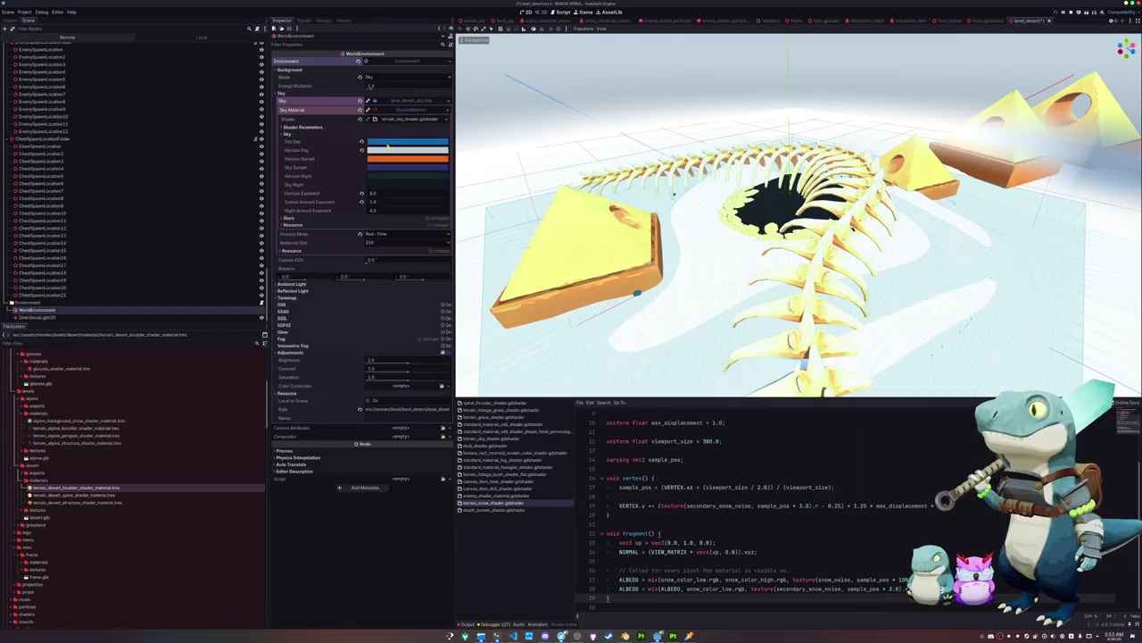
click(379, 141)
mouse_move(396, 161)
mouse_down()
mouse_move(404, 201)
mouse_move(446, 150)
mouse_move(446, 207)
mouse_move(417, 230)
mouse_move(420, 265)
mouse_move(376, 265)
mouse_up()
click(334, 154)
click(375, 149)
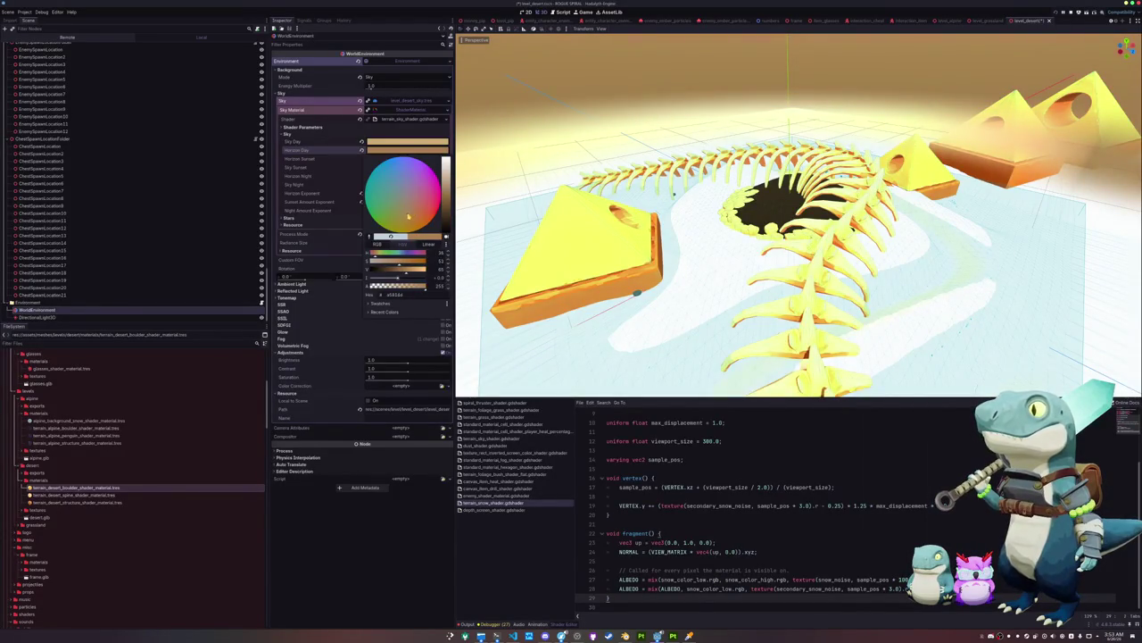
drag(409, 216, 410, 215)
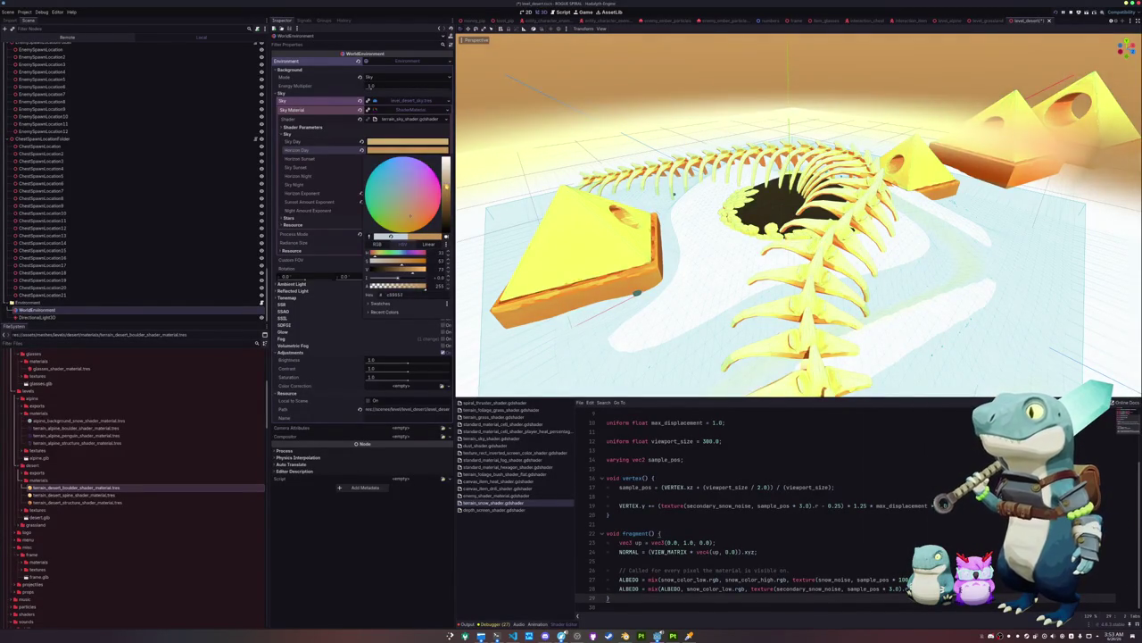
click(407, 150)
Lighten Sky Day to pale yellow and make Horizon Day a paler sand tone
click(407, 141)
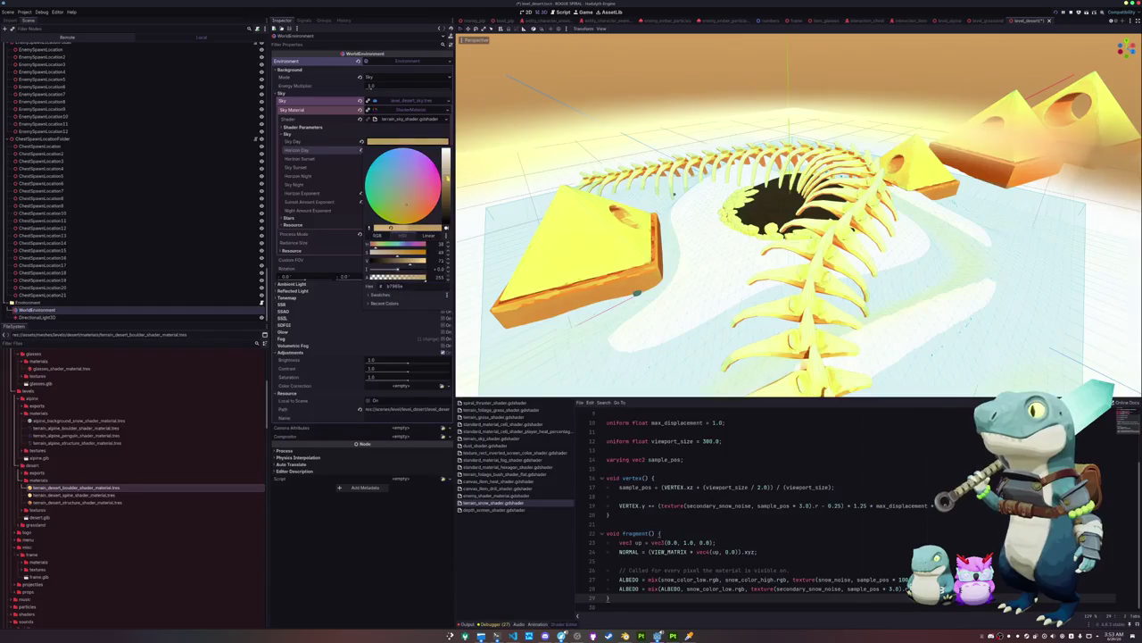
drag(403, 203, 400, 218)
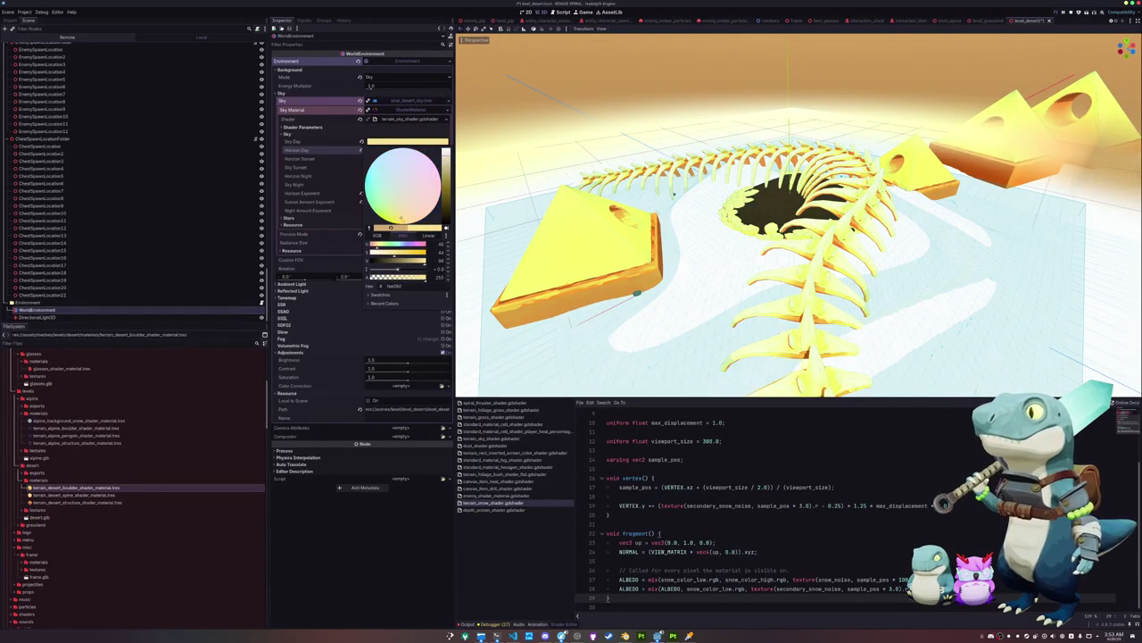
click(340, 160)
scroll(798, 214, up, 5)
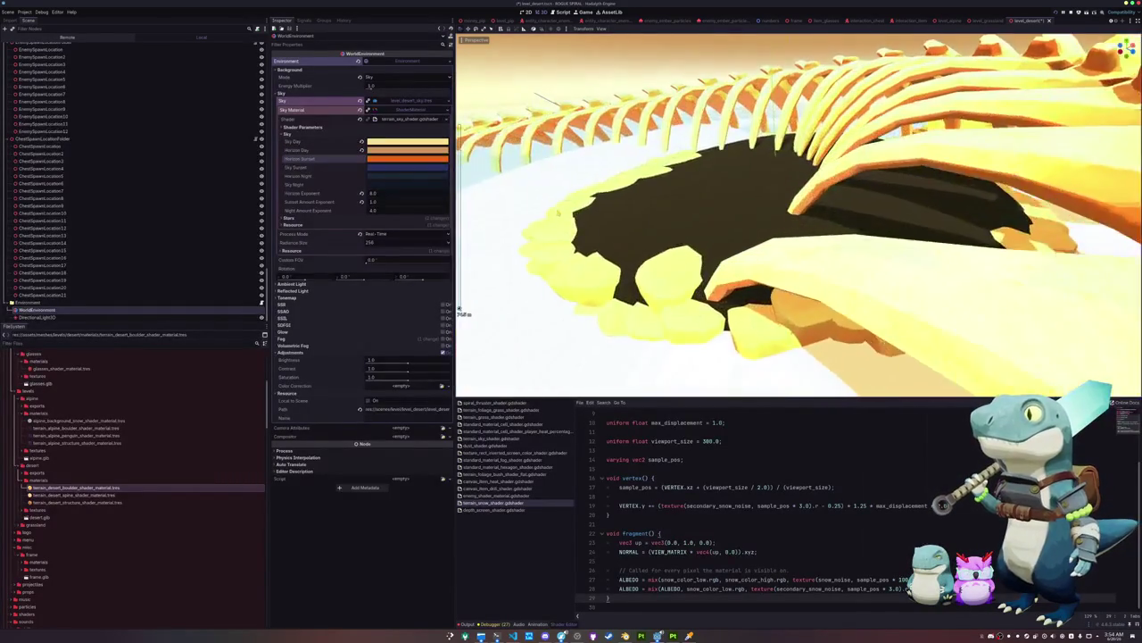
scroll(799, 214, down, 5)
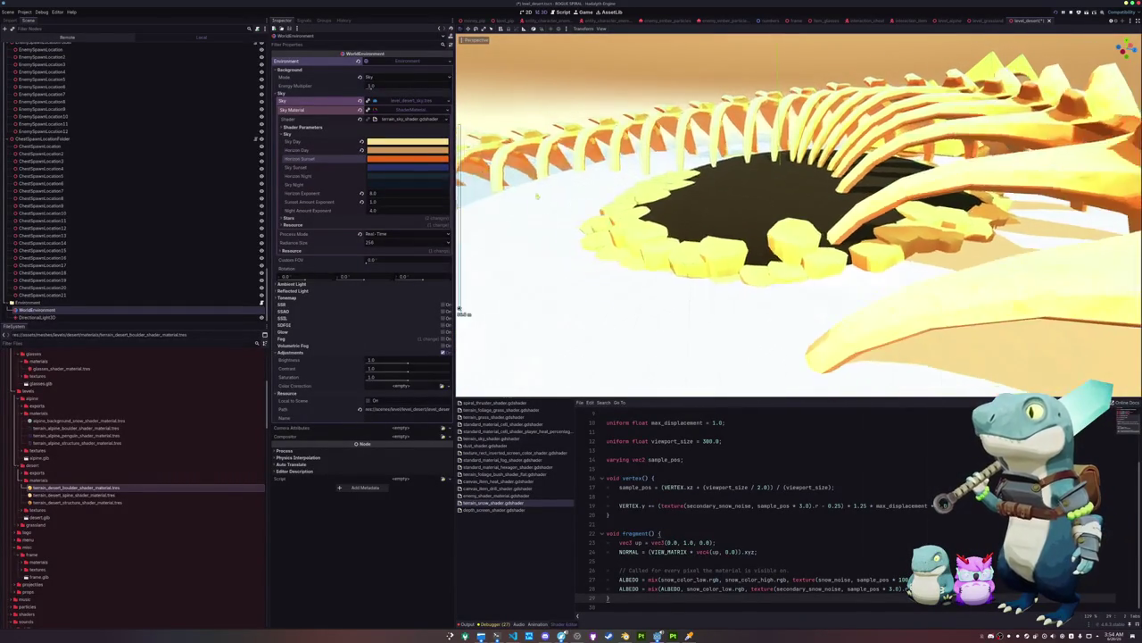
click(407, 149)
drag(368, 228, 390, 226)
click(360, 153)
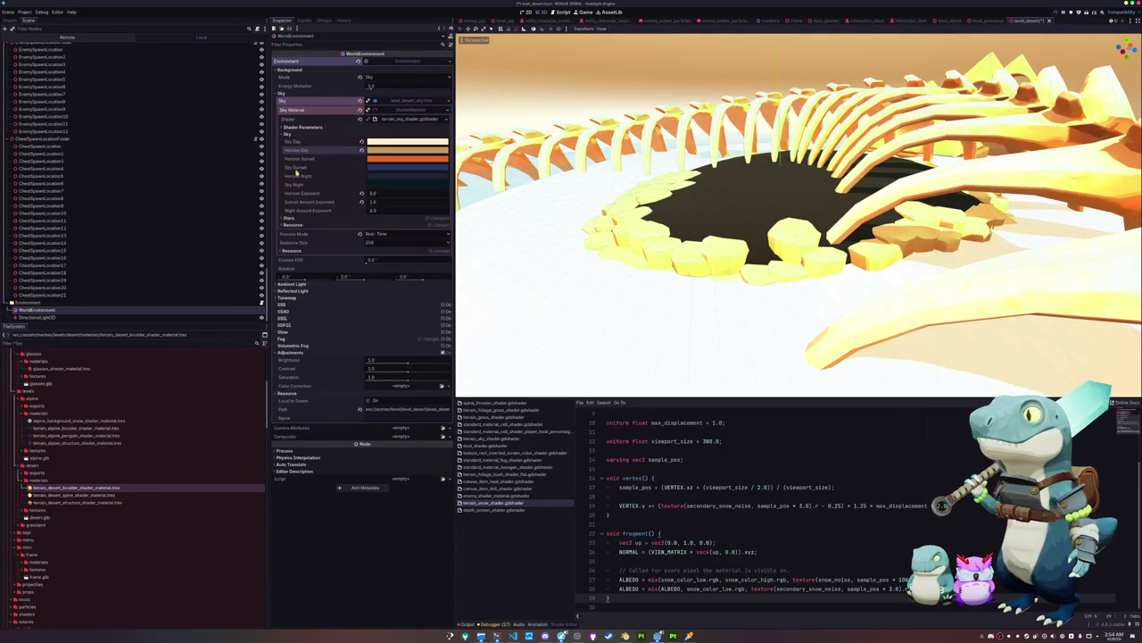
click(69, 316)
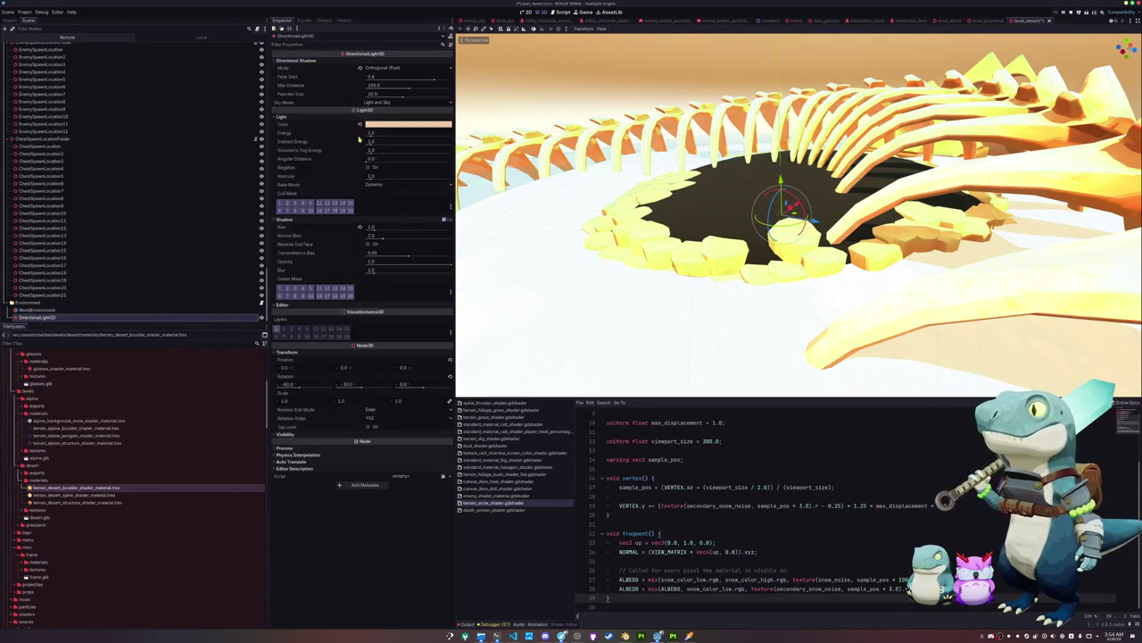
Drag the DirectionalLight3D energy below 1.0, then reselect WorldEnvironment
drag(371, 132, 371, 133)
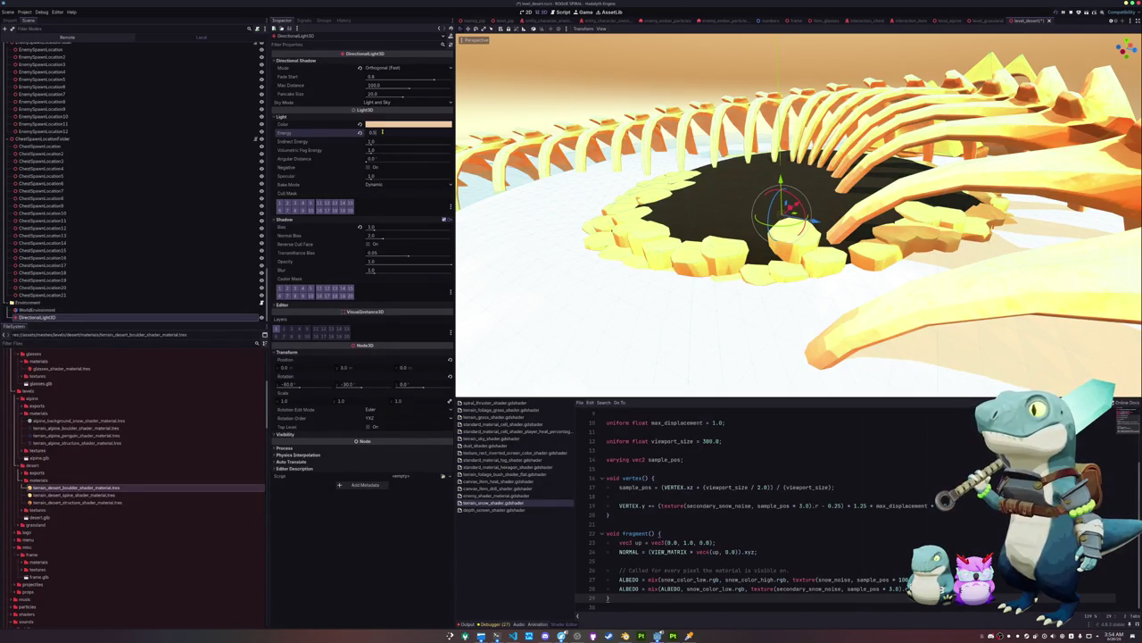
drag(382, 131, 382, 132)
click(40, 310)
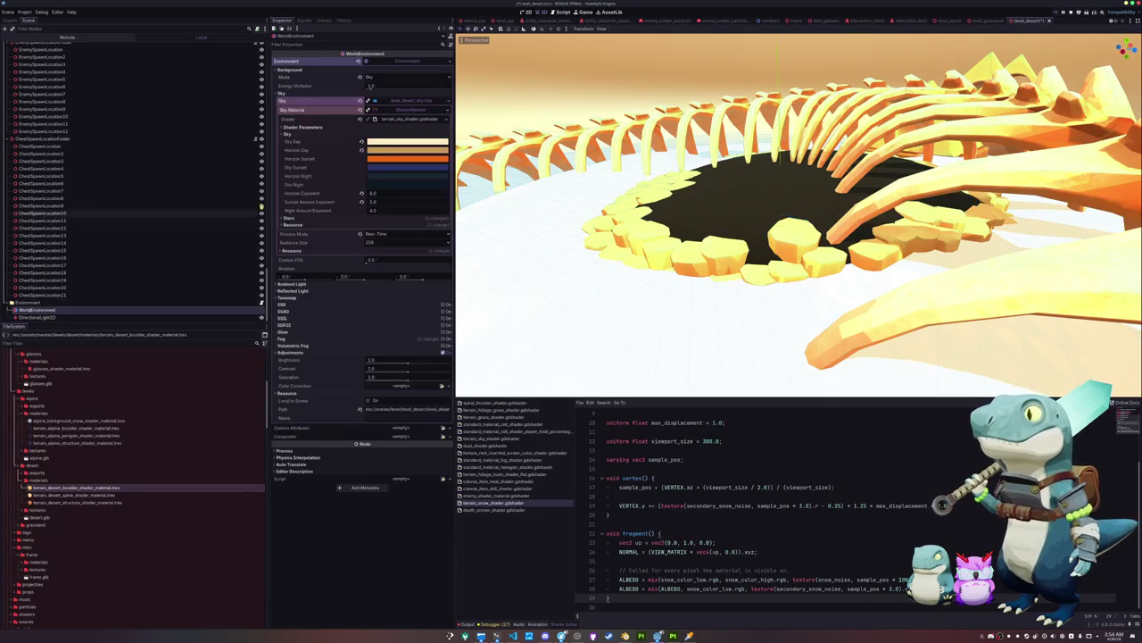
Adjust the Sky Day colour and darken the Horizon Day colour slightly
click(406, 141)
drag(401, 192, 401, 218)
click(407, 150)
click(407, 150)
drag(447, 179, 447, 190)
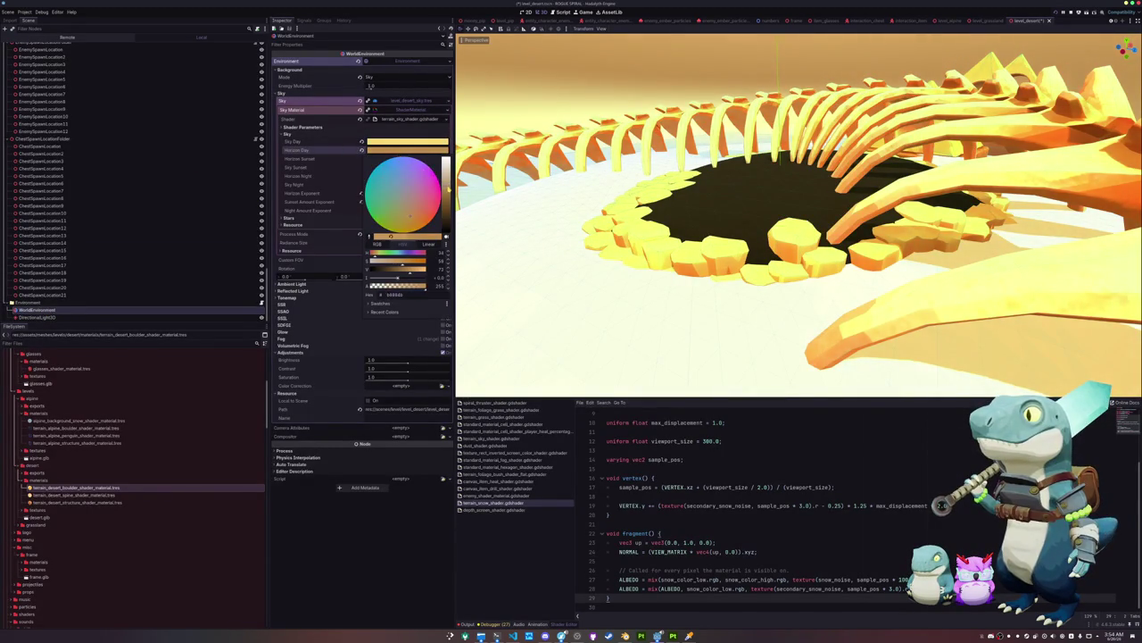
click(340, 155)
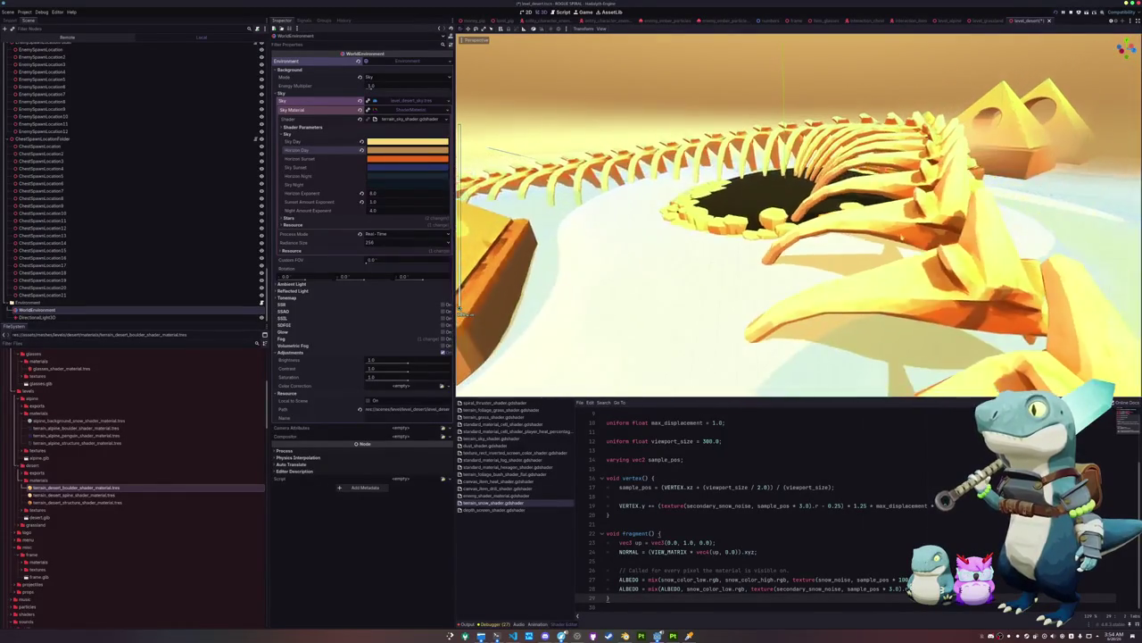
Recolour Horizon Day and Sky Day toward cyan, leaving a light blue day sky
click(407, 150)
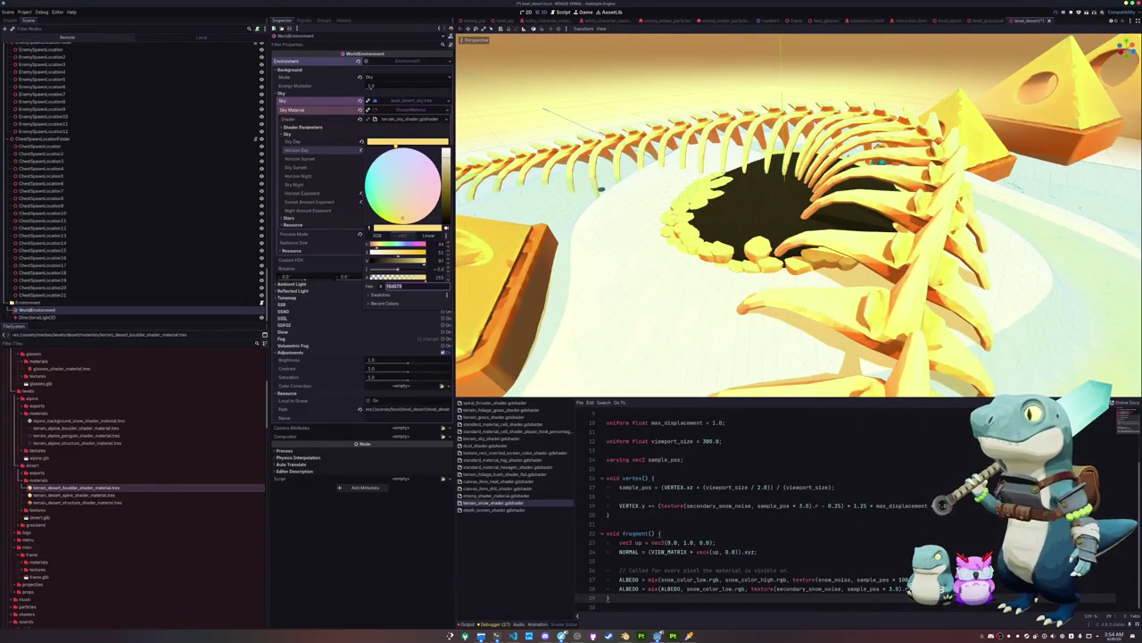
mouse_move(402, 218)
mouse_down()
mouse_move(358, 176)
mouse_move(391, 183)
mouse_up()
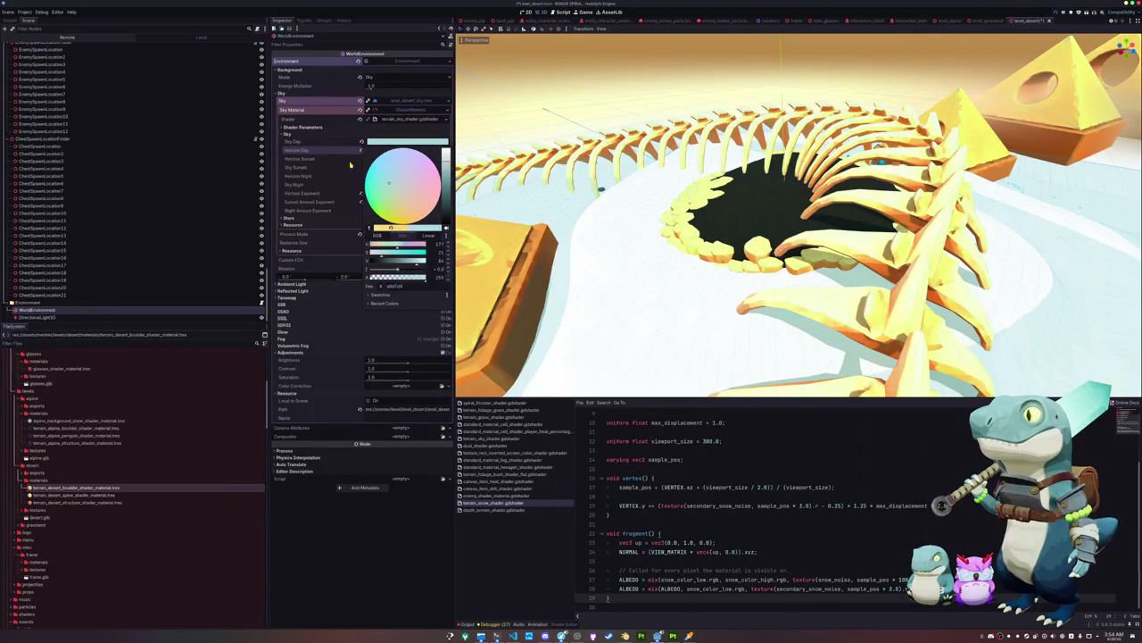
click(614, 117)
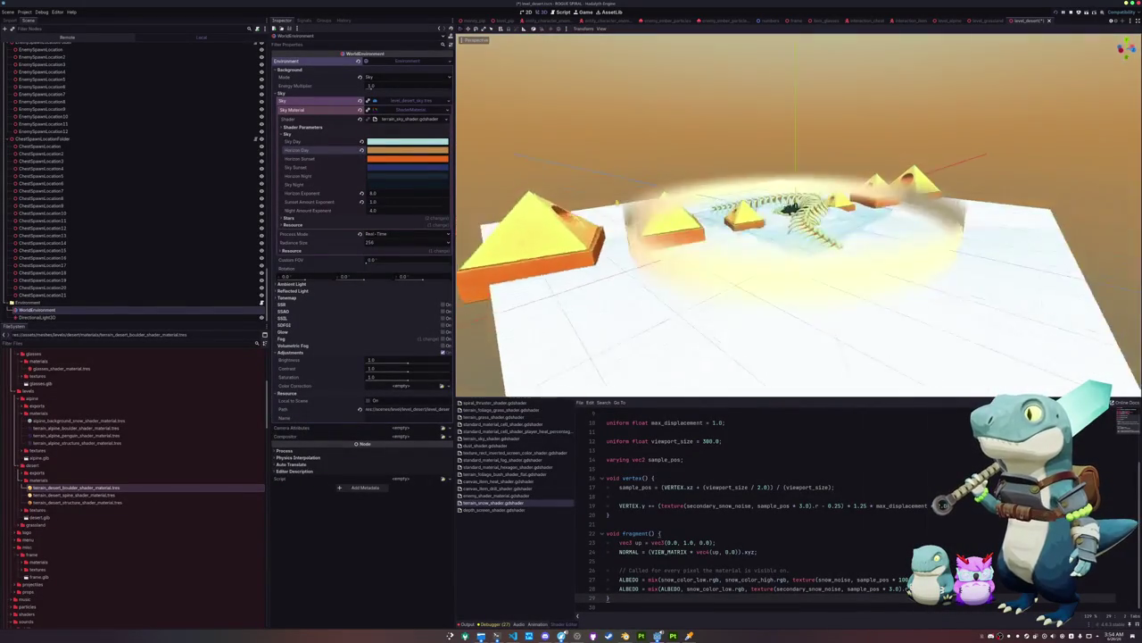
click(389, 150)
drag(390, 149, 370, 160)
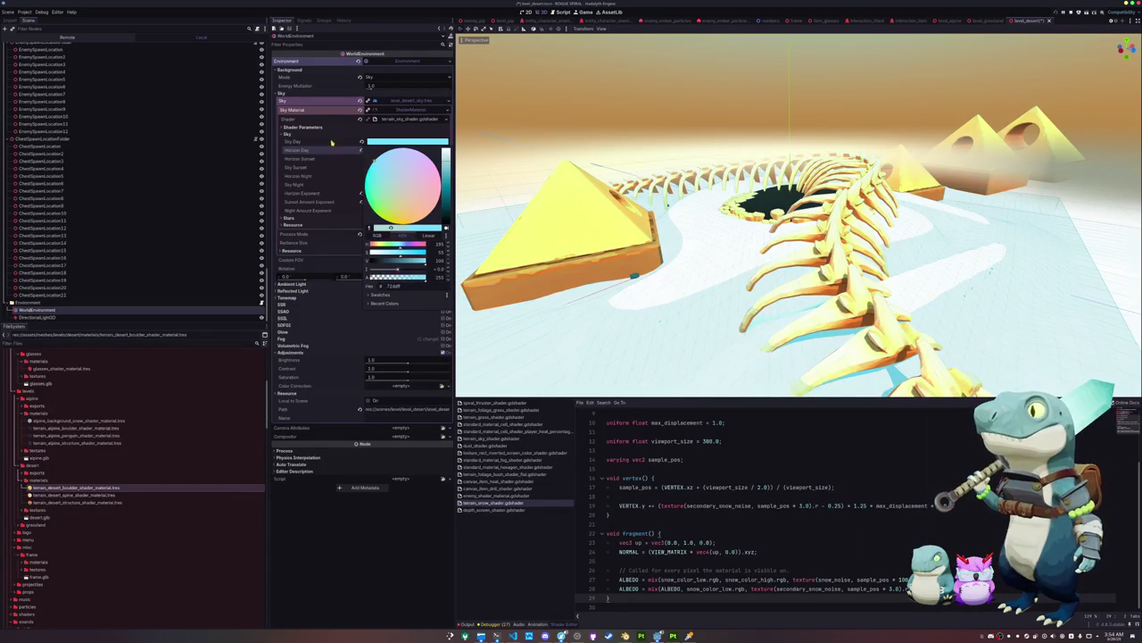
click(332, 143)
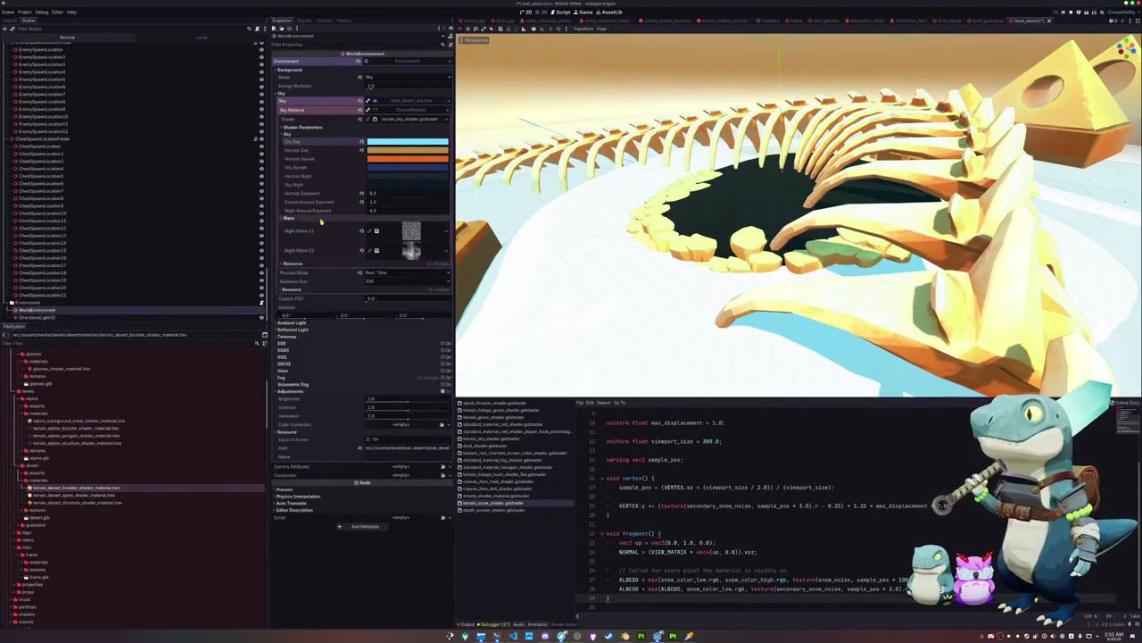
click(40, 317)
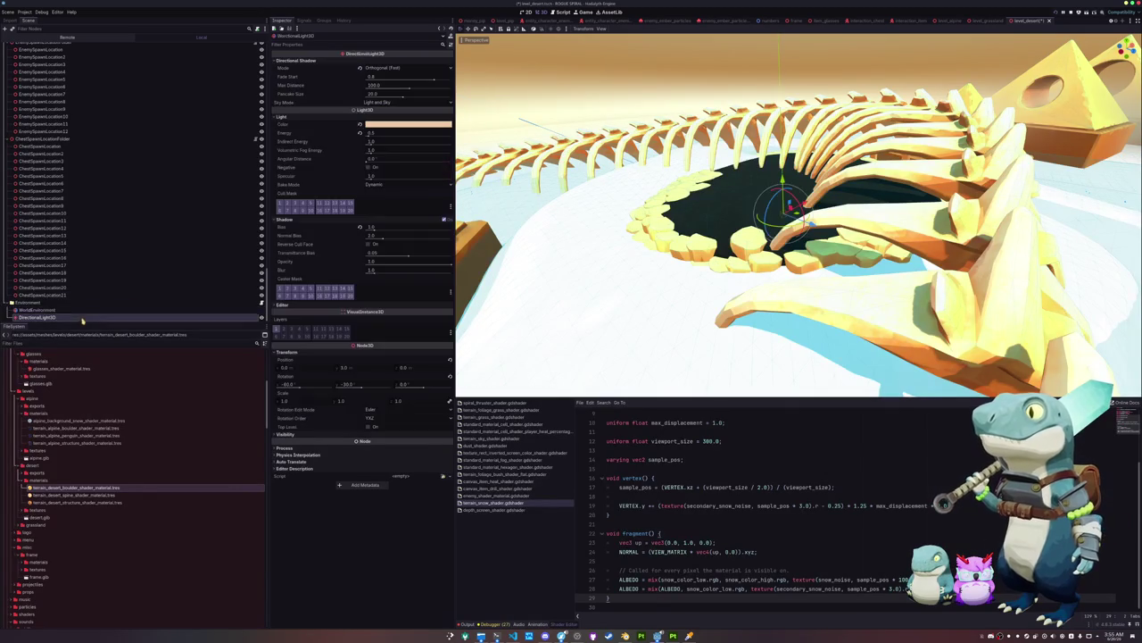
Adjust the sun light's colour and lower its energy to 0.275
click(406, 124)
drag(371, 211, 390, 210)
click(320, 140)
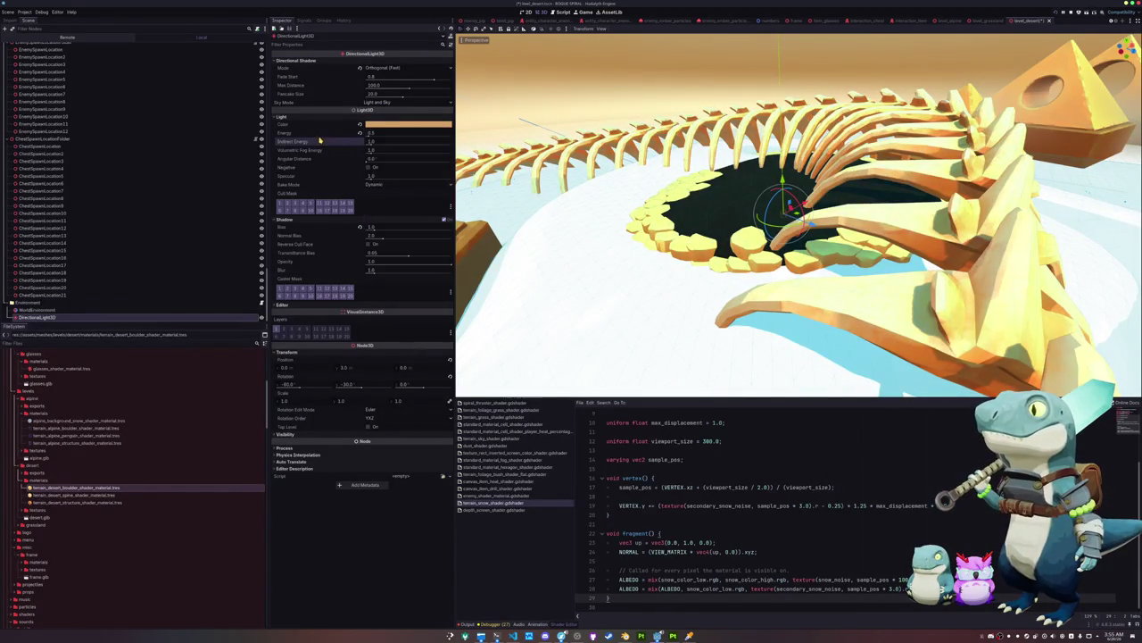
drag(369, 133, 368, 135)
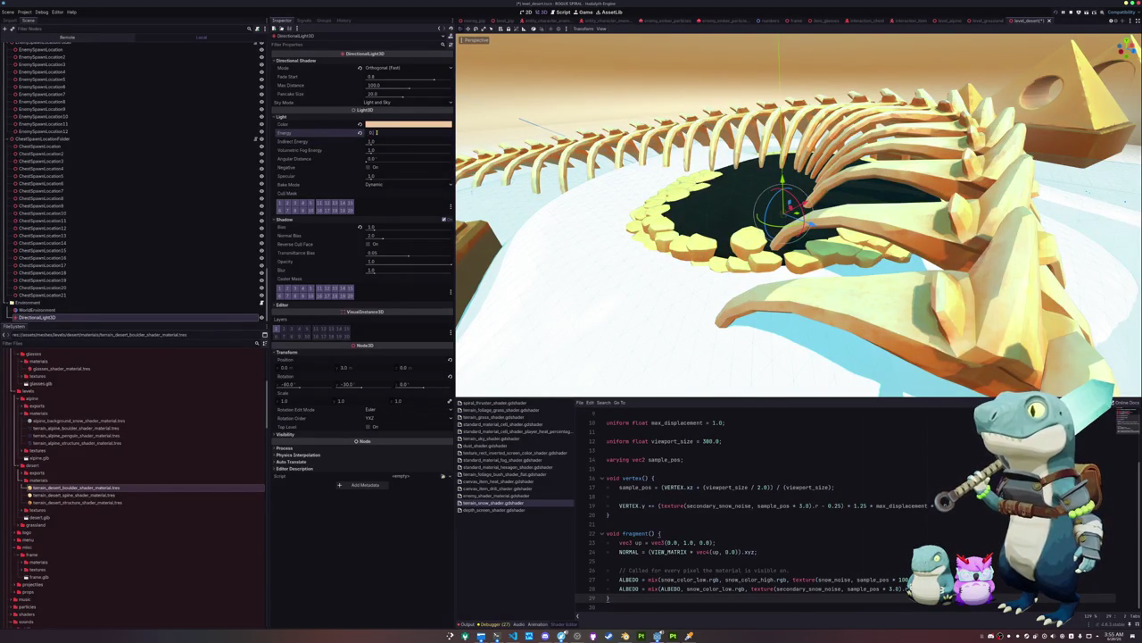
Fly the view into the skeleton pit and select all 21 ChestSpawnLocation nodes
mouse_move(460, 312)
mouse_down()
mouse_move(499, 295)
mouse_move(460, 311)
mouse_up()
mouse_move(625, 223)
mouse_down()
mouse_move(657, 208)
mouse_move(741, 255)
mouse_move(731, 237)
mouse_move(461, 310)
mouse_move(500, 299)
mouse_up()
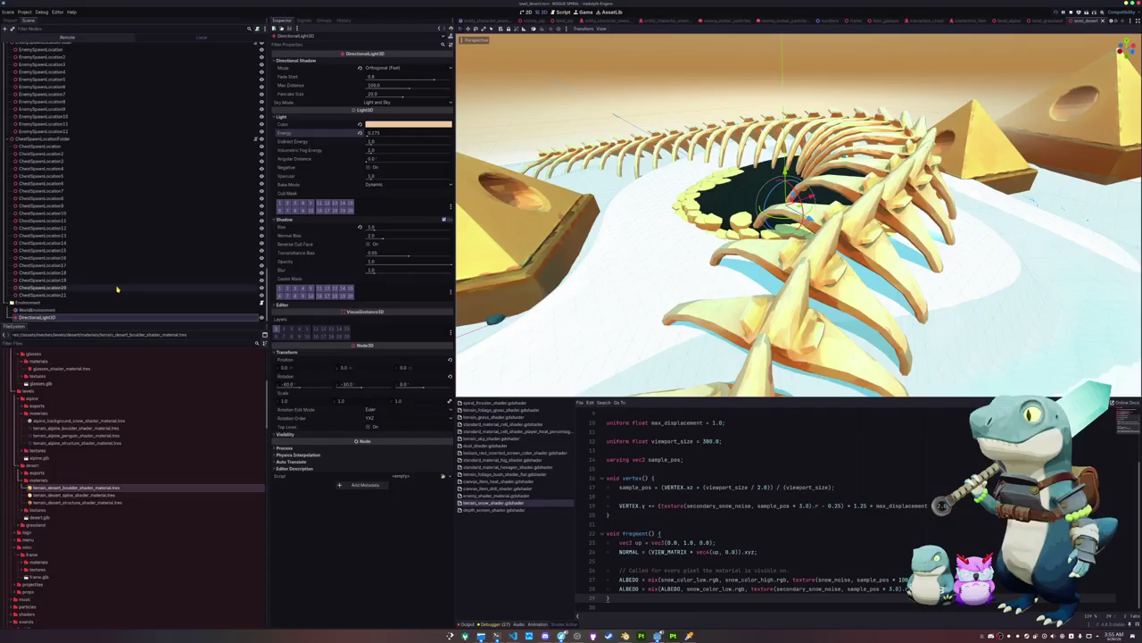
click(87, 295)
shift+click(41, 148)
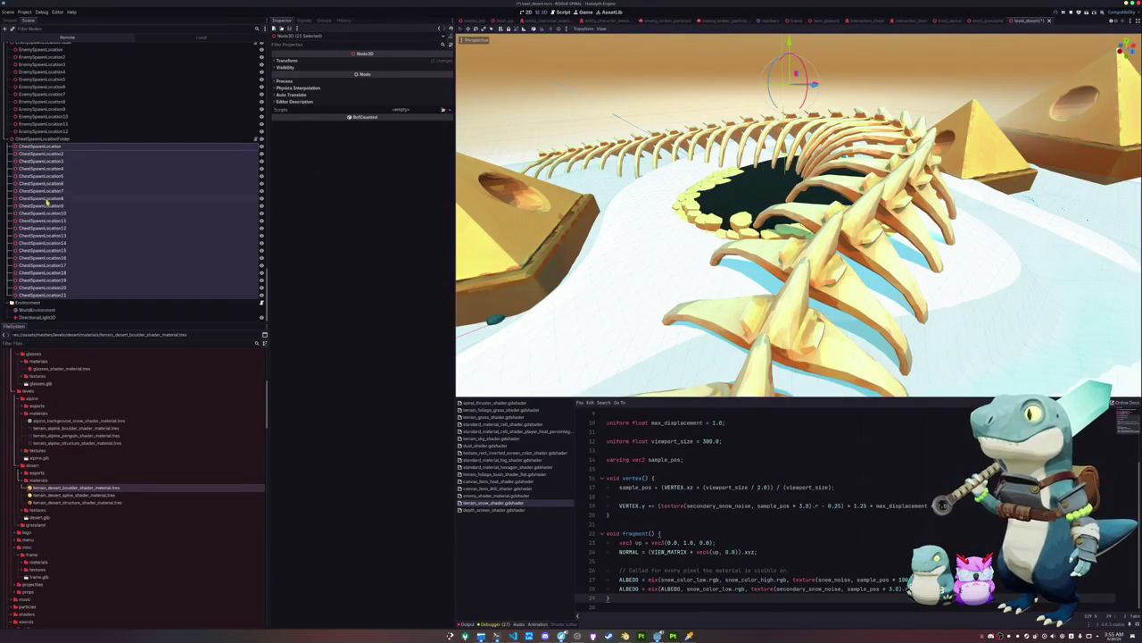
Browse the spawn-location nodes, then delete GrassMultiMeshPlacerCache
scroll(53, 224, up, 5)
click(41, 269)
shift+click(41, 188)
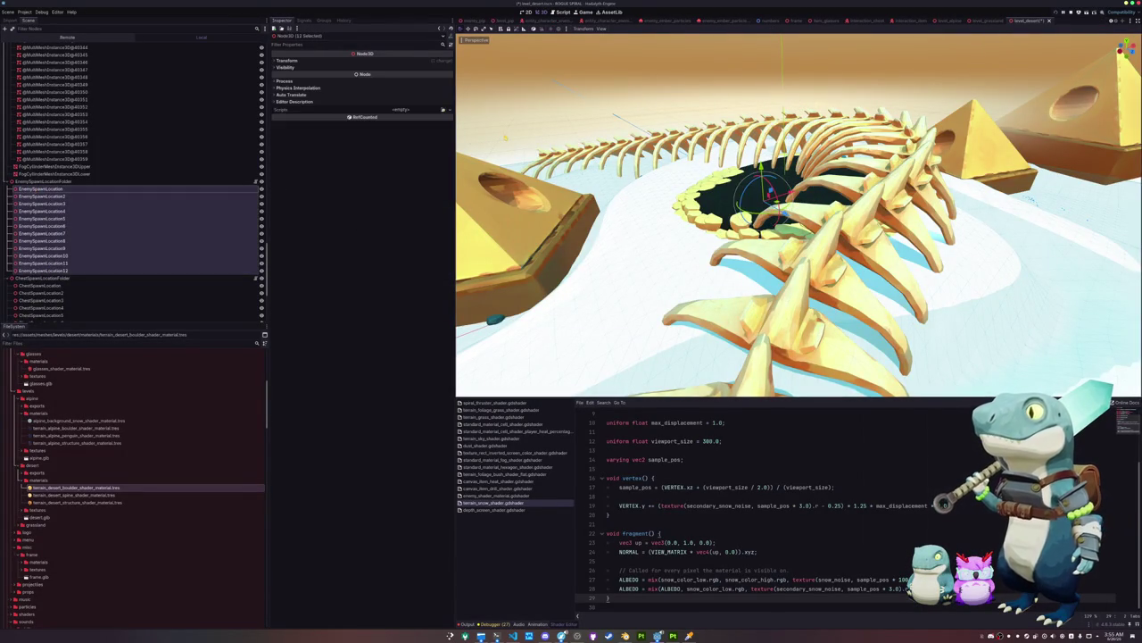
click(94, 183)
click(82, 167)
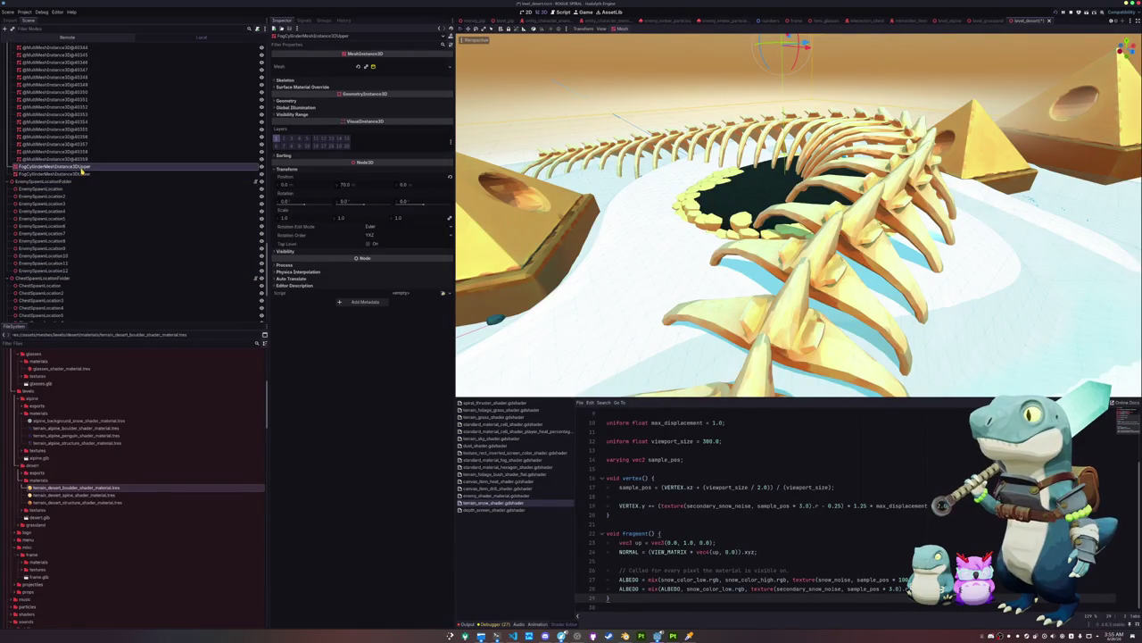
scroll(76, 179, up, 2)
scroll(68, 191, up, 5)
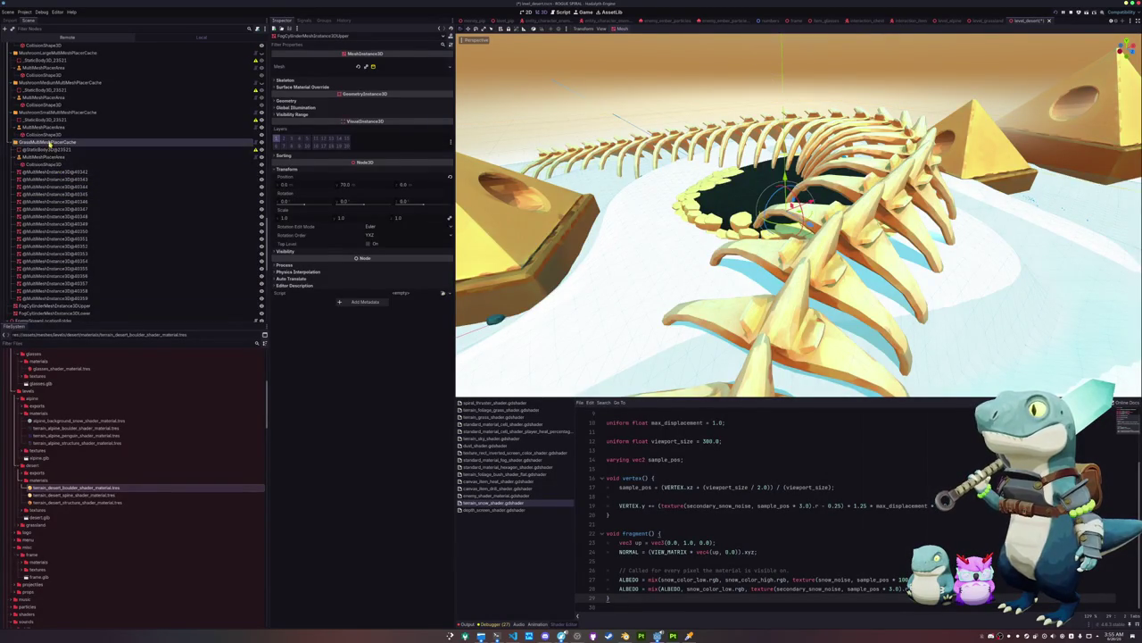
click(138, 142)
key(Delete)
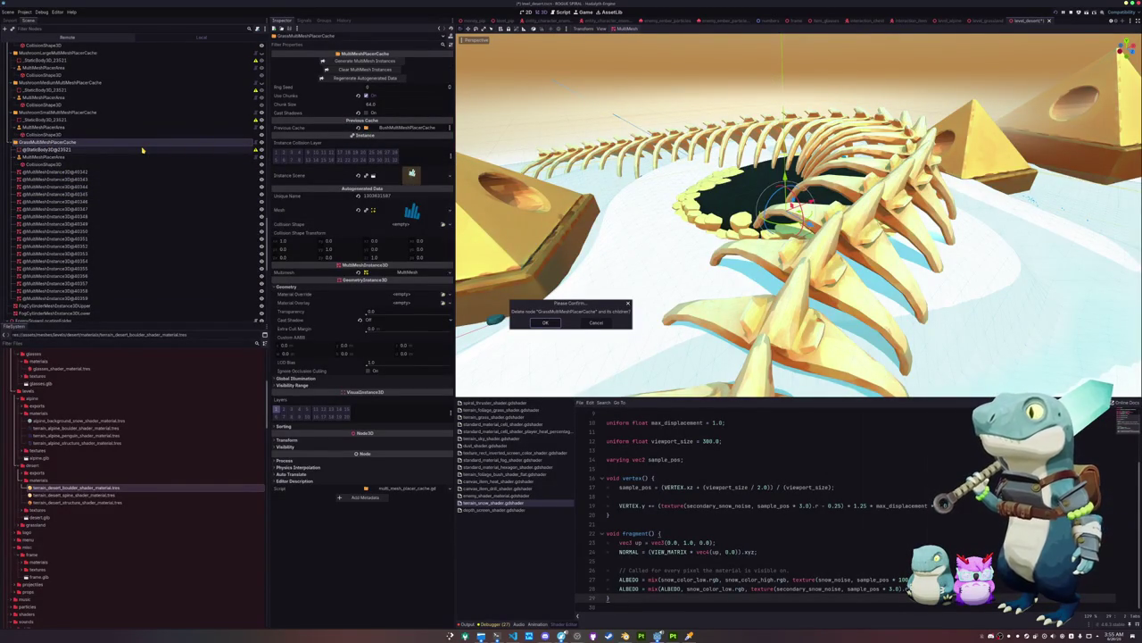
key(Return)
Delete both the small and medium Mushroom placer caches
click(55, 115)
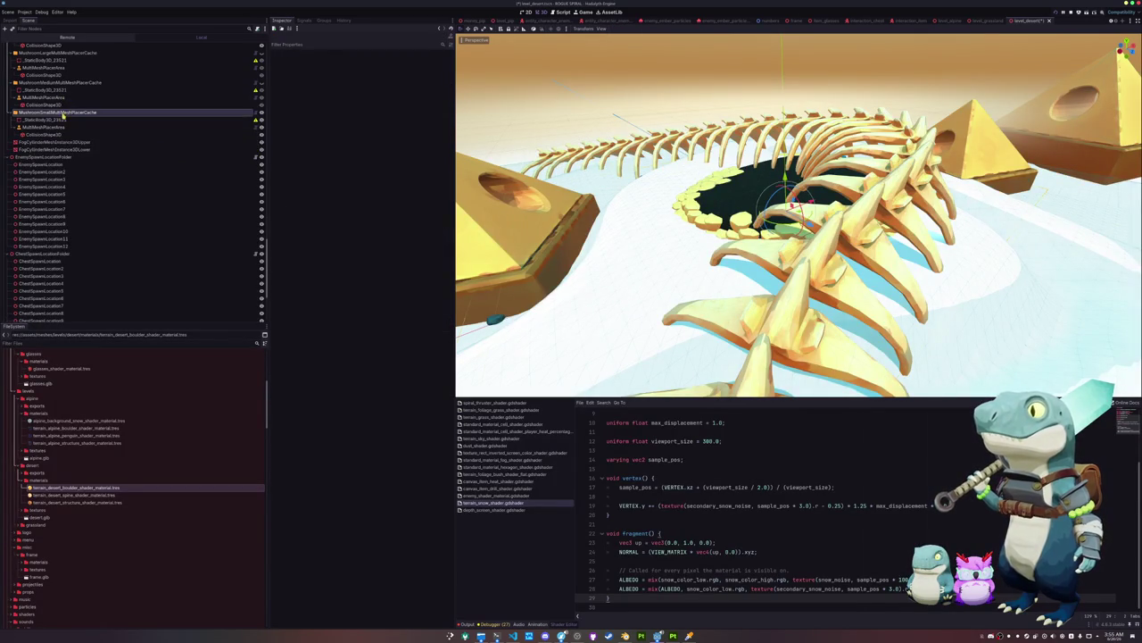
ctrl+click(49, 117)
scroll(44, 99, up, 5)
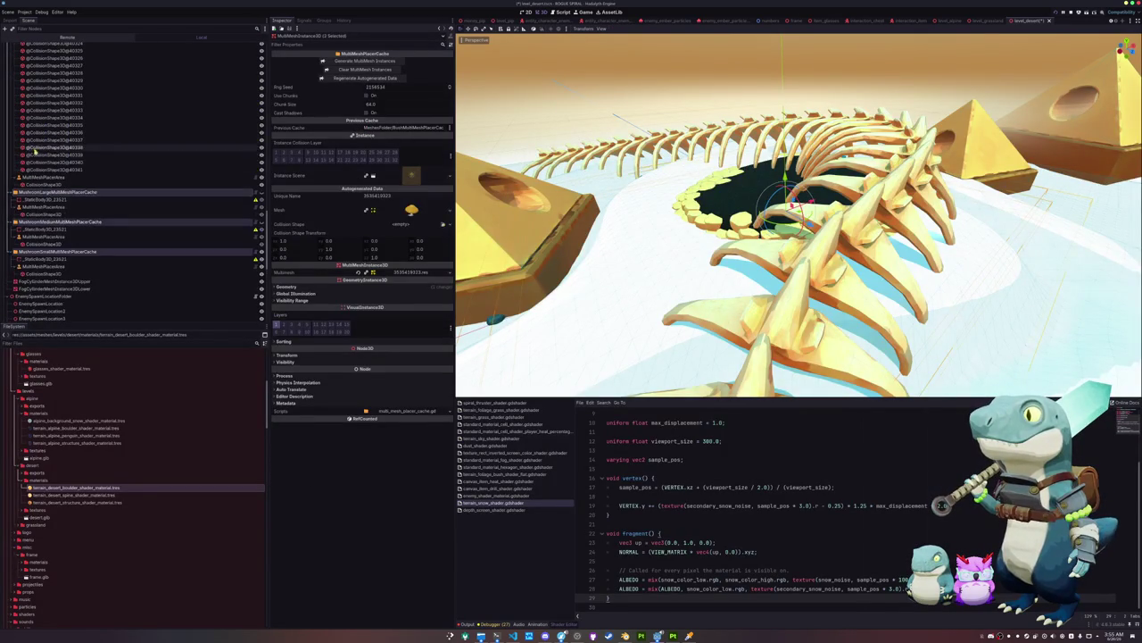
key(Delete)
key(Return)
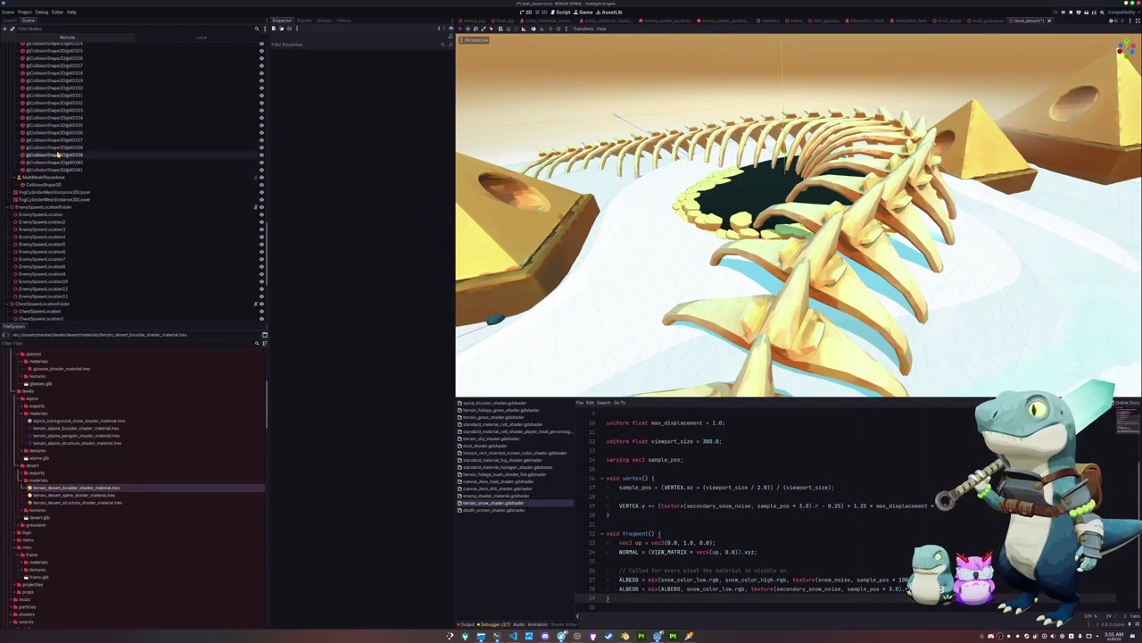
Inspect the BushMultiMeshPlacerCache and its placement area from low orbit angles
scroll(42, 175, up, 3)
click(40, 105)
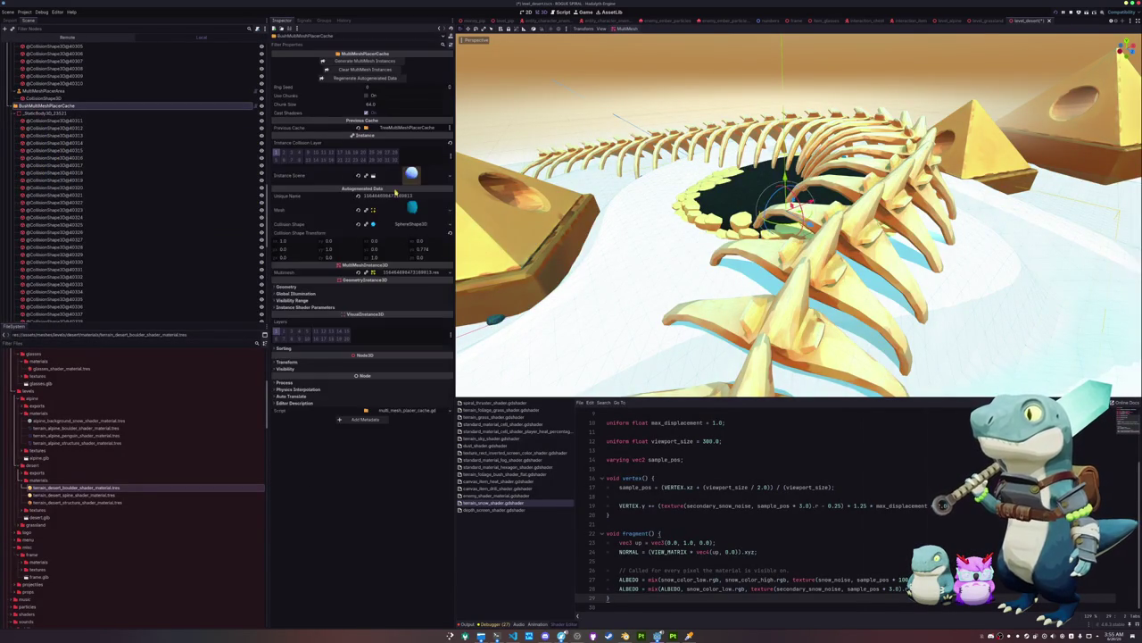
mouse_move(799, 214)
mouse_down()
mouse_move(857, 223)
mouse_move(830, 218)
mouse_up()
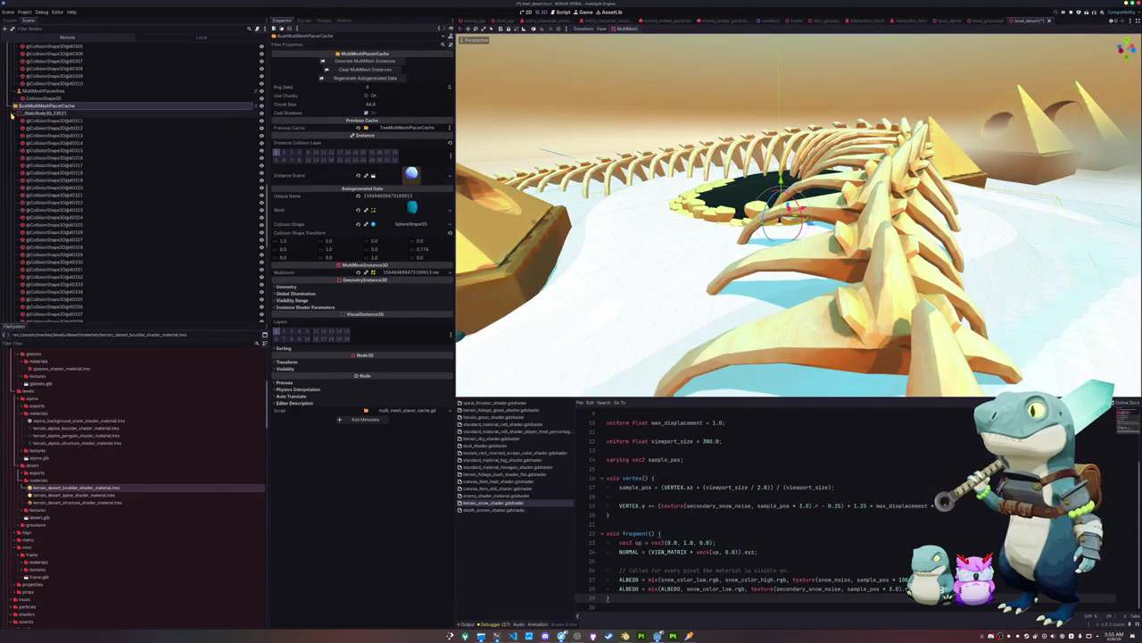
click(13, 113)
click(54, 121)
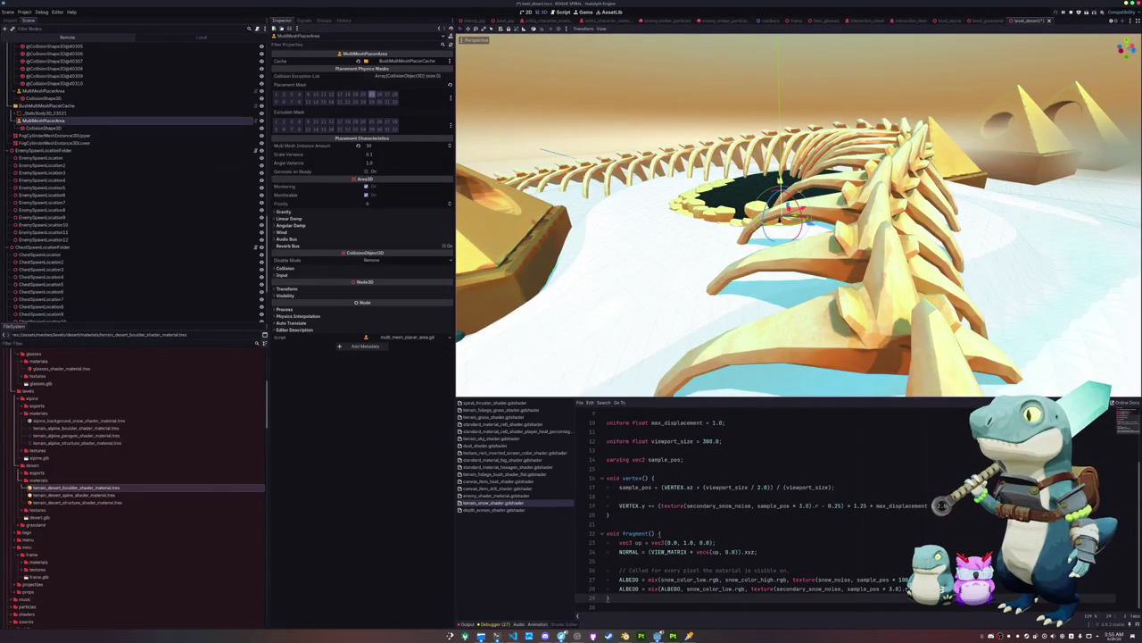
drag(554, 308, 455, 314)
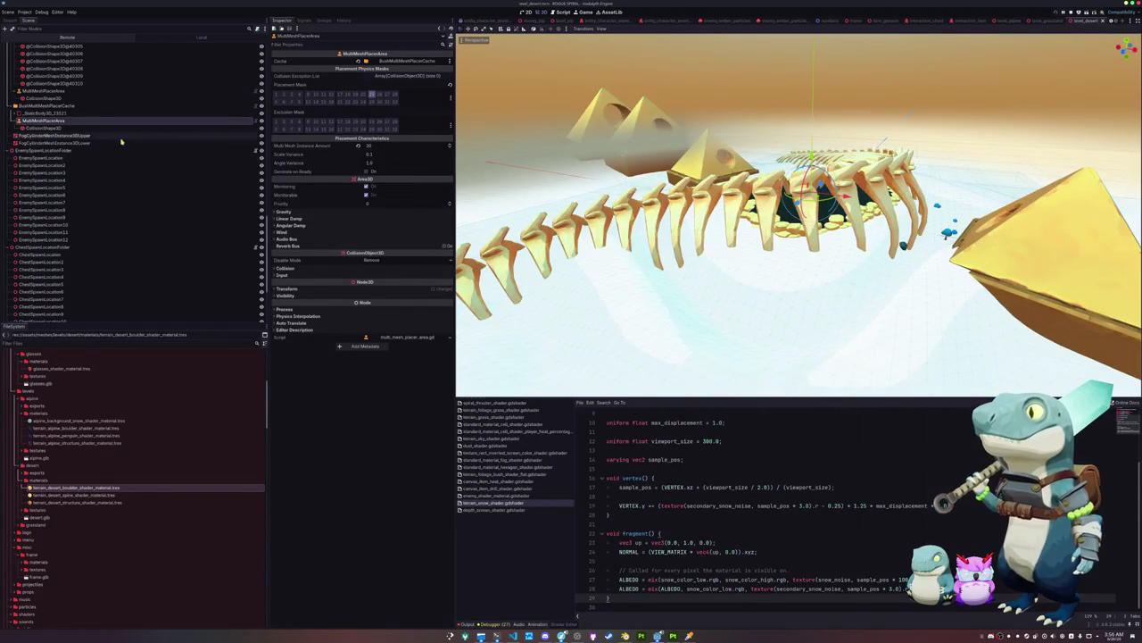
click(53, 106)
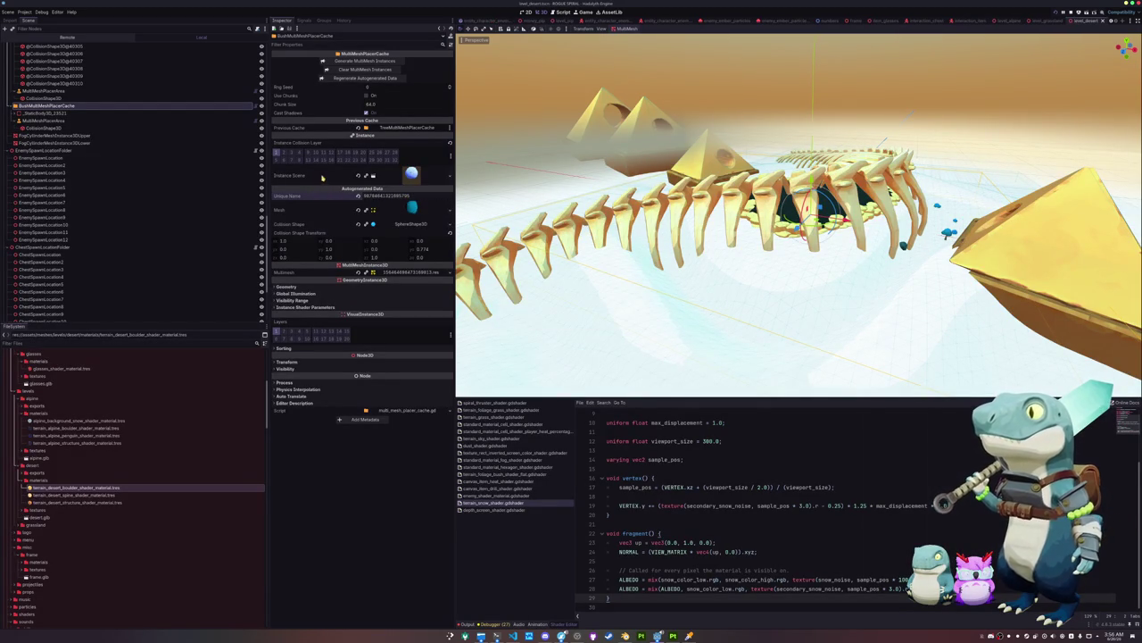
Delete the TreeMultiMeshPlacerCache
click(365, 60)
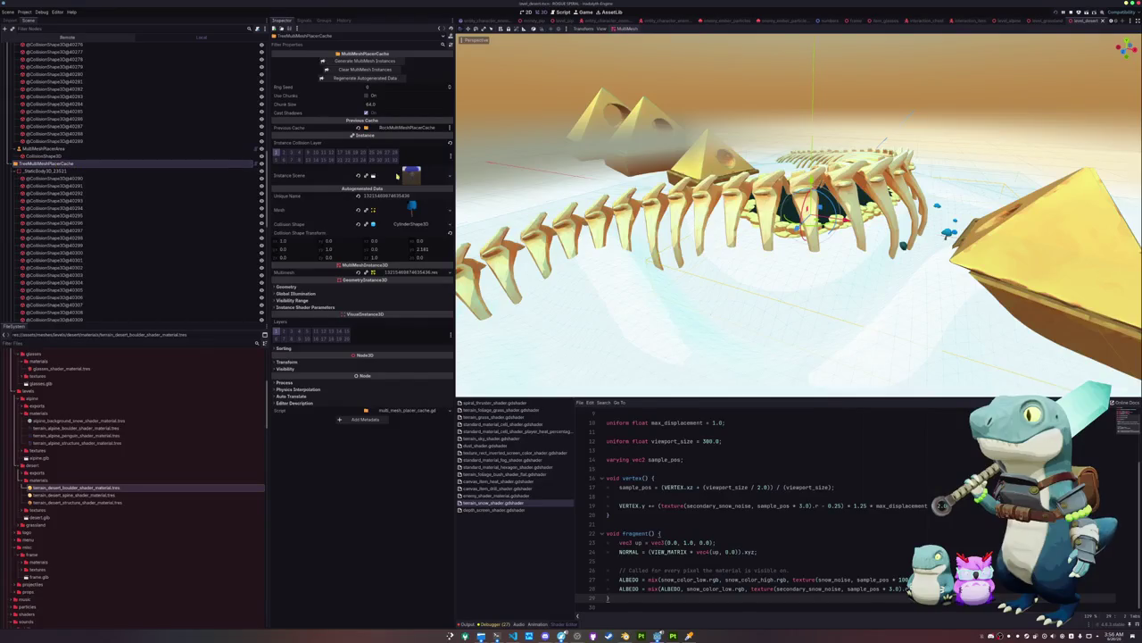
key(Return)
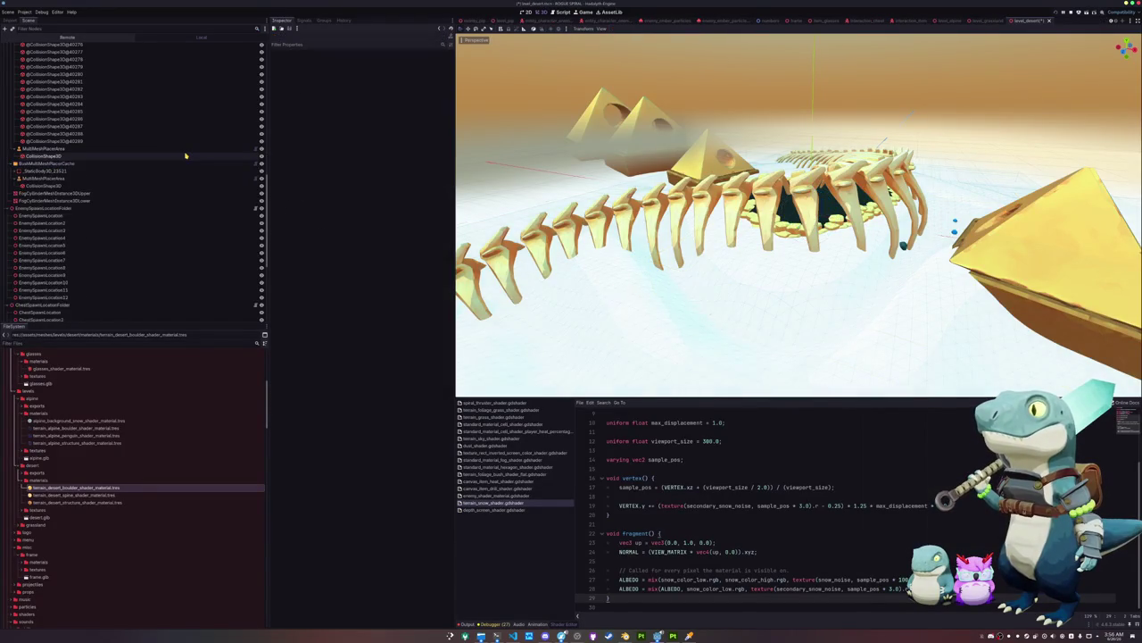
scroll(122, 178, up, 10)
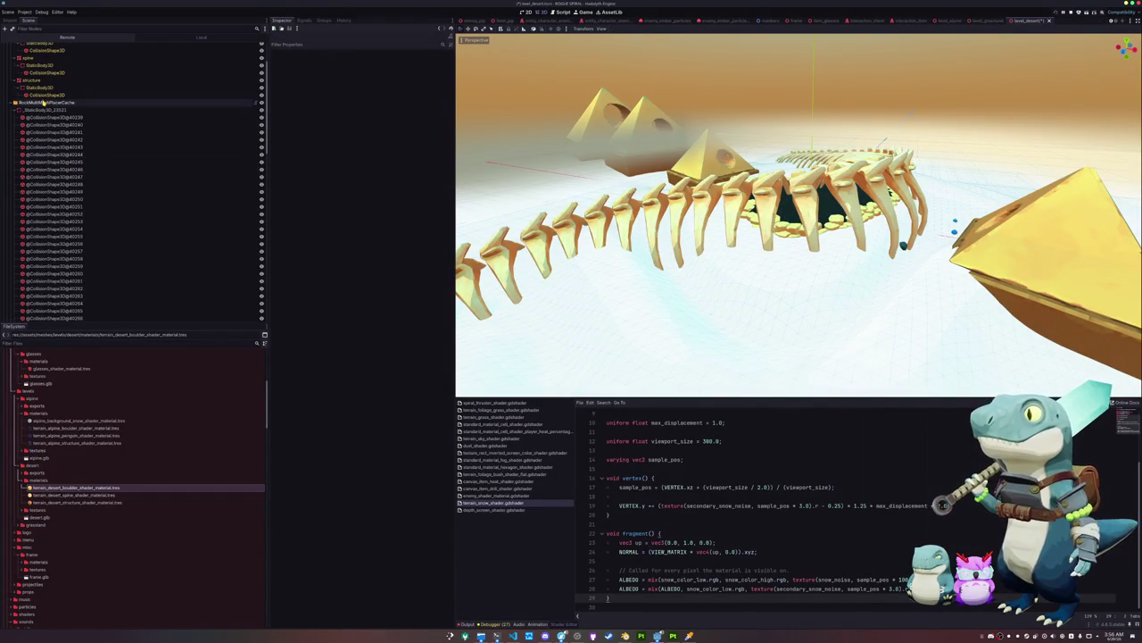
Set RockMultiMeshPlacerCache's instance scene to terrain_foliage_boulder_desert.tscn via Quick Load
double_click(42, 103)
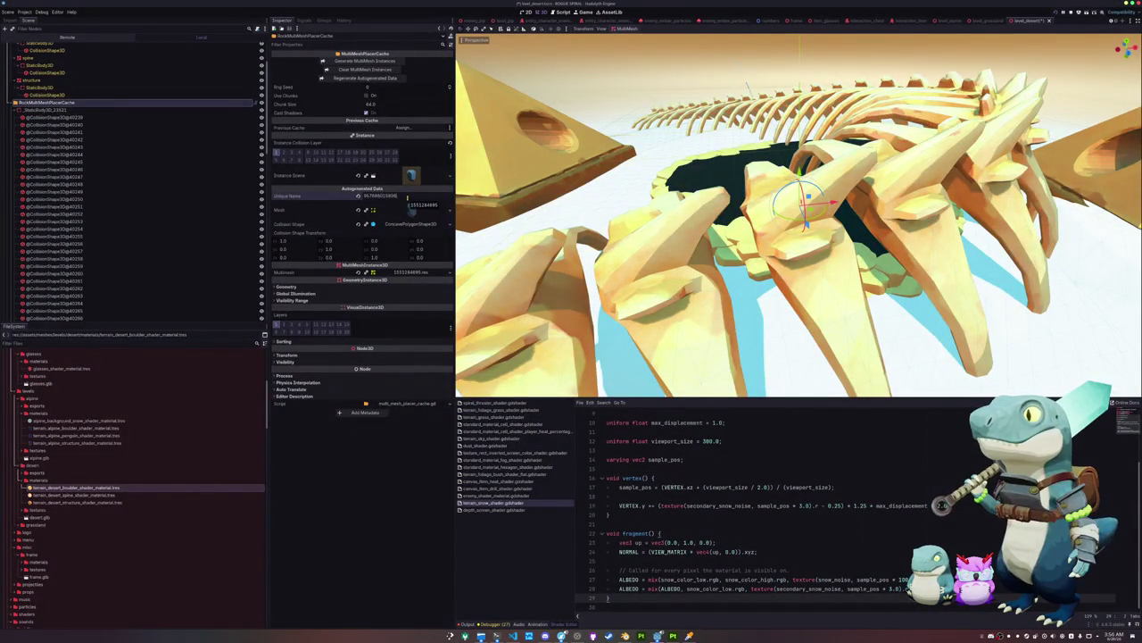
click(451, 176)
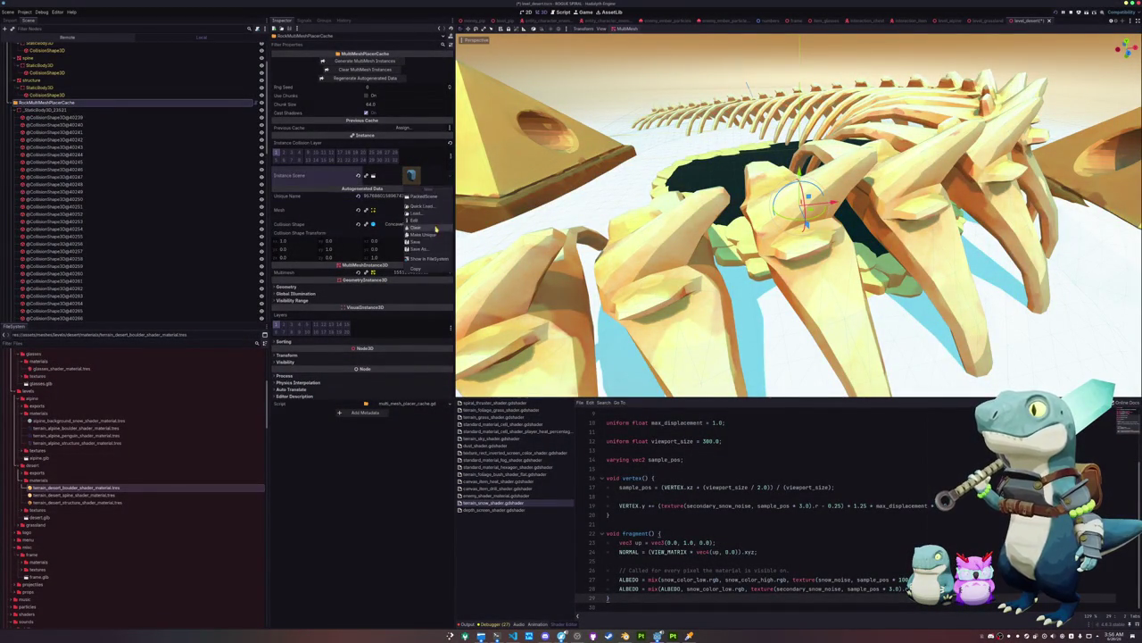
click(432, 208)
text(desert)
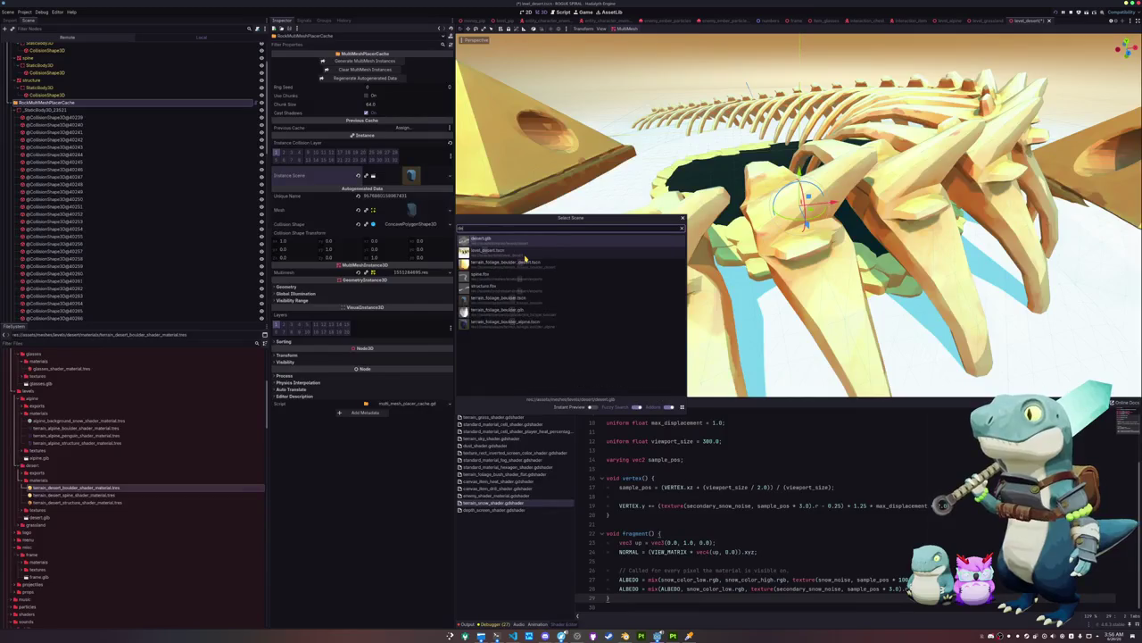
key(Down)
key(Down)
key(Return)
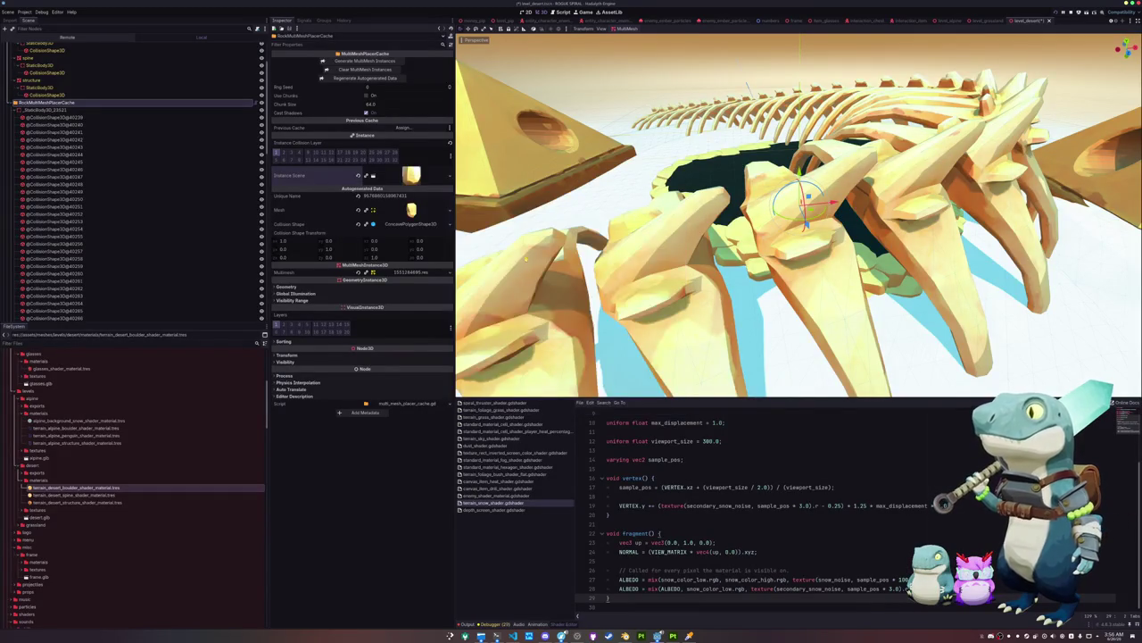
mouse_move(798, 214)
mouse_down()
mouse_move(749, 223)
mouse_move(596, 125)
mouse_up()
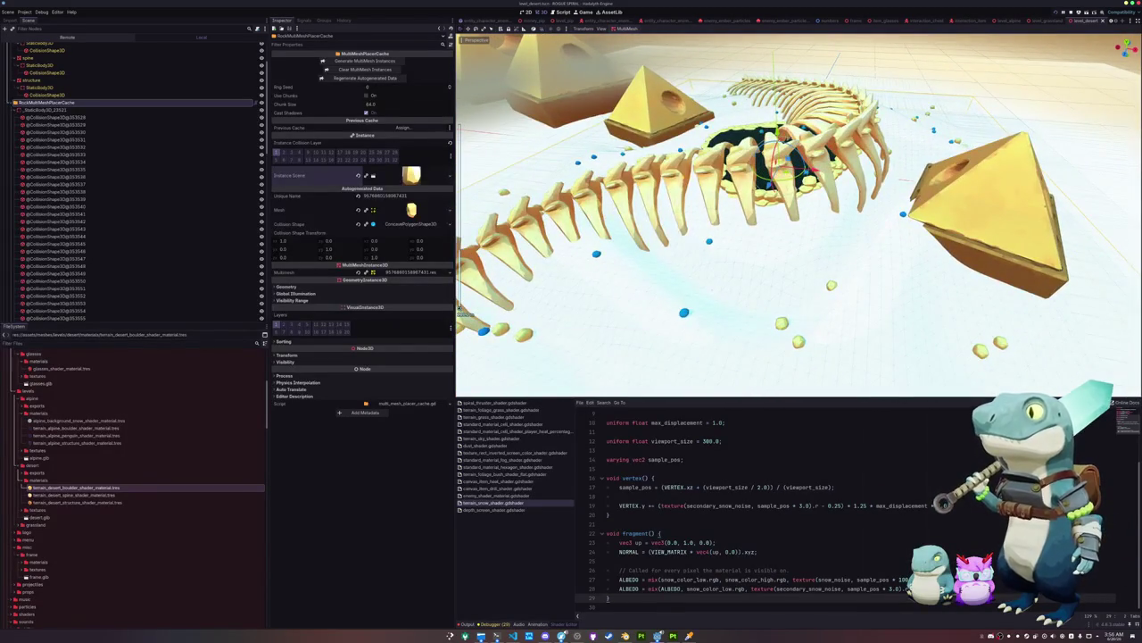
click(23, 13)
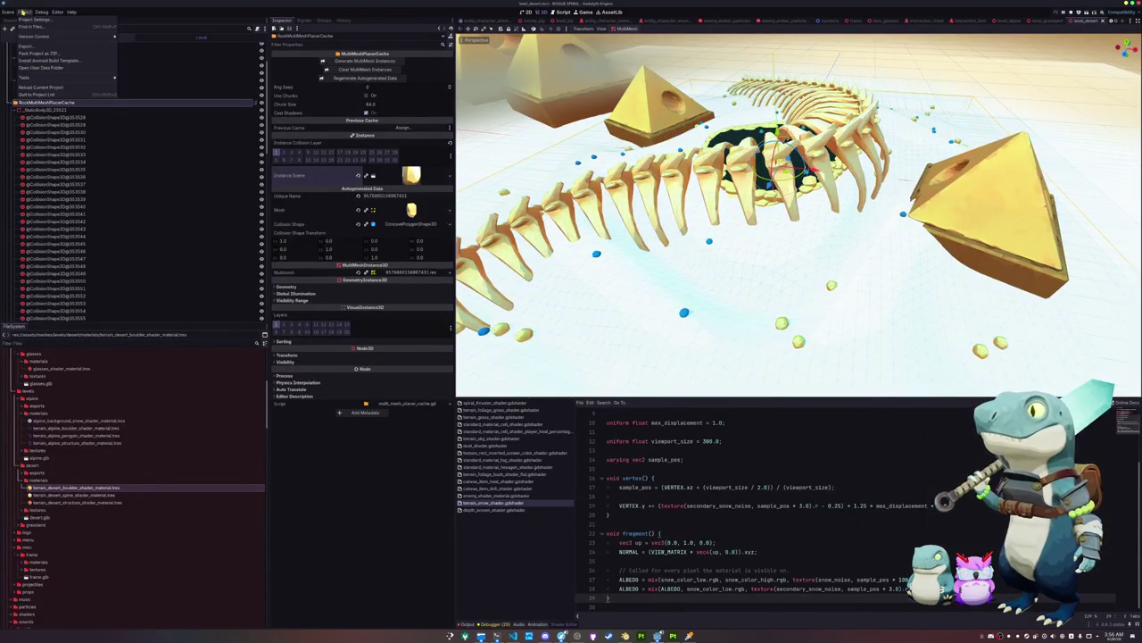
Darken the terrain_grass_color_high shader global in Project Settings
click(29, 18)
drag(512, 169, 306, 169)
click(327, 171)
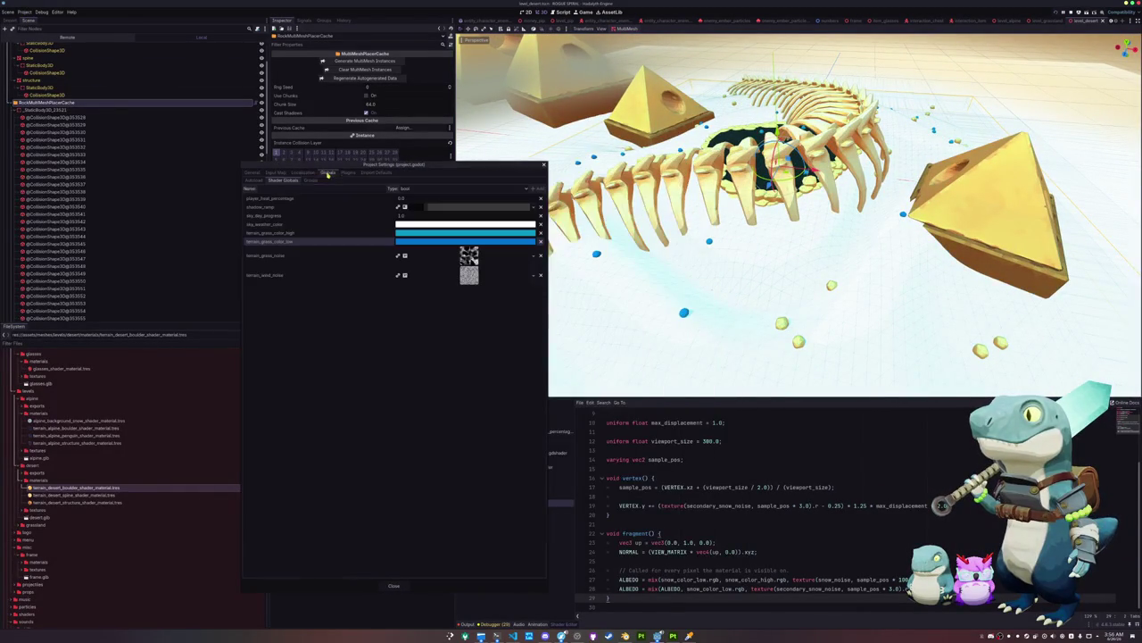
click(437, 234)
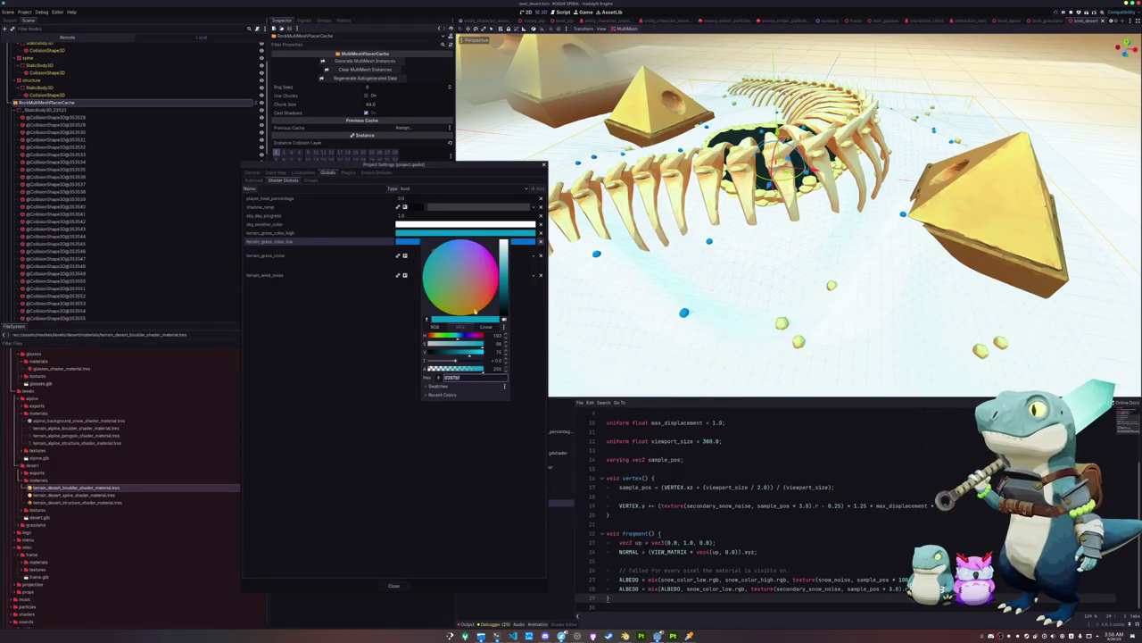
drag(502, 287, 504, 293)
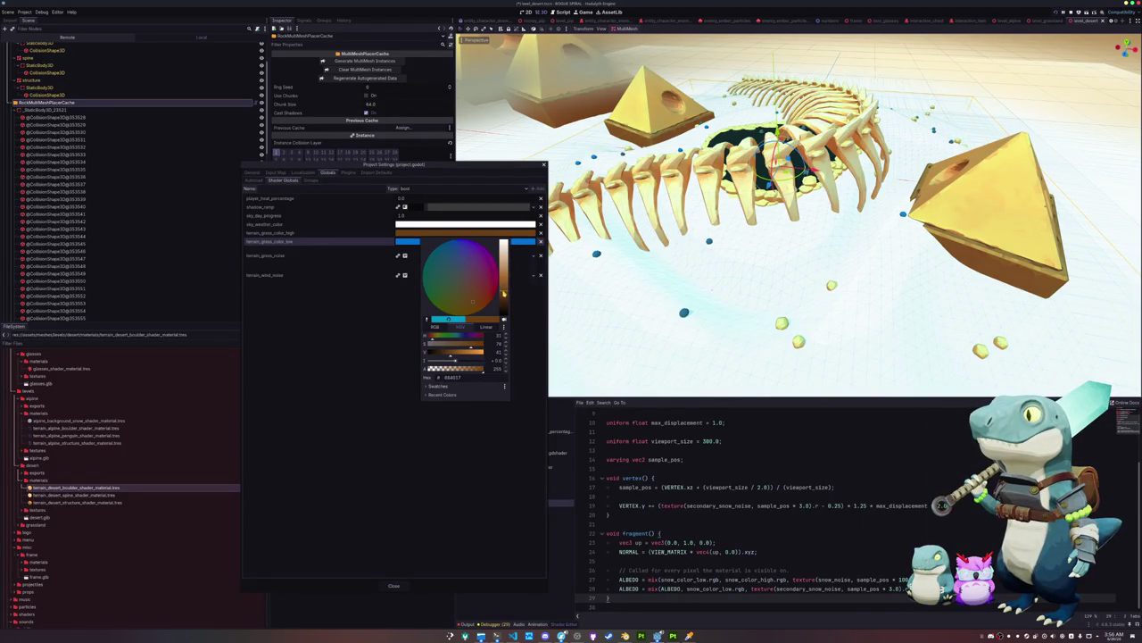
click(382, 243)
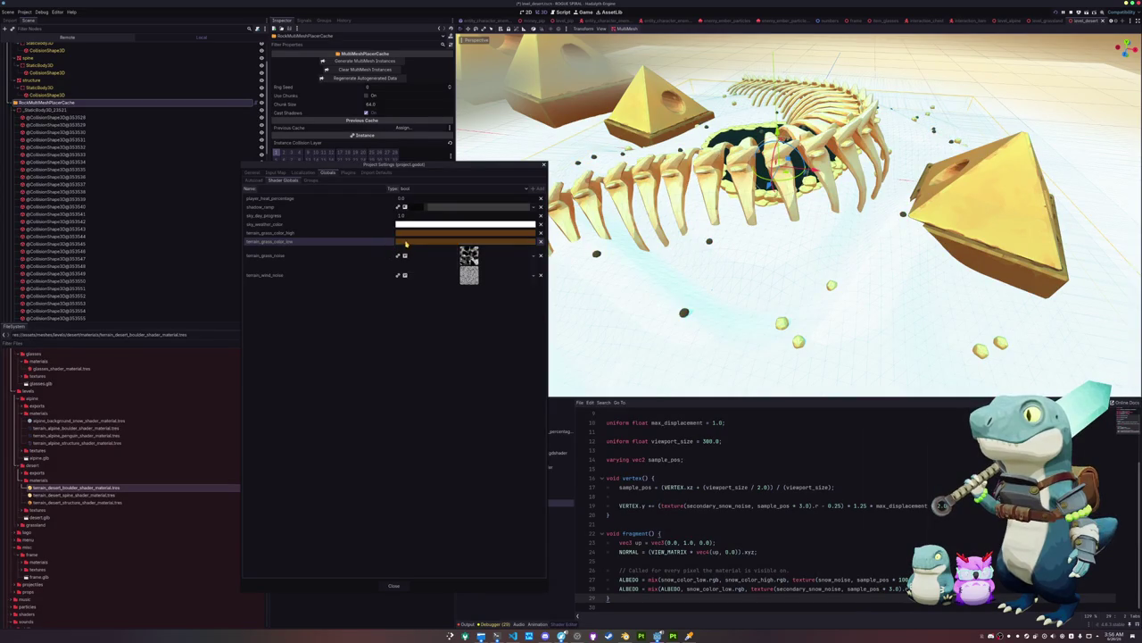
Retune terrain_grass_color_low to a deeper warm sandy brown and close Project Settings
click(406, 243)
mouse_move(503, 308)
mouse_down()
mouse_move(506, 270)
mouse_move(501, 314)
mouse_up()
click(455, 240)
click(536, 330)
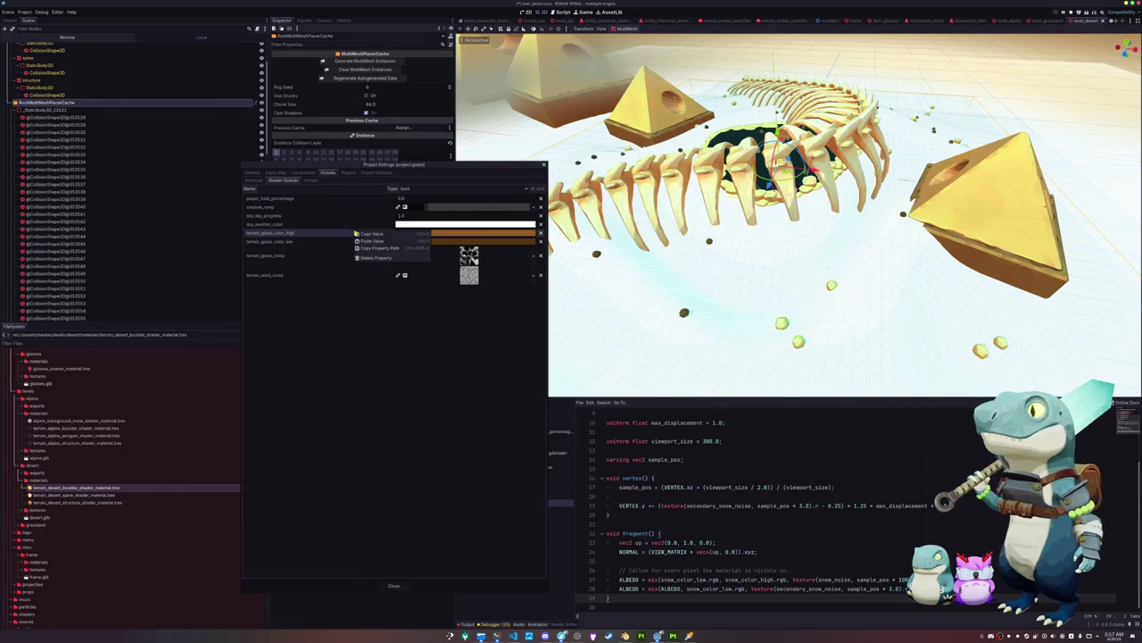
click(393, 585)
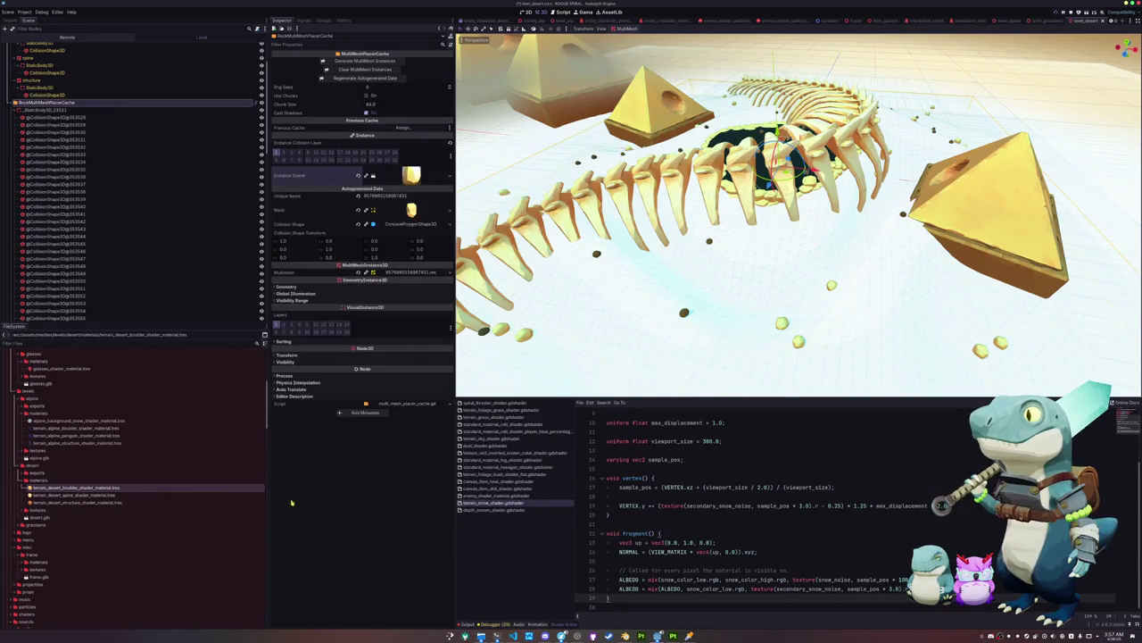
scroll(102, 492, down, 15)
scroll(49, 514, up, 15)
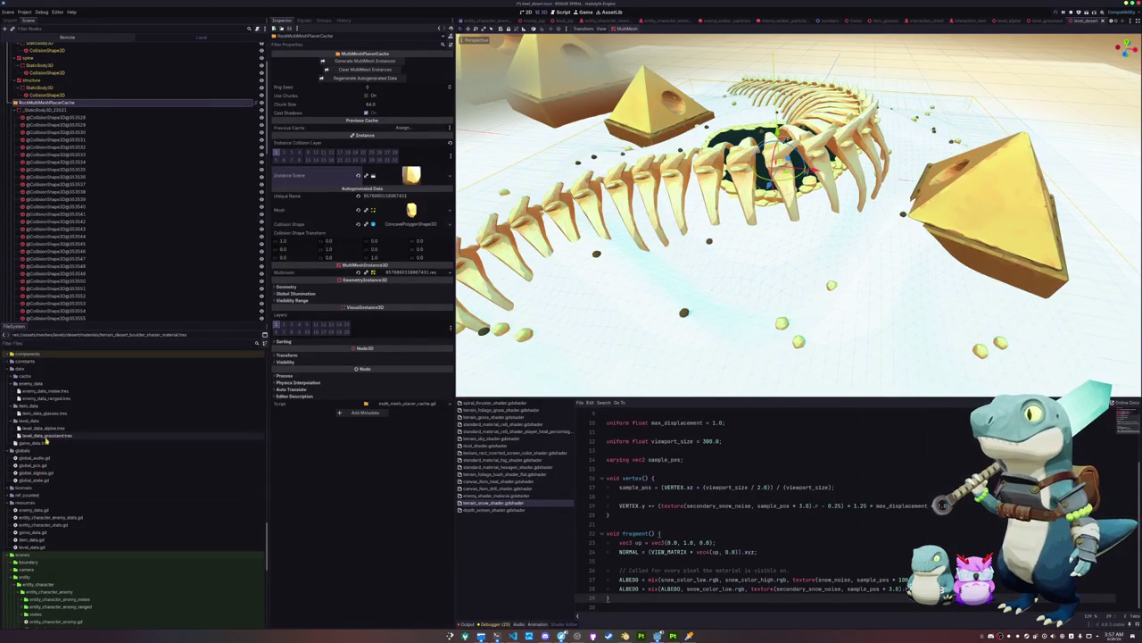
Duplicate the grassland level data as level_data_desert.tres and set its Level Scene to the desert scene
key(ctrl+d)
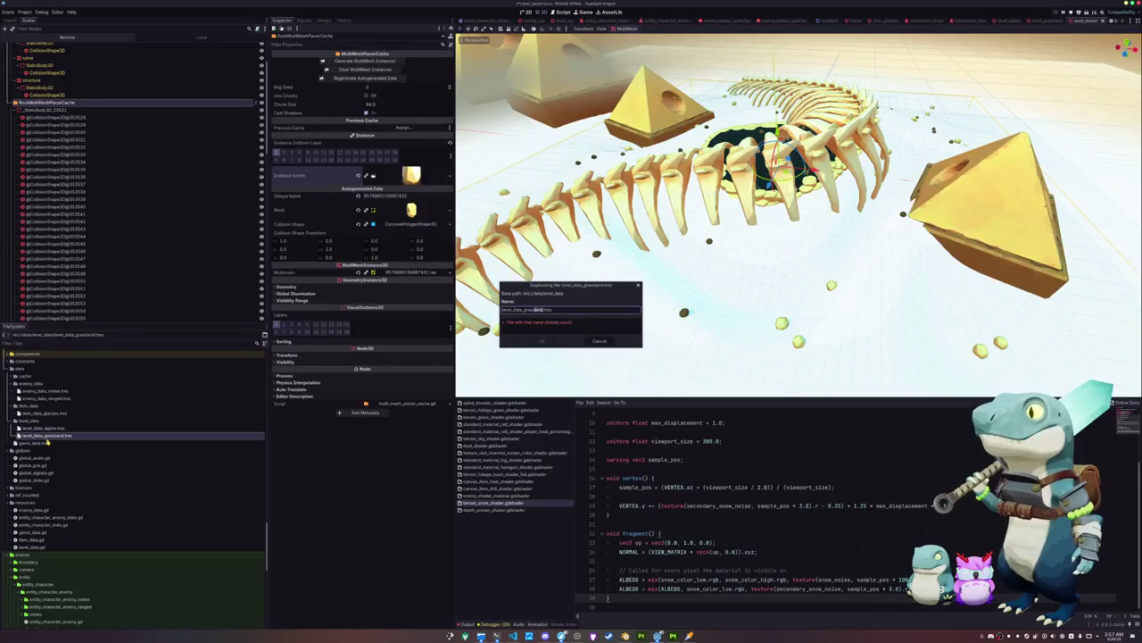
key(Return)
click(56, 435)
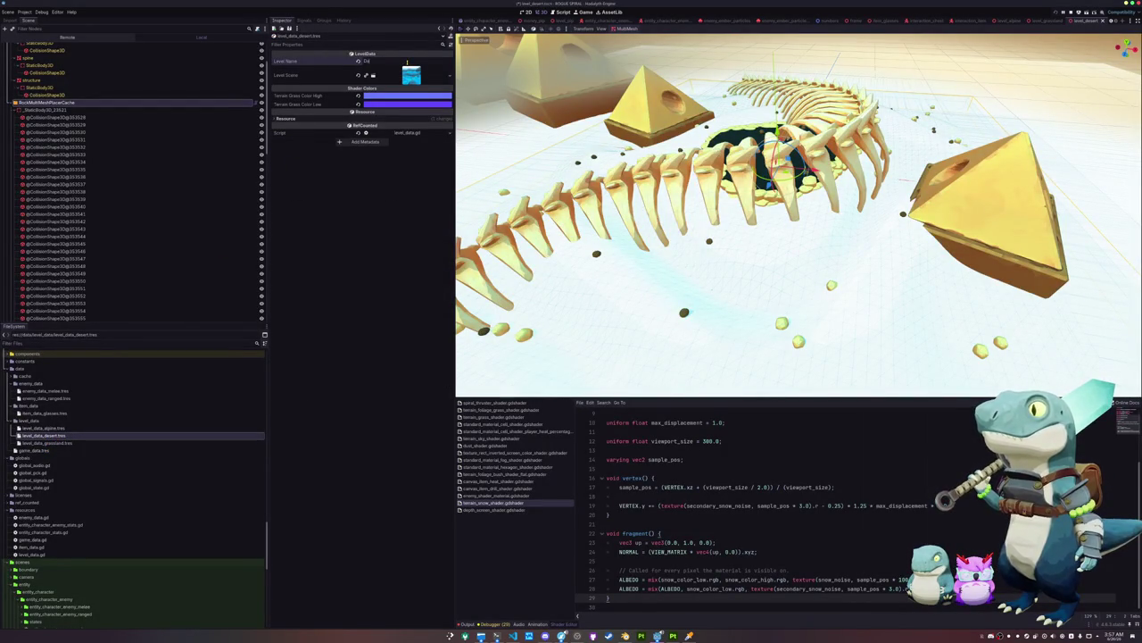
click(450, 78)
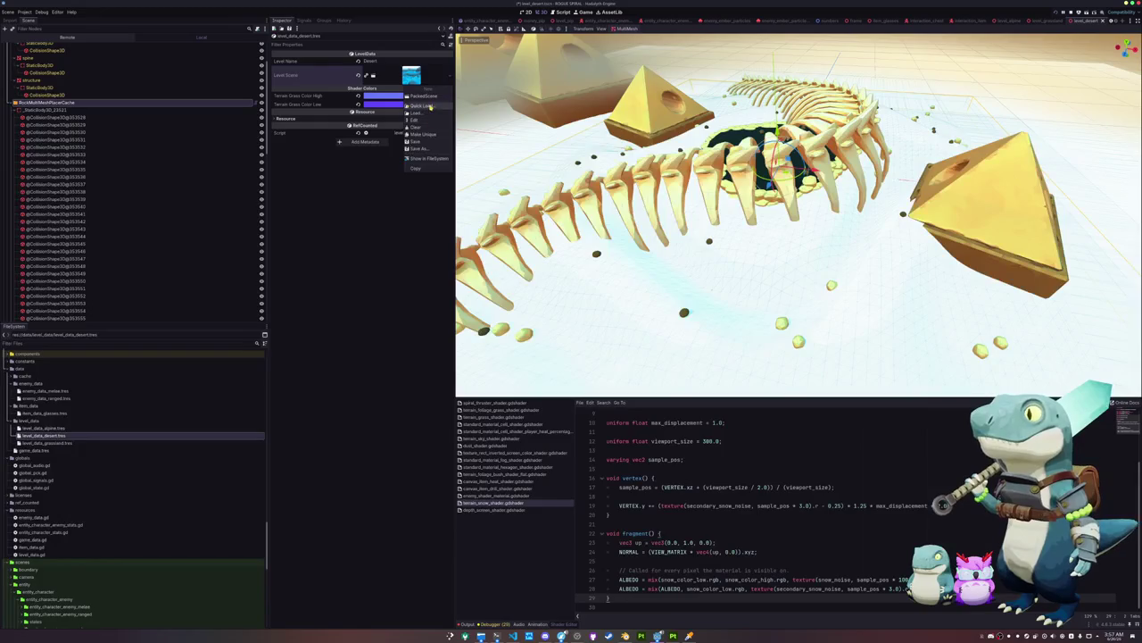
click(430, 108)
text(desert)
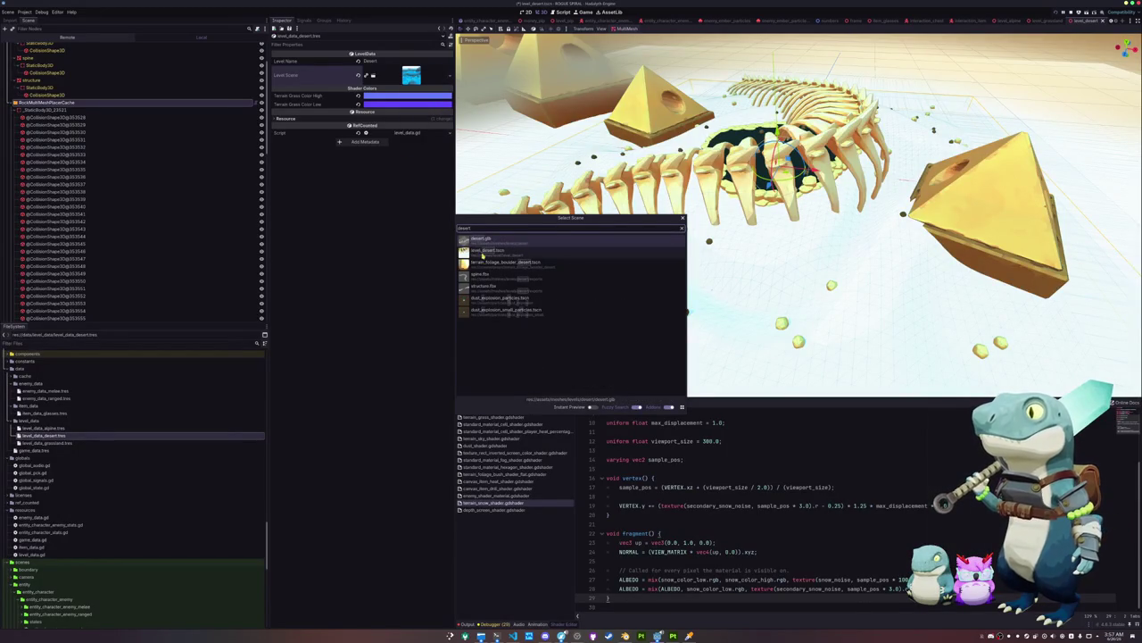
double_click(483, 253)
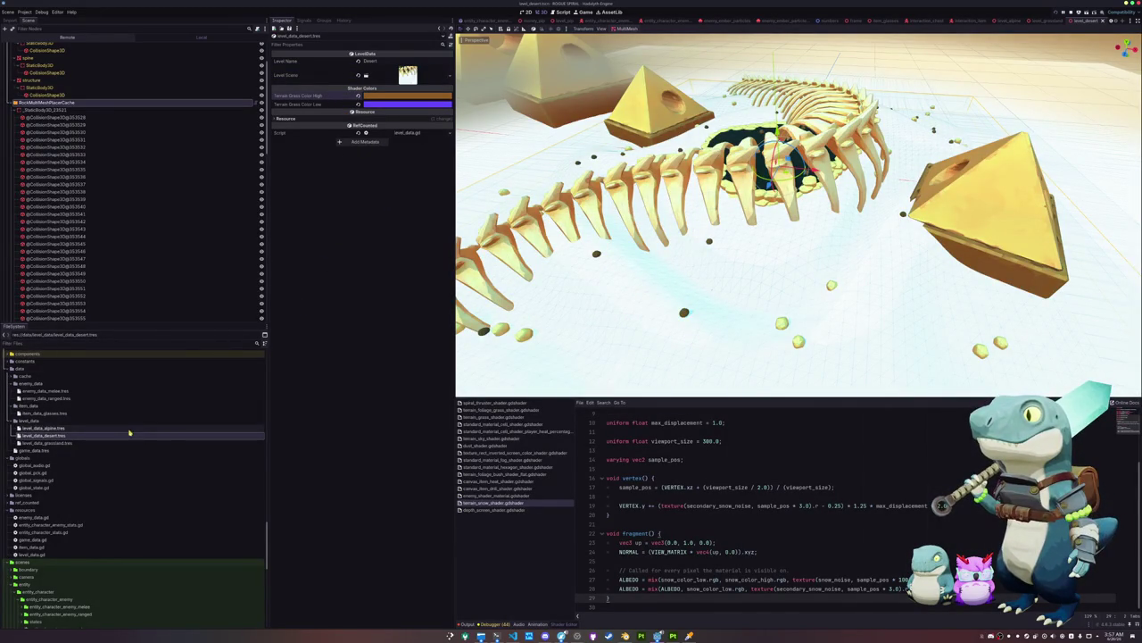
Add level_data_desert.tres as the third Level Data Array entry in game_data.tres
click(25, 12)
click(53, 32)
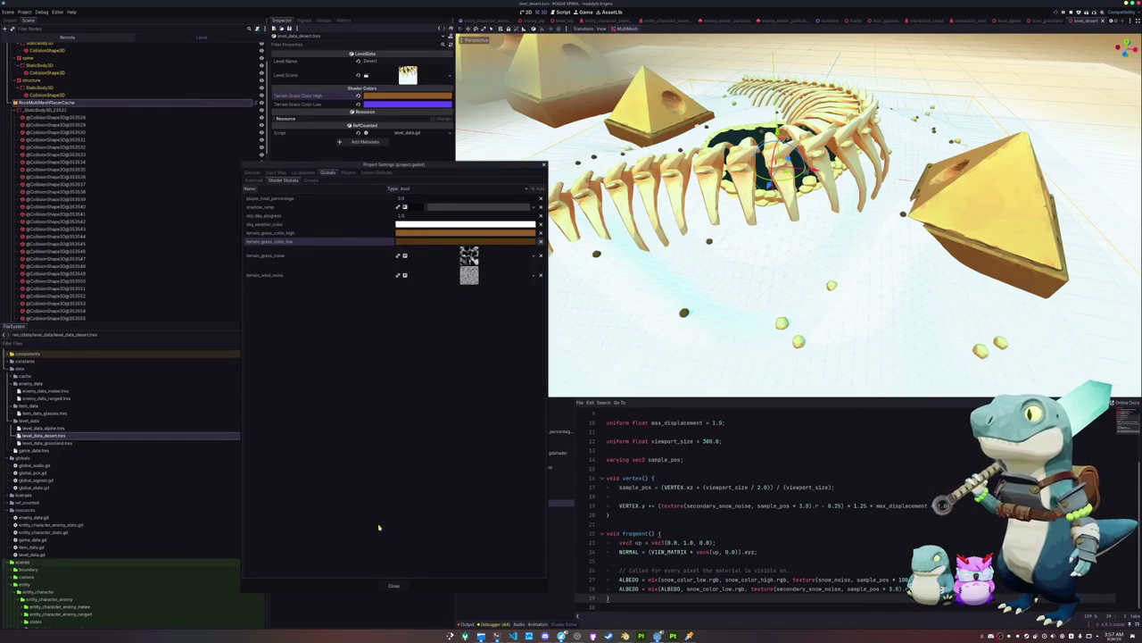
click(392, 588)
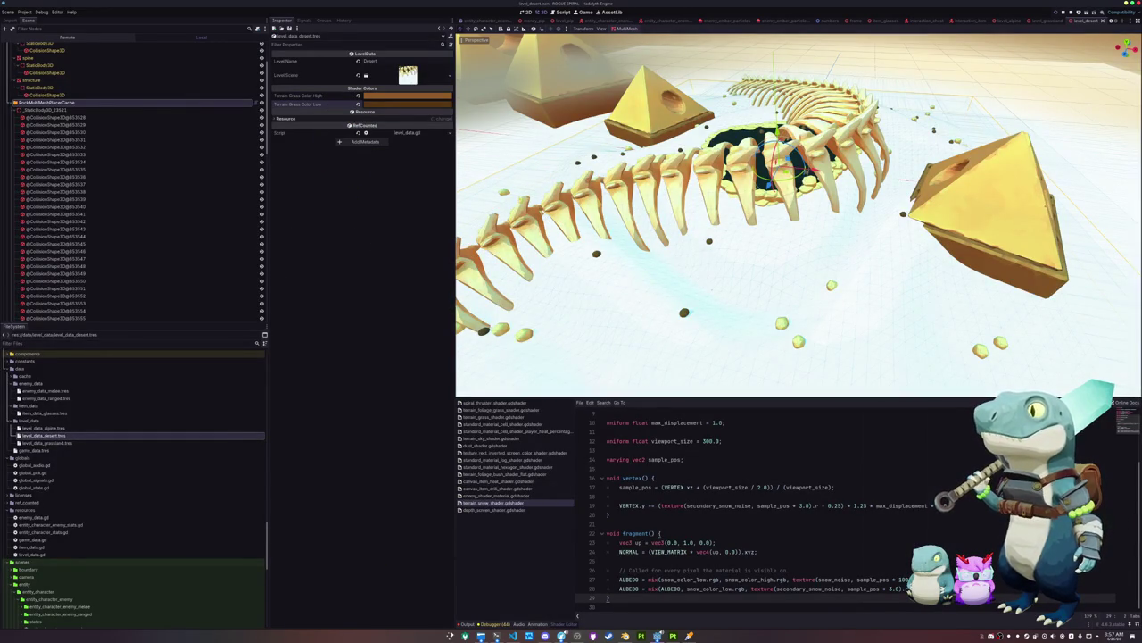
click(62, 450)
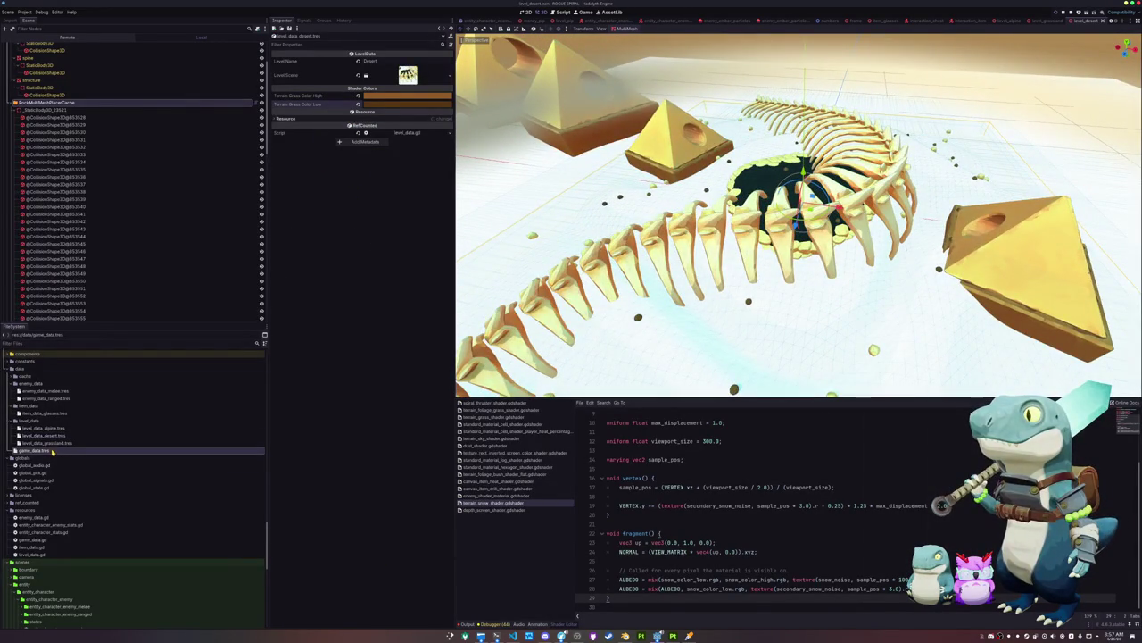
click(375, 434)
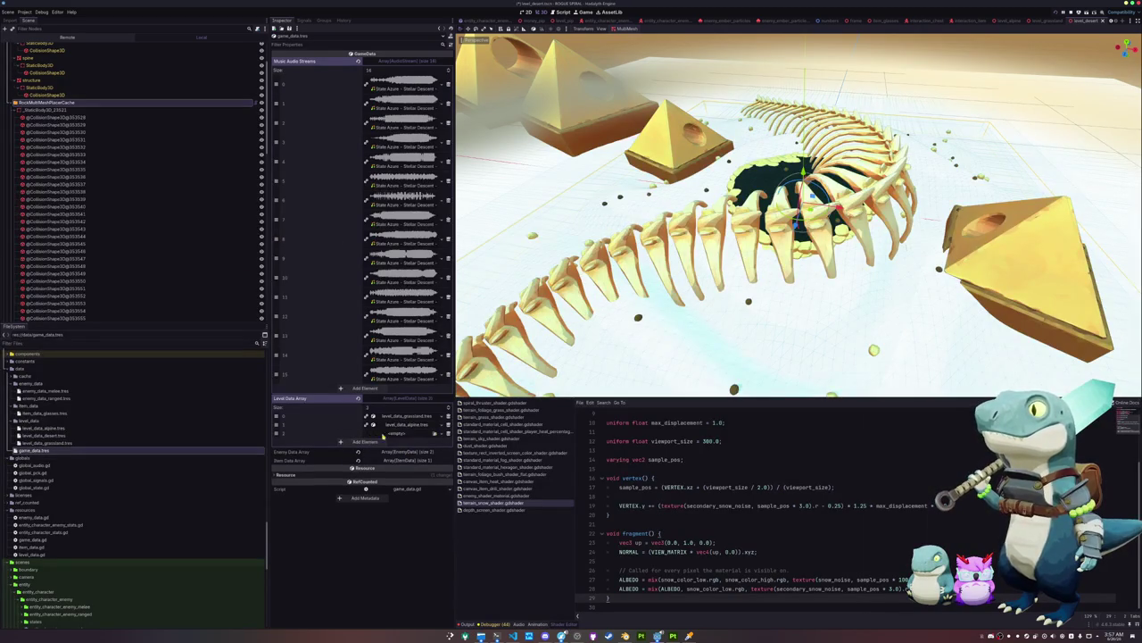
click(434, 434)
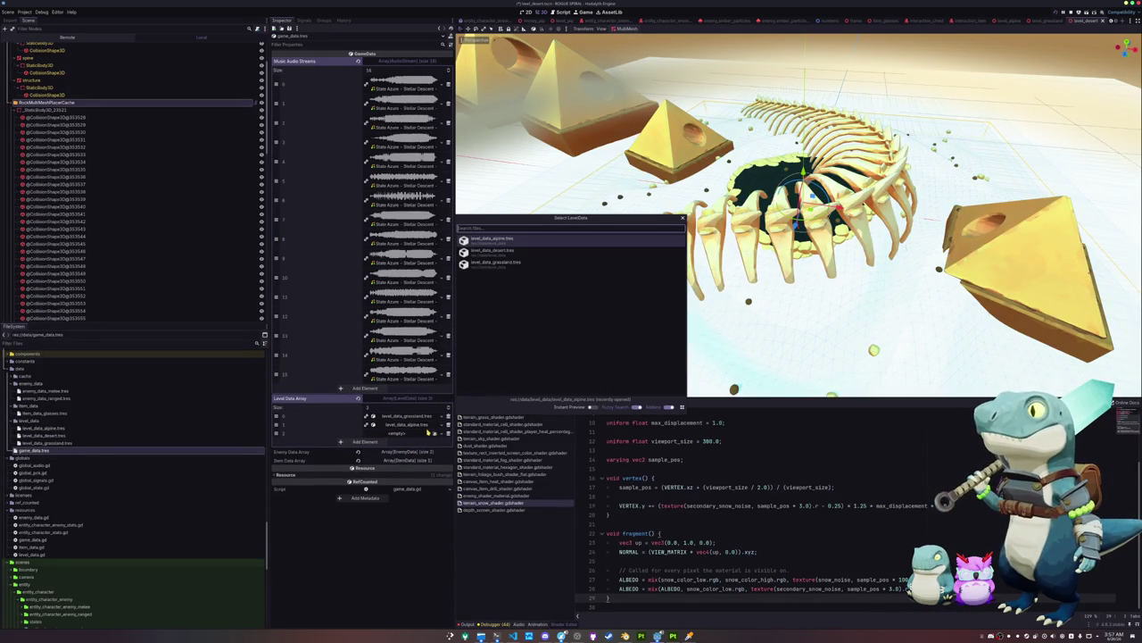
click(496, 250)
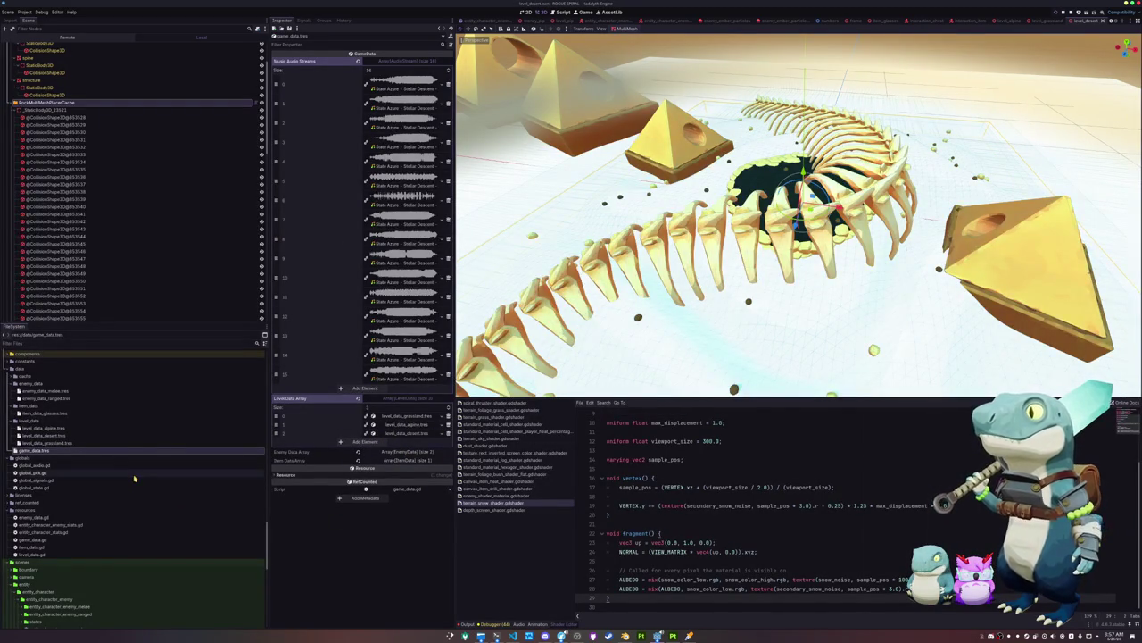
Show the output log and run the game with F5 to test
scroll(119, 475, down, 10)
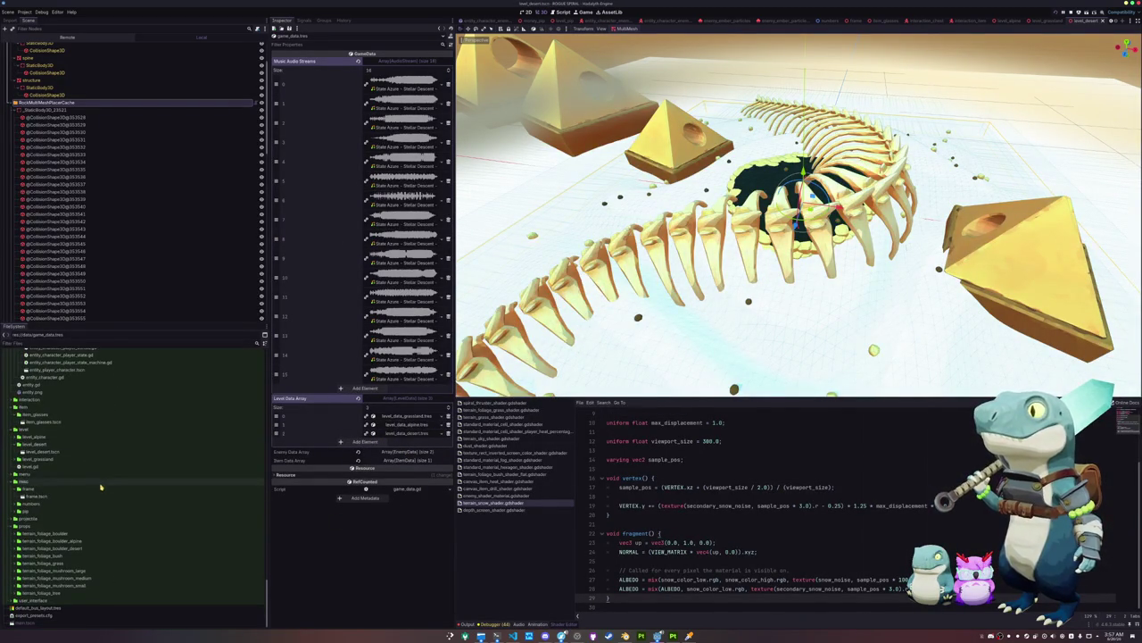
click(465, 622)
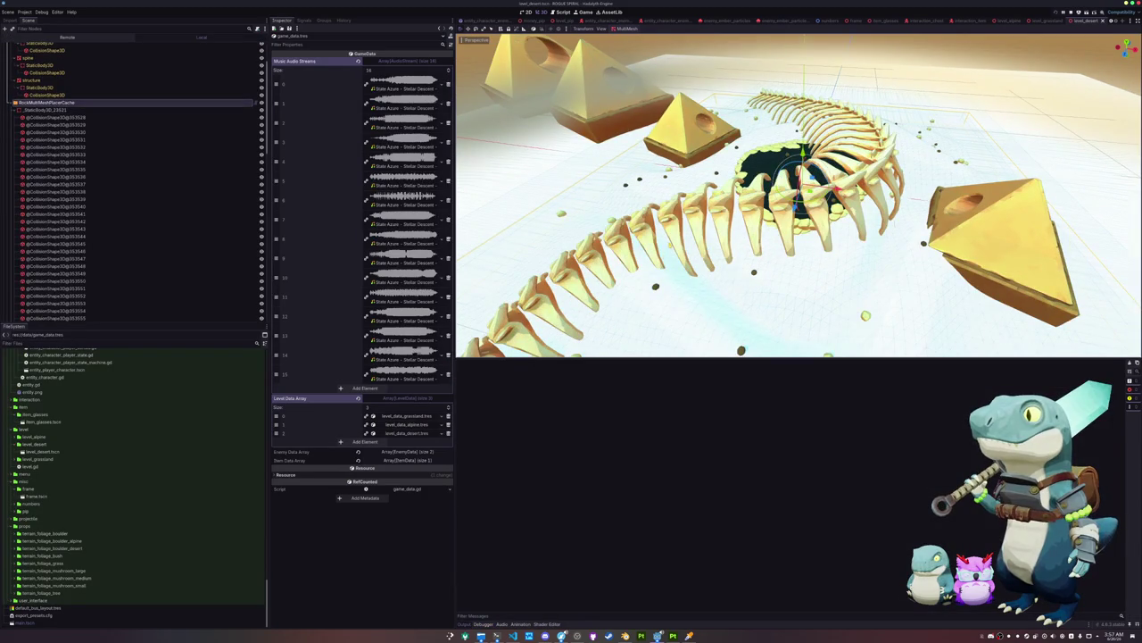
key(F5)
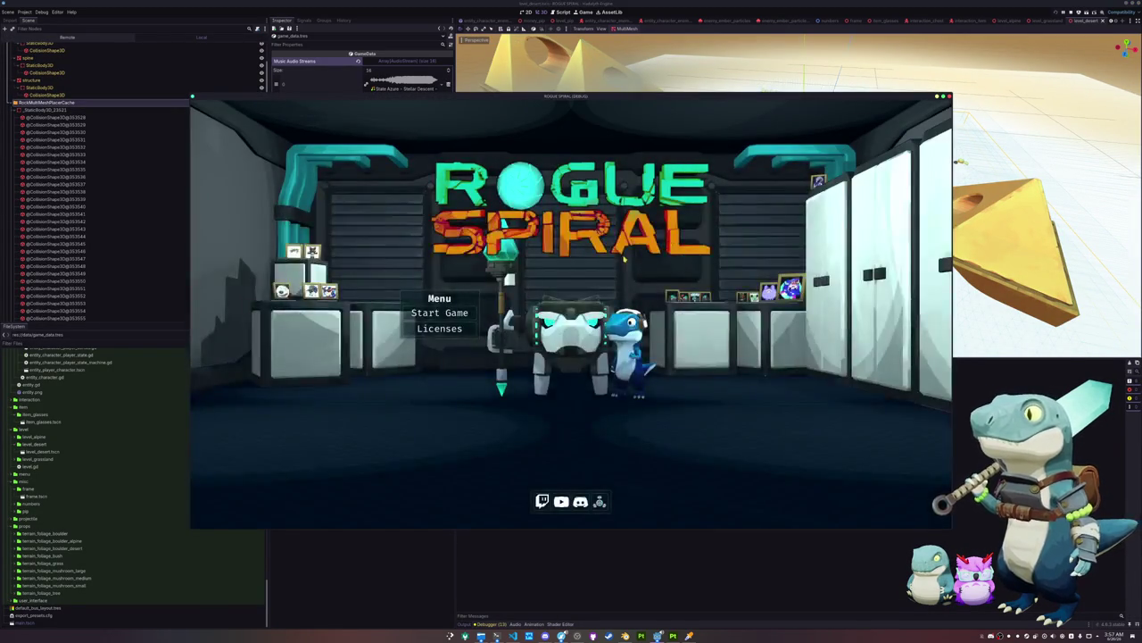
click(435, 313)
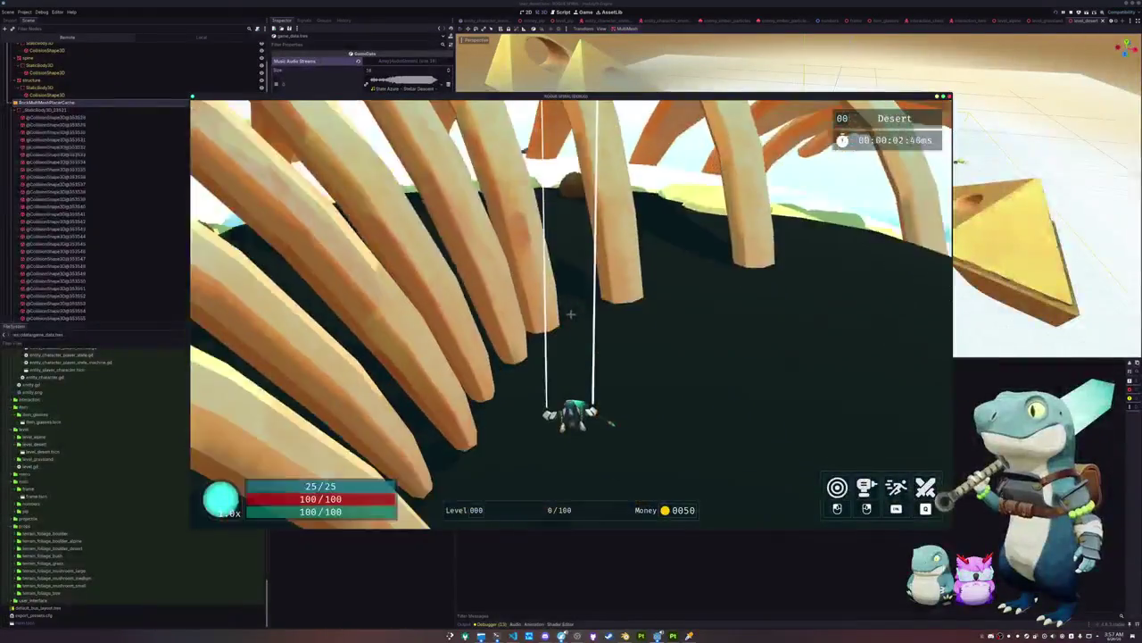
key(shift)
key(w)
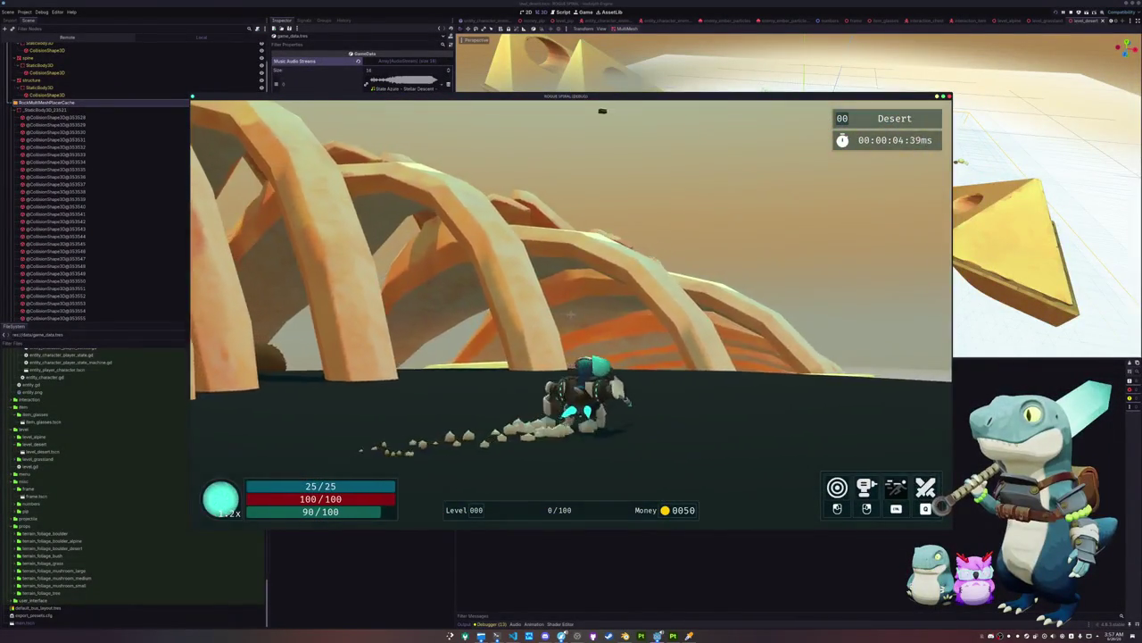
key(w)
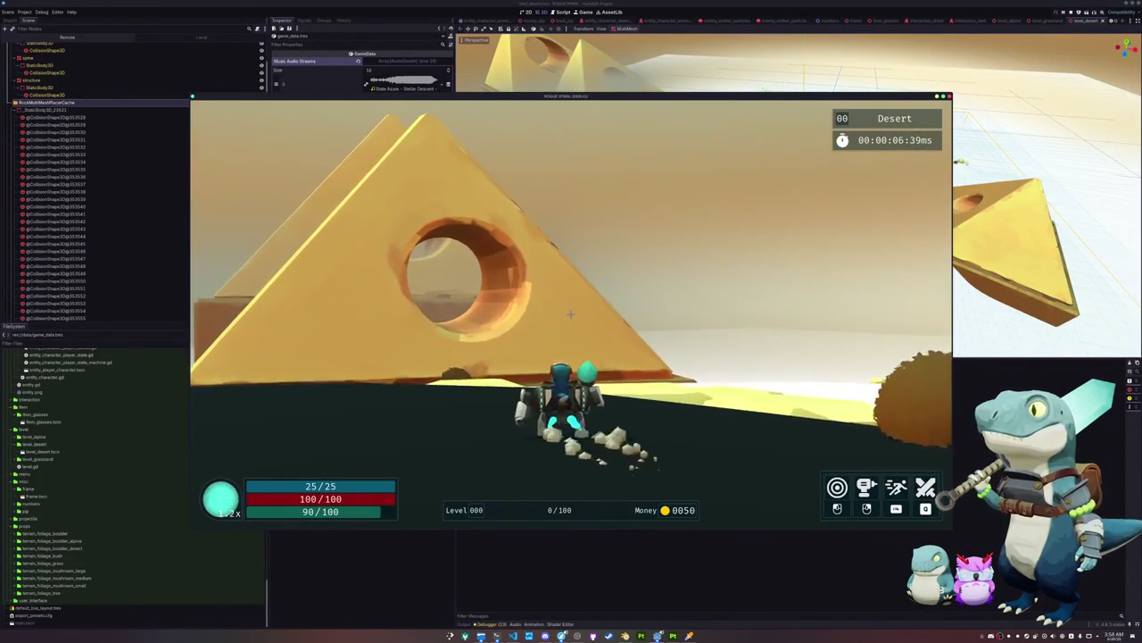
key(w)
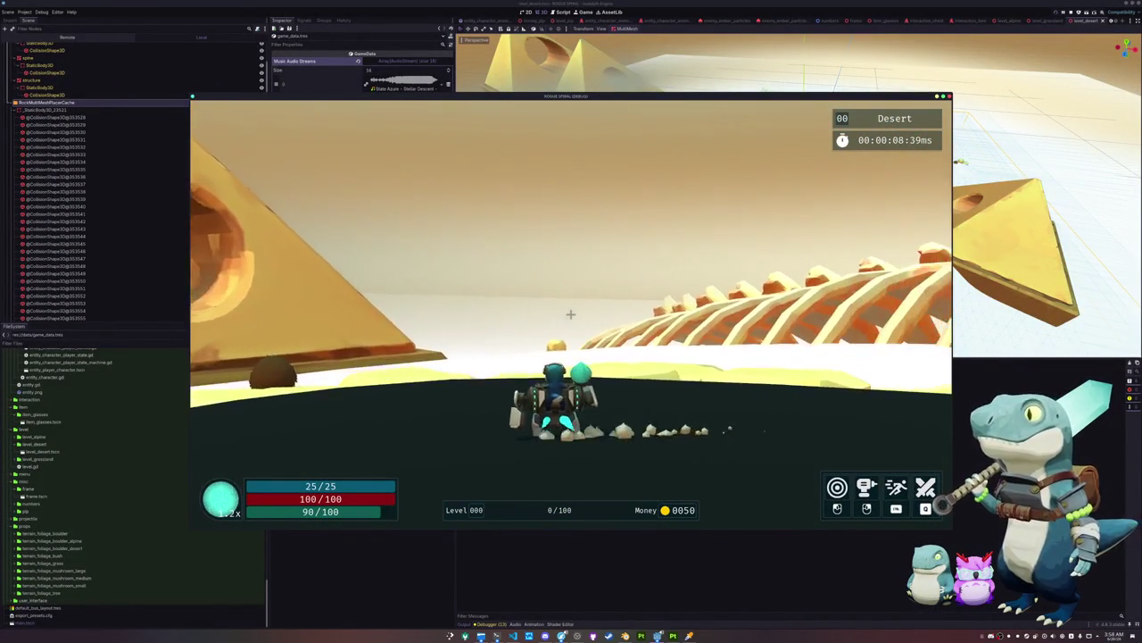
key(w)
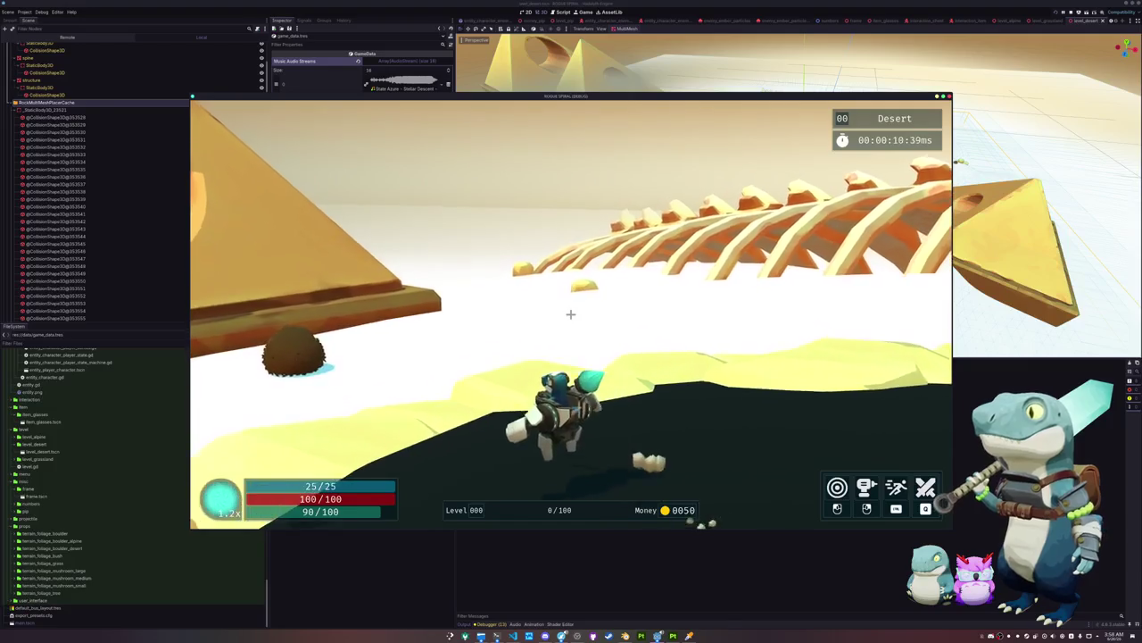
key(w)
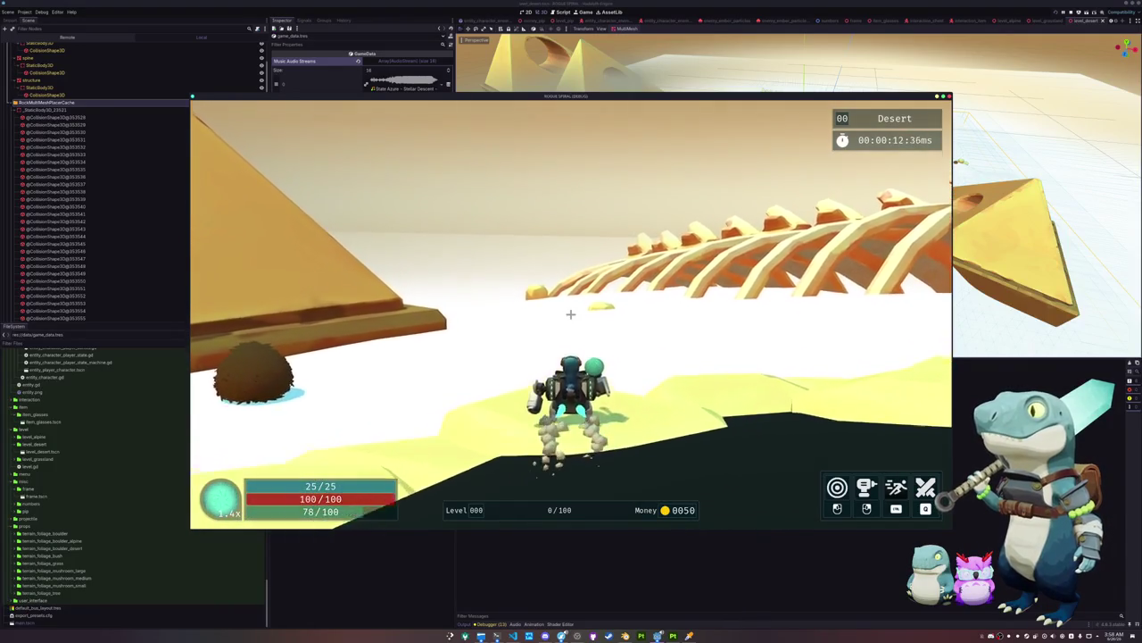
key(w)
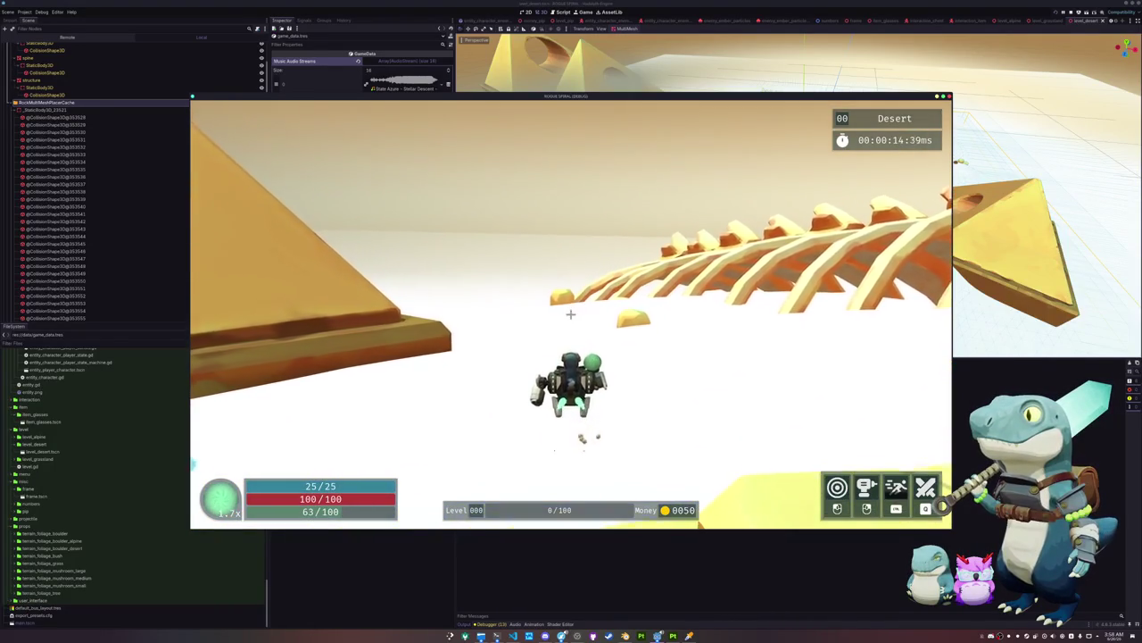
key(w)
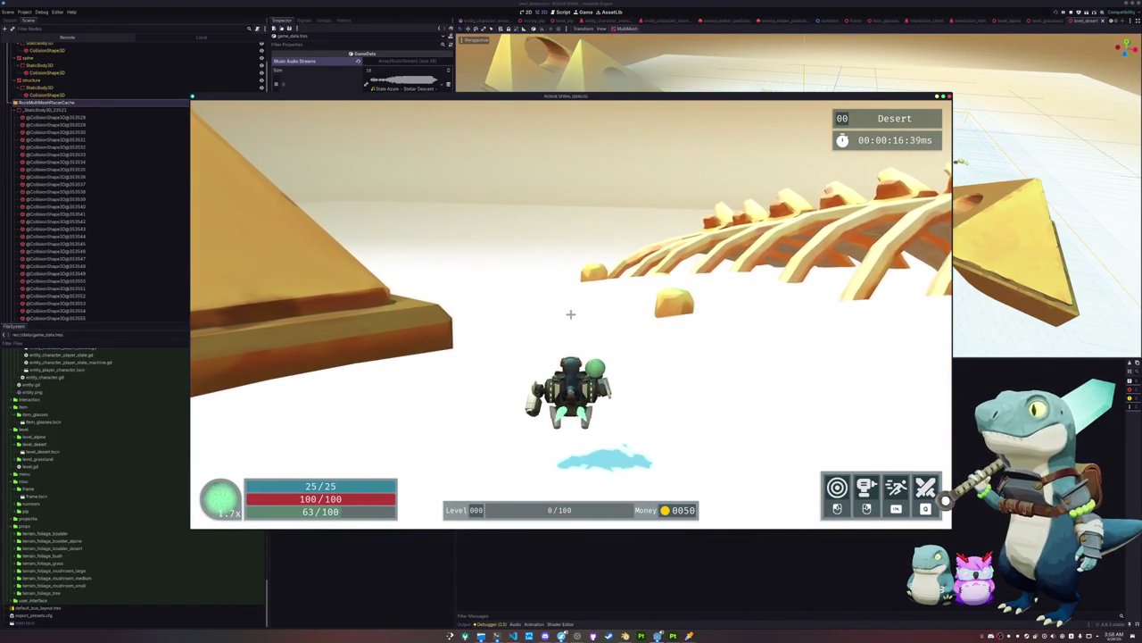
key(w)
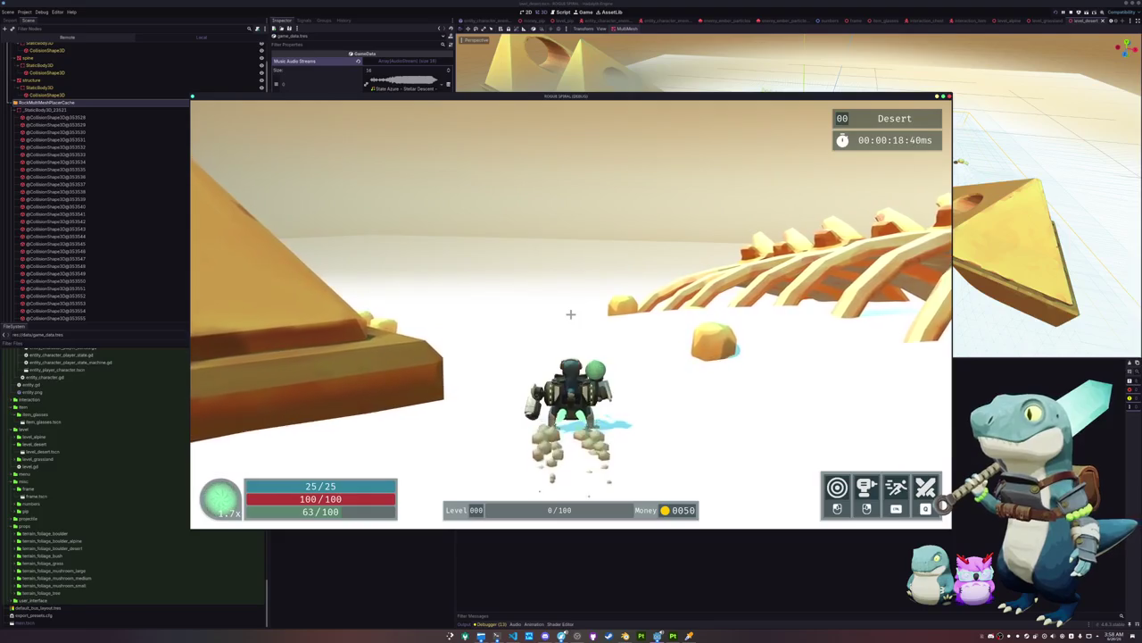
key(w)
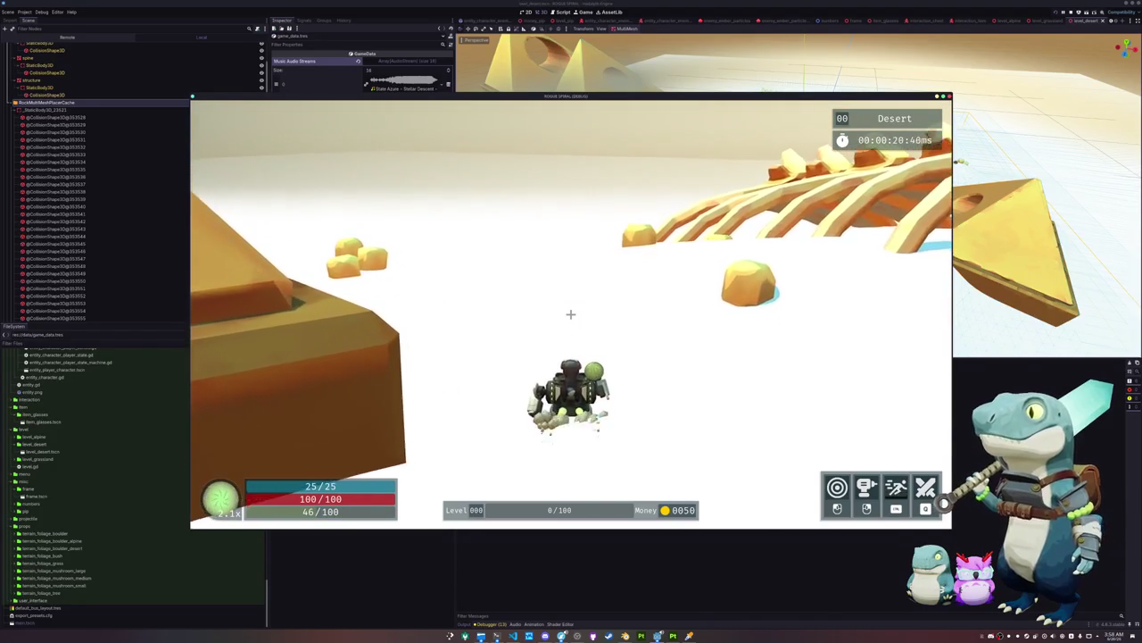
key(w)
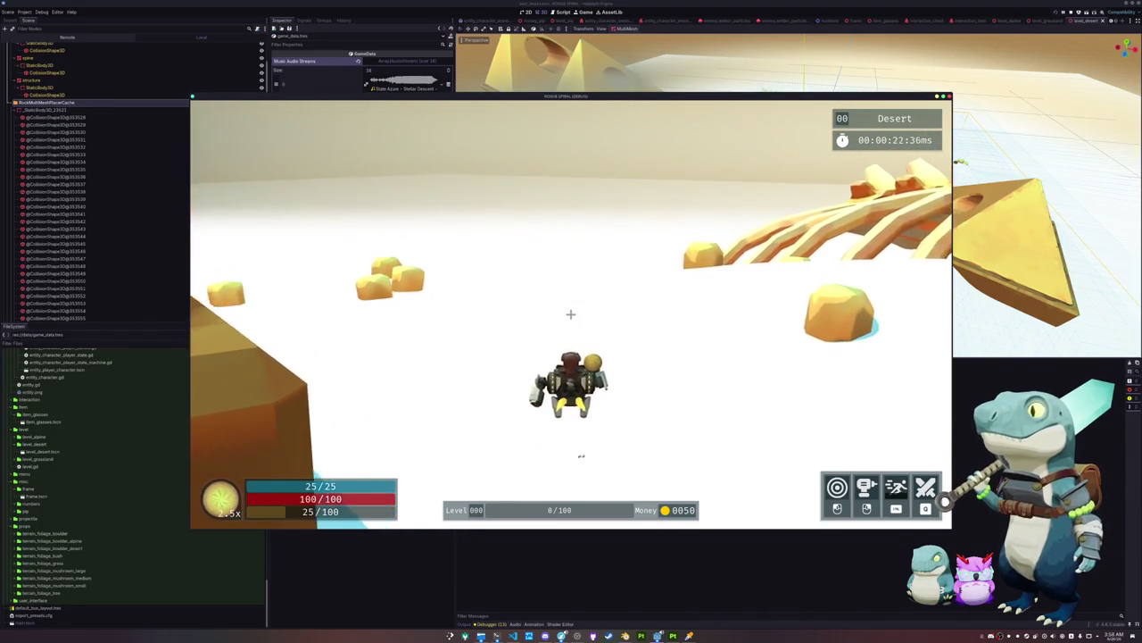
key(a)
key(a)
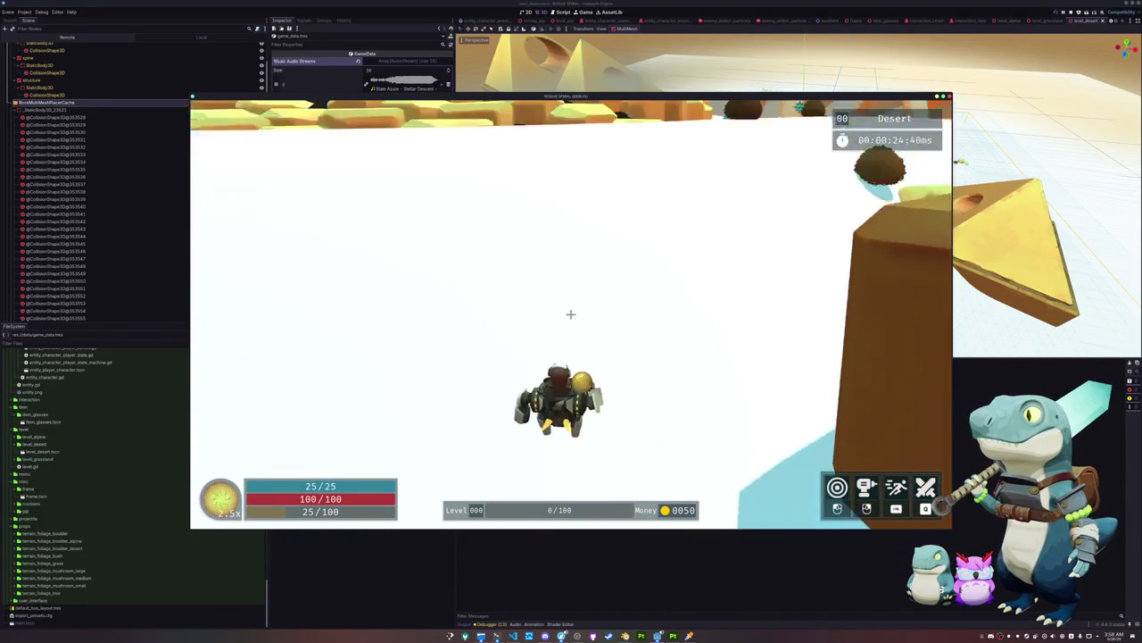
key(space)
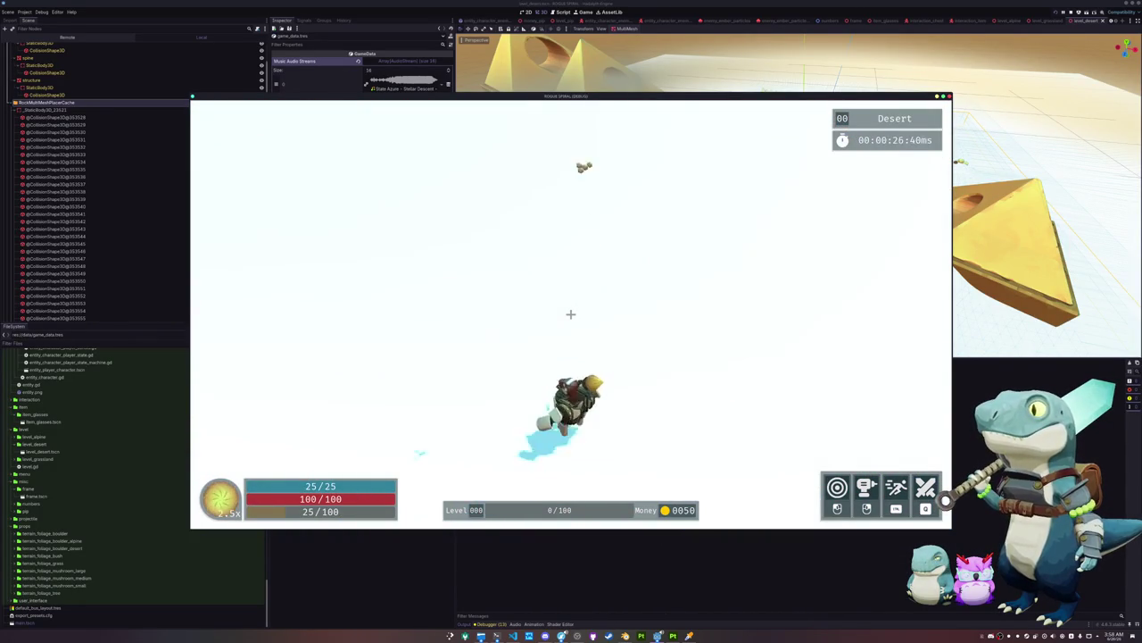
key(w)
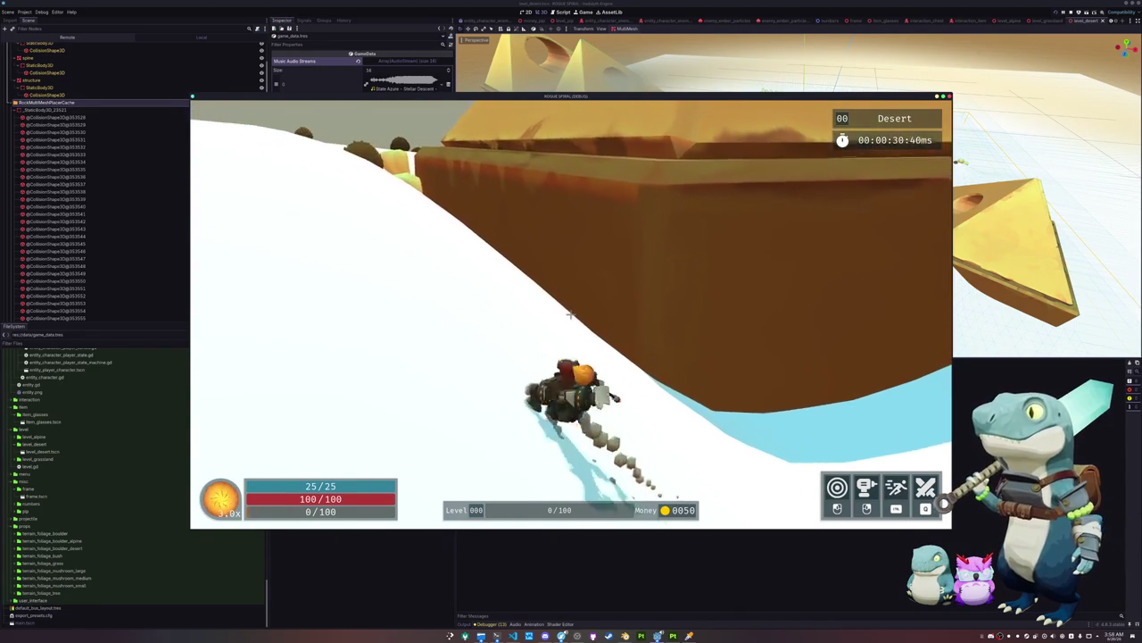
key(space)
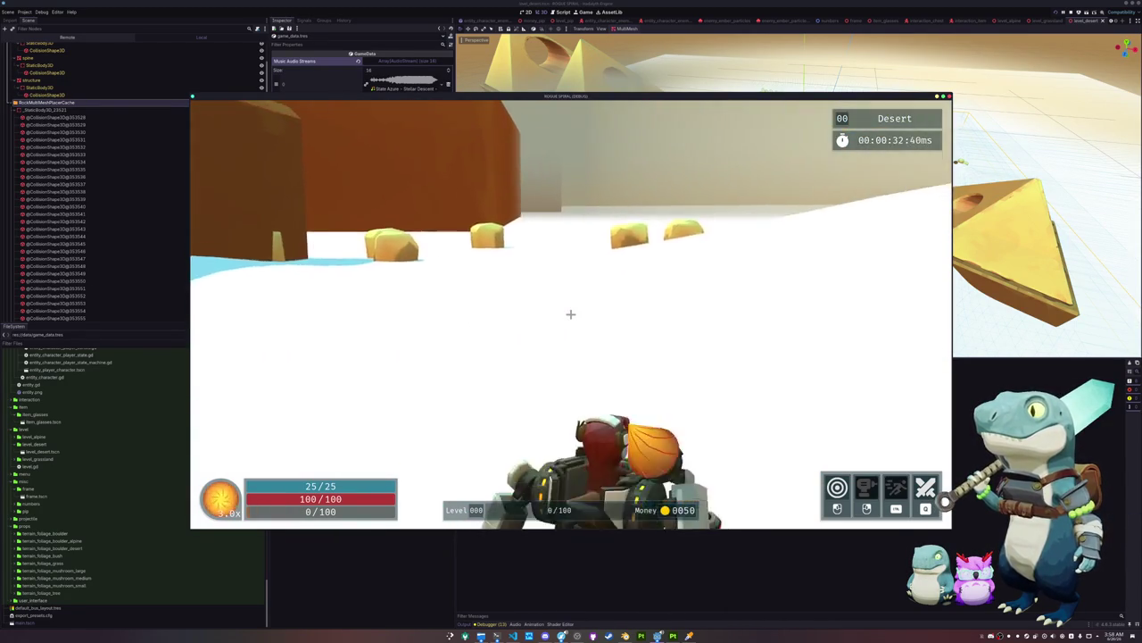
key(space)
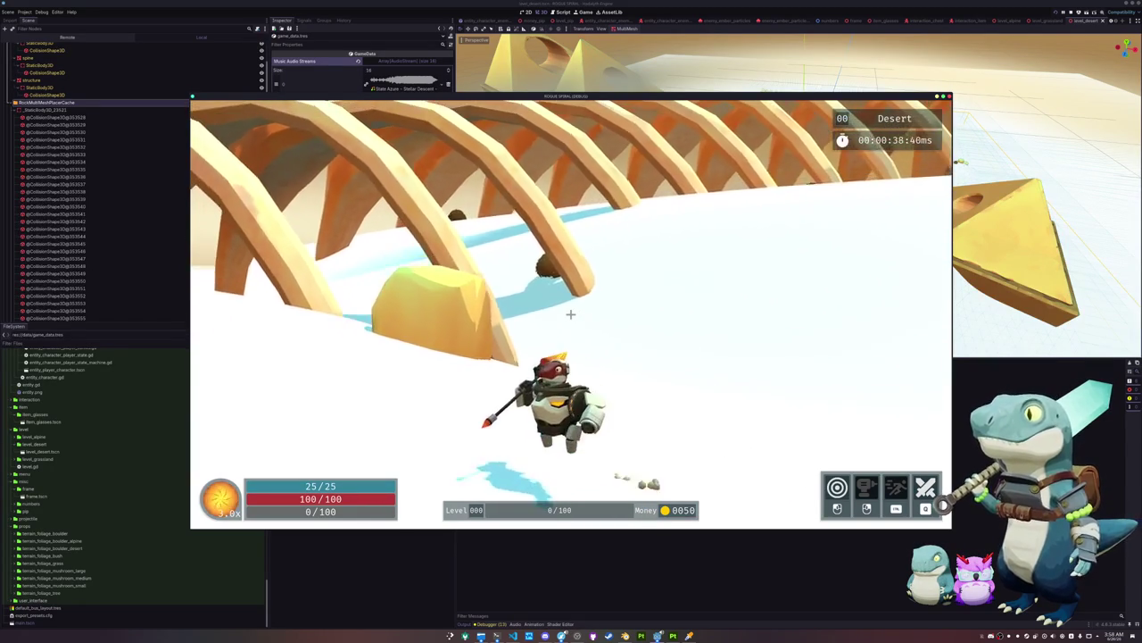
key(w)
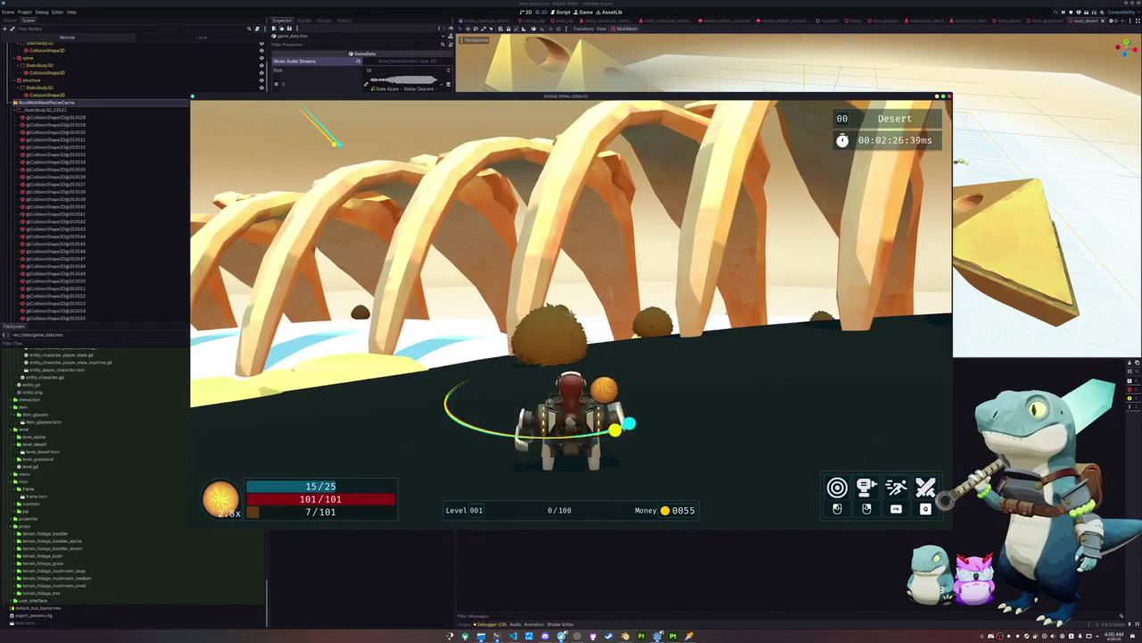
key(Escape)
Stop the running game and select the ground mesh in the scene
click(571, 322)
key(F8)
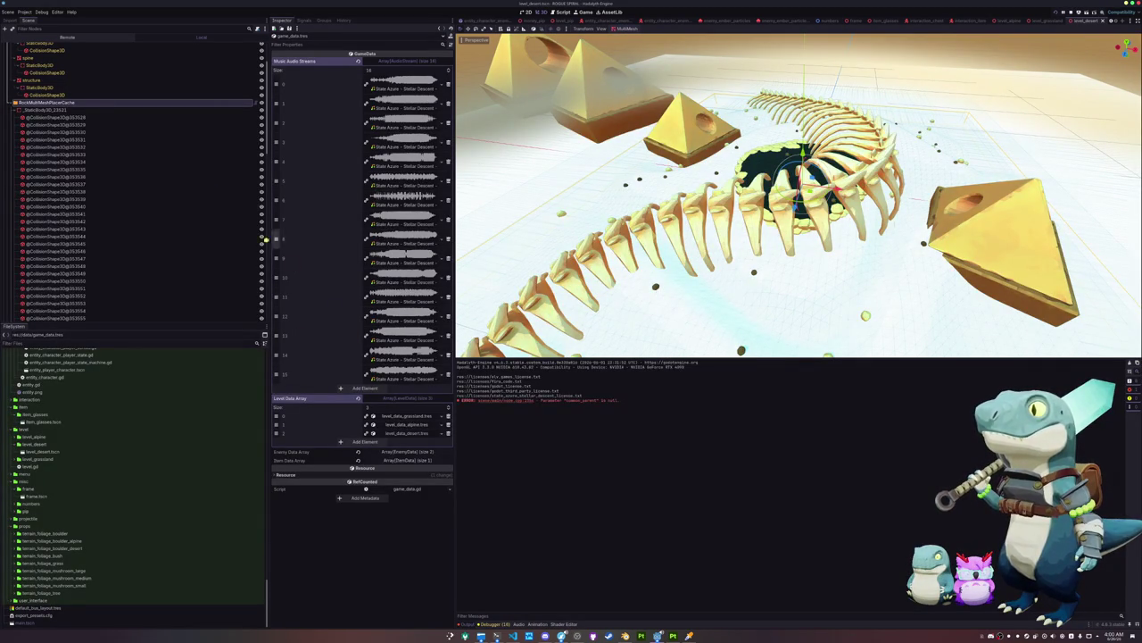
scroll(98, 229, up, 2)
click(32, 114)
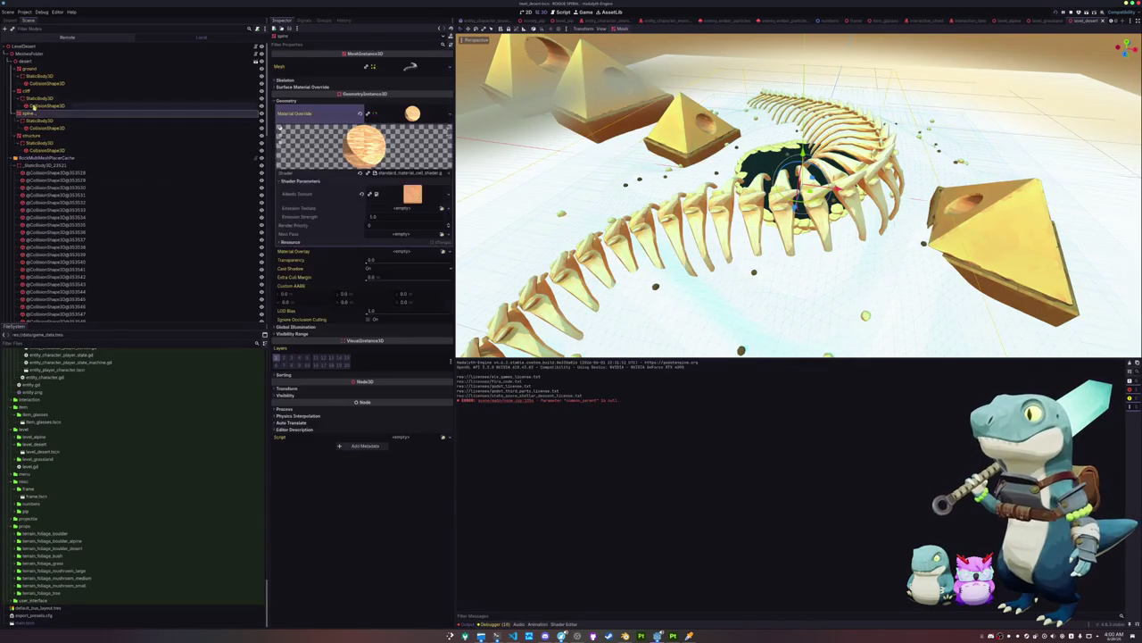
click(27, 91)
click(34, 69)
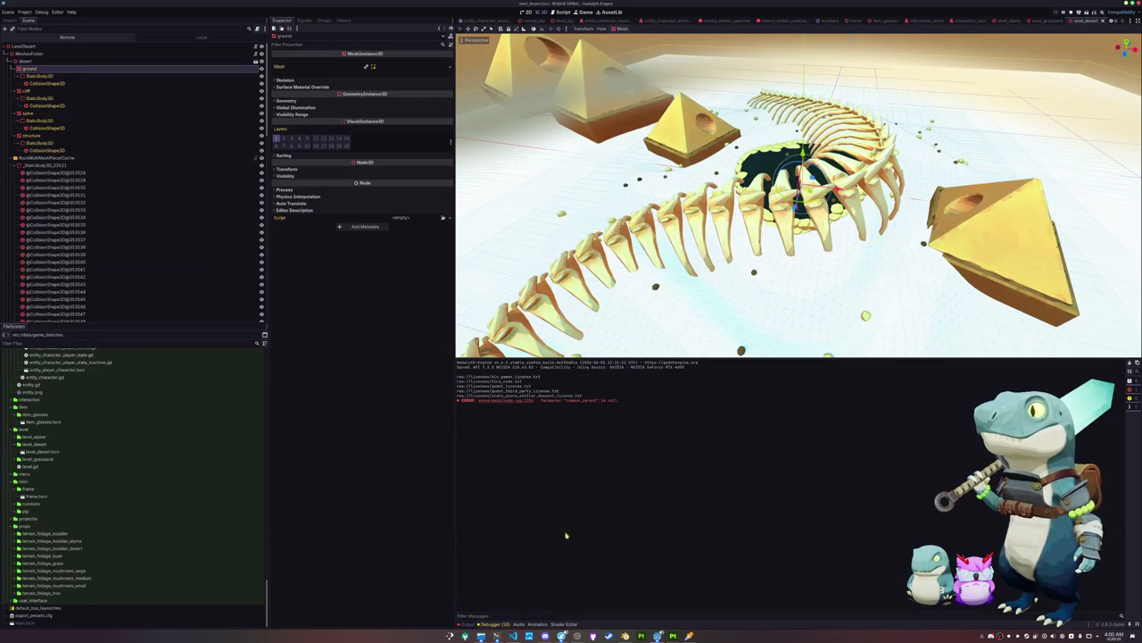
Give the ground a new ShaderMaterial as its Geometry material override, then choose Save As
click(566, 624)
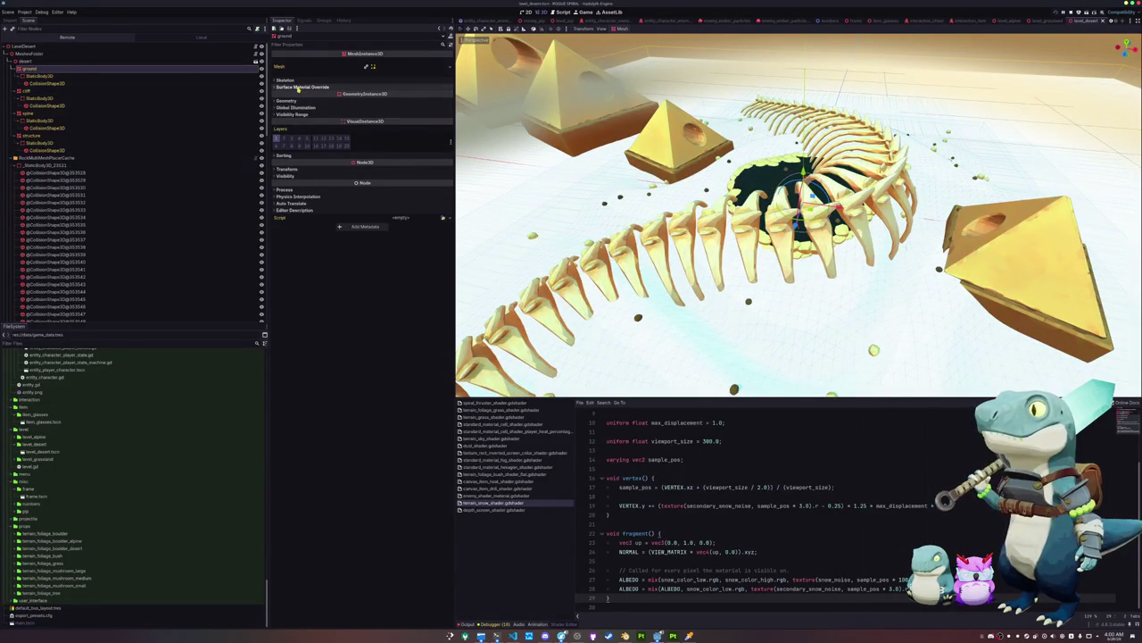
click(299, 87)
click(444, 117)
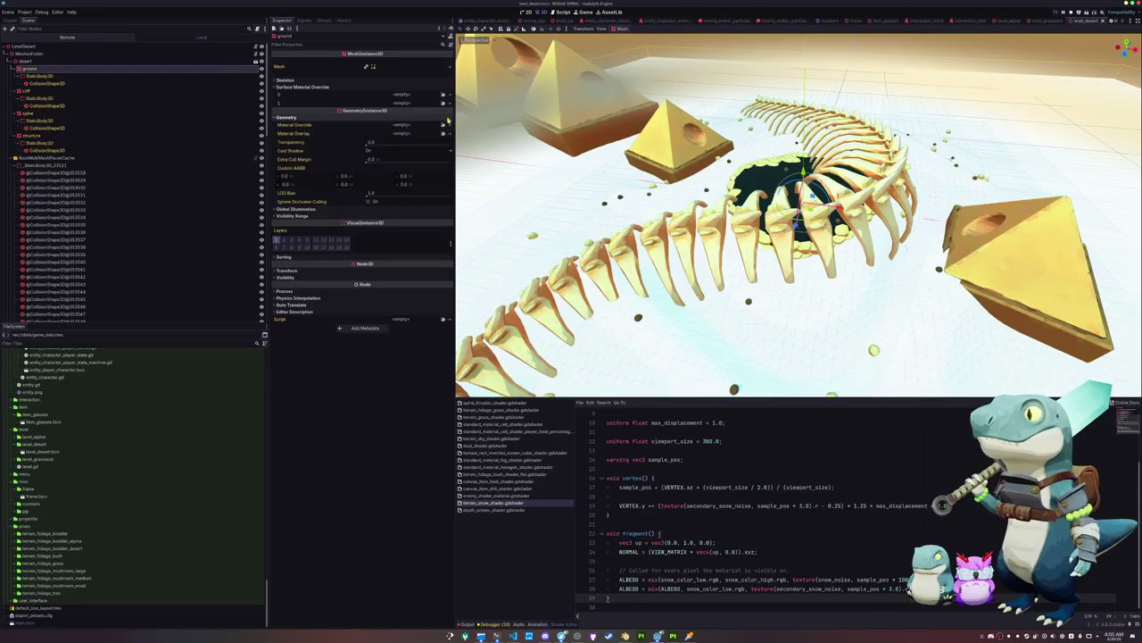
click(445, 125)
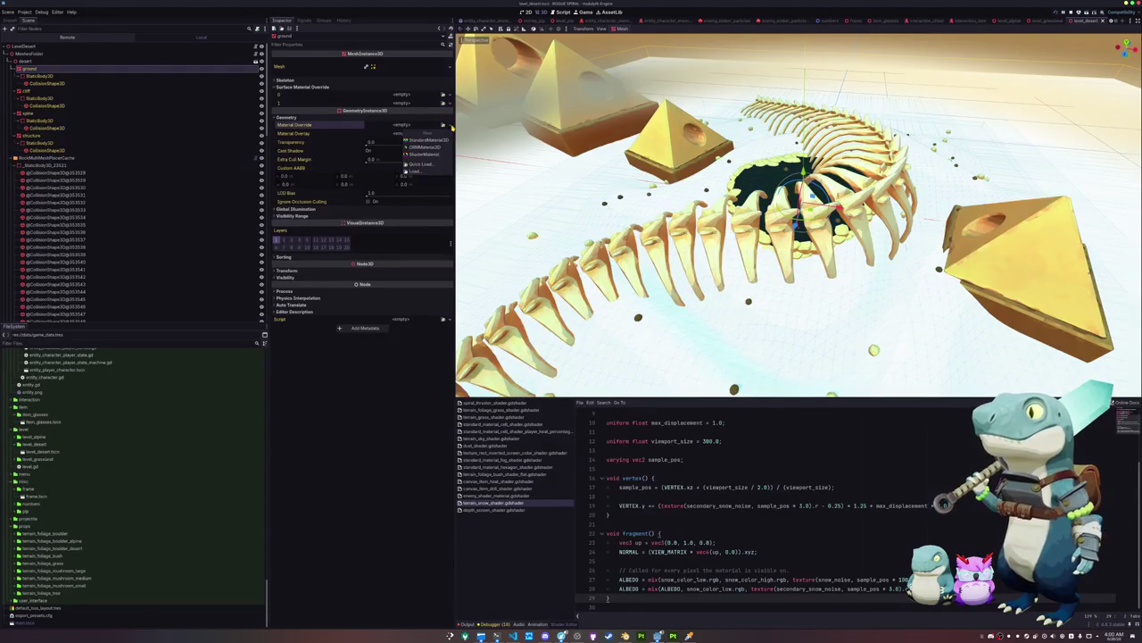
click(426, 152)
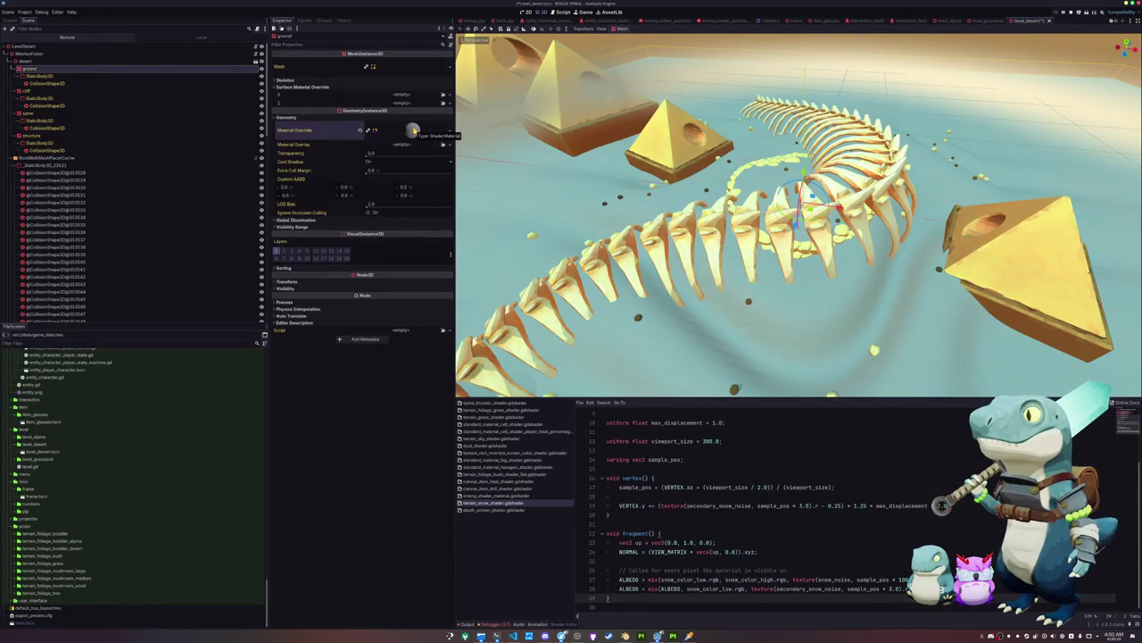
click(413, 130)
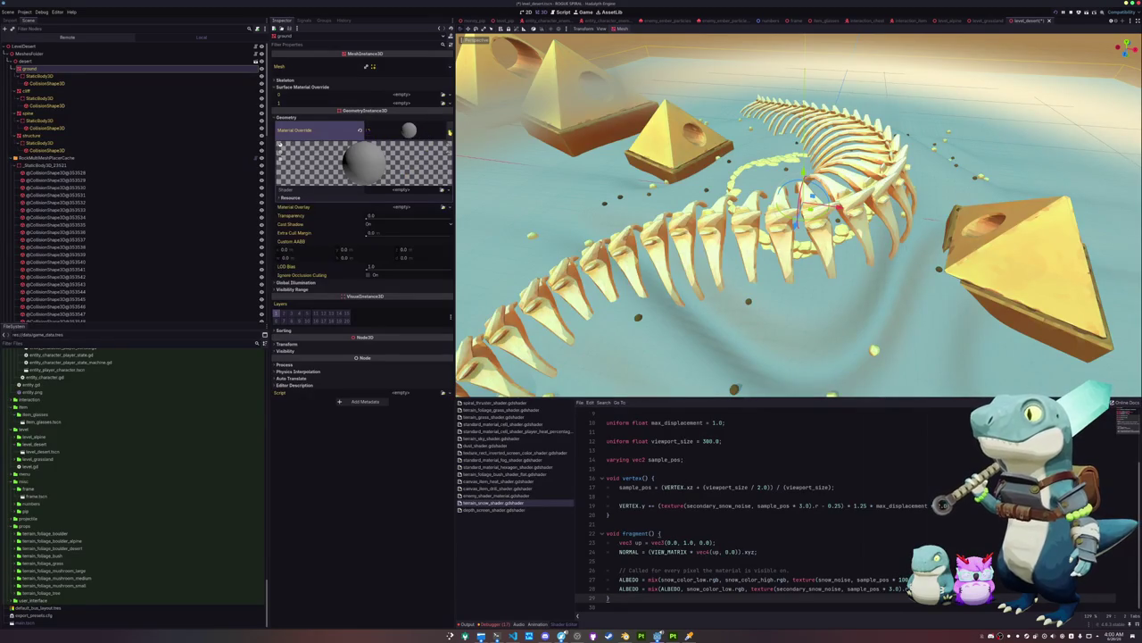
click(449, 130)
click(423, 218)
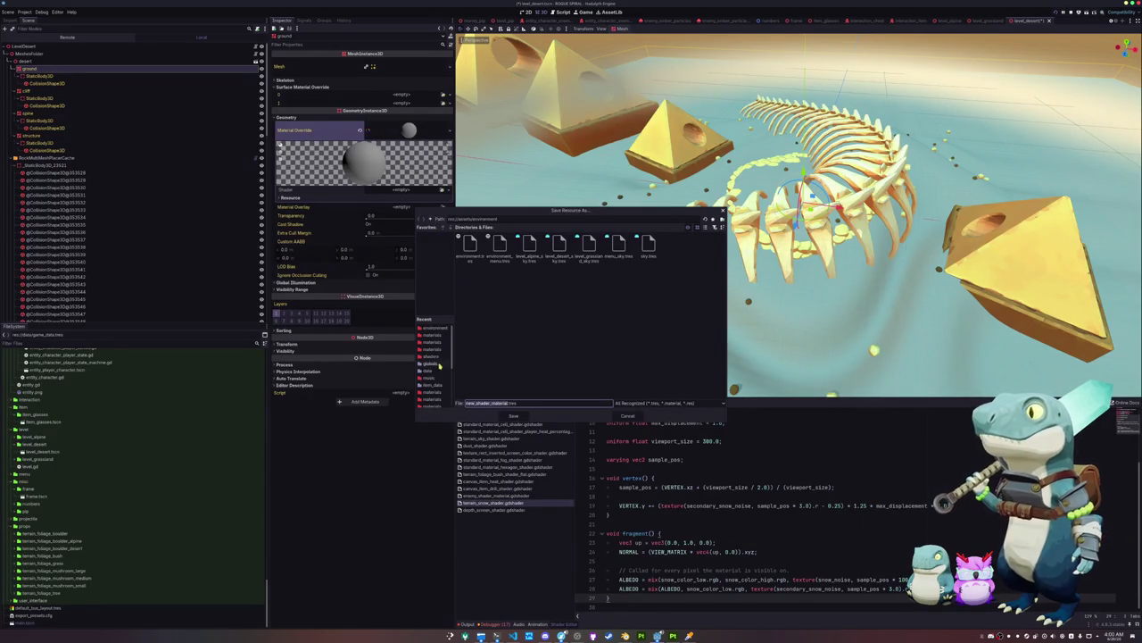
Save the ground material as terrain_desert_shader_material.tres
double_click(485, 403)
text(terrain)
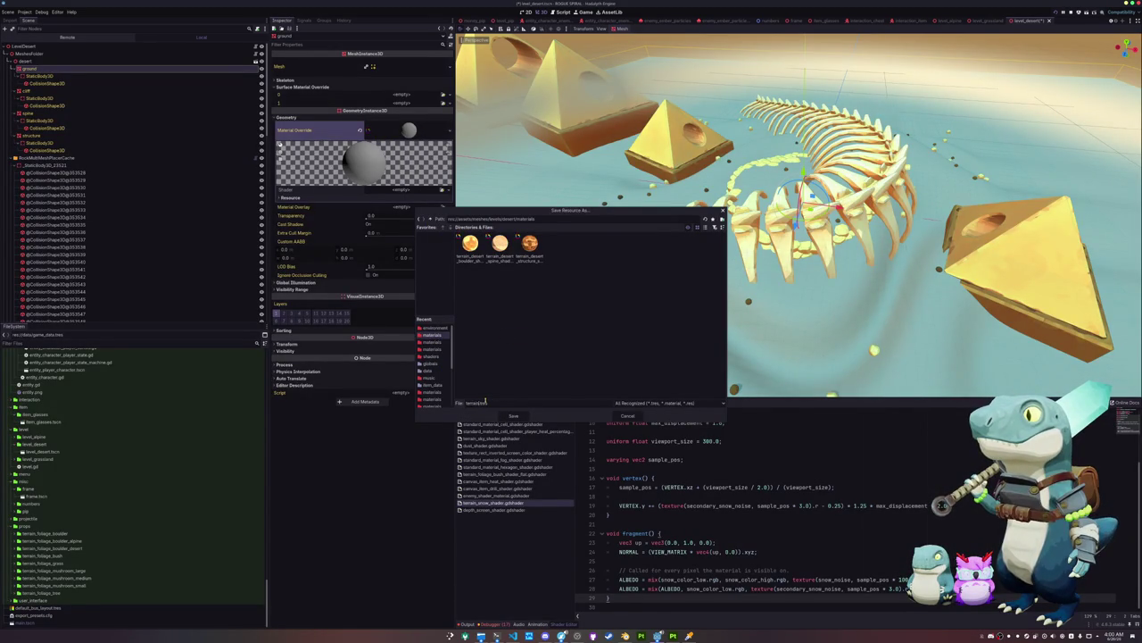
text(_ground)
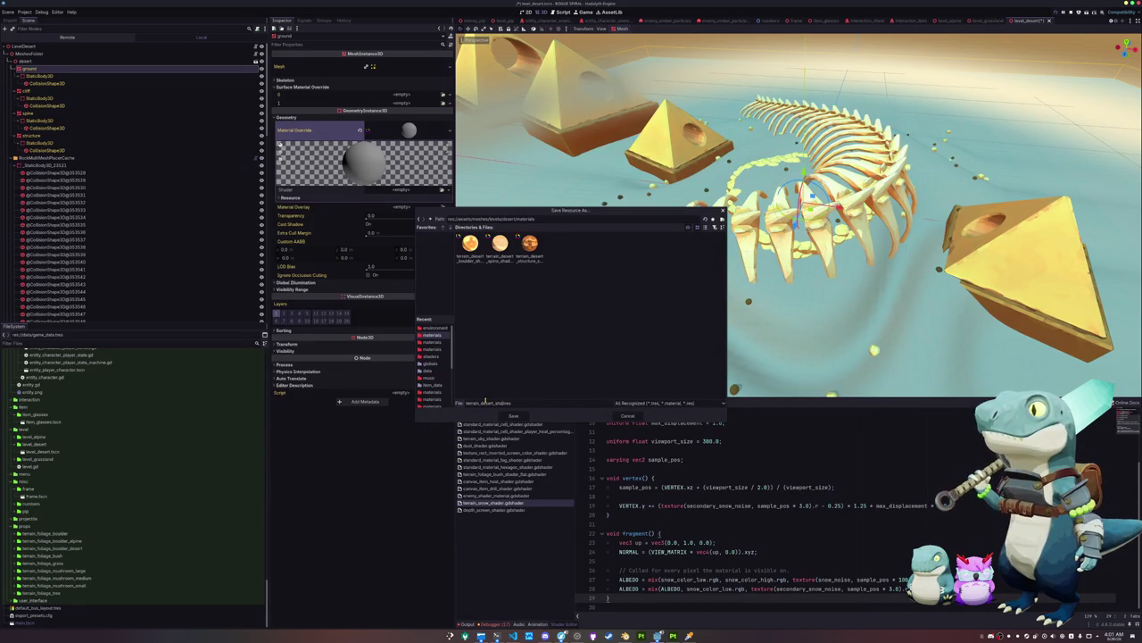
text(_material)
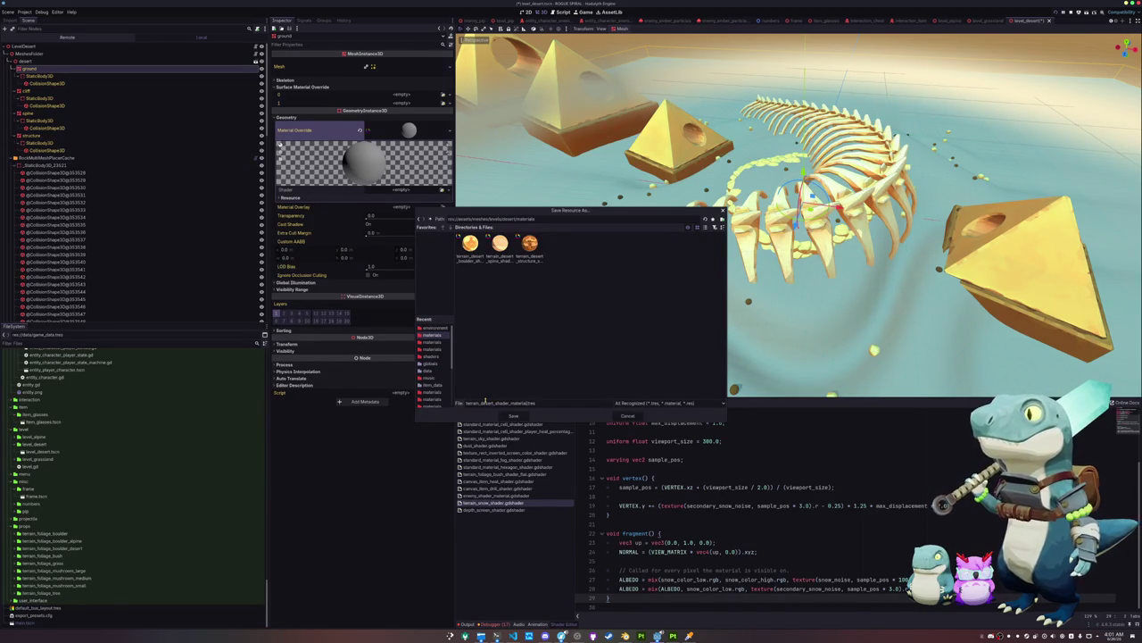
key(Return)
Create a new shader terrain_desert_shader.gdshader in the shaders folder for the material and check errors
click(442, 189)
click(429, 198)
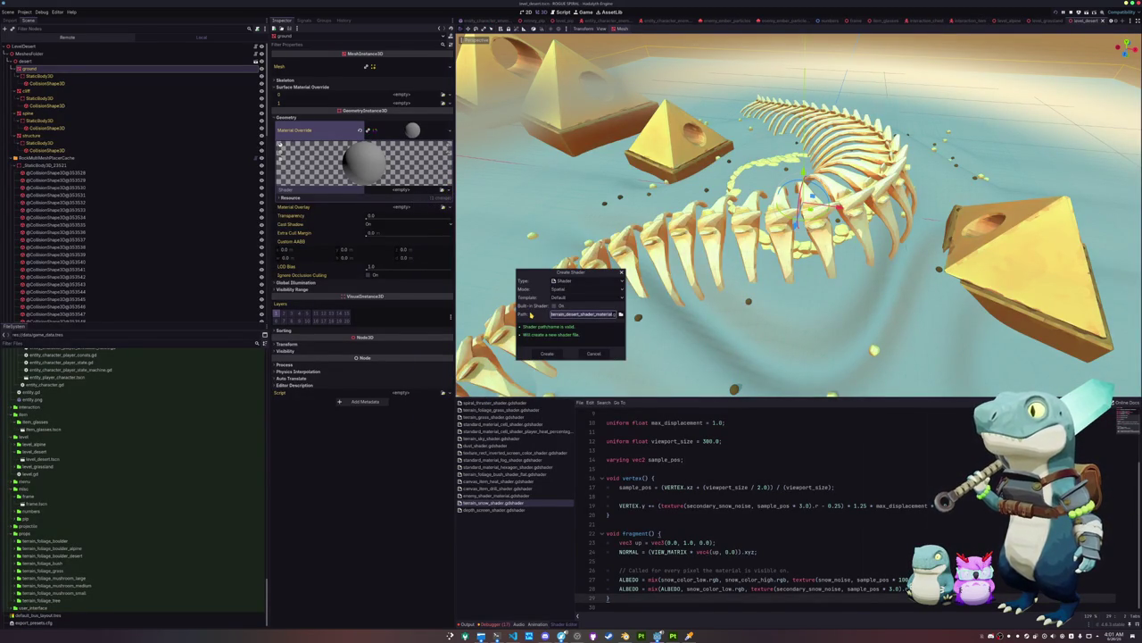
click(621, 314)
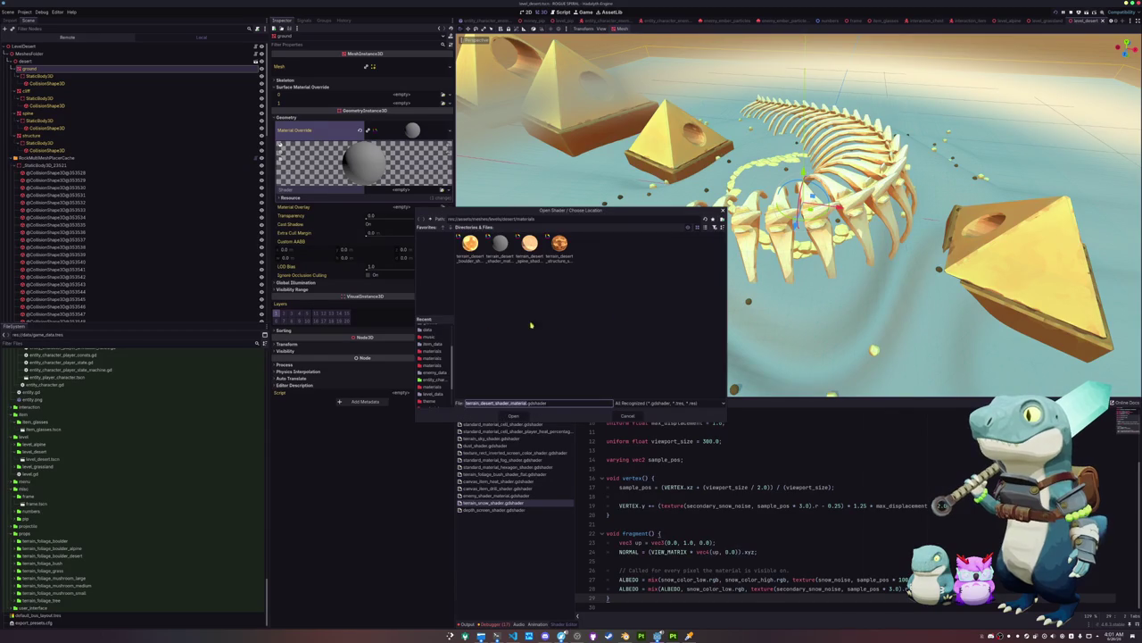
scroll(429, 368, up, 1)
click(431, 357)
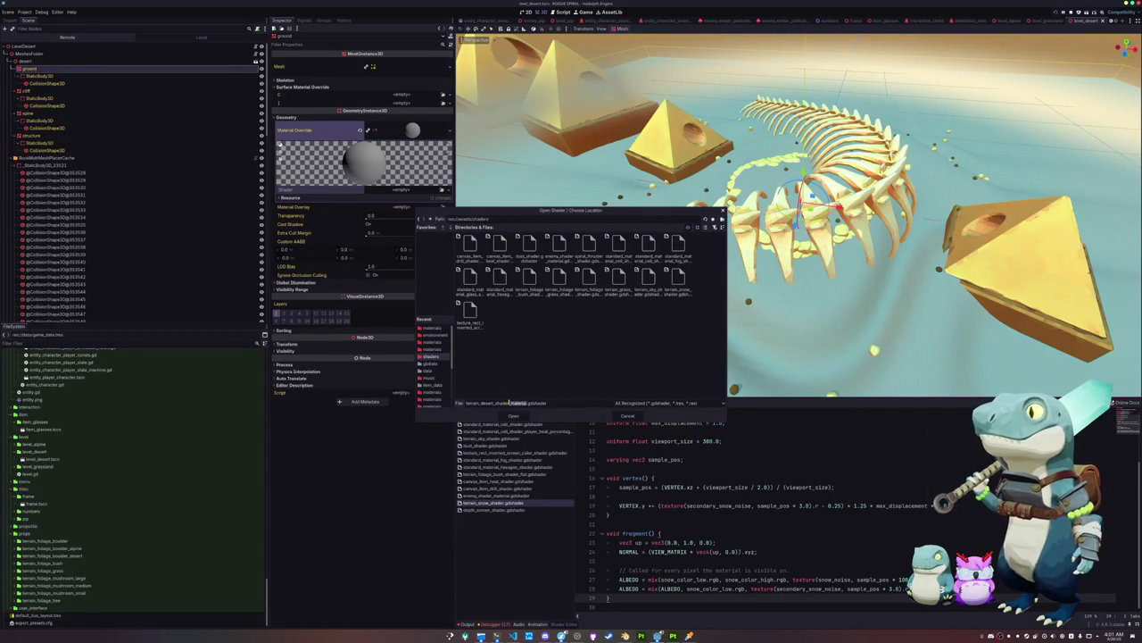
click(511, 414)
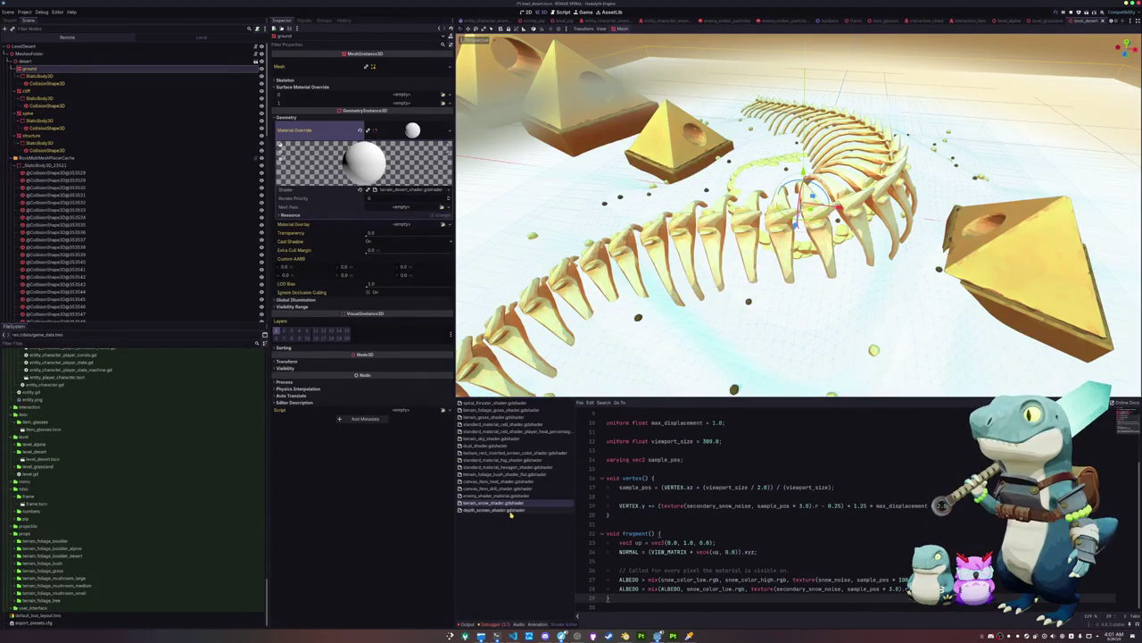
click(491, 623)
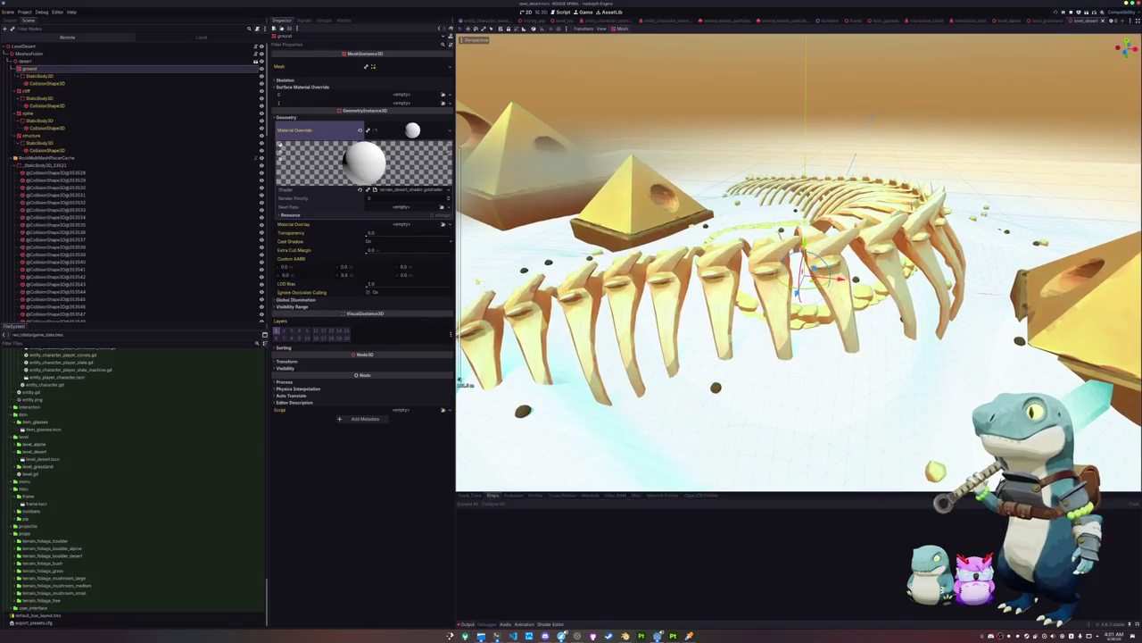
Declare a uniform sampler2D sand_primary_noise with the source_color hint in the desert shader
click(397, 189)
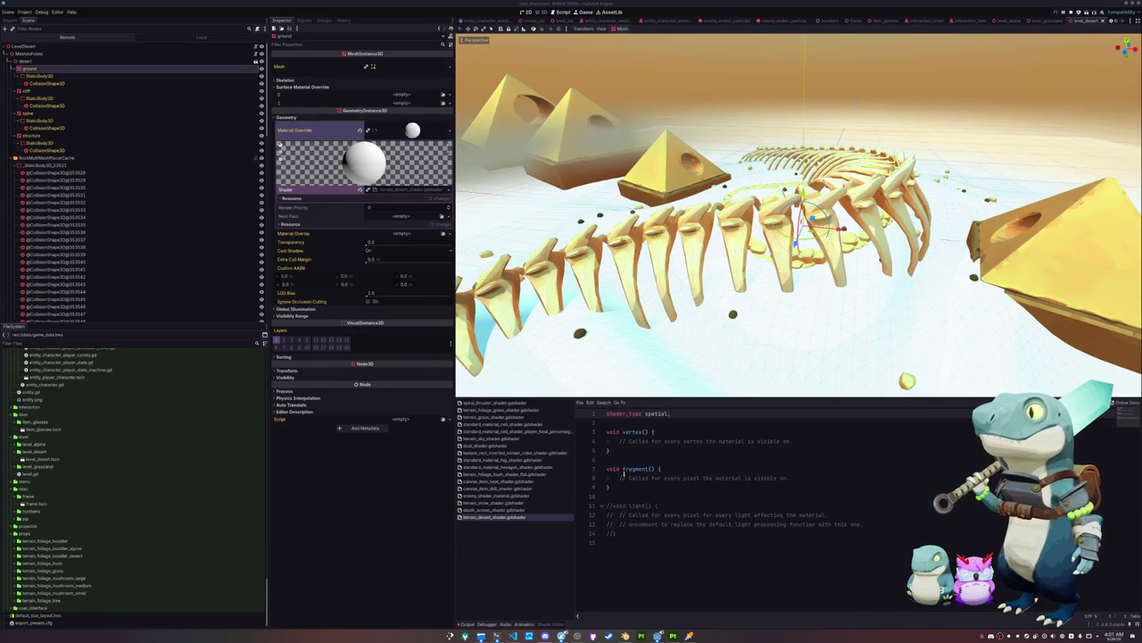
click(614, 428)
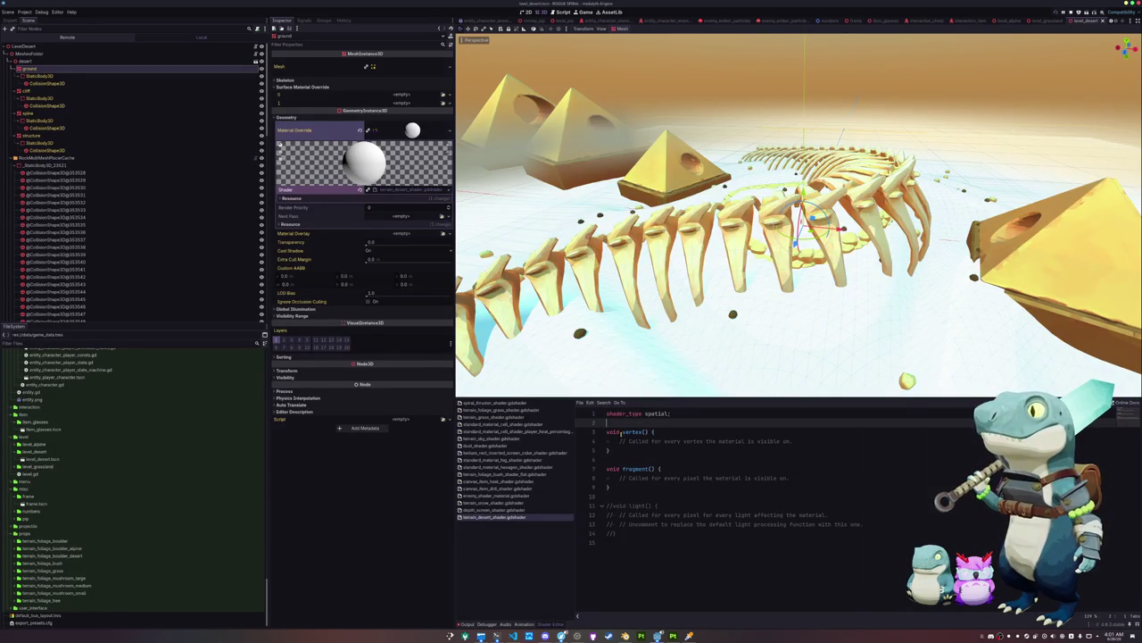
key(Return)
key(Return)
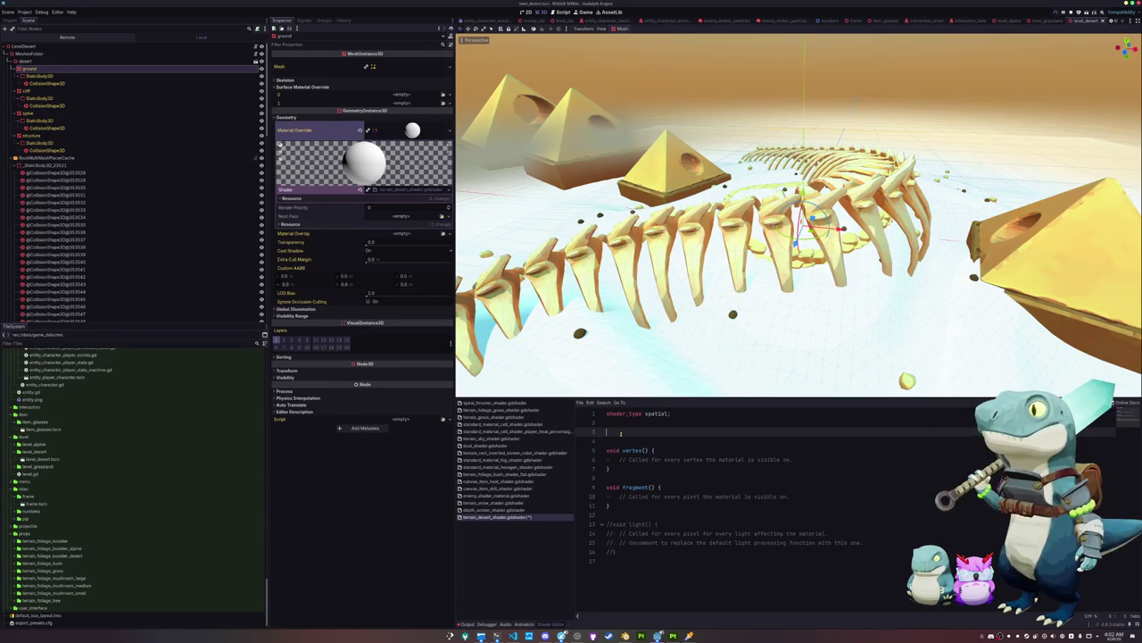
text(uniform sampler2)
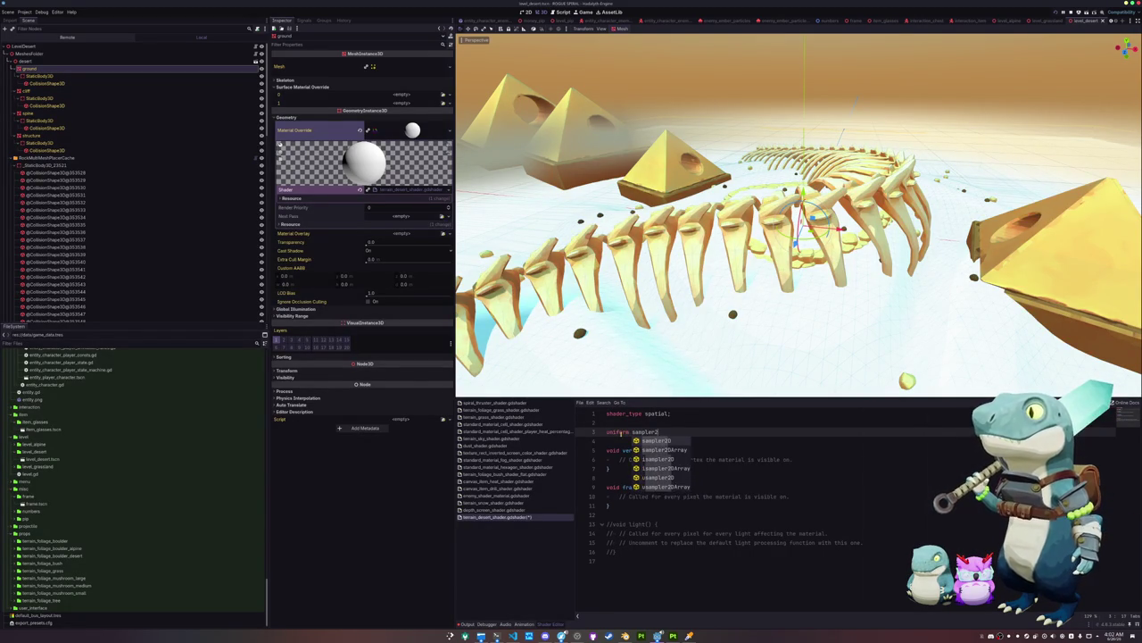
text(D )
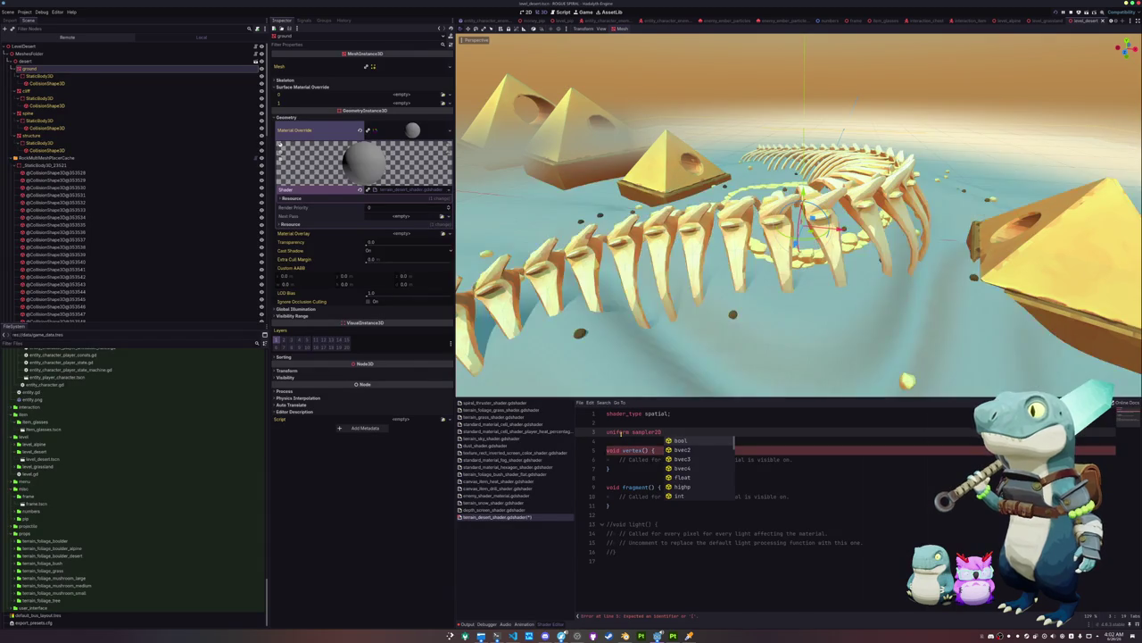
text(ma)
key(BackSpace)
key(BackSpace)
key(BackSpace)
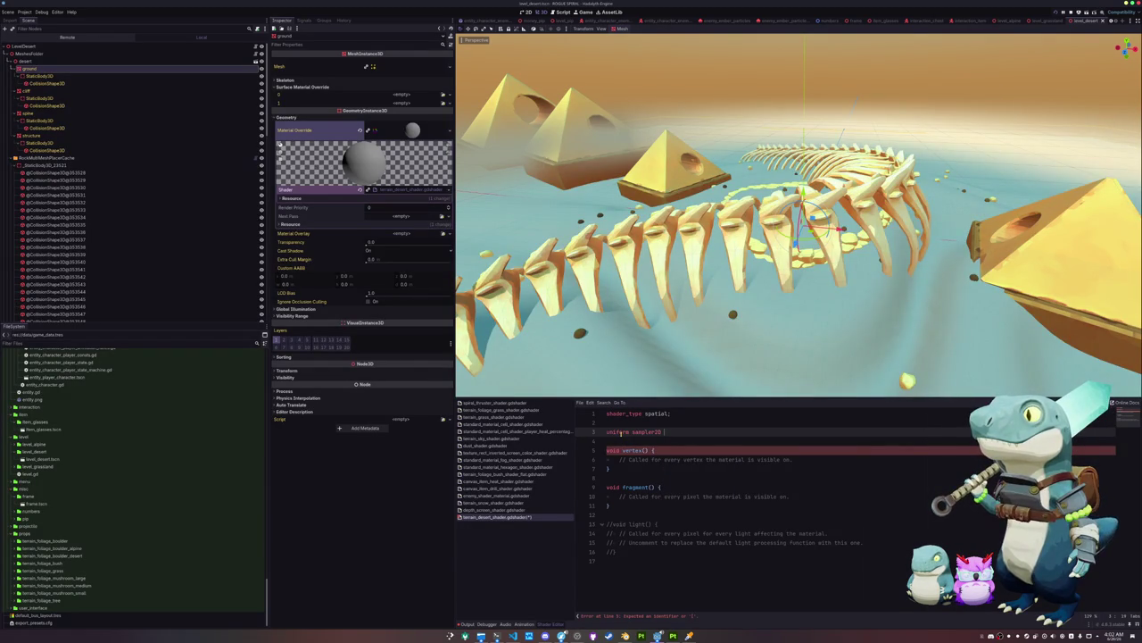
text(sand_primary_noise)
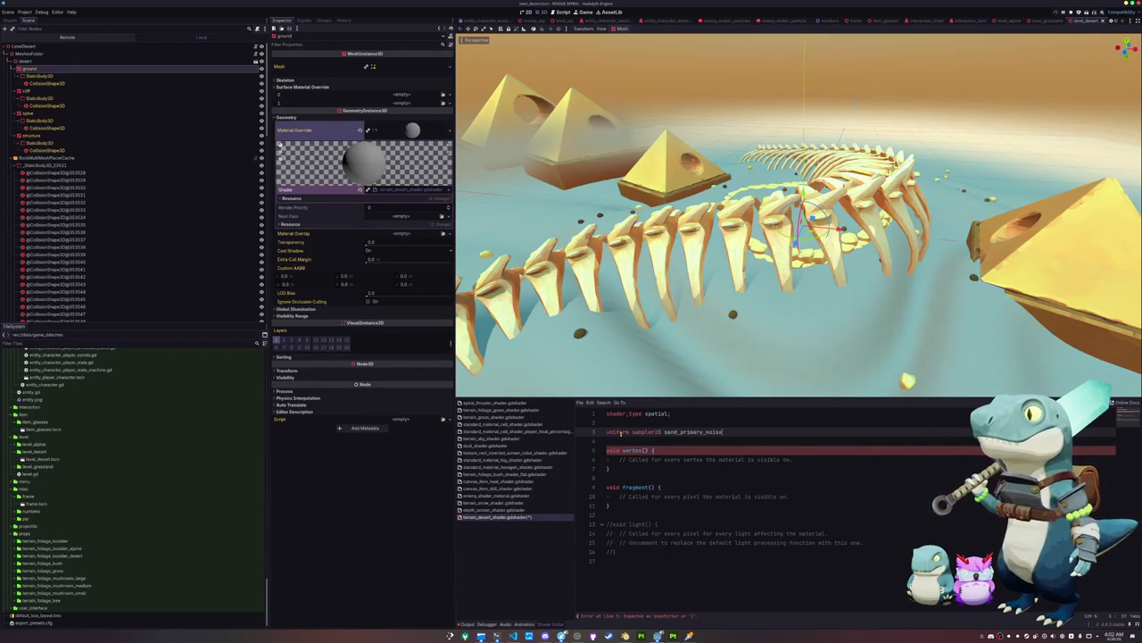
text( : hi)
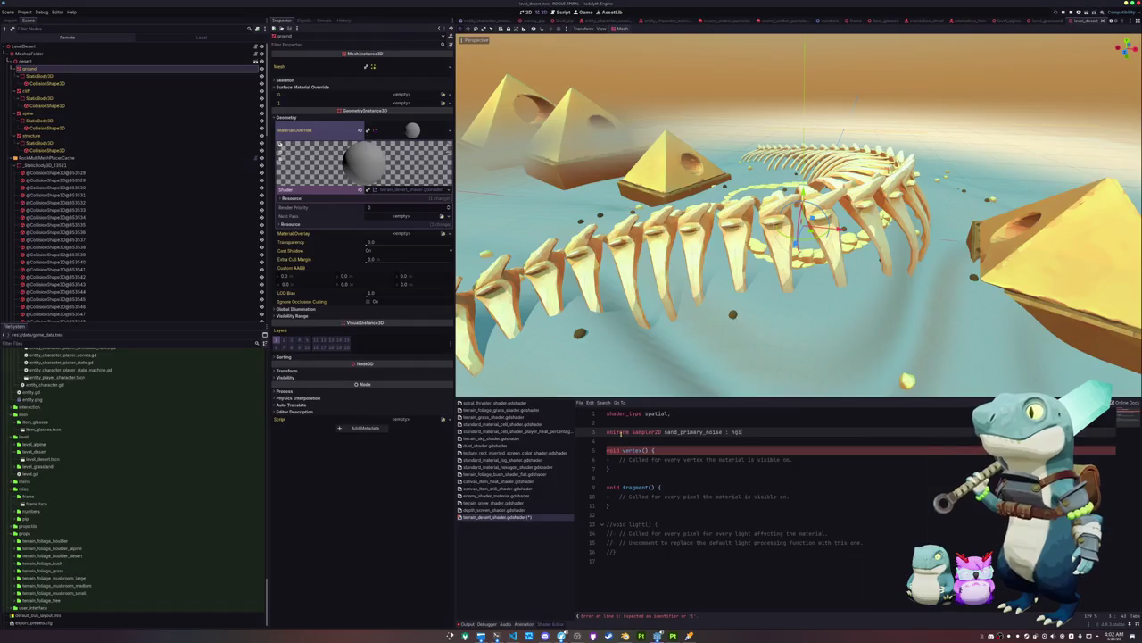
key(BackSpace)
key(BackSpace)
text(source_c)
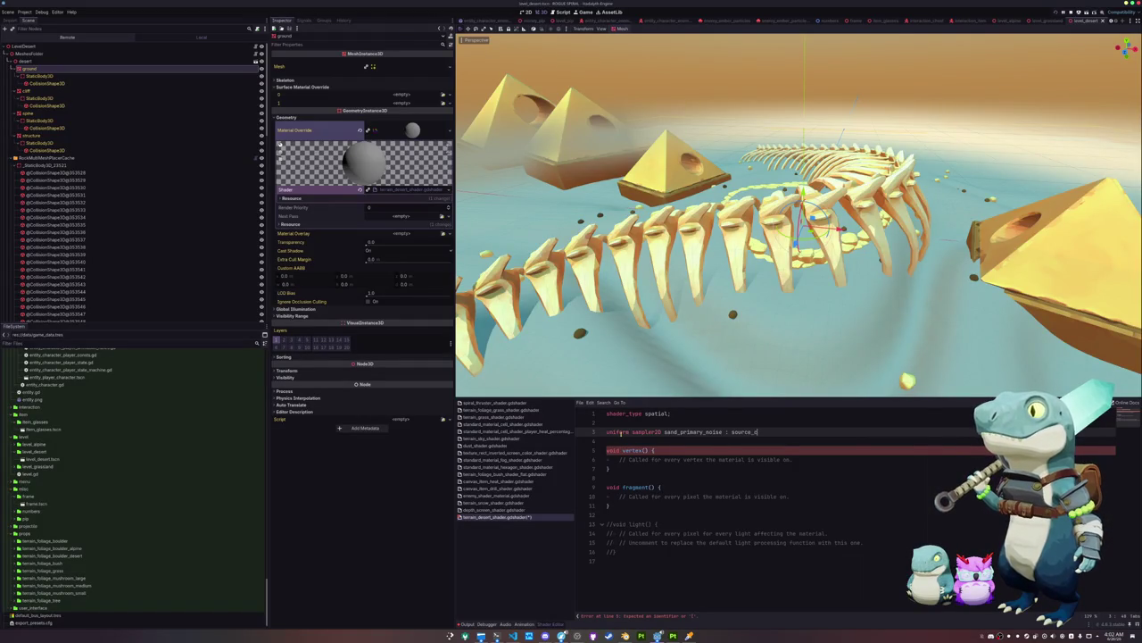
text(olor;)
Delete the empty vertex function and the commented-out light function
key(Down)
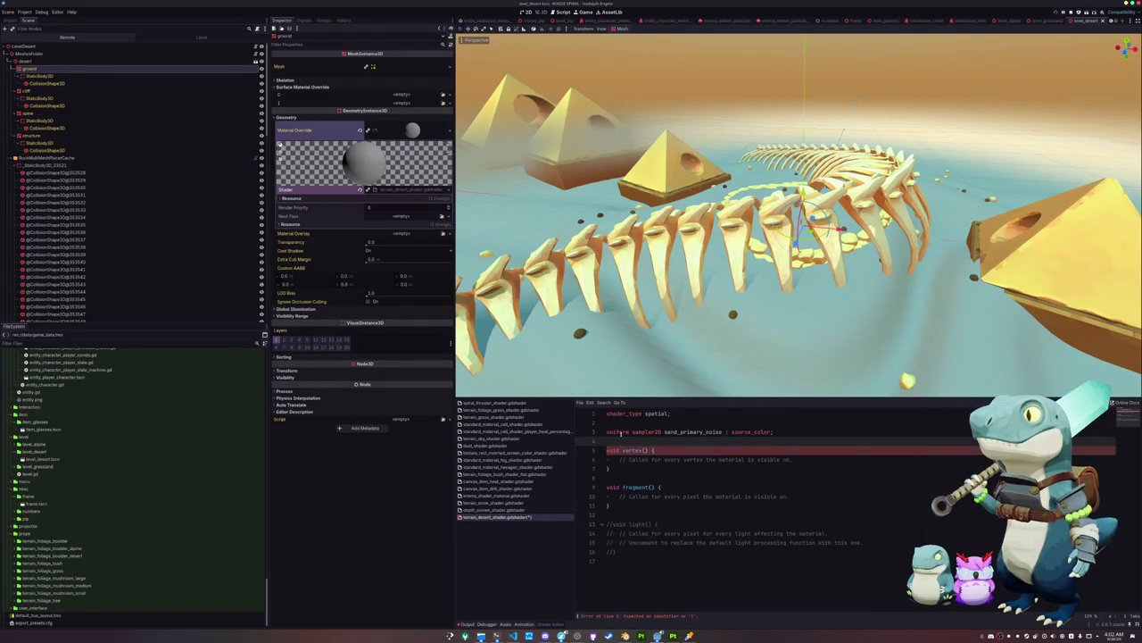
key(Down)
key(Down)
key(Down)
key(Up)
key(shift+Up)
key(shift+Up)
key(shift+Up)
key(BackSpace)
key(Down)
key(Down)
key(Down)
key(shift+Down)
key(shift+Down)
key(shift+Down)
key(BackSpace)
Set ALBEDO.rgb from texture(sand_primary_noise in the fragment function
key(Return)
key(Return)
key(Return)
key(Up)
key(Up)
key(BackSpace)
key(BackSpace)
key(BackSpace)
text(ALBEDO.rg)
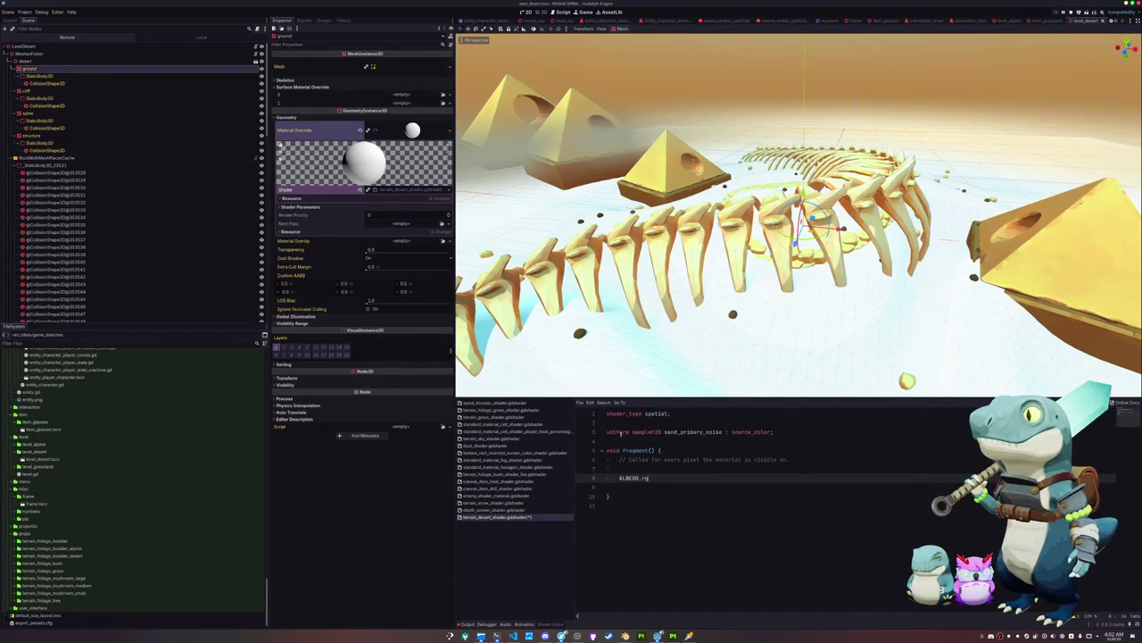
text(b = sand_)
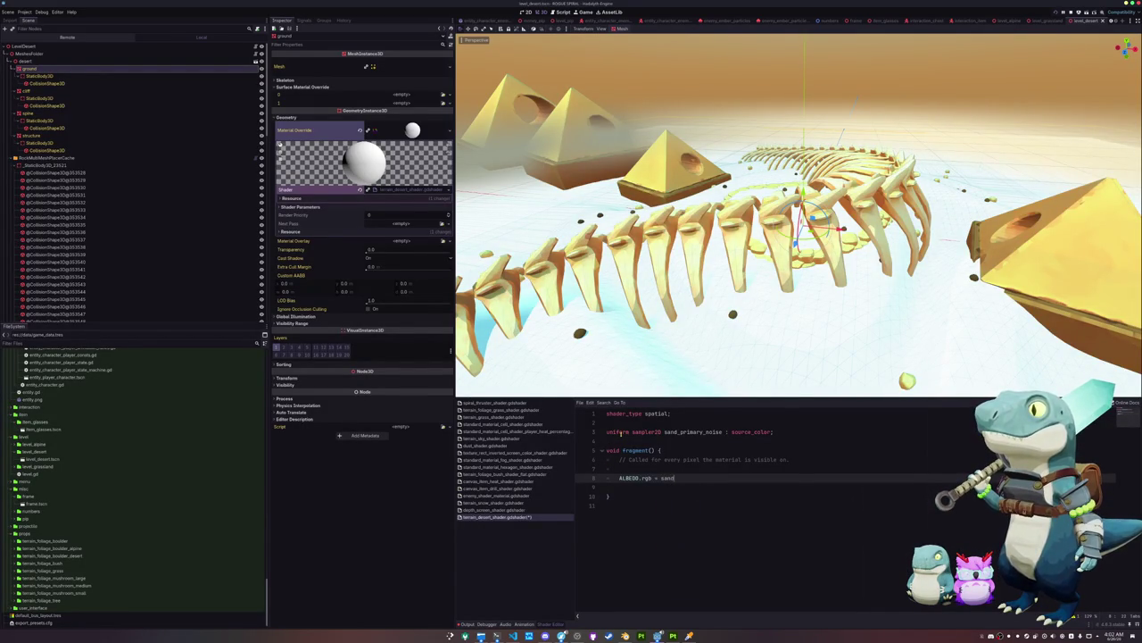
key(Return)
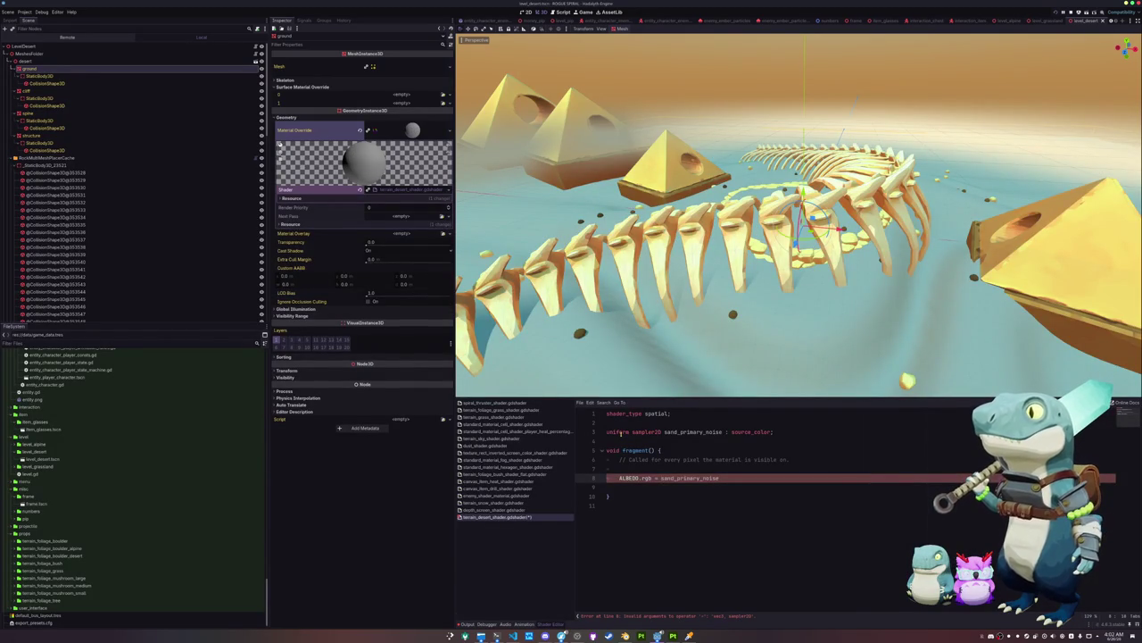
text(texture()
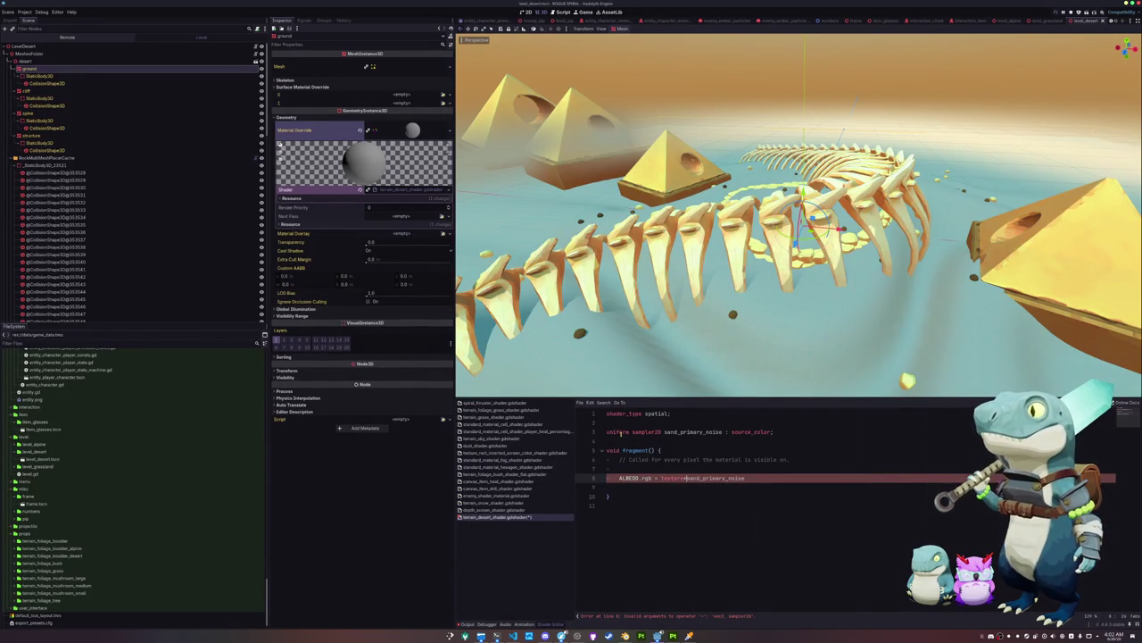
Add render_mode specular_disabled, world_vertex_coords under shader_type, then switch to the snow shader for reference
key(Up)
key(Up)
key(Up)
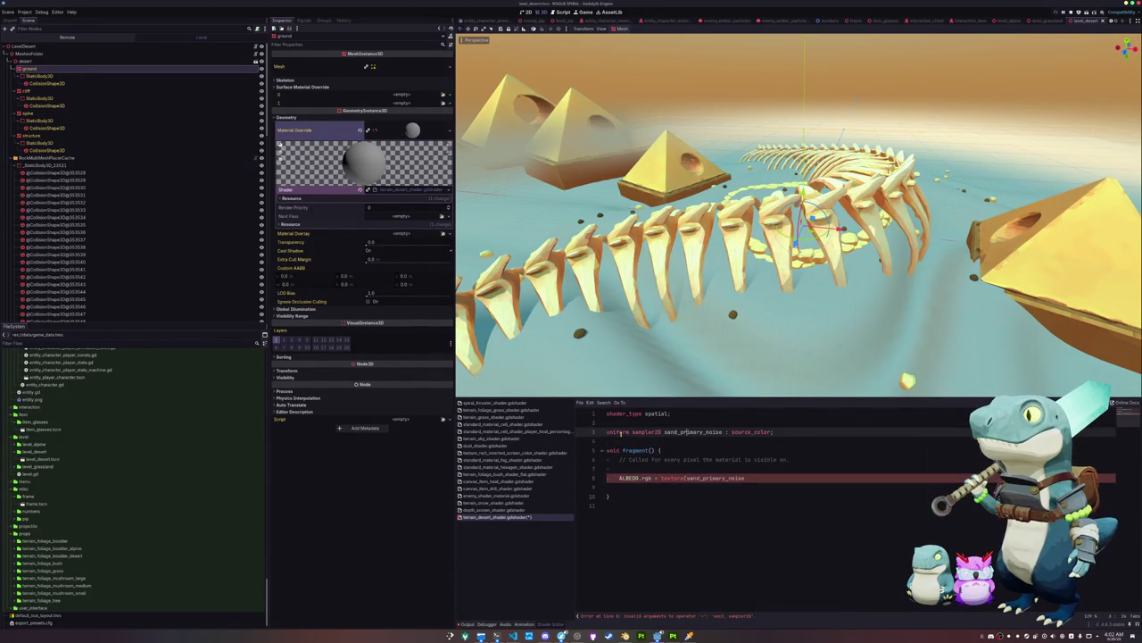
key(Return)
key(Return)
key(Up)
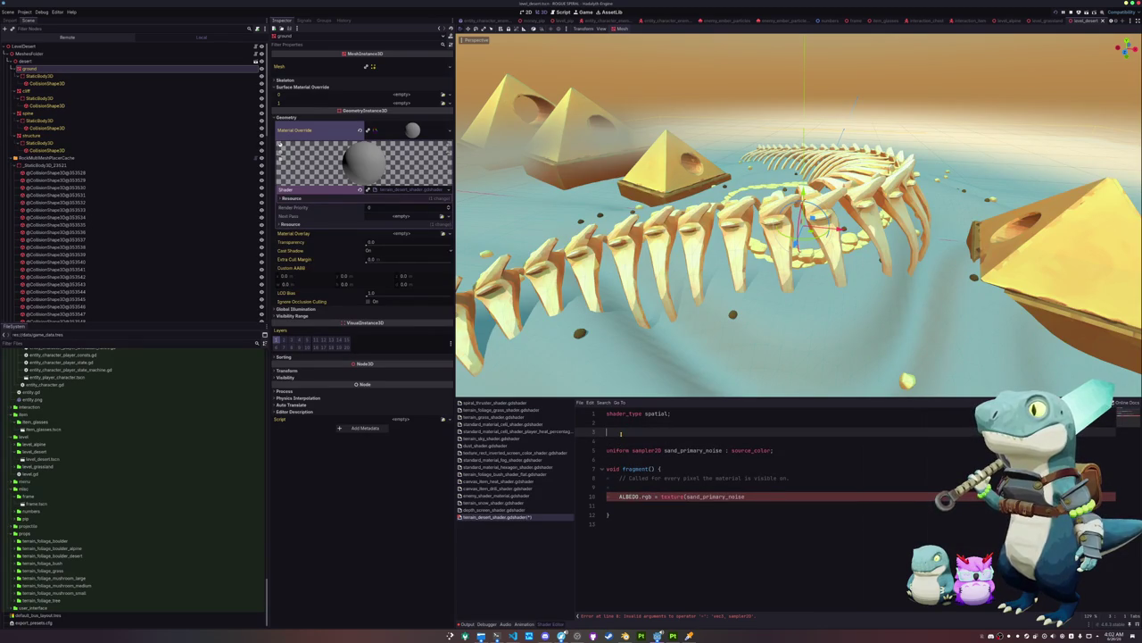
text(render_mode spec)
key(Return)
text(, world)
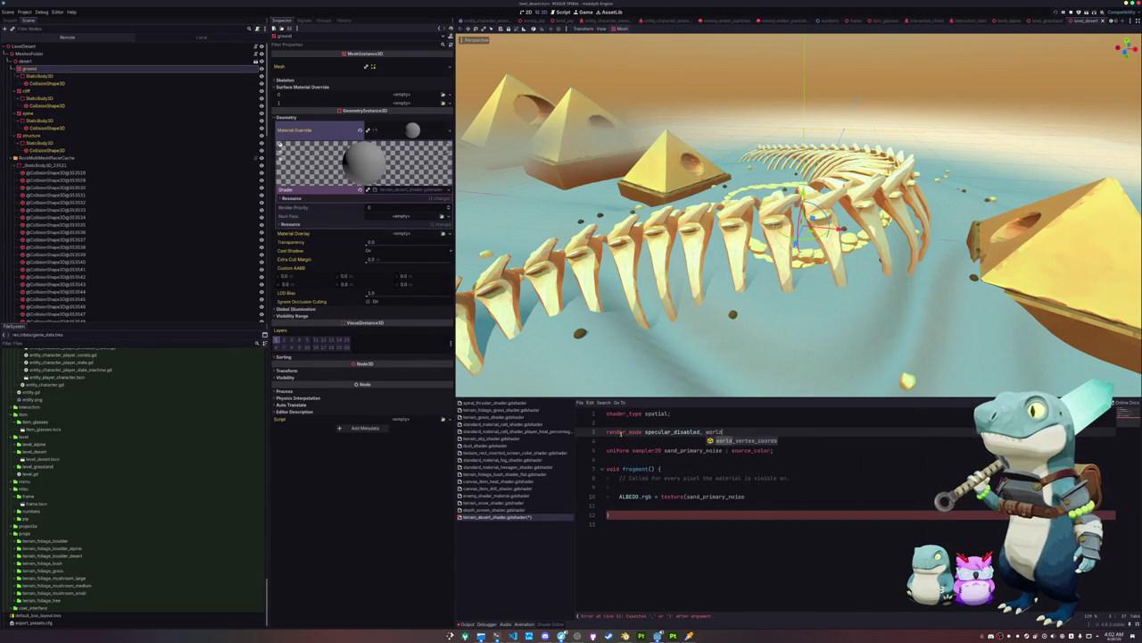
key(Return)
key(Down)
key(Down)
key(Down)
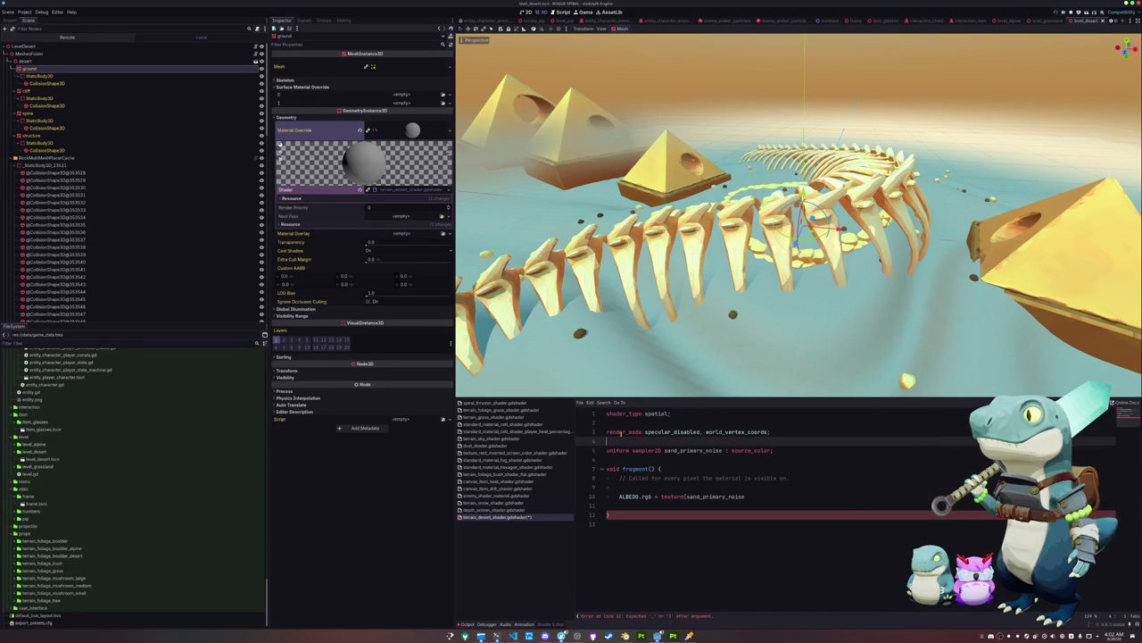
key(Up)
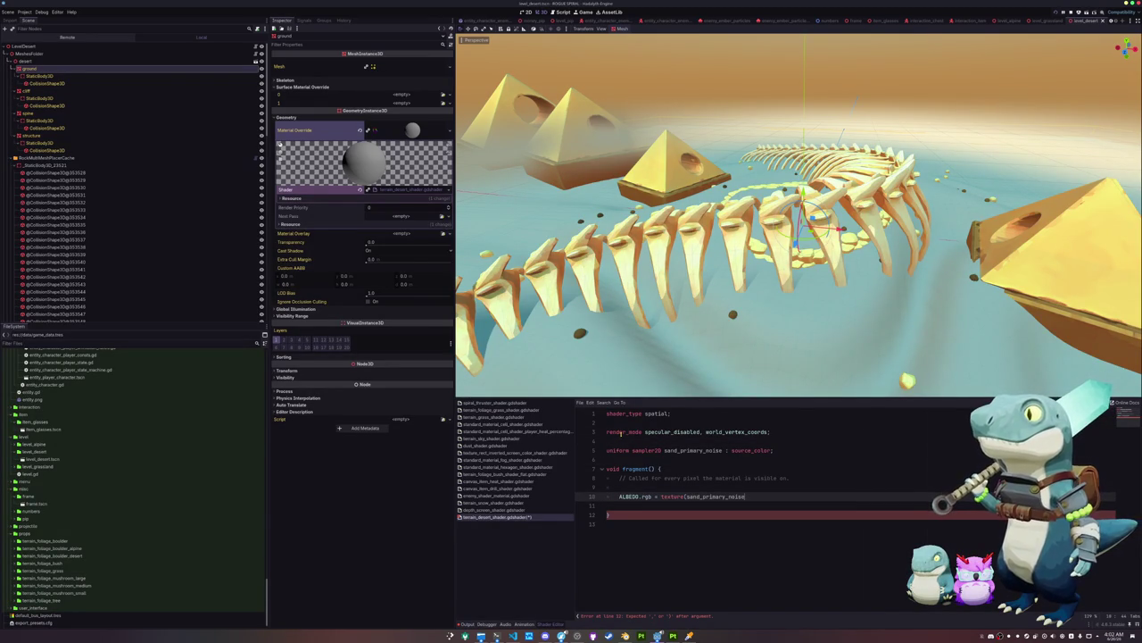
key(alt+Left)
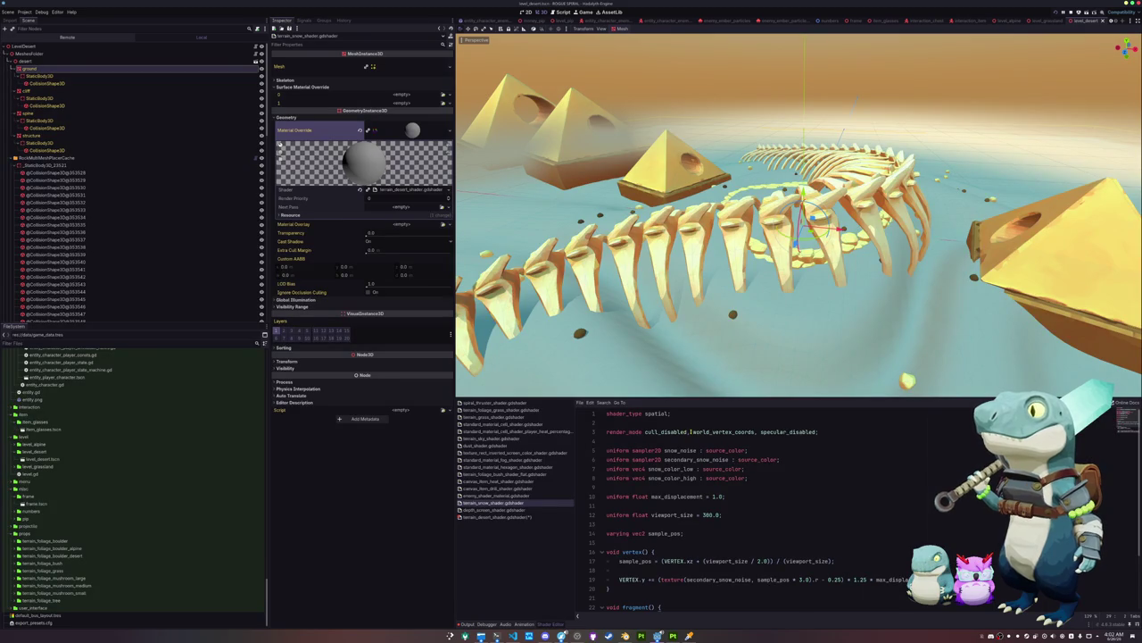
Back in the desert shader, declare varying vec2 world_position above fragment()
drag(690, 431, 646, 432)
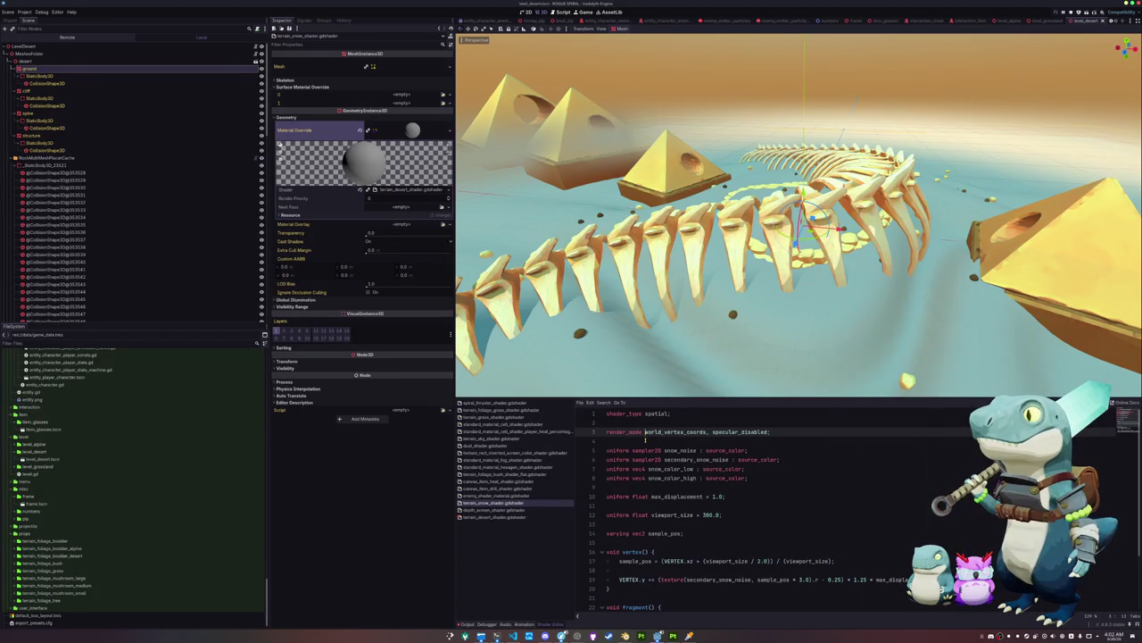
click(491, 517)
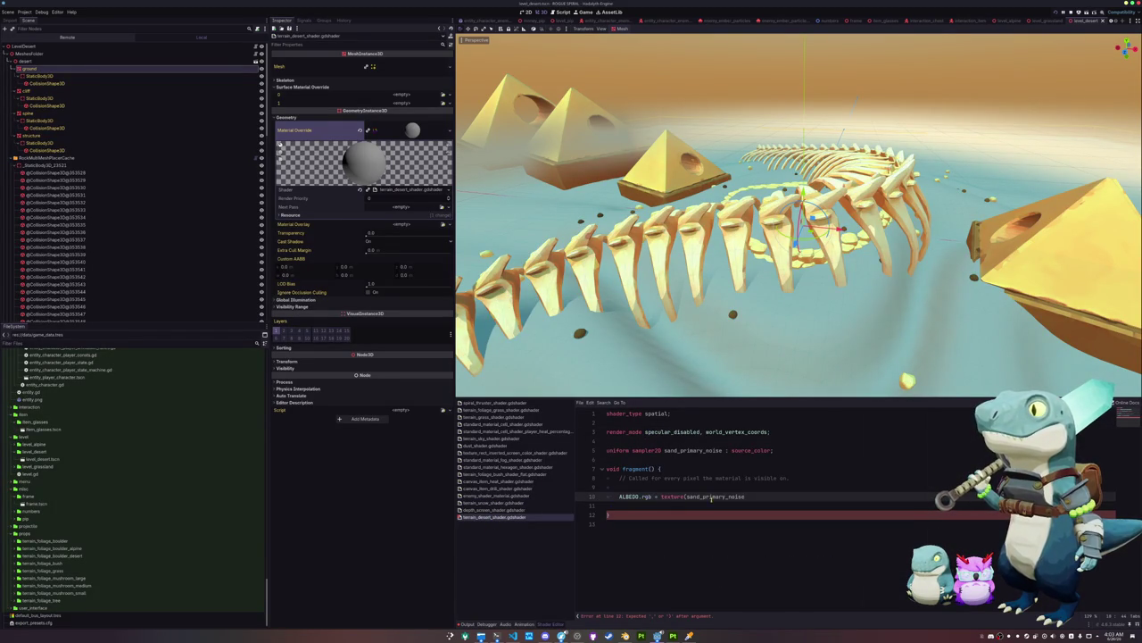
key(Up)
key(Up)
key(Up)
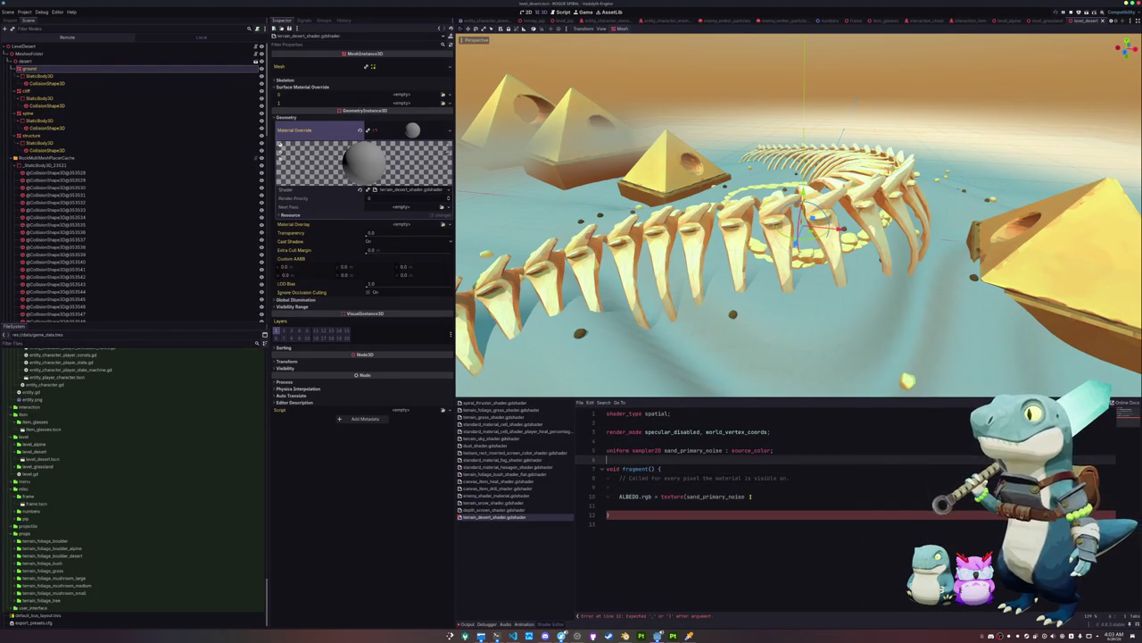
key(Return)
key(Return)
key(Up)
text(varying vec2 world_position;)
key(Return)
key(Return)
Add a vertex() function that sets world_position = VERTEX.xz
text(void vertex() {)
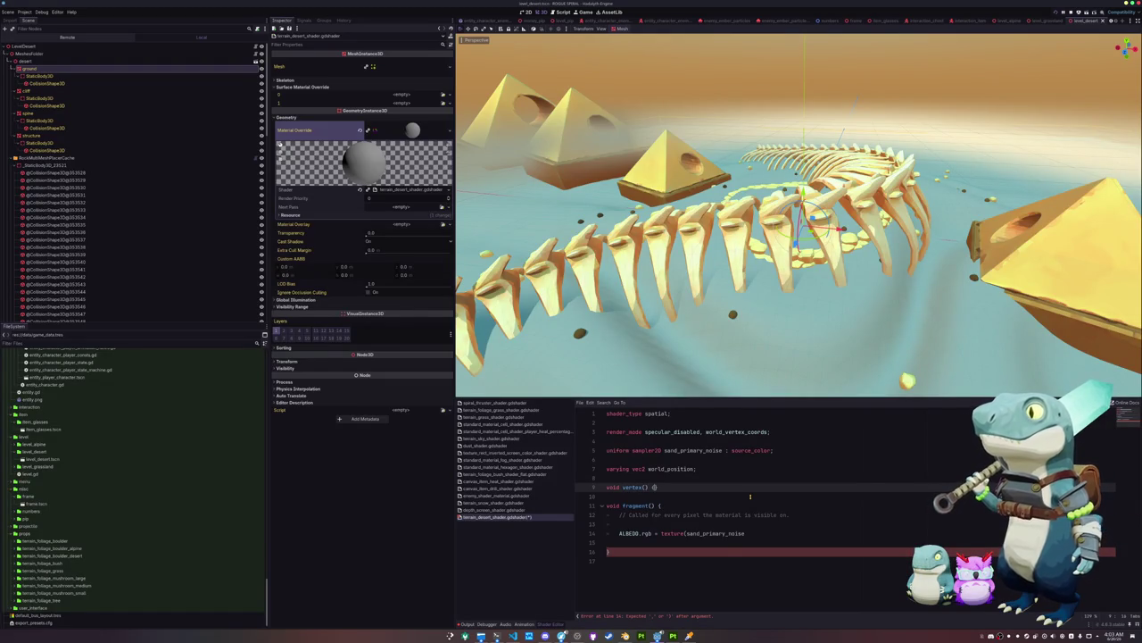
key(Return)
text(orld_posi)
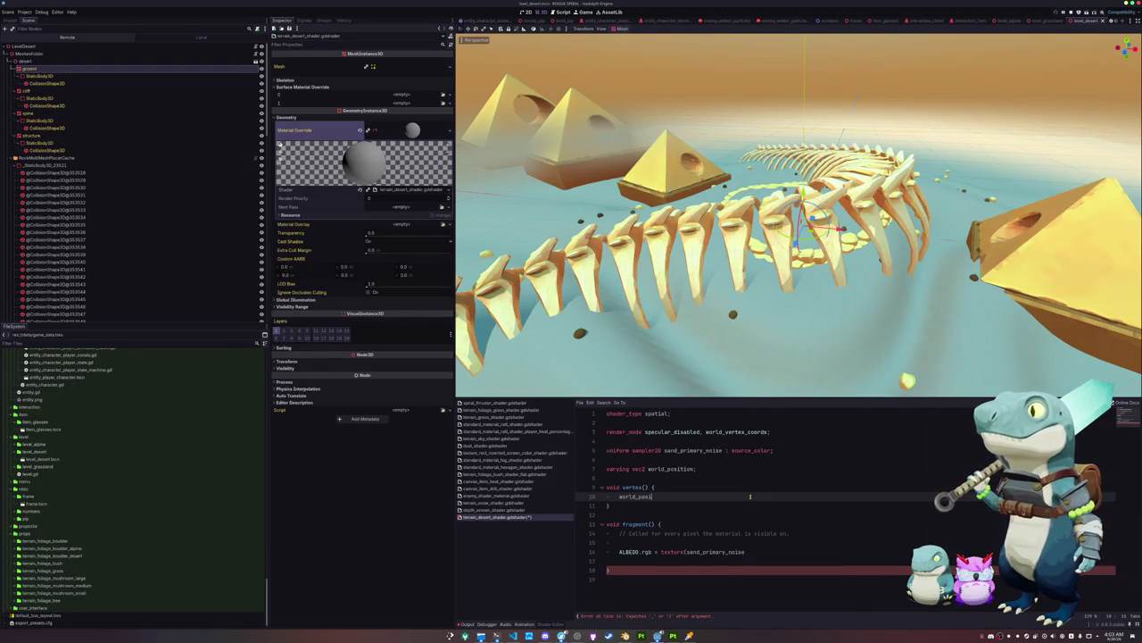
text(tion = VERTE)
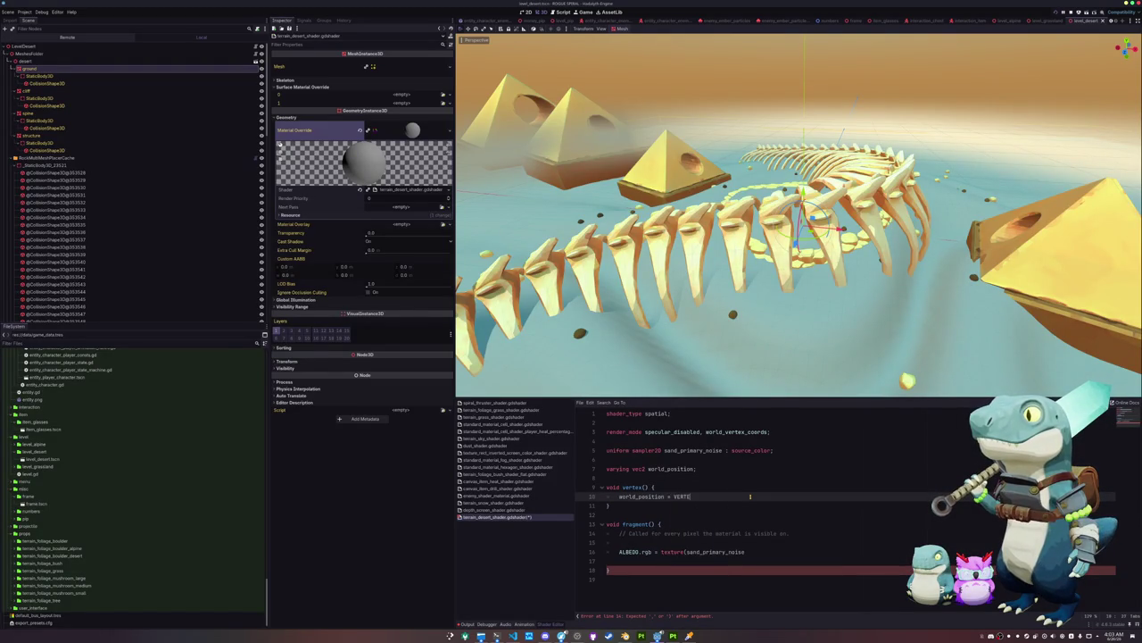
key(Down)
key(Down)
key(Down)
key(Up)
key(End)
key(Up)
key(Up)
key(Up)
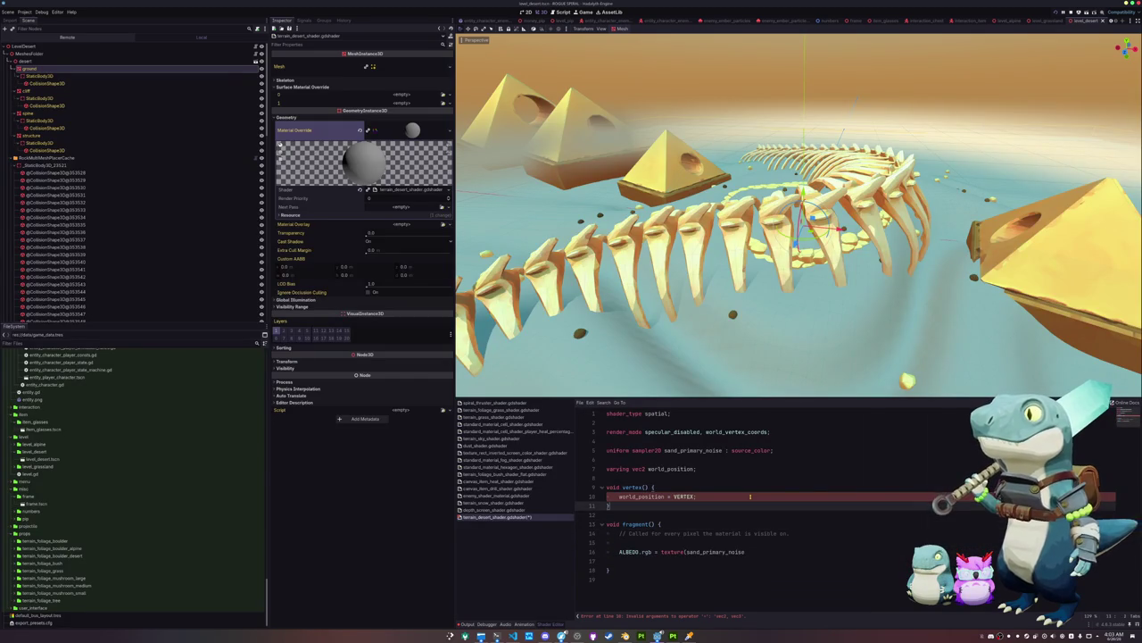
text(.xz;)
Sample sand_primary_noise at world_position using .rgb for the albedo and save the shader
key(Down)
key(Down)
key(Down)
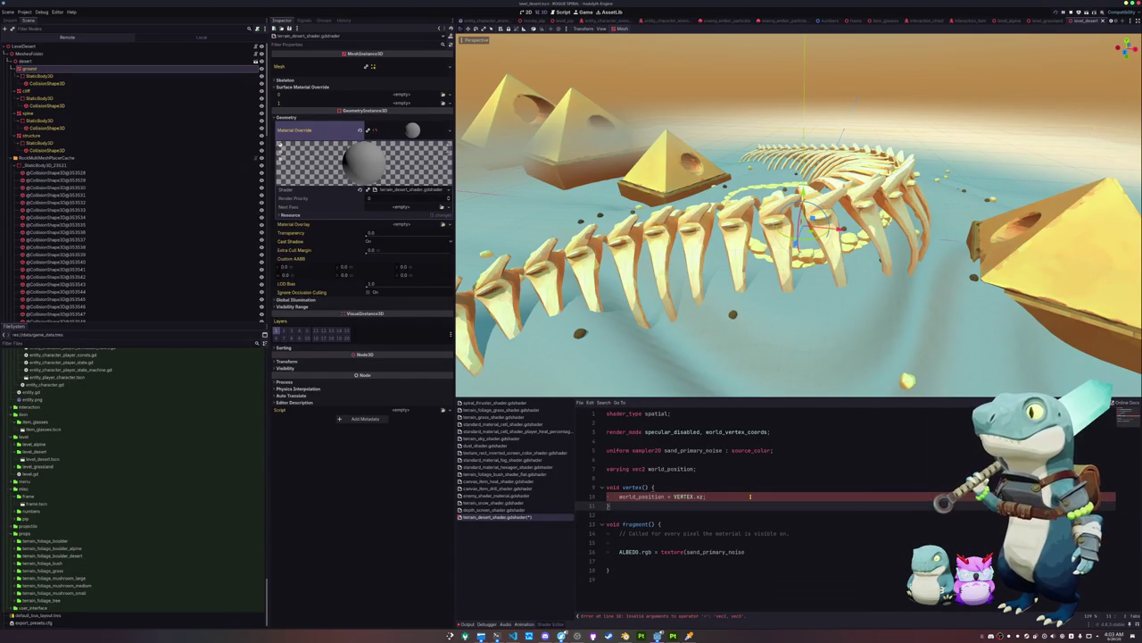
key(Up)
key(End)
text(world_position)
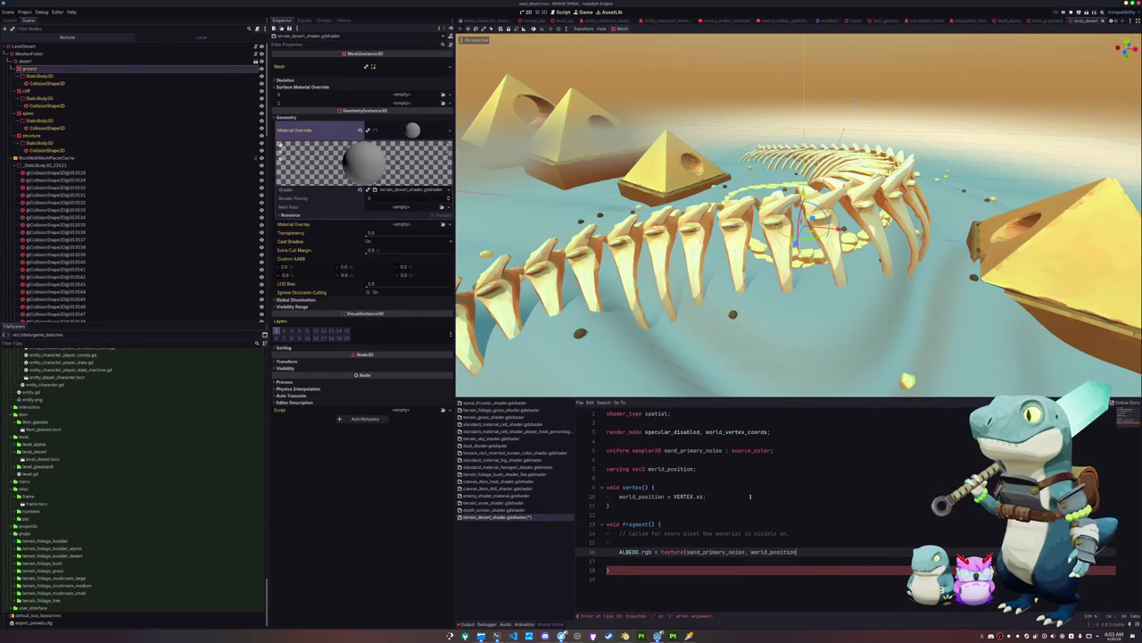
text().rgb)
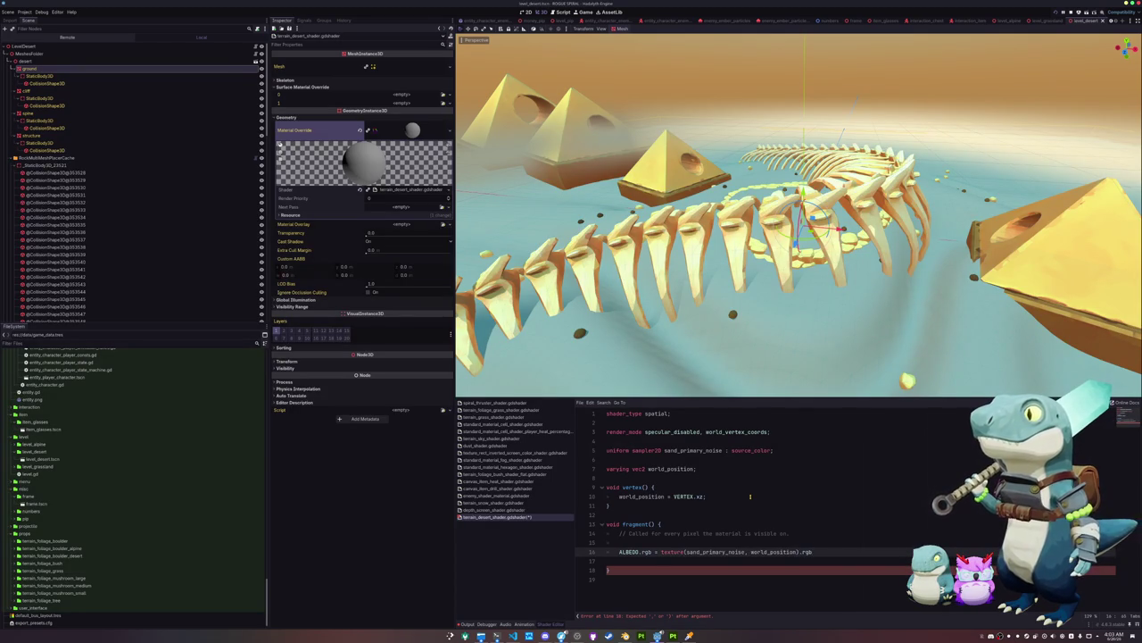
text(;)
key(Down)
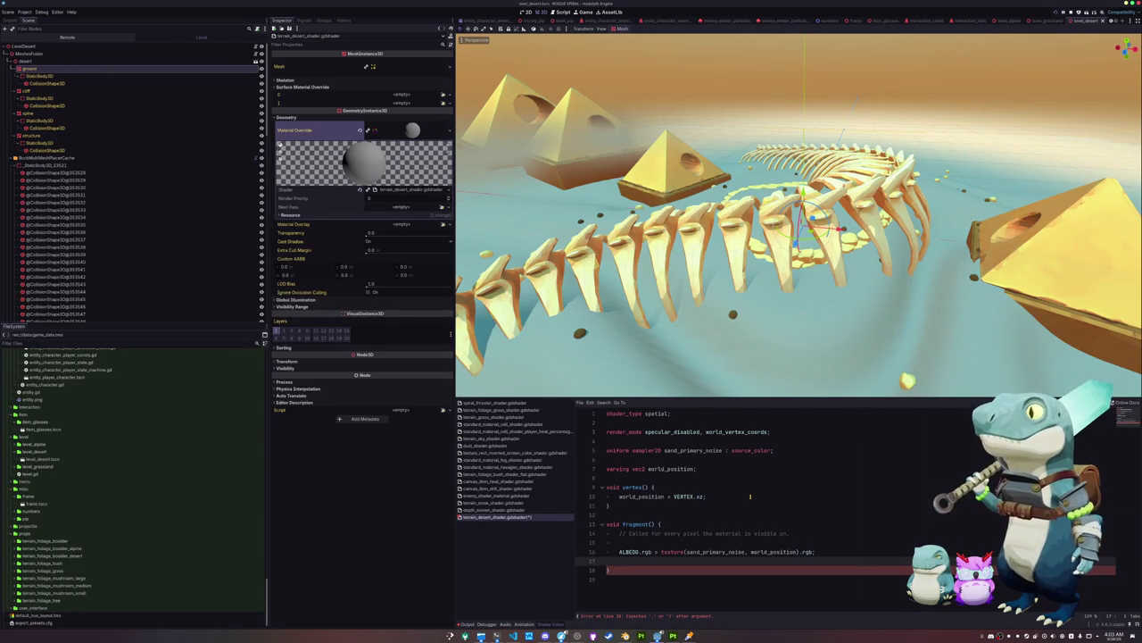
key(ctrl+s)
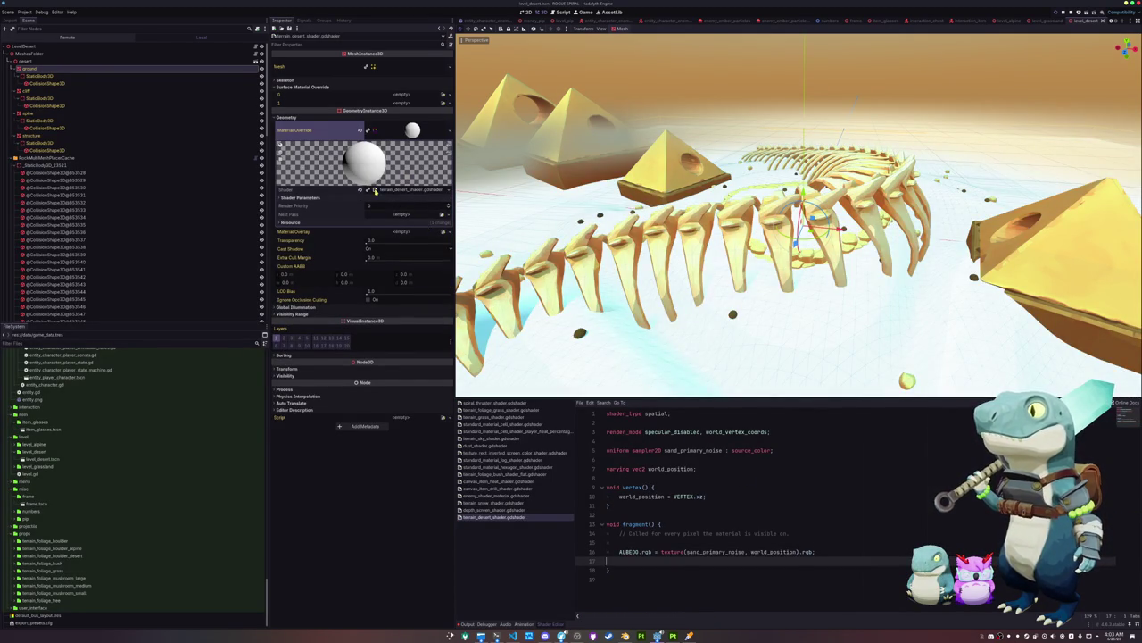
Assign a new NoiseTexture2D with FastNoiseLite noise and 1024 height to Sand Primary Noise
click(442, 205)
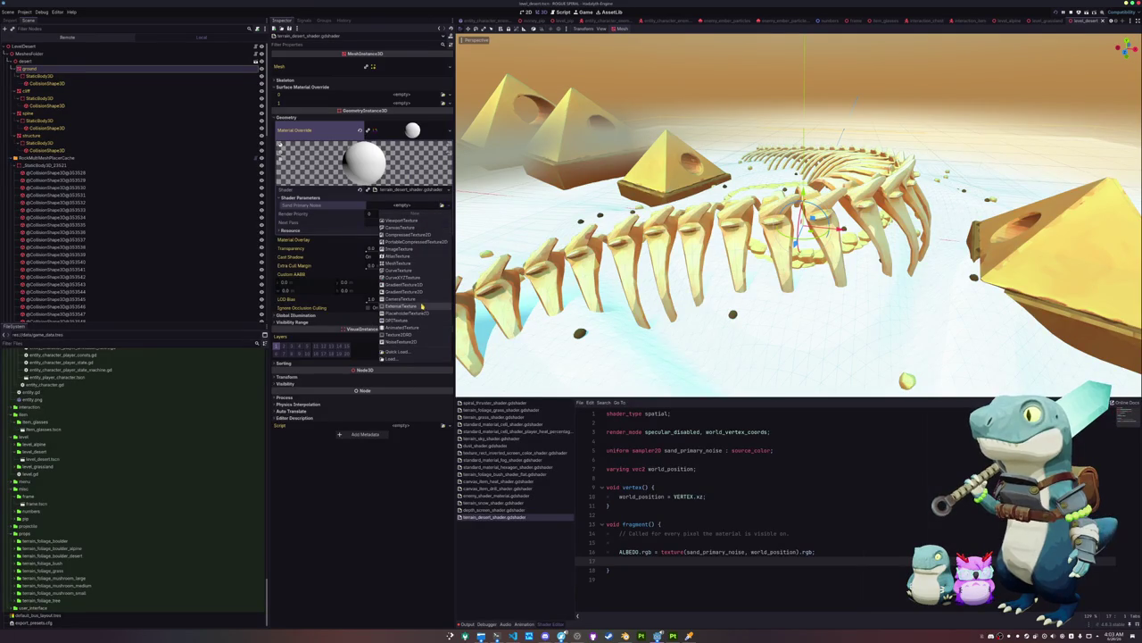
click(400, 342)
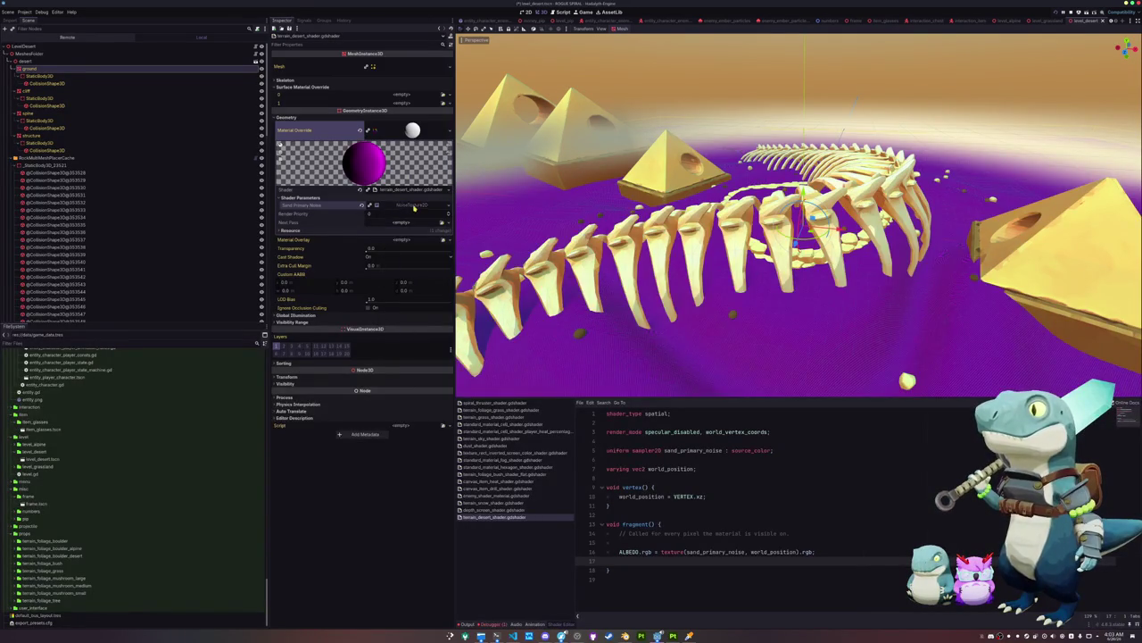
click(413, 207)
scroll(598, 302, up, 10)
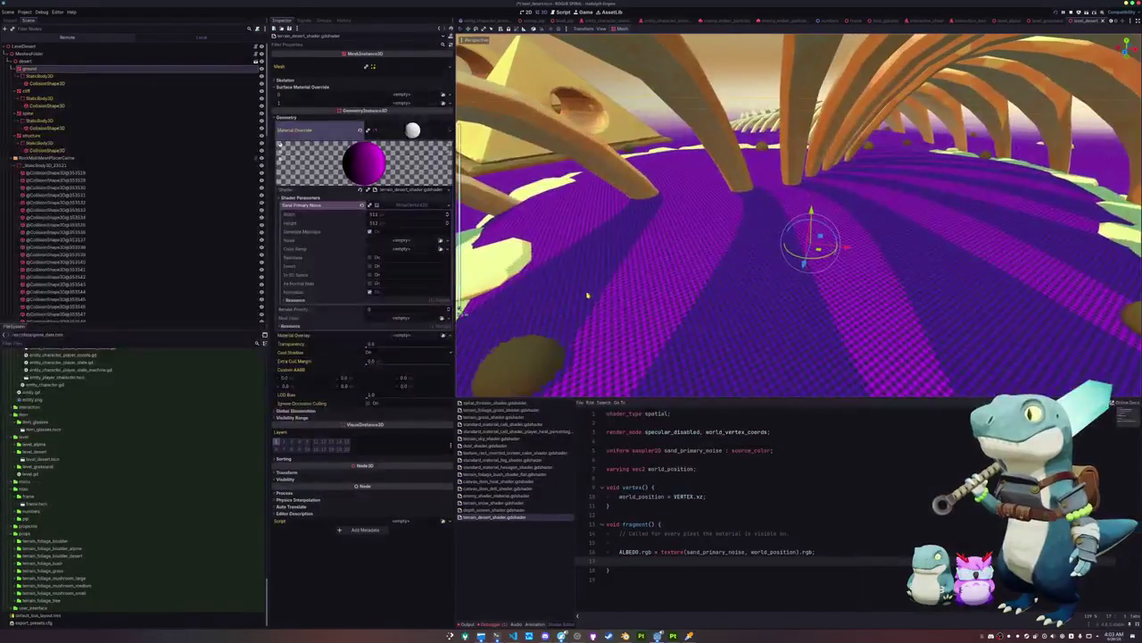
click(440, 241)
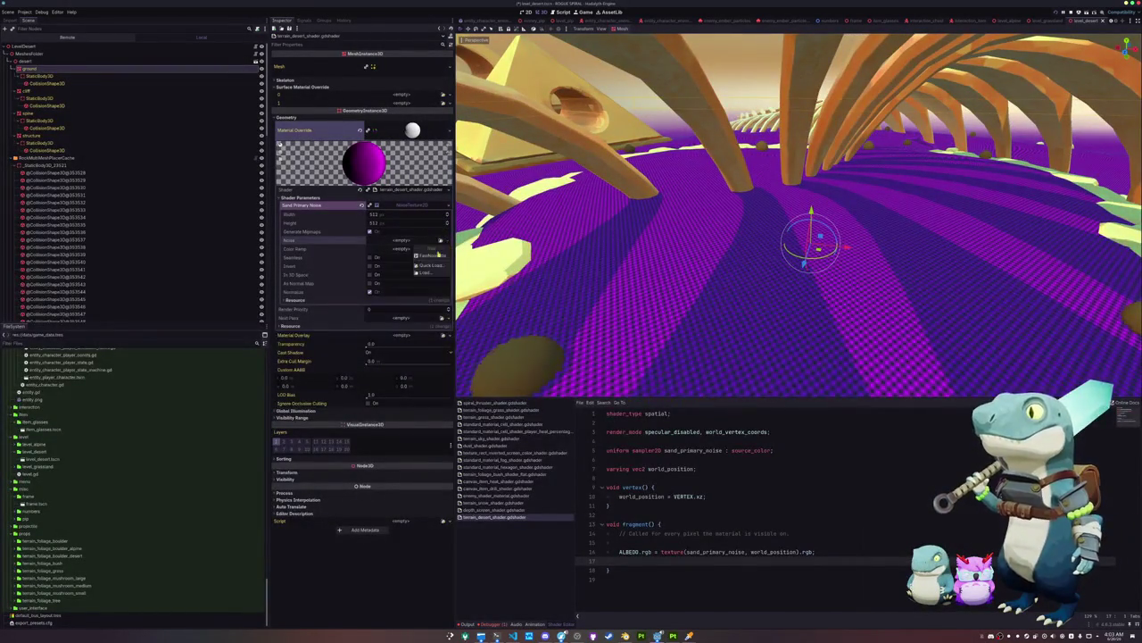
click(427, 256)
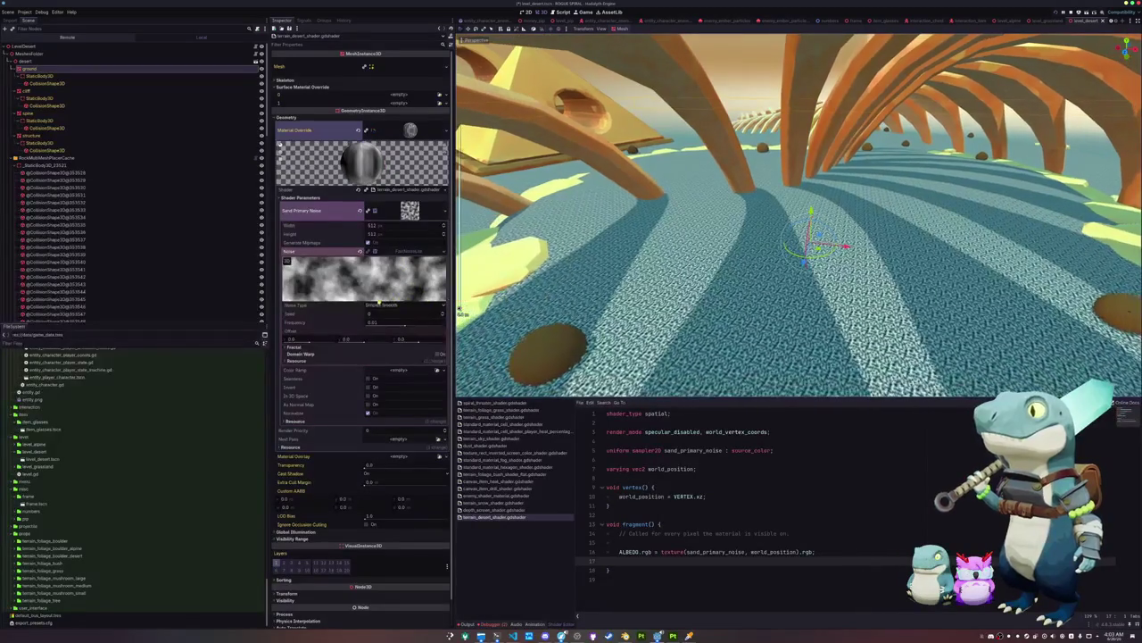
click(379, 228)
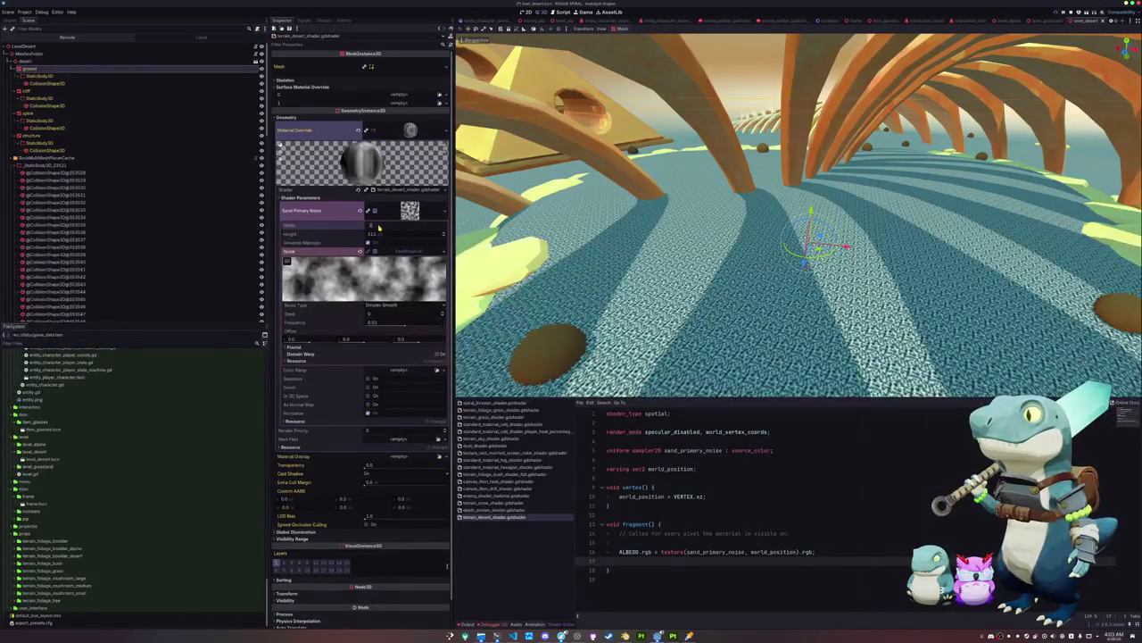
text(1024)
click(382, 234)
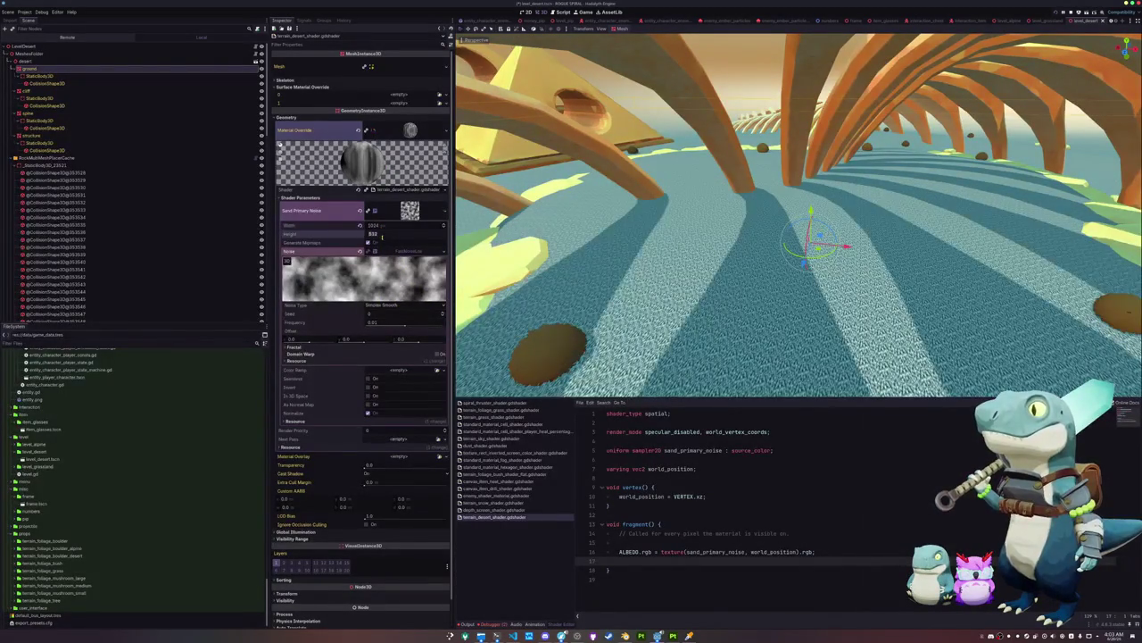
text(1024)
key(Return)
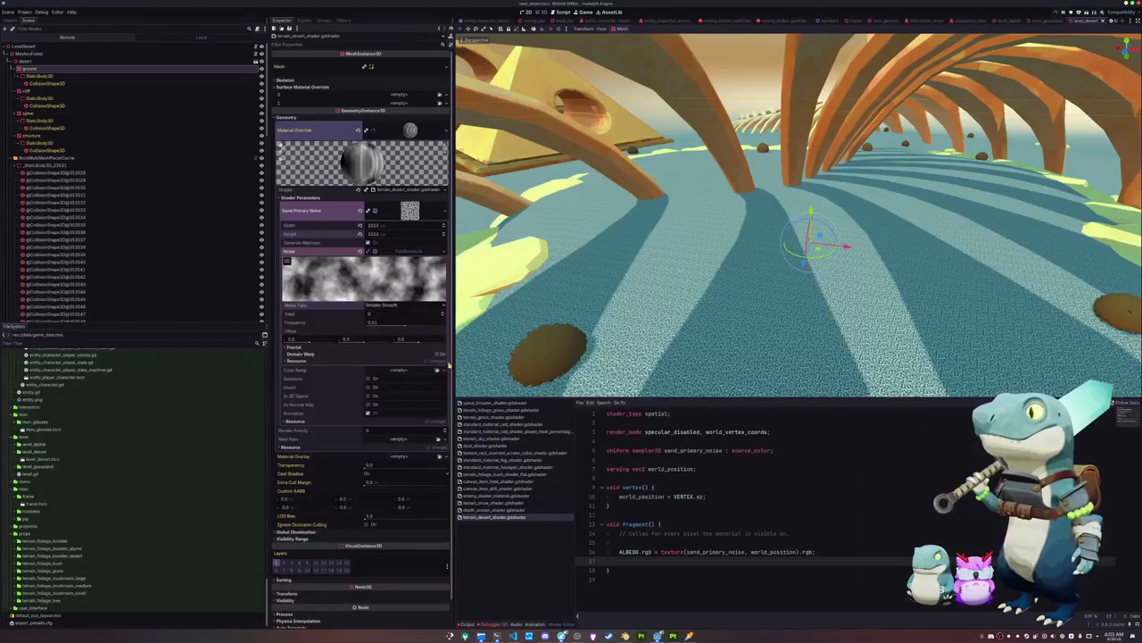
Scale the sampled world_position by 0.1, make the noise seamless, and inspect the ground
click(797, 552)
text(* 0.1)
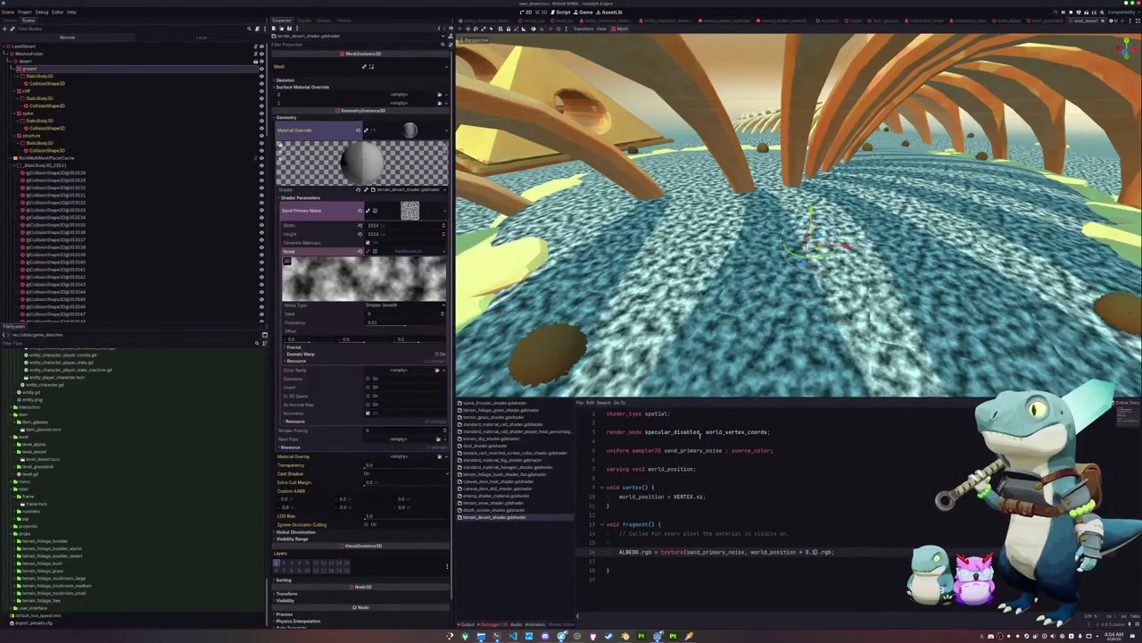
click(367, 380)
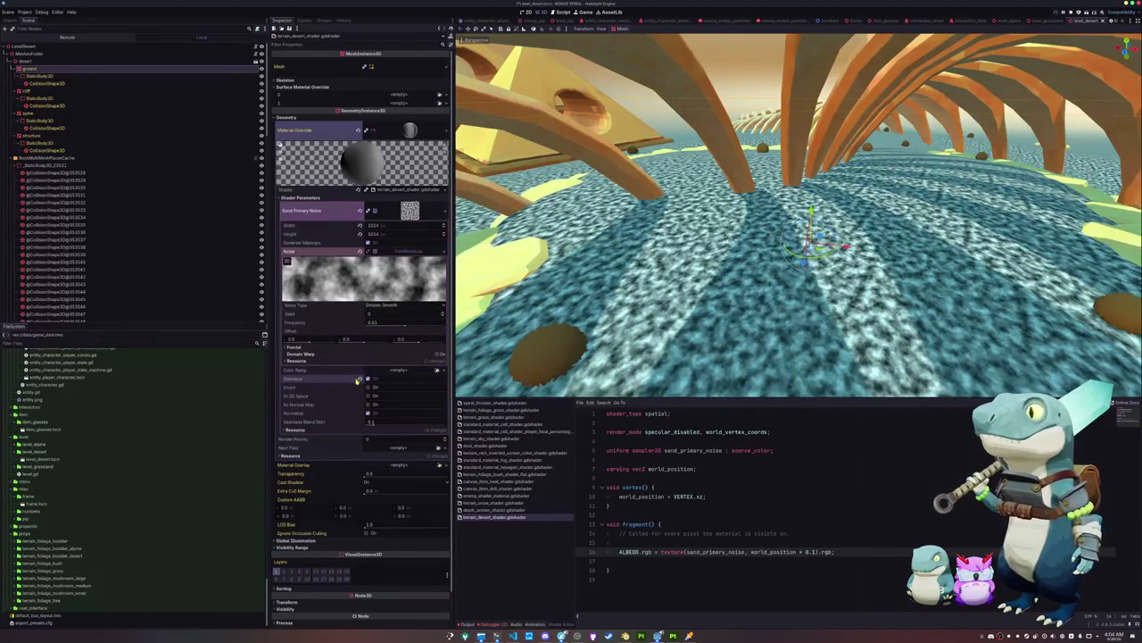
drag(464, 375, 526, 355)
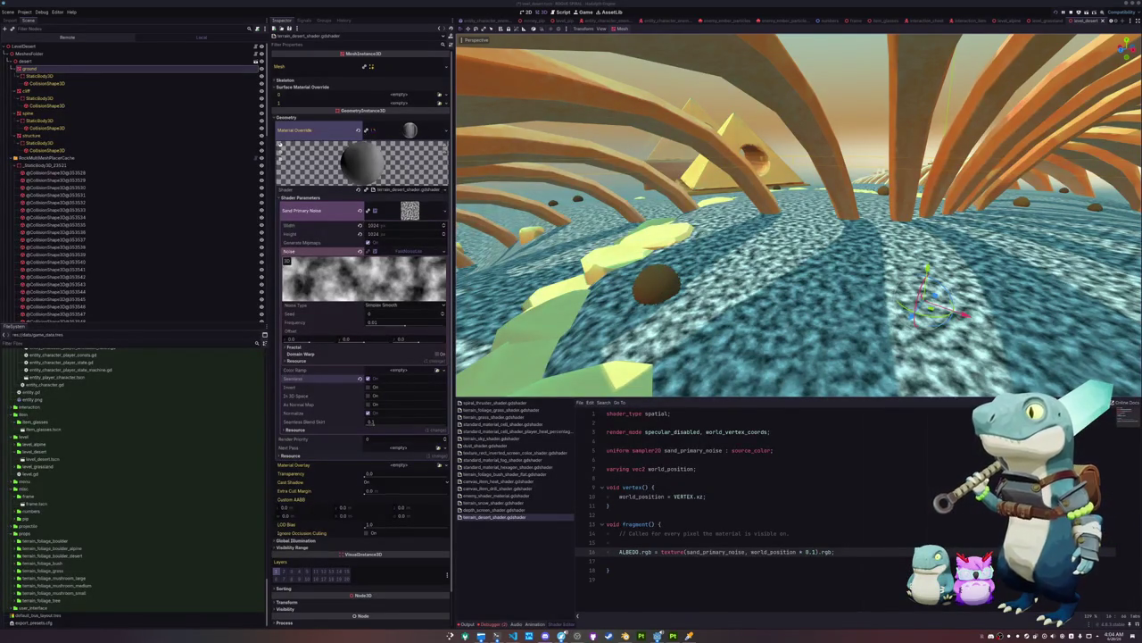
click(727, 459)
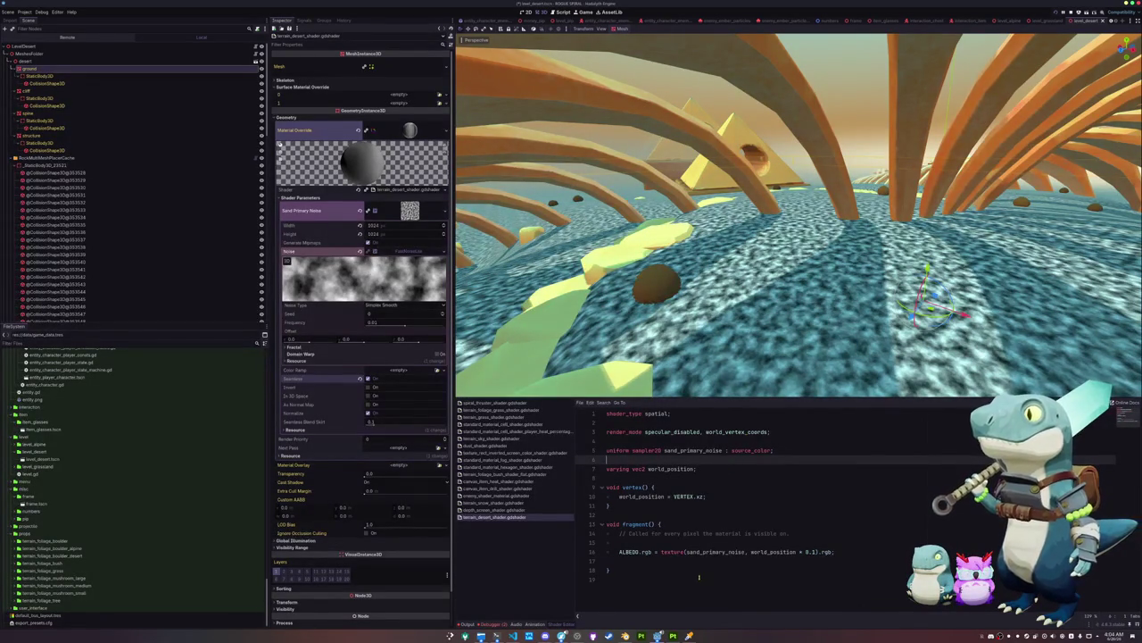
Raise the running Rogue Spiral game window and stop it to return to the editor
mouse_move(657, 635)
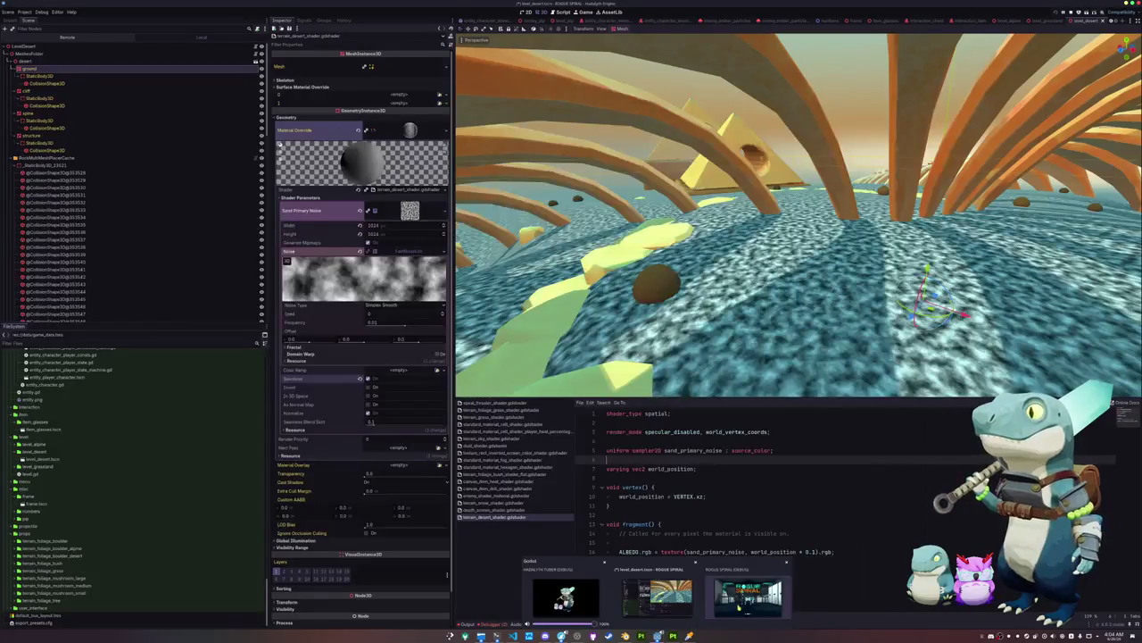
click(741, 605)
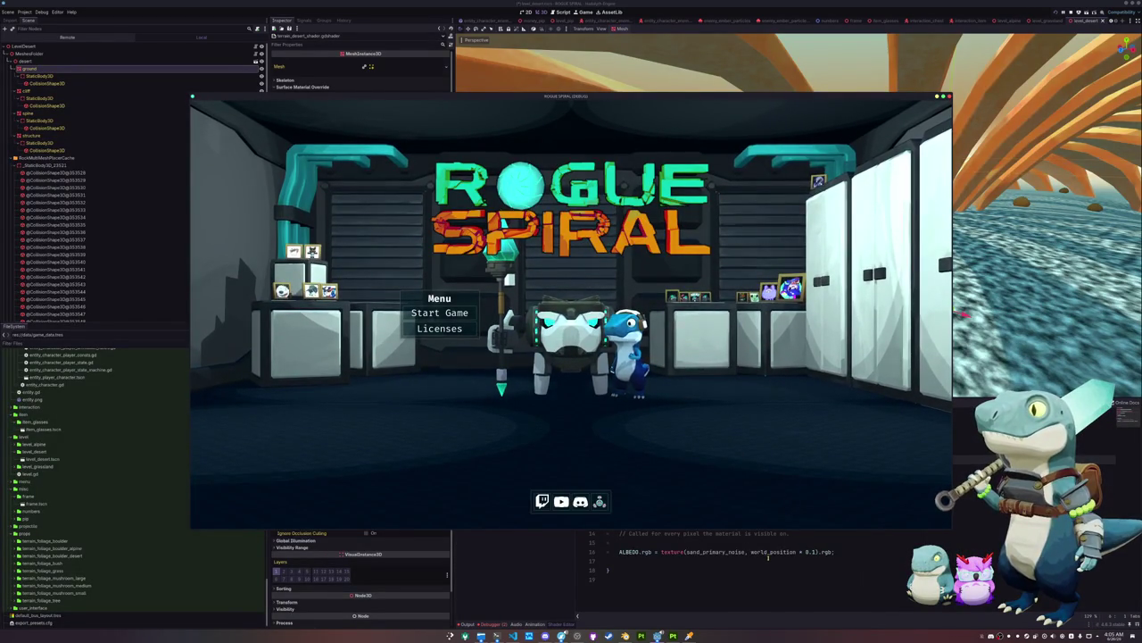
key(F8)
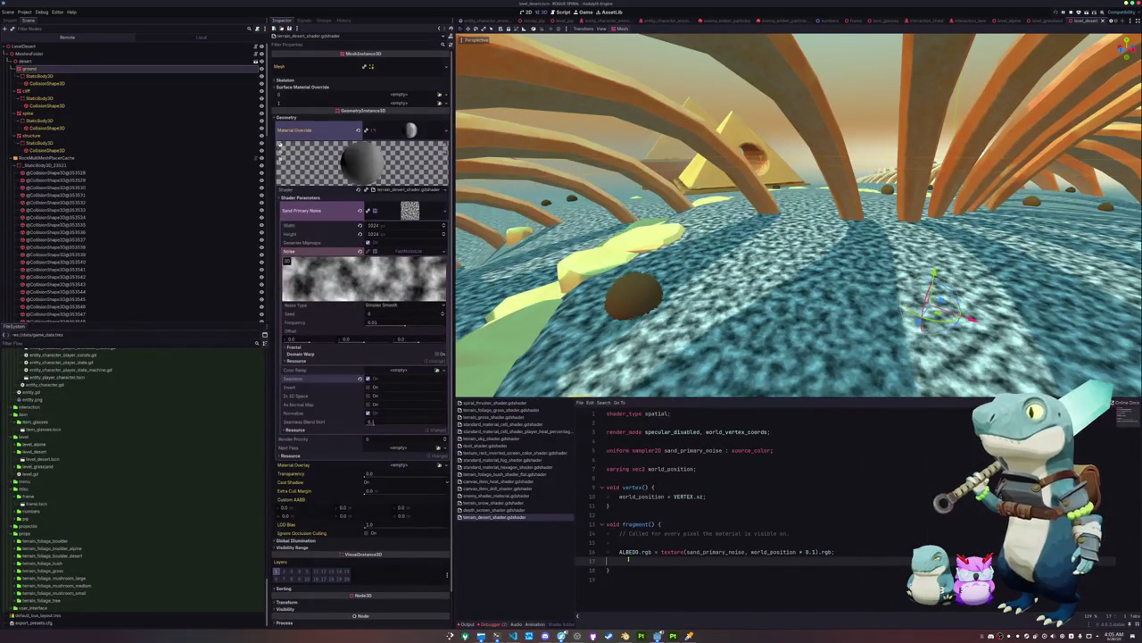
Add a sine stripe line of world_position.x + world_position.y and store the noise sample as float noise_val
key(Return)
key(Return)
key(Up)
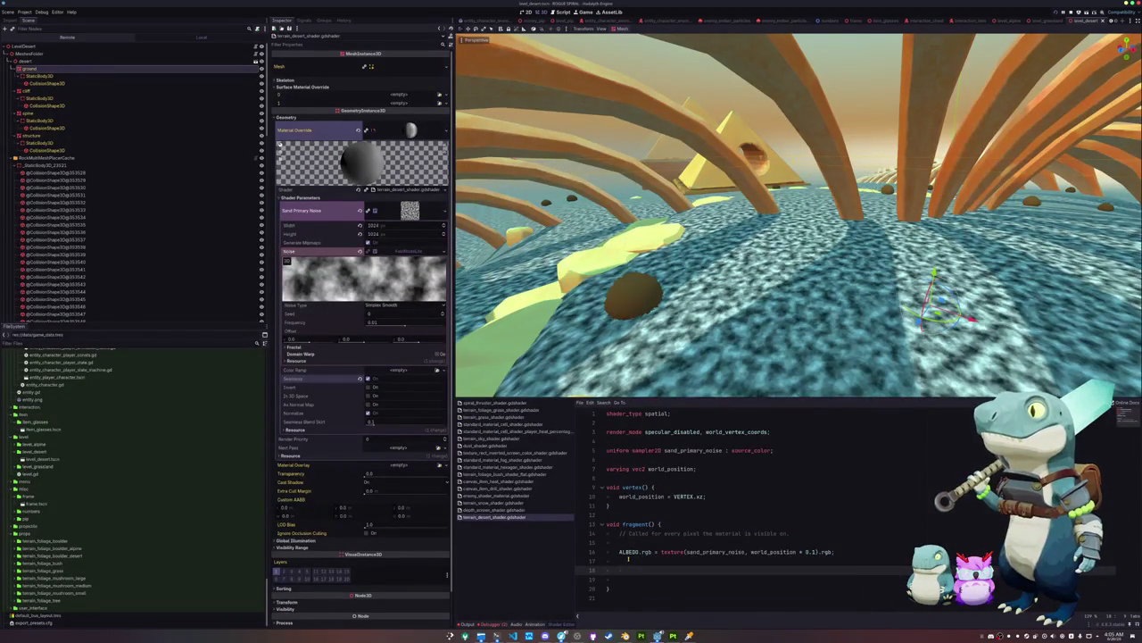
text(ALBEDO.r)
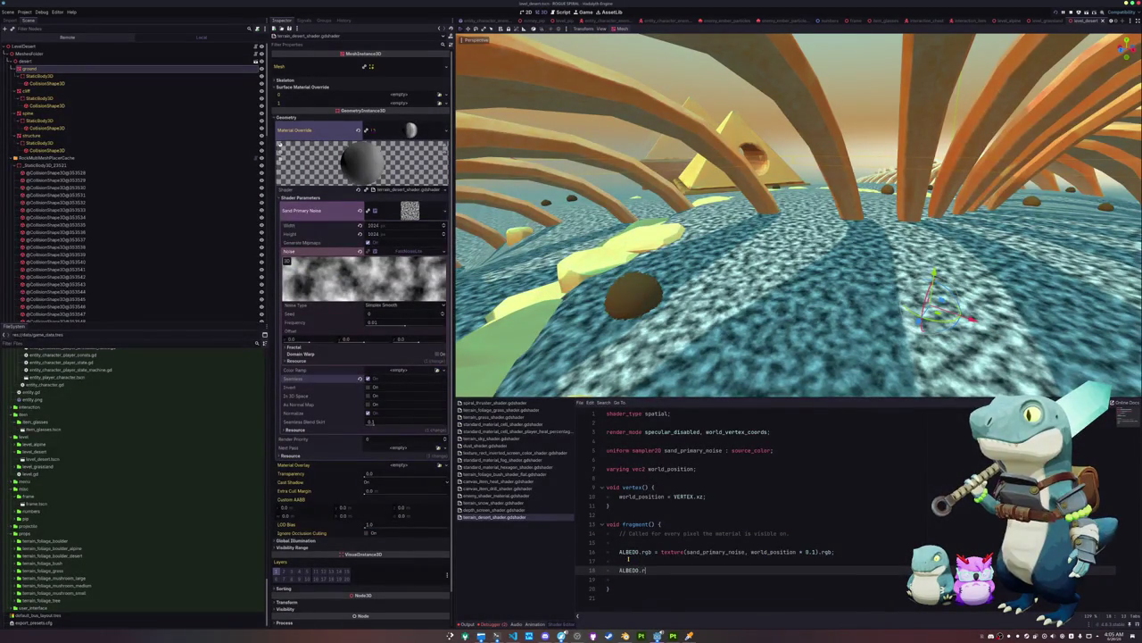
text(gb = sin()
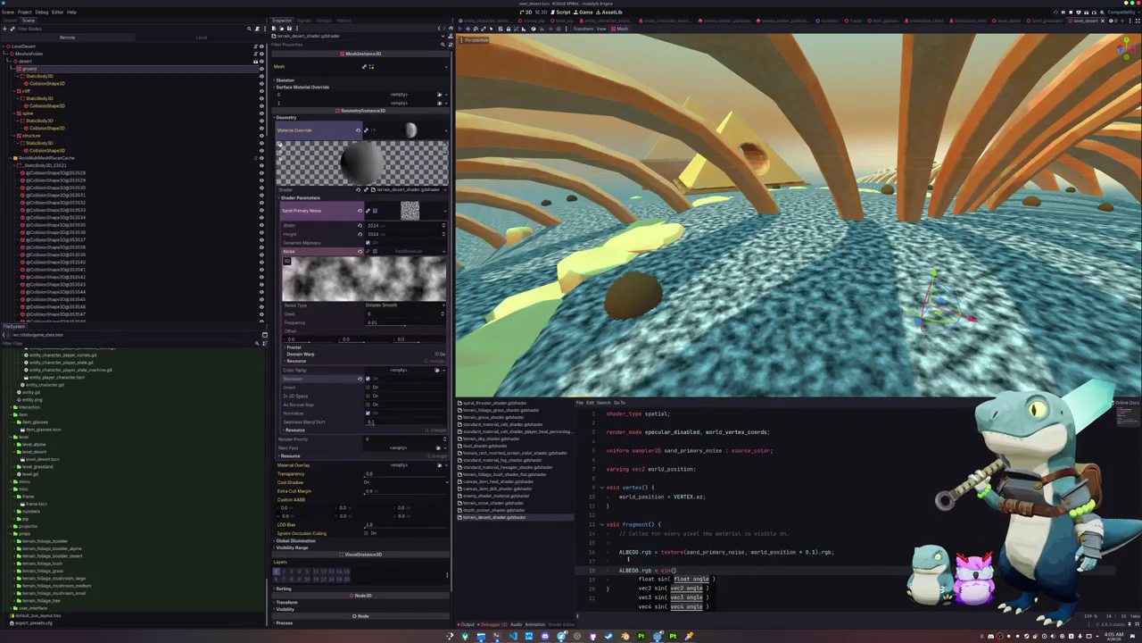
text(world_position)
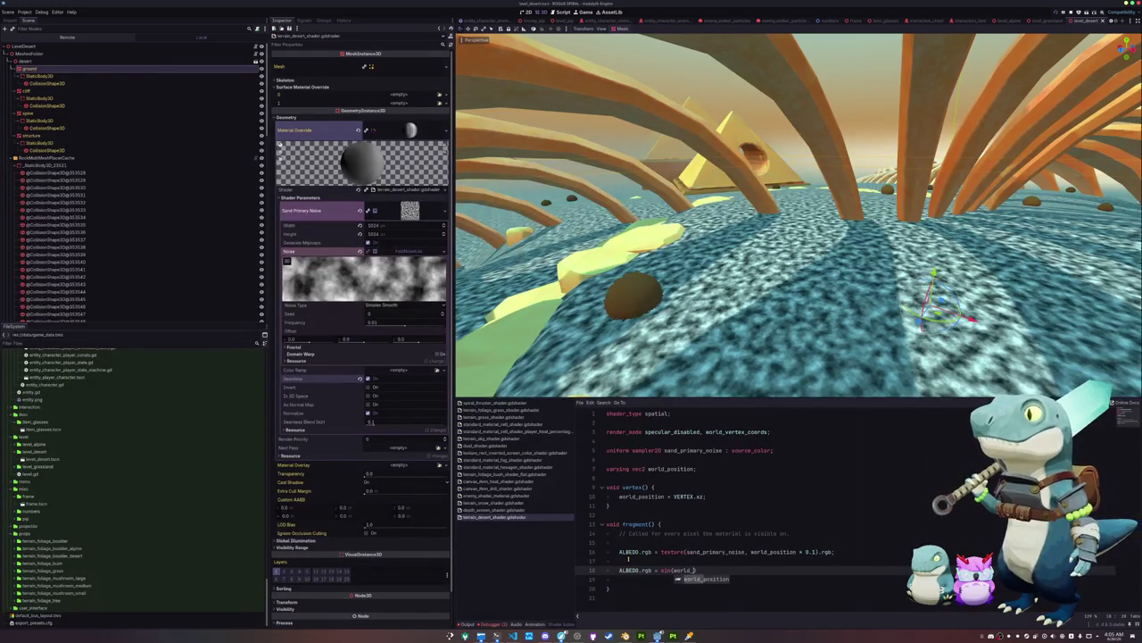
text(.x + world_)
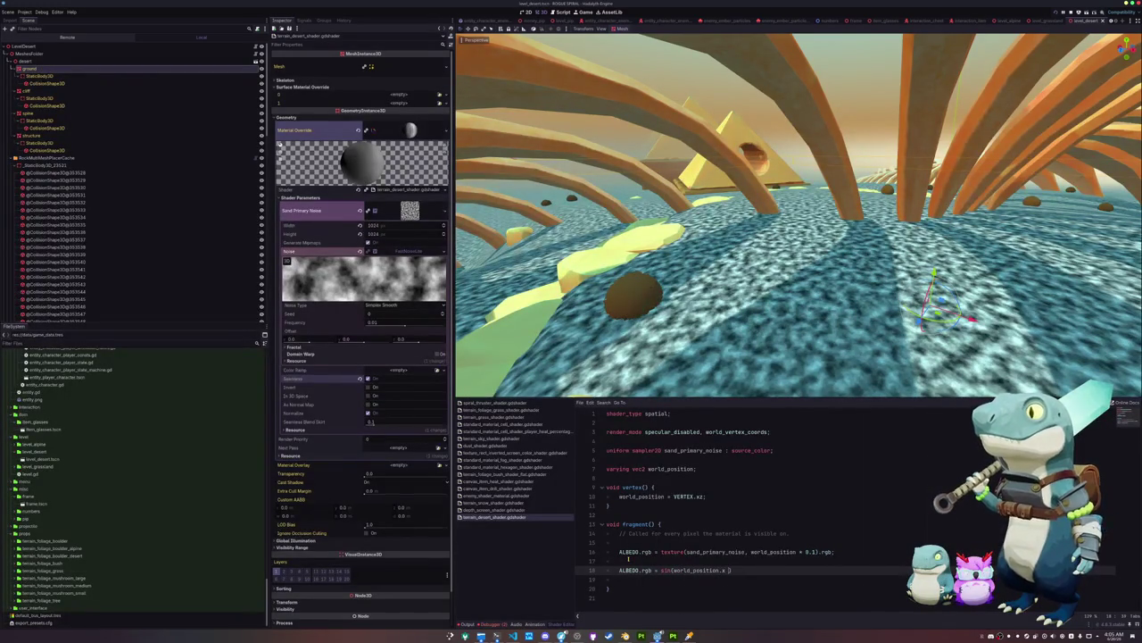
text(position.y)
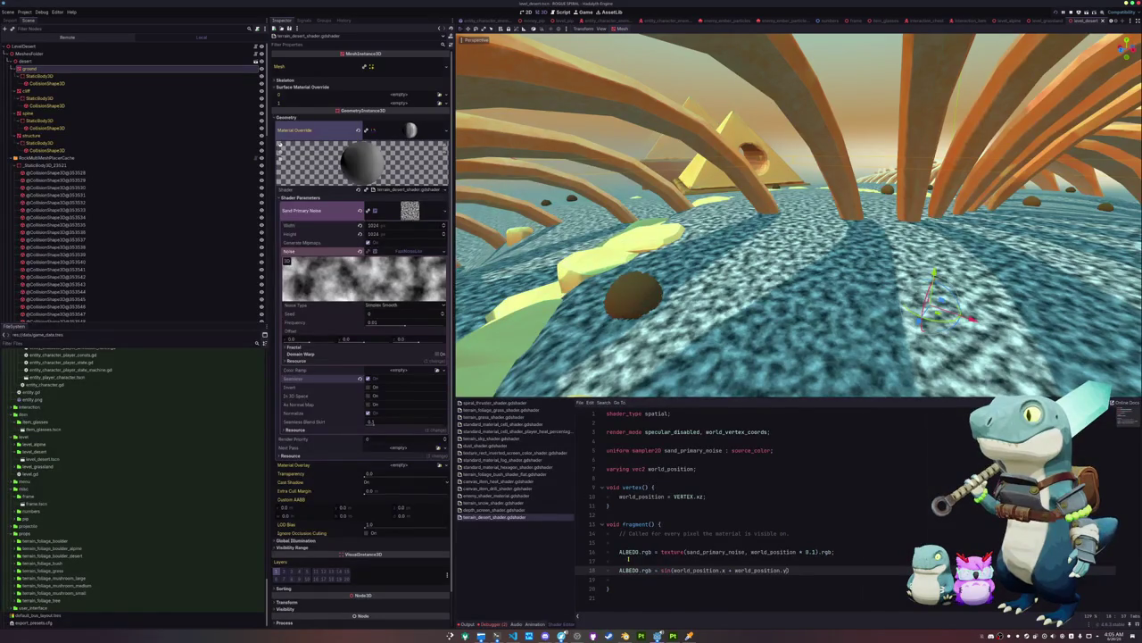
text( +)
key(Up)
key(Up)
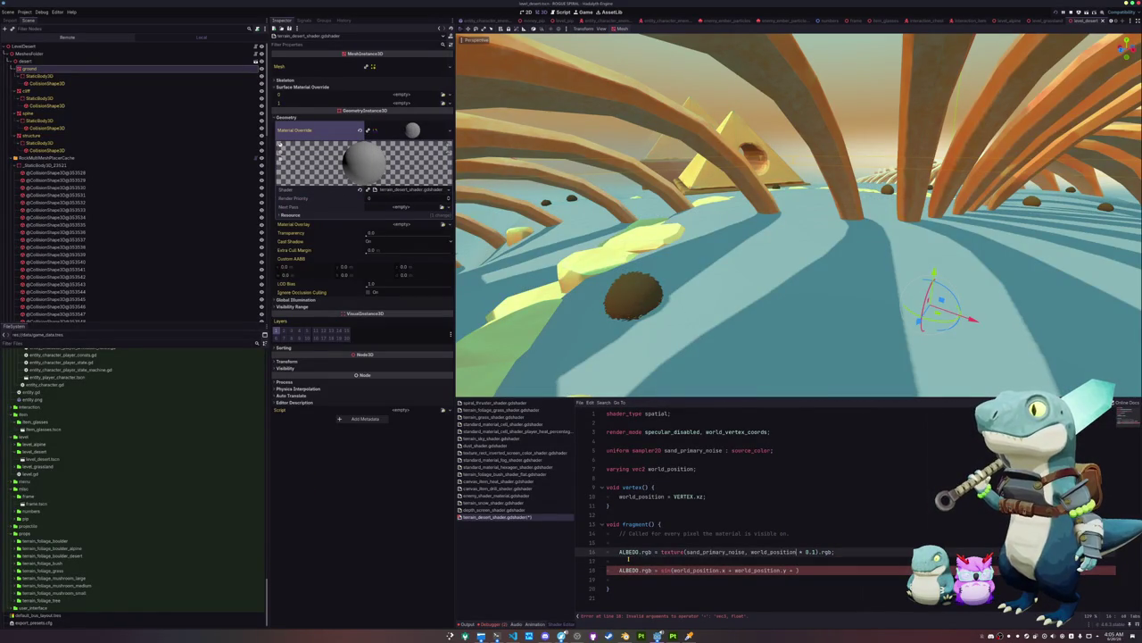
key(shift+Home)
text(float no)
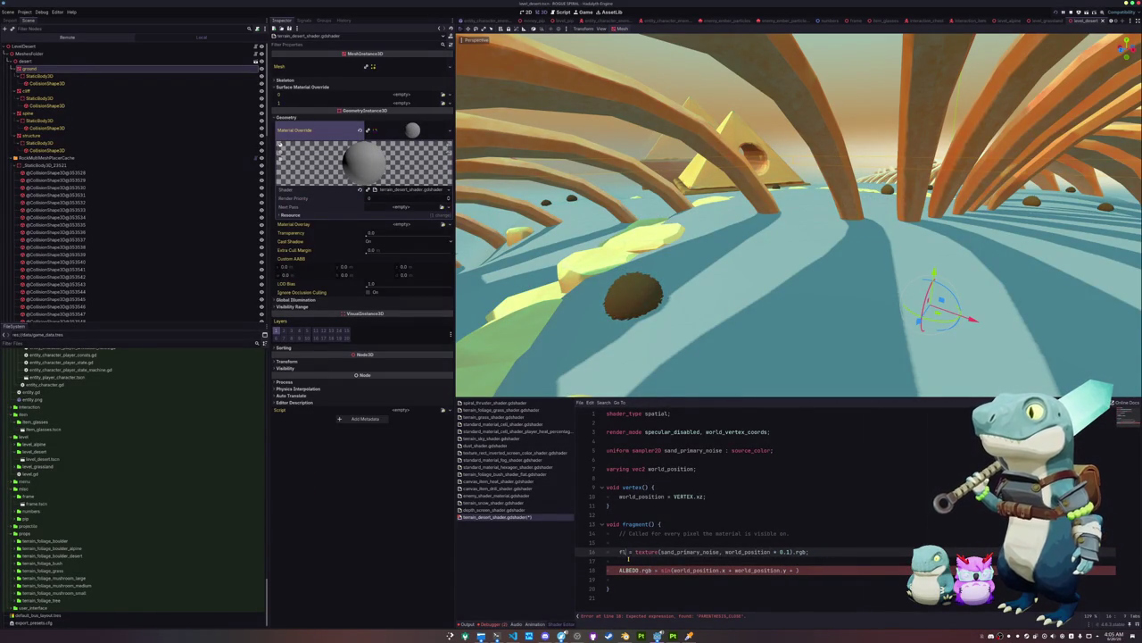
text(ise_val)
Use the noise's red channel and finish the stripe formula with noise_val wrapped in vec3()
key(Down)
key(Up)
key(BackSpace)
key(BackSpace)
key(BackSpace)
key(Down)
key(Down)
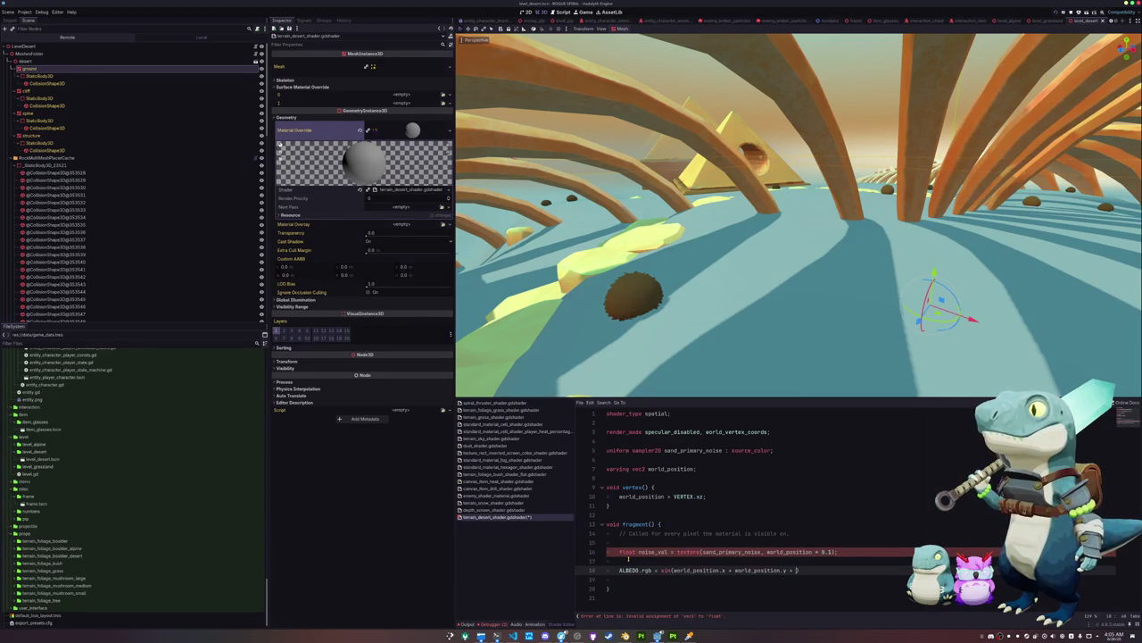
text(noise_val)
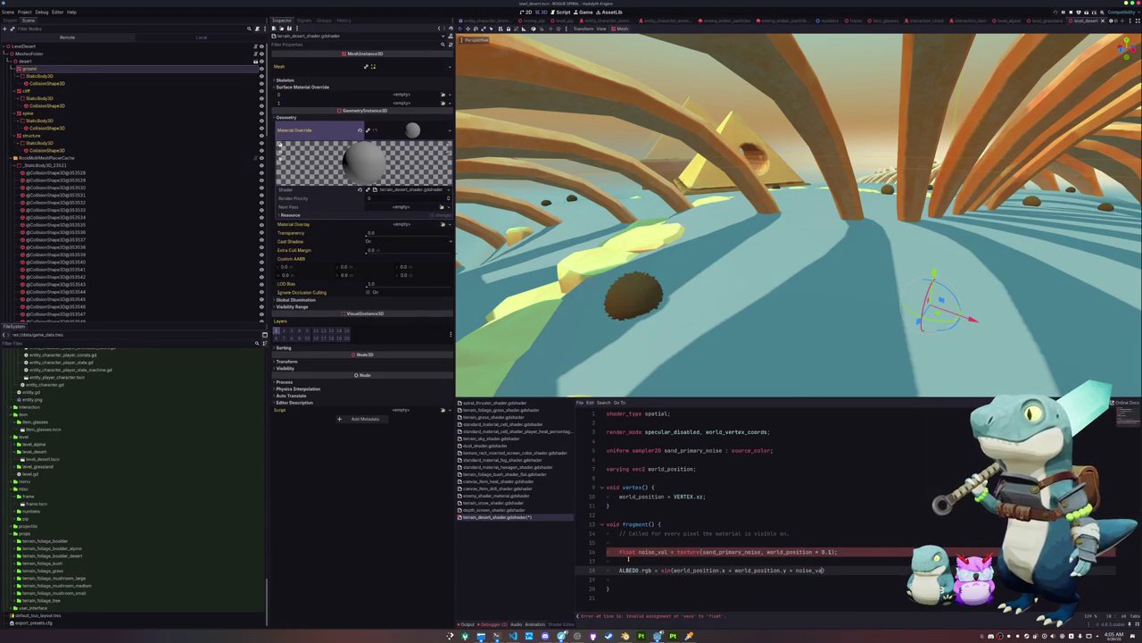
text())
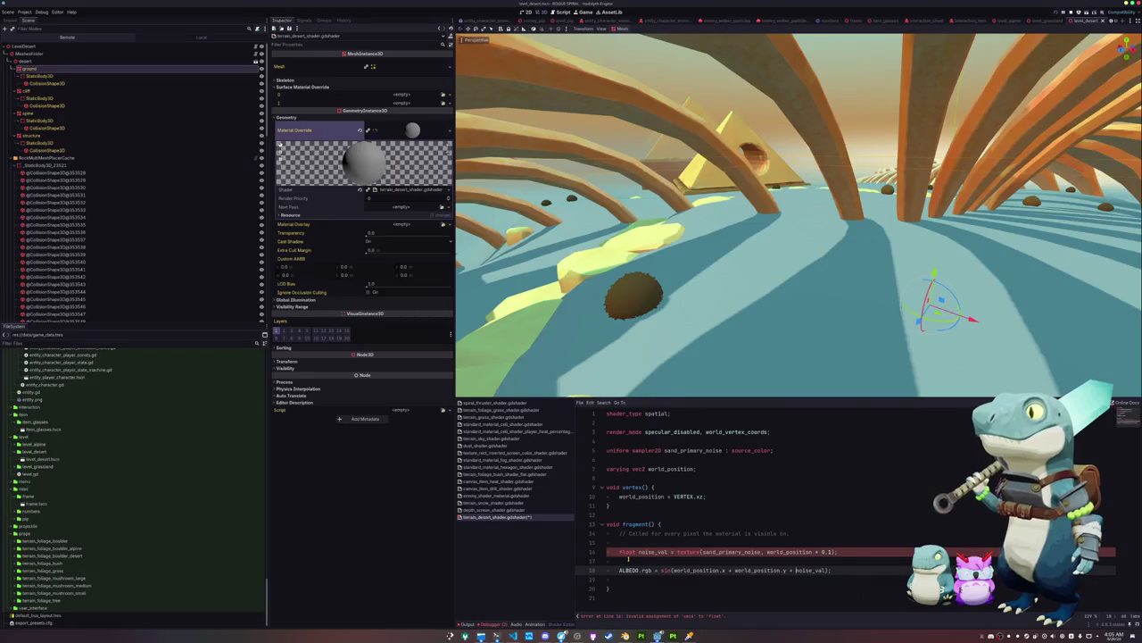
text(vec3()
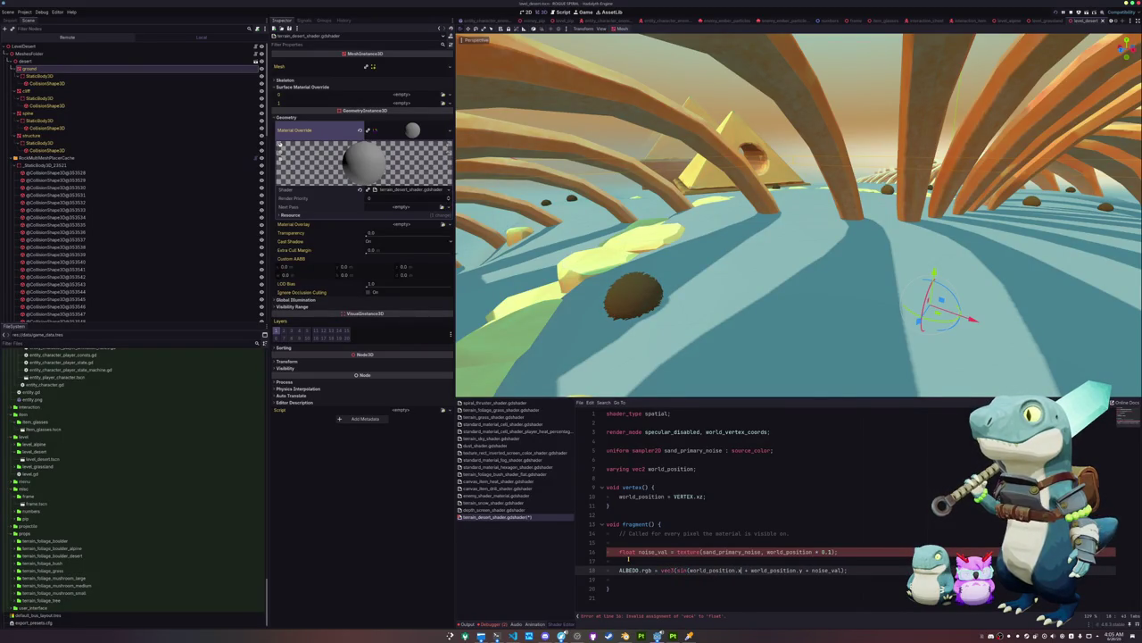
text())
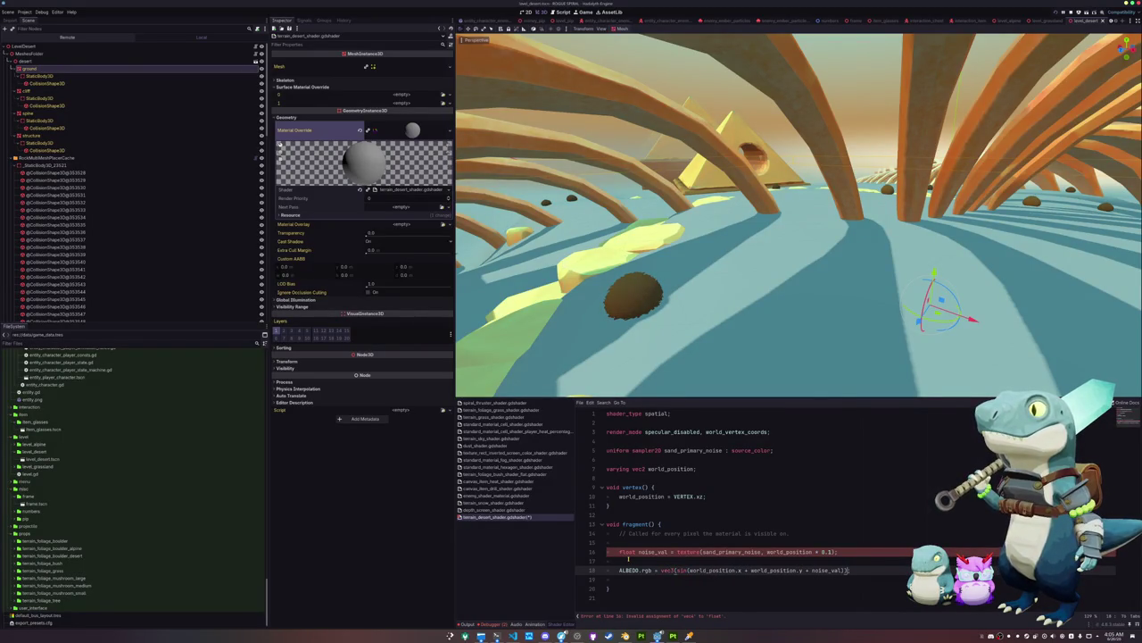
key(Up)
key(Up)
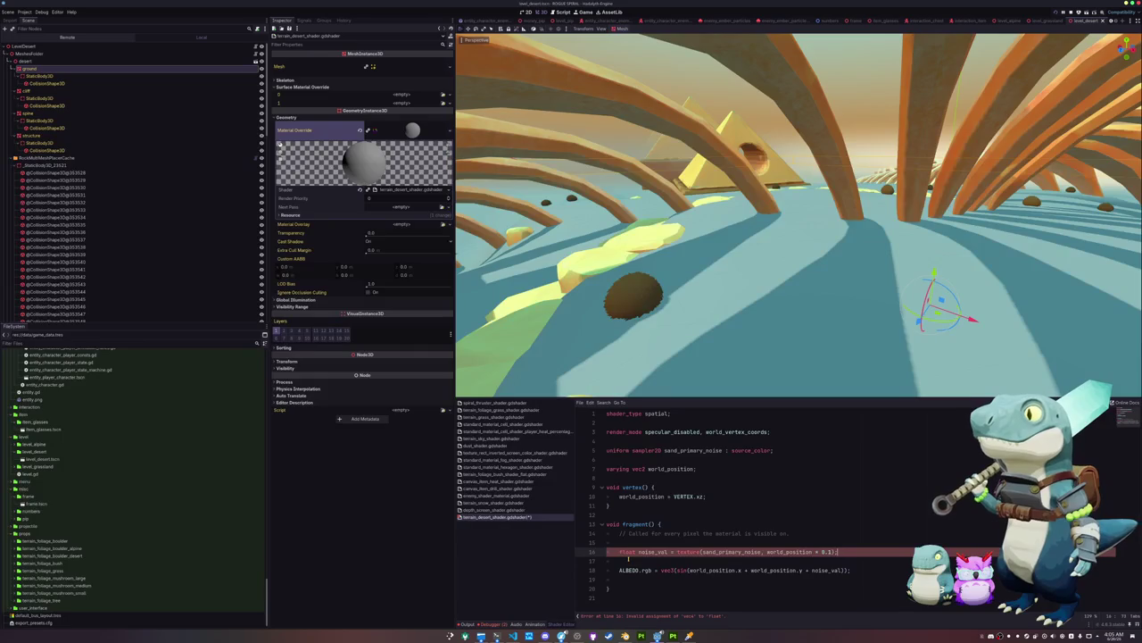
key(Left)
text(.r)
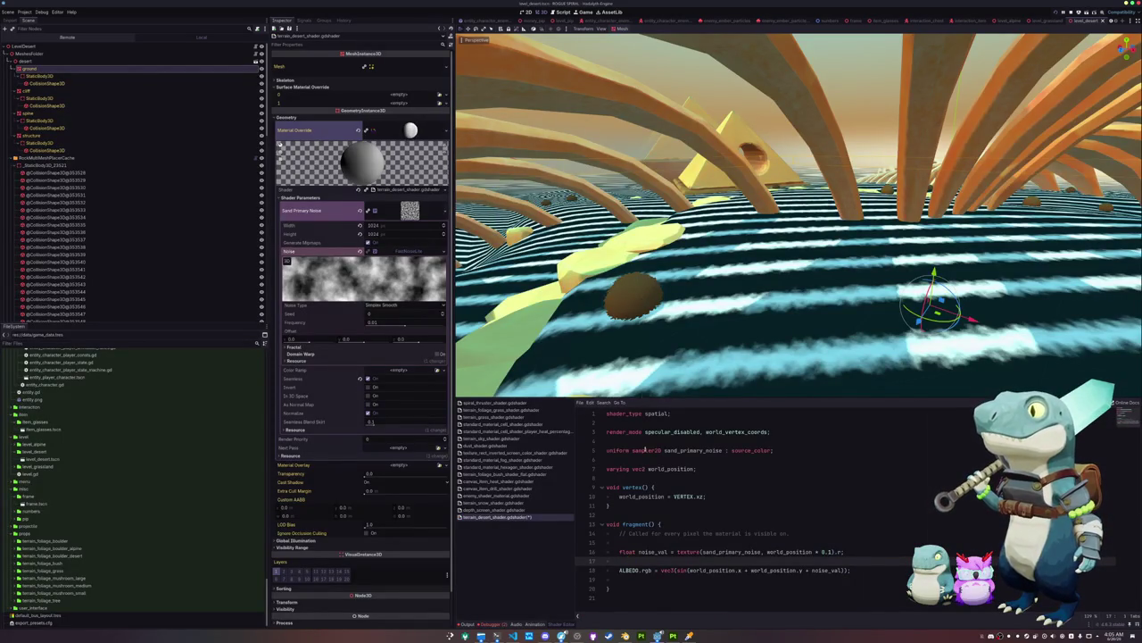
text(w)
text(s)
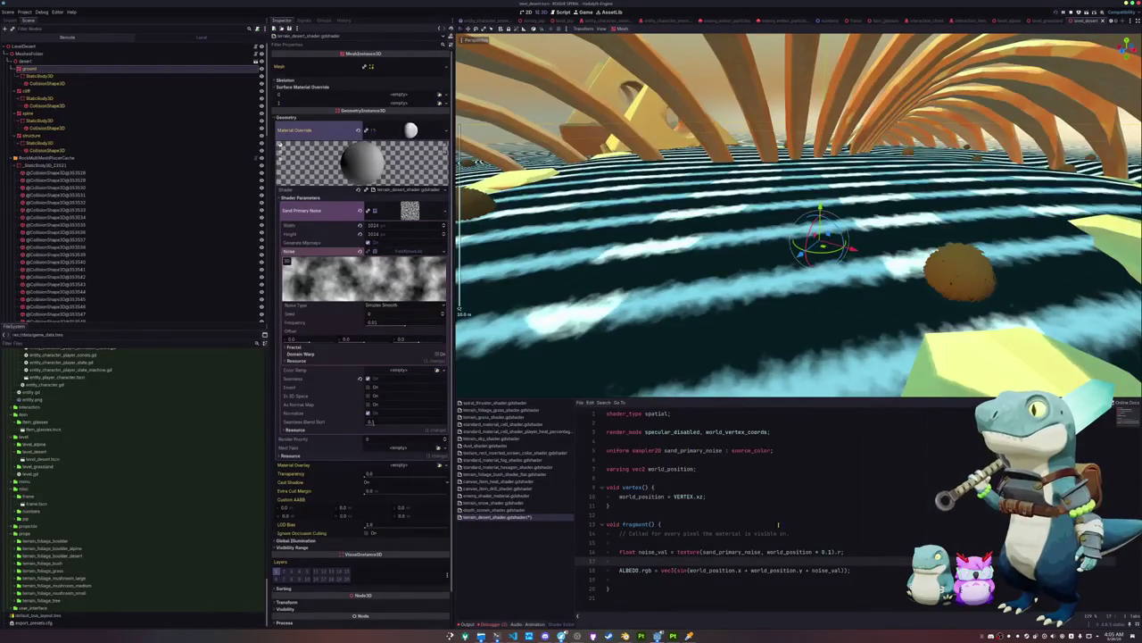
Multiply the noise term by 5.0 in the stripe formula and lower the noise frequency
double_click(828, 569)
key(BackSpace)
text(* 10.0)
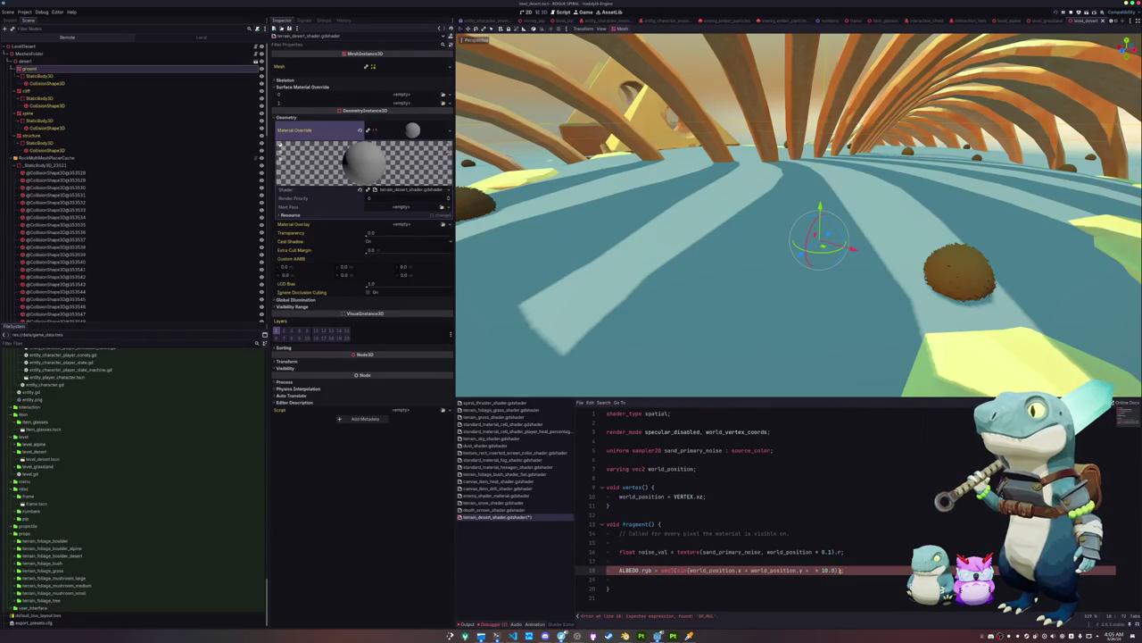
key(BackSpace)
key(BackSpace)
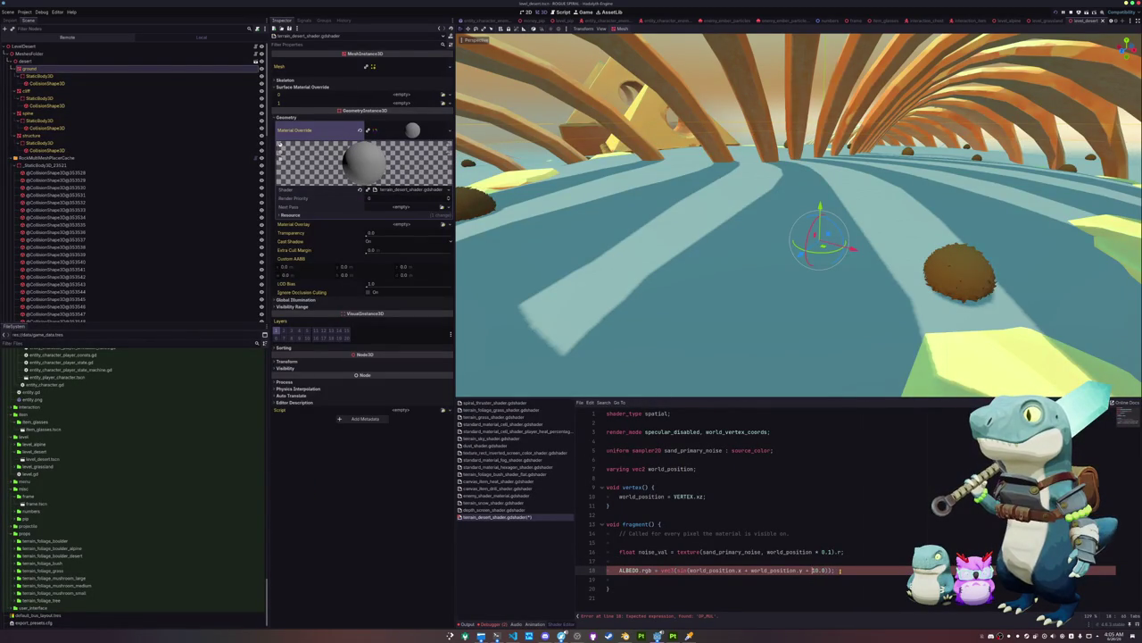
text(noise_val)
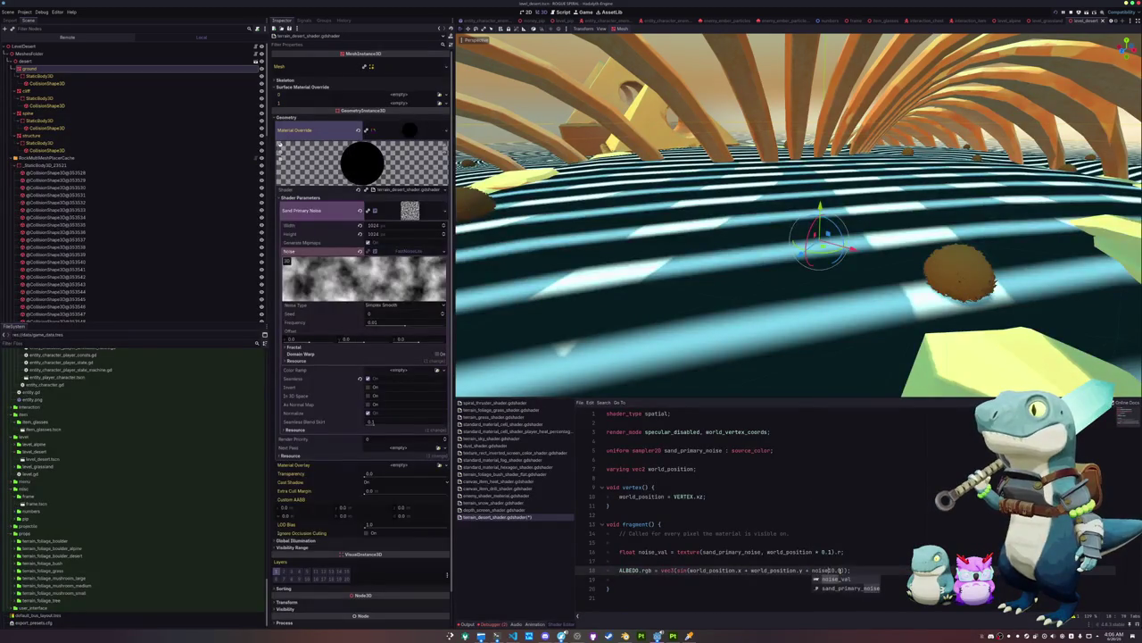
text( *)
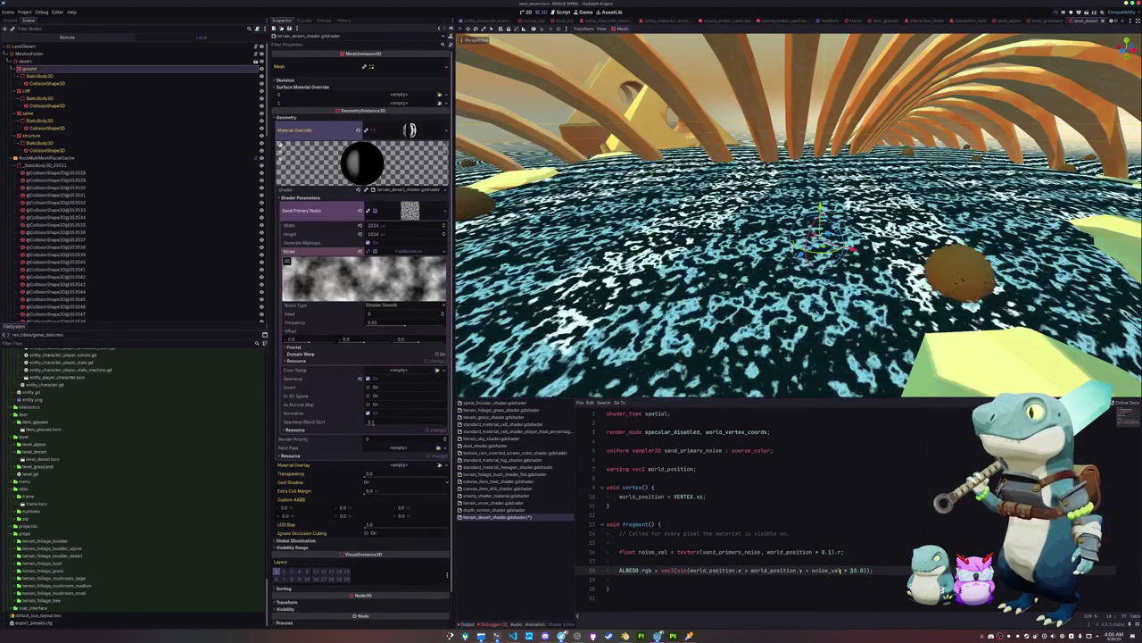
key(ctrl+shift+Right)
text(5)
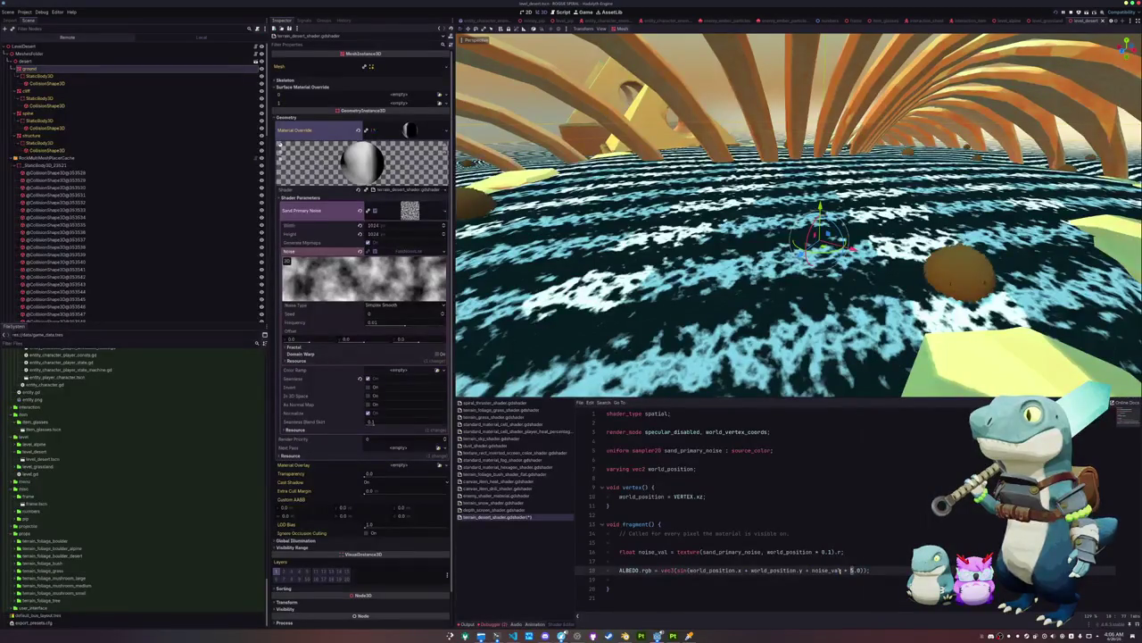
text(3)
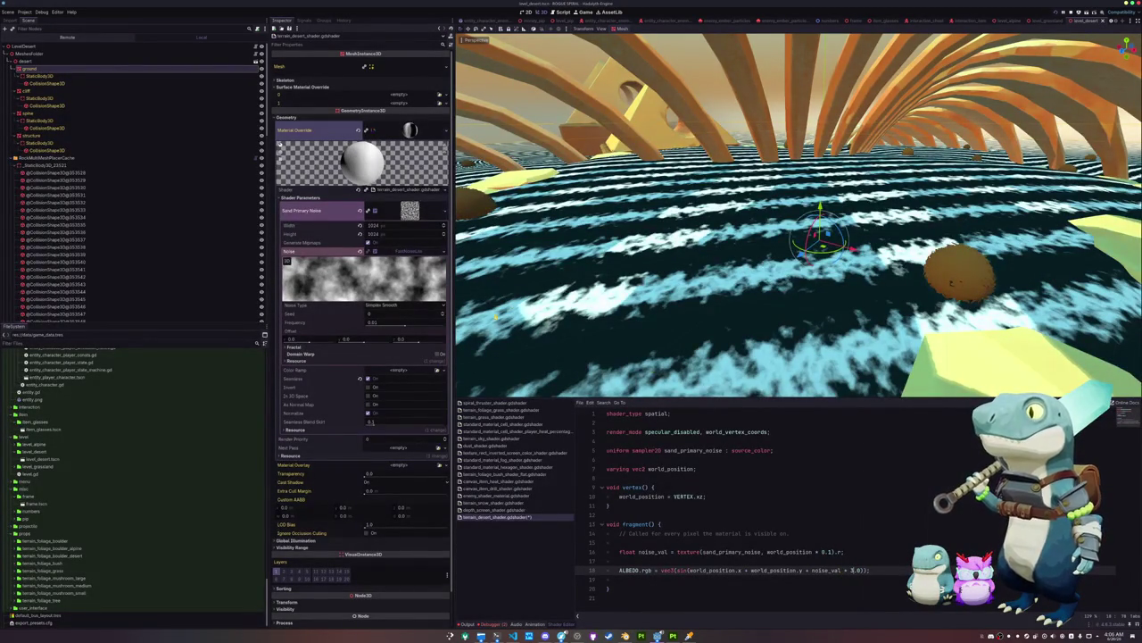
drag(398, 327, 390, 326)
drag(386, 325, 390, 331)
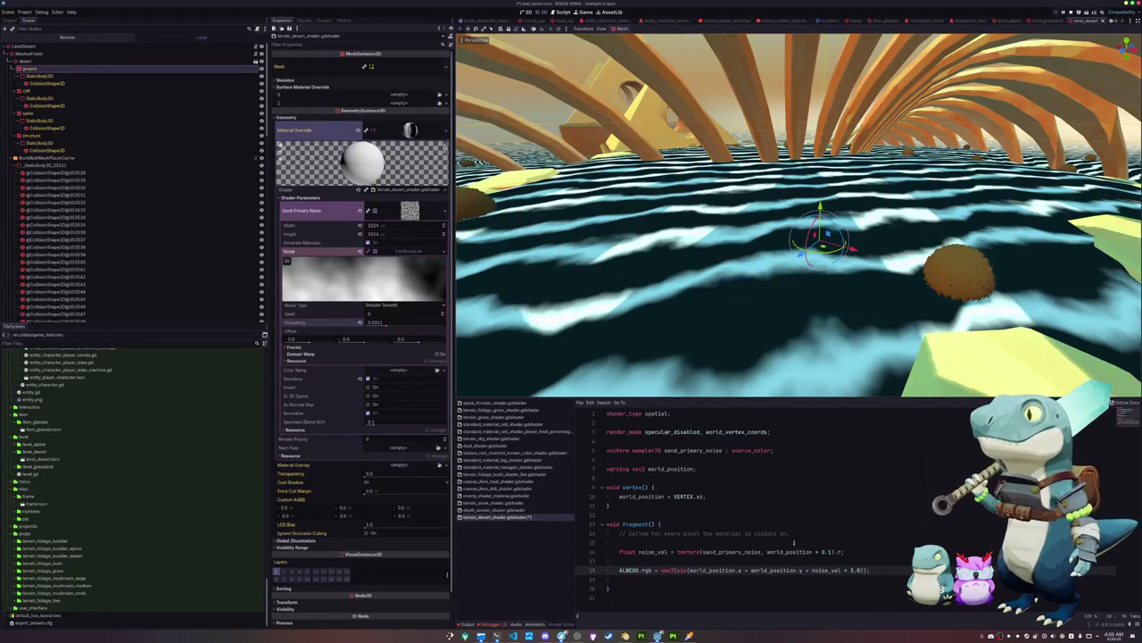
Try other noise scale and multiplier values, settling on scale 0.1 and multiplier 5.0
click(829, 551)
text(0)
key(Down)
key(Down)
key(Up)
key(Up)
key(BackSpace)
text(51)
key(Down)
key(Down)
key(BackSpace)
text(10)
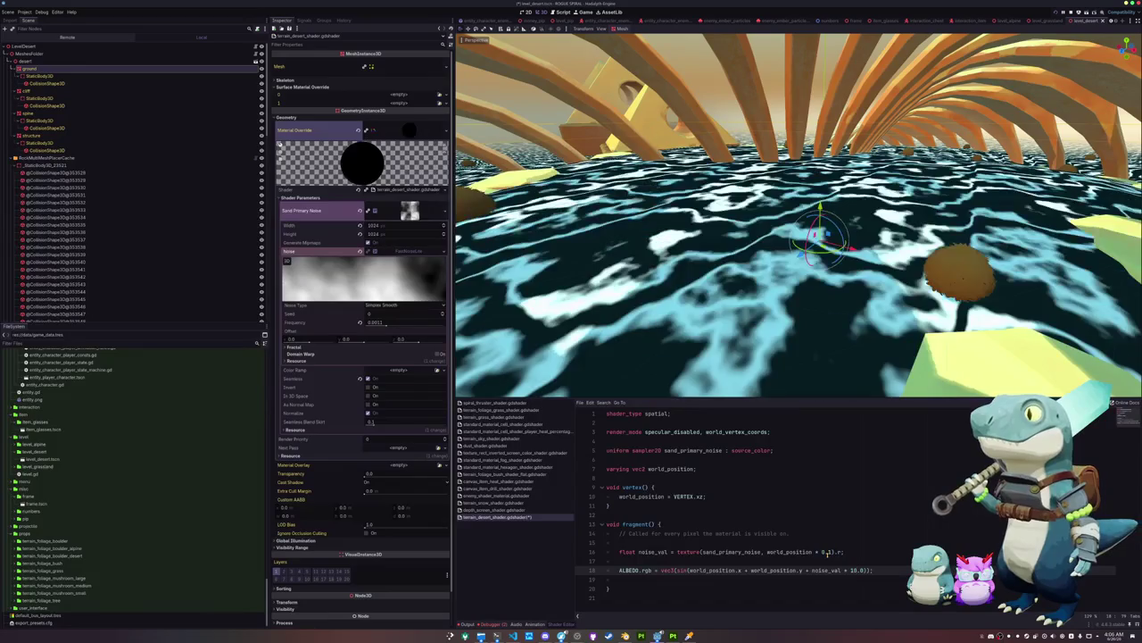
key(BackSpace)
key(BackSpace)
text(5)
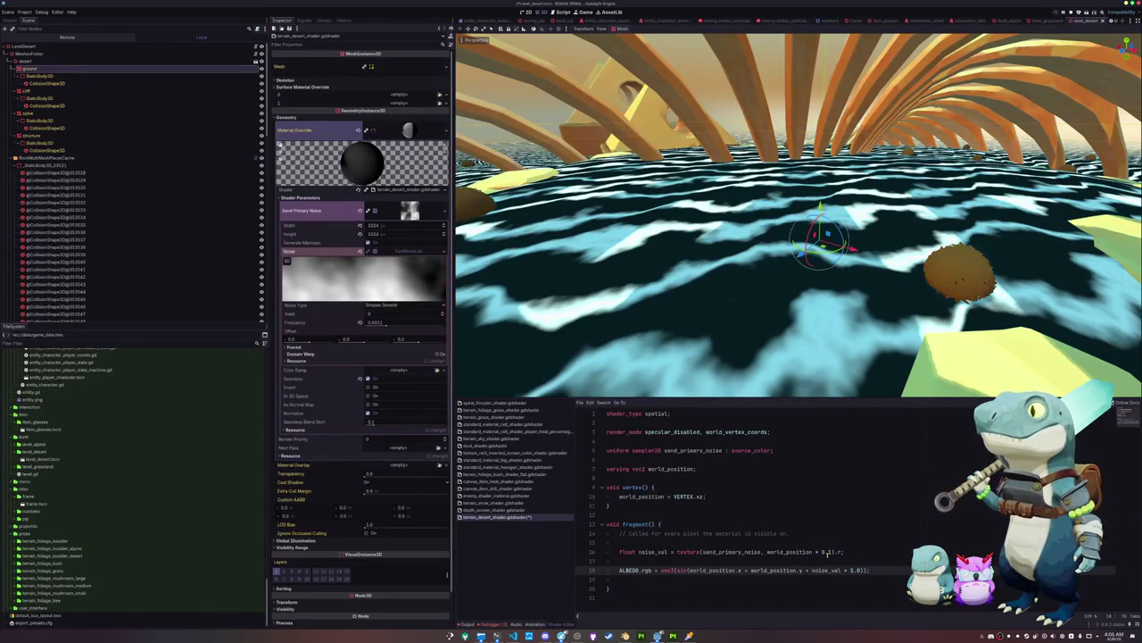
text(w)
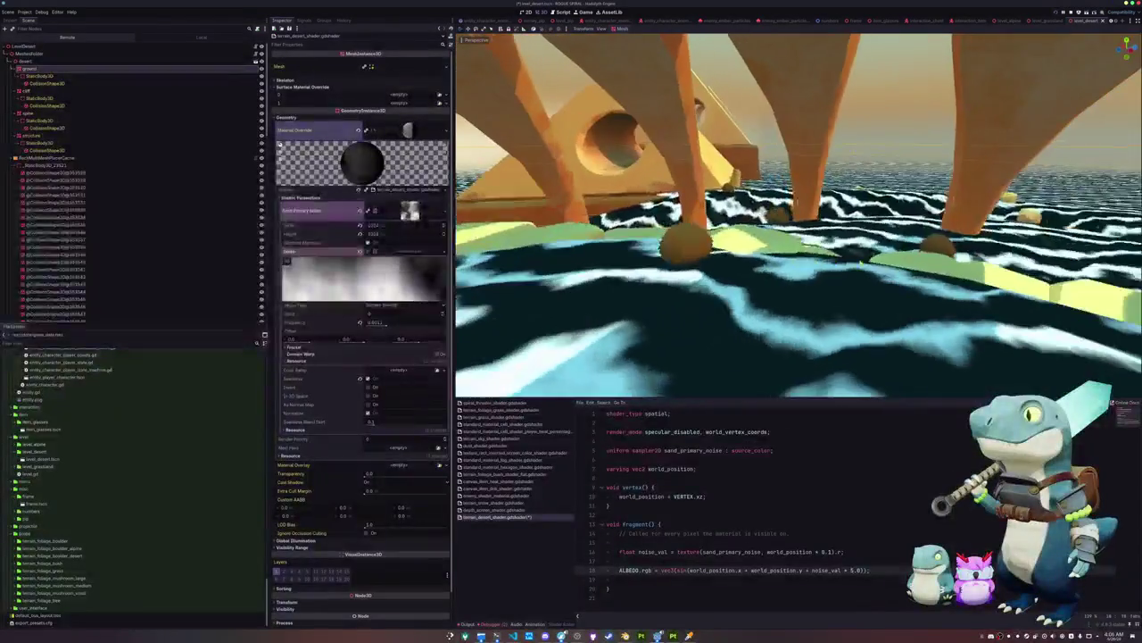
Fly the viewport camera over and under the spiral ribs to inspect the banded ground
mouse_move(861, 265)
mouse_down()
mouse_move(864, 303)
mouse_move(862, 270)
mouse_up()
key(s)
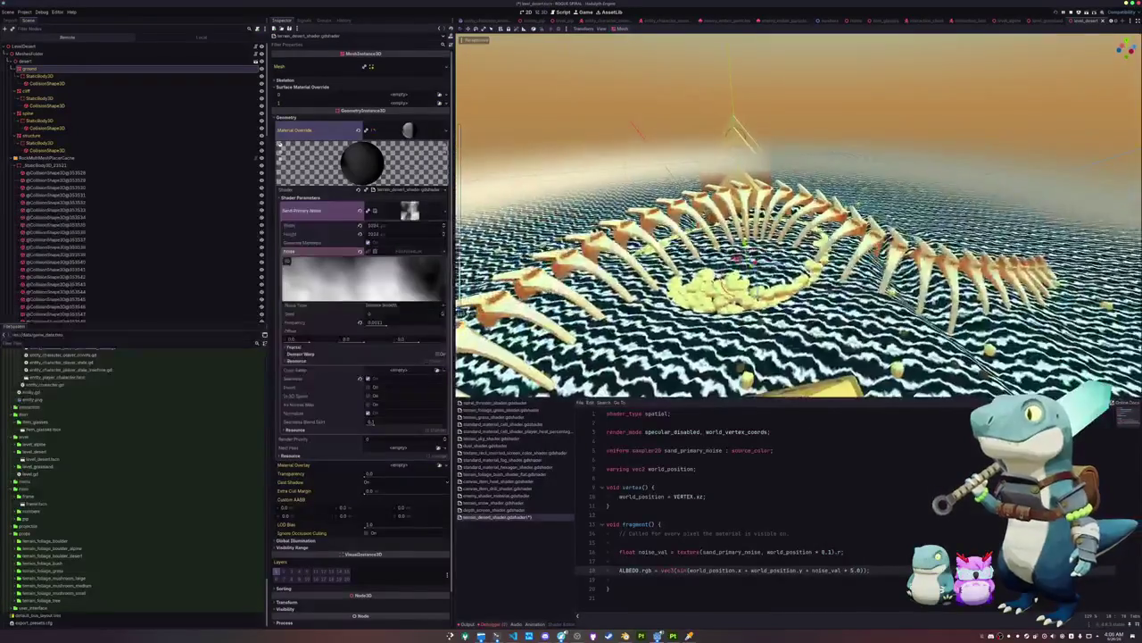
key(w)
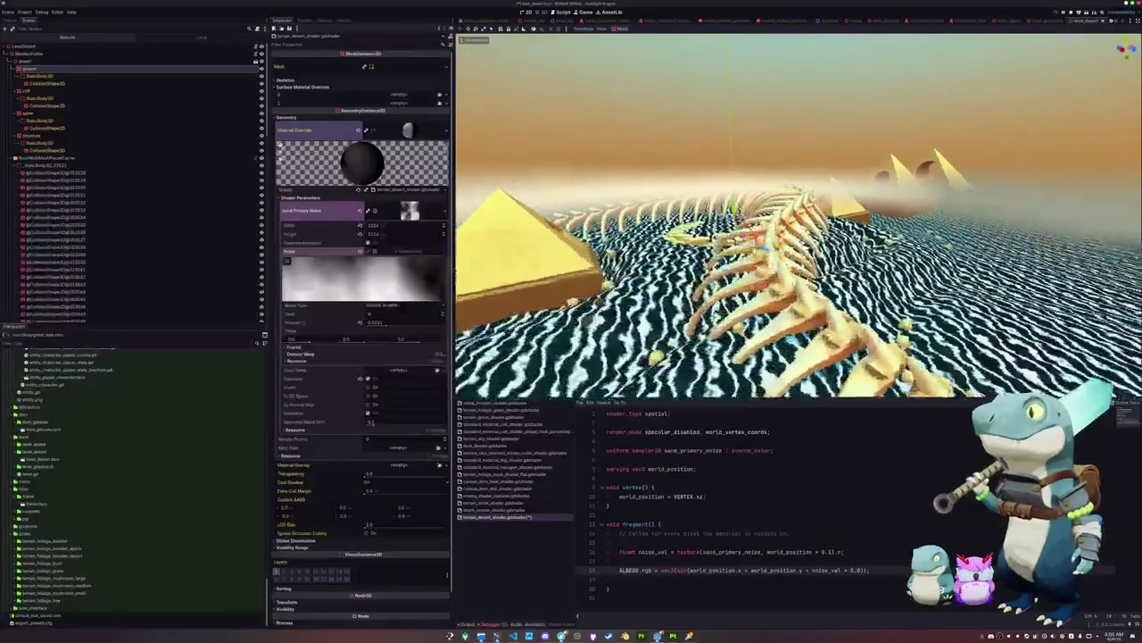
key(w)
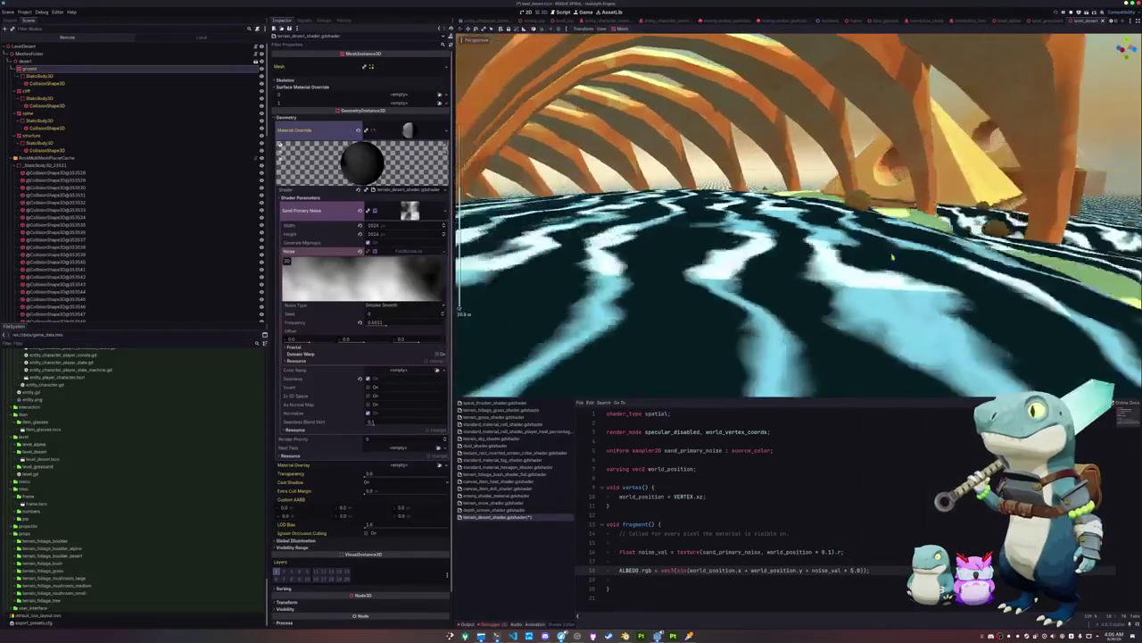
key(w)
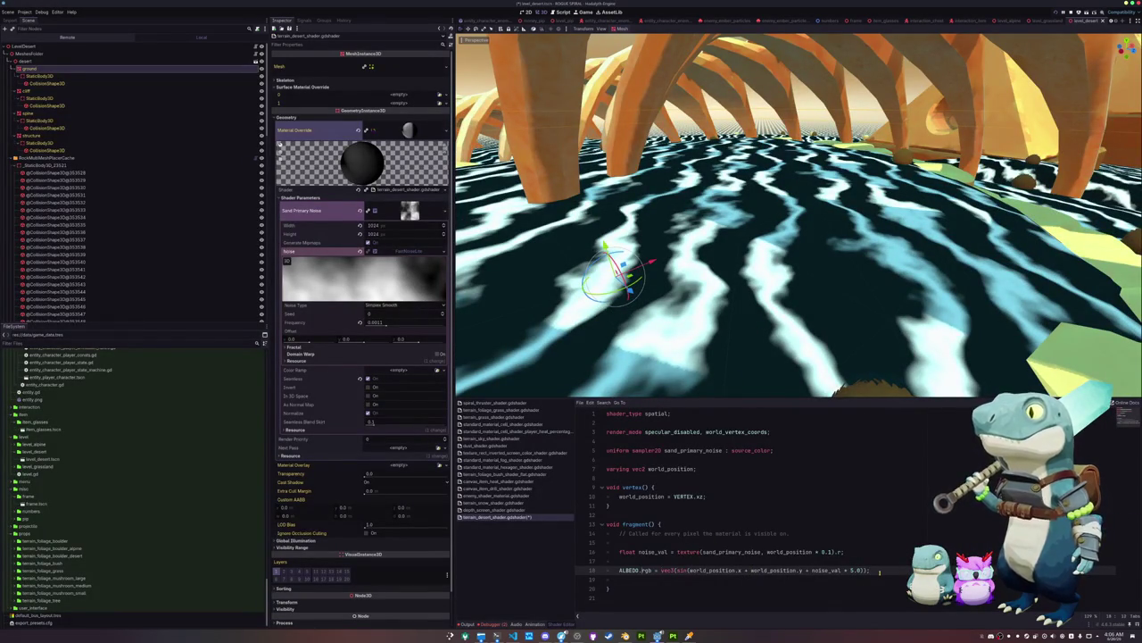
Remove the vec3 wrapper on line 18 and store the sine in float line_val
key(BackSpace)
key(BackSpace)
key(BackSpace)
key(End)
key(Left)
key(BackSpace)
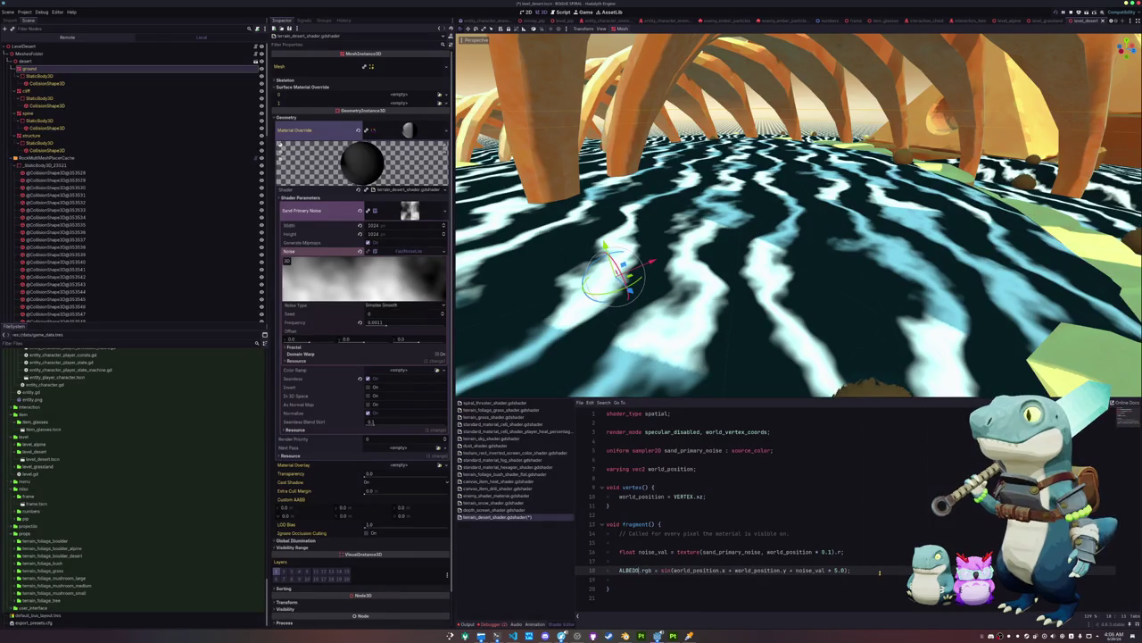
text(float line_va)
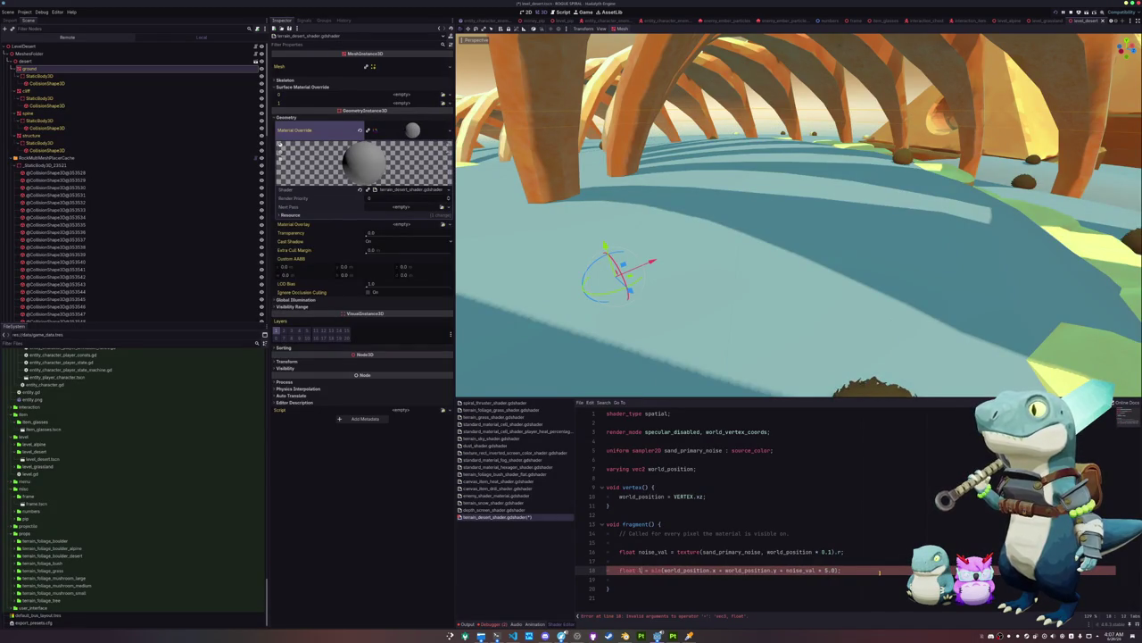
text(l)
Below the line_val statement, add 'ALBEDO.rgb = texture(sand_gradient, vec2(line_val)).rgb;'
key(End)
key(Return)
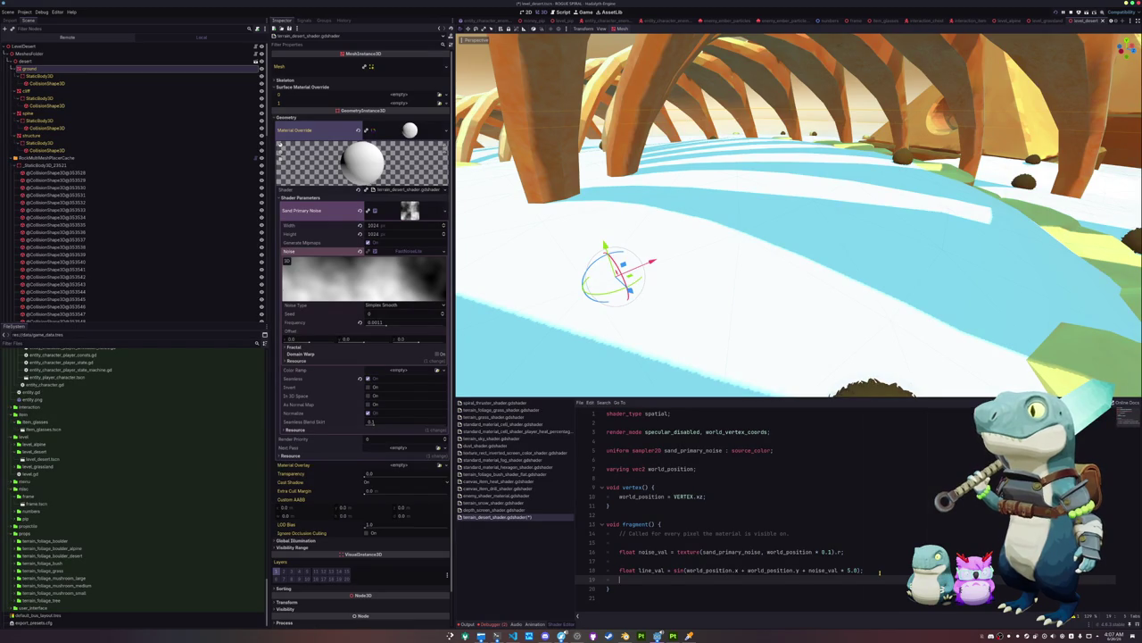
key(Return)
key(Return)
text(ALBEDO.rgb =)
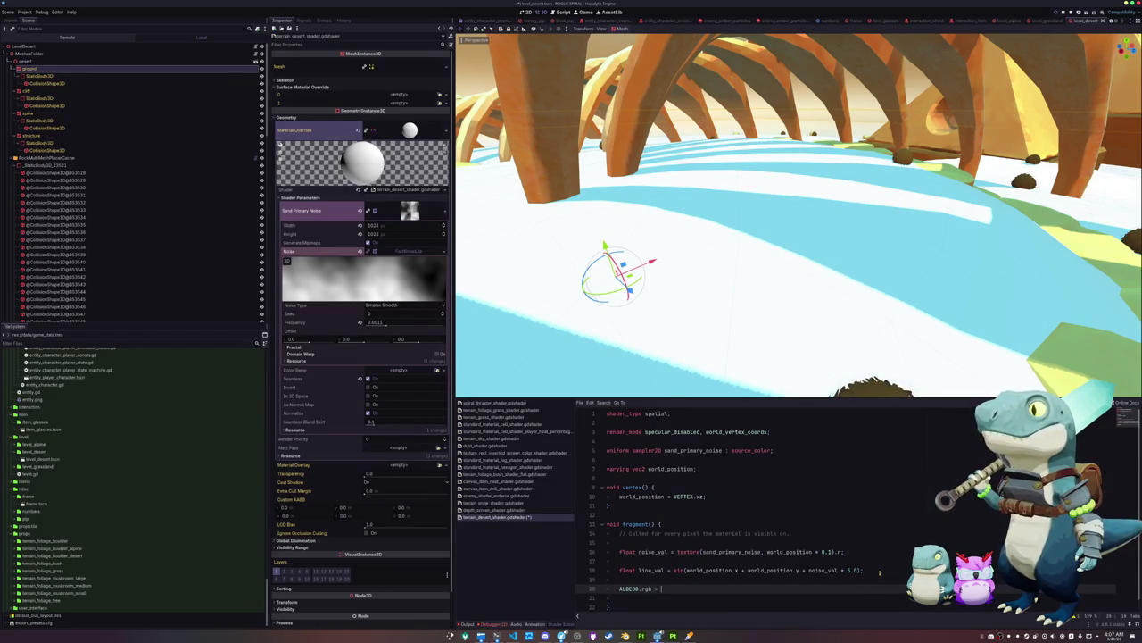
key(ctrl+space)
text(texture)
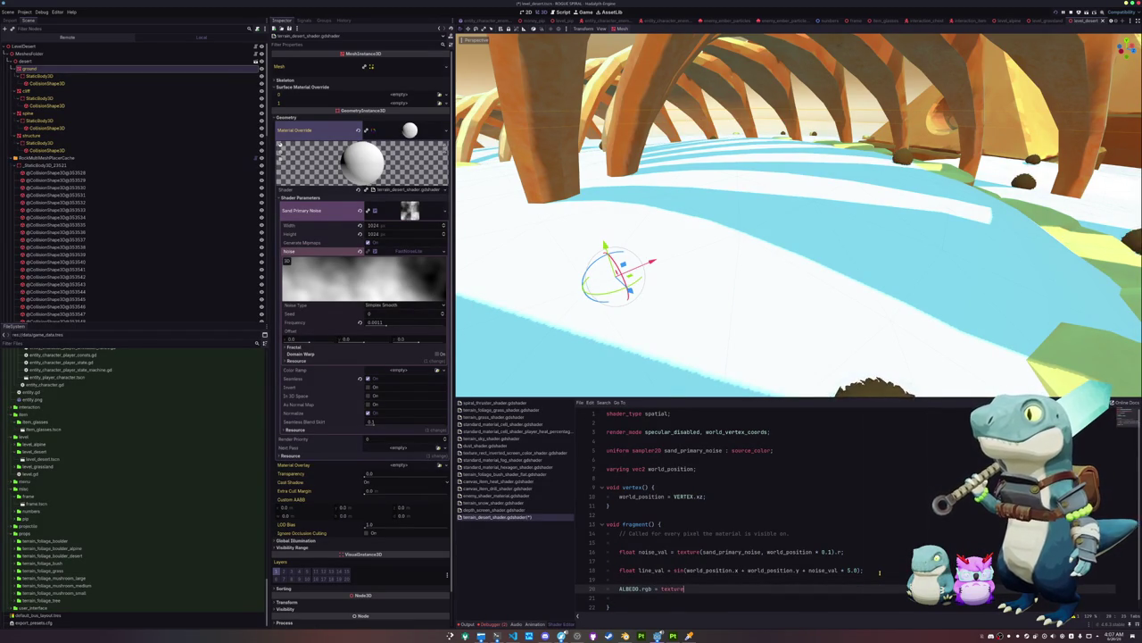
text((sand_gradient)
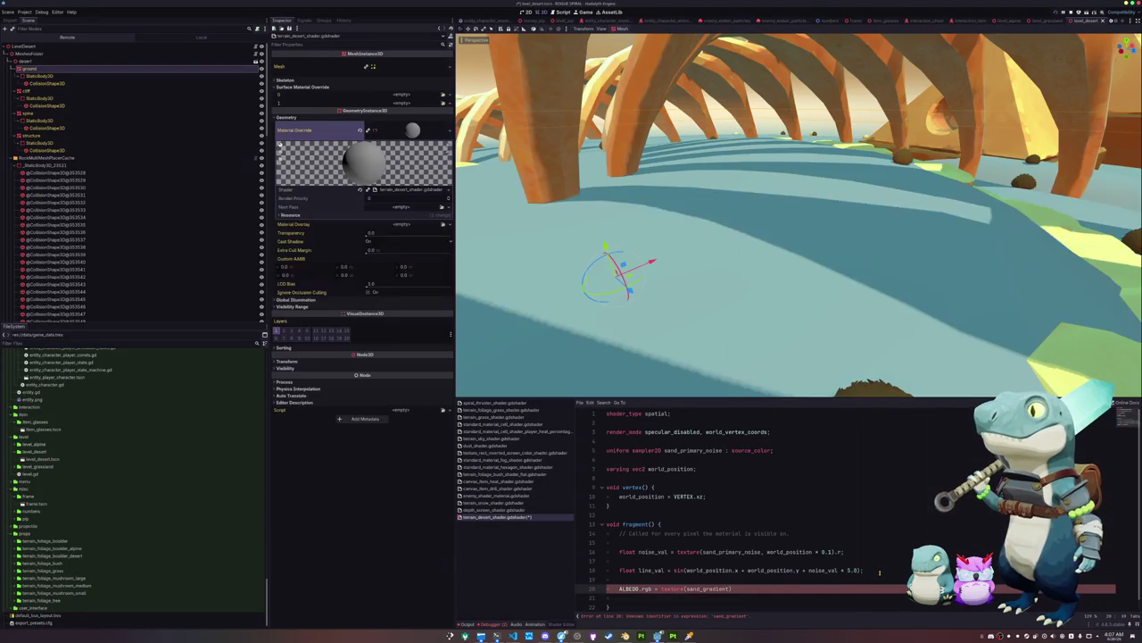
text(linvec2(line_val)b;)
Declare 'uniform sampler2D sand_gradient : source_color;' on a new line 7
click(659, 459)
key(Return)
key(Return)
key(Up)
text(uniform sampler2D )
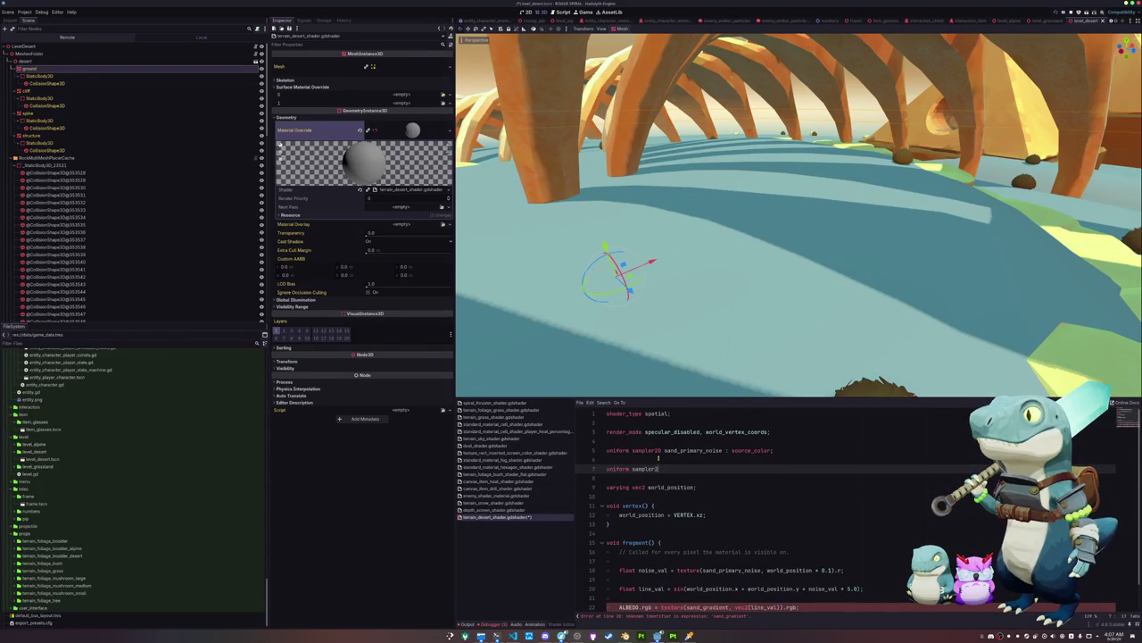
text(sand_gradient : source_c)
key(Return)
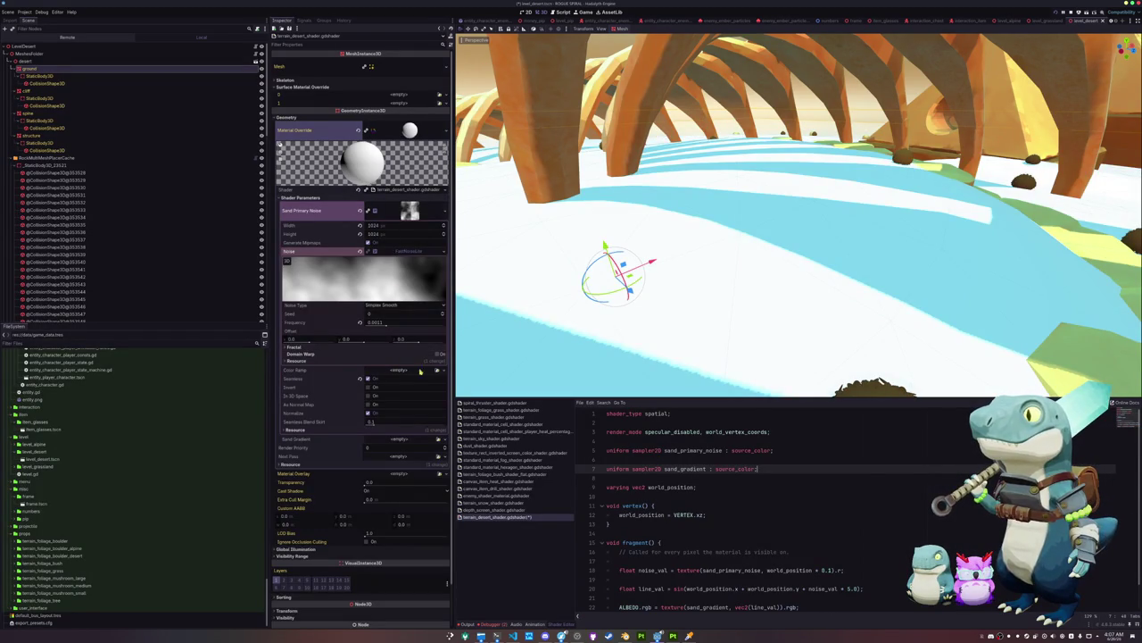
click(437, 370)
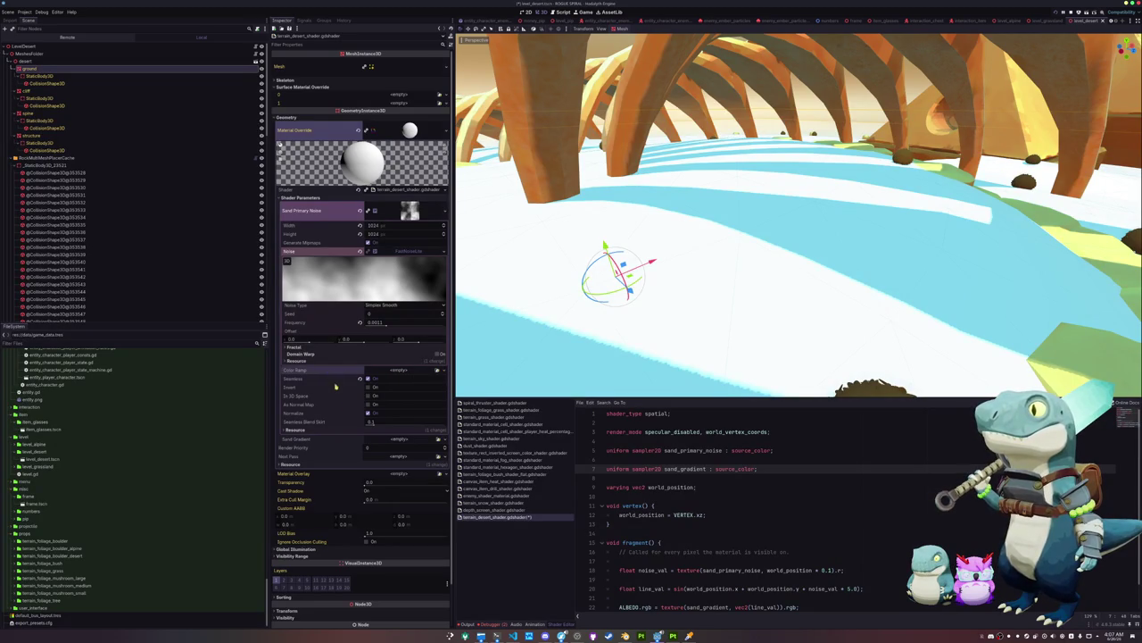
Assign a GradientTexture2D to Sand Gradient and add the repeat_disable hint to sand_gradient
scroll(331, 378, down, 1)
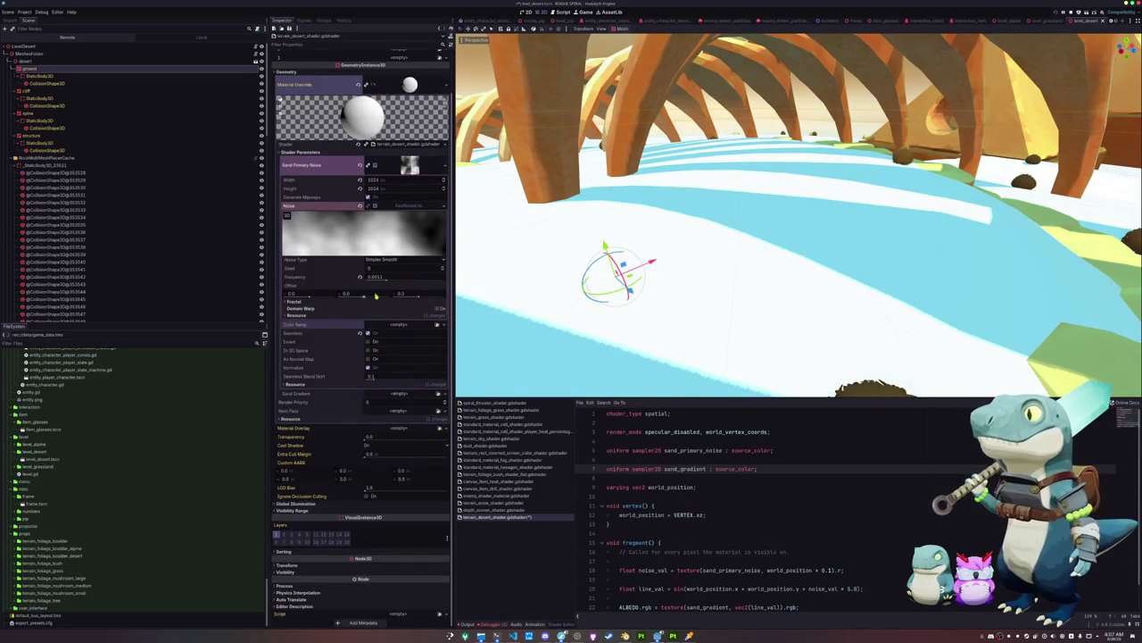
click(437, 393)
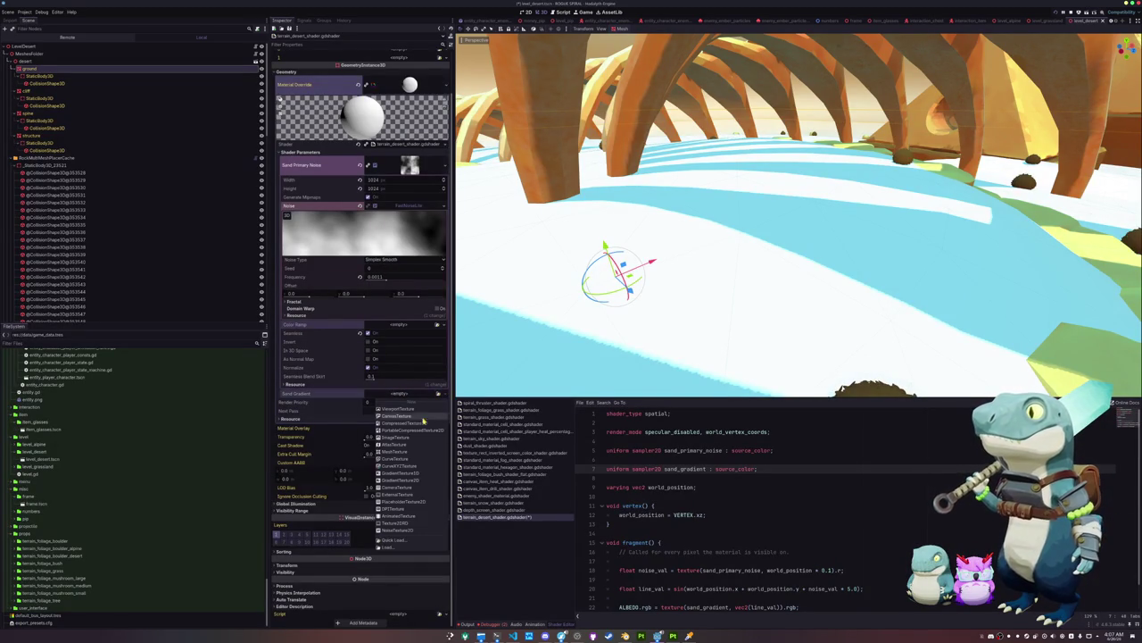
click(401, 474)
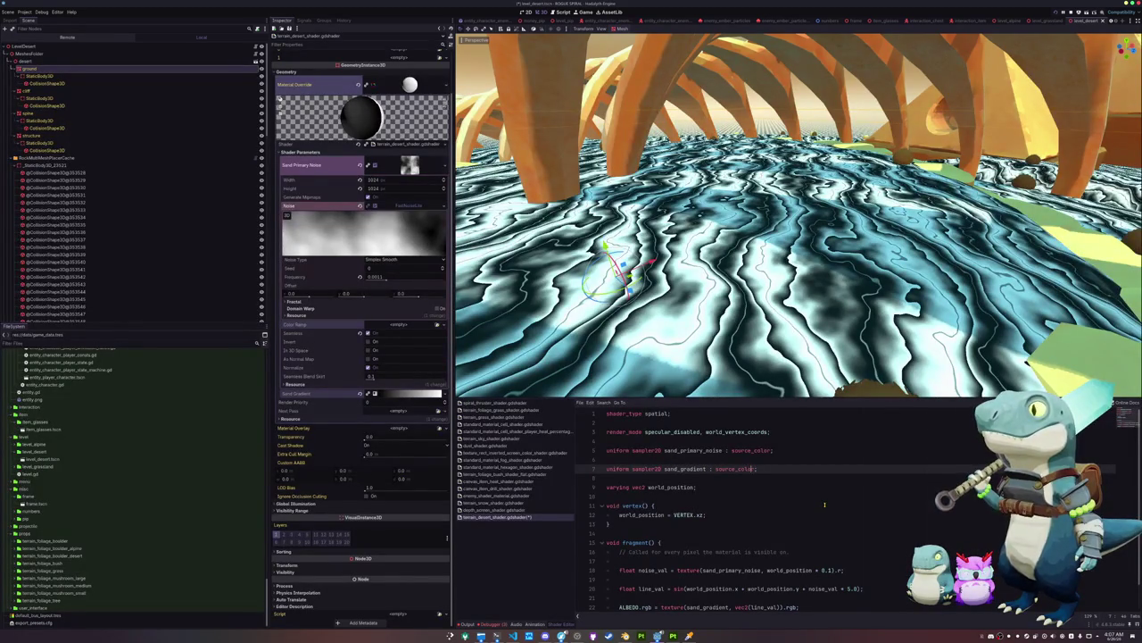
text(, repea)
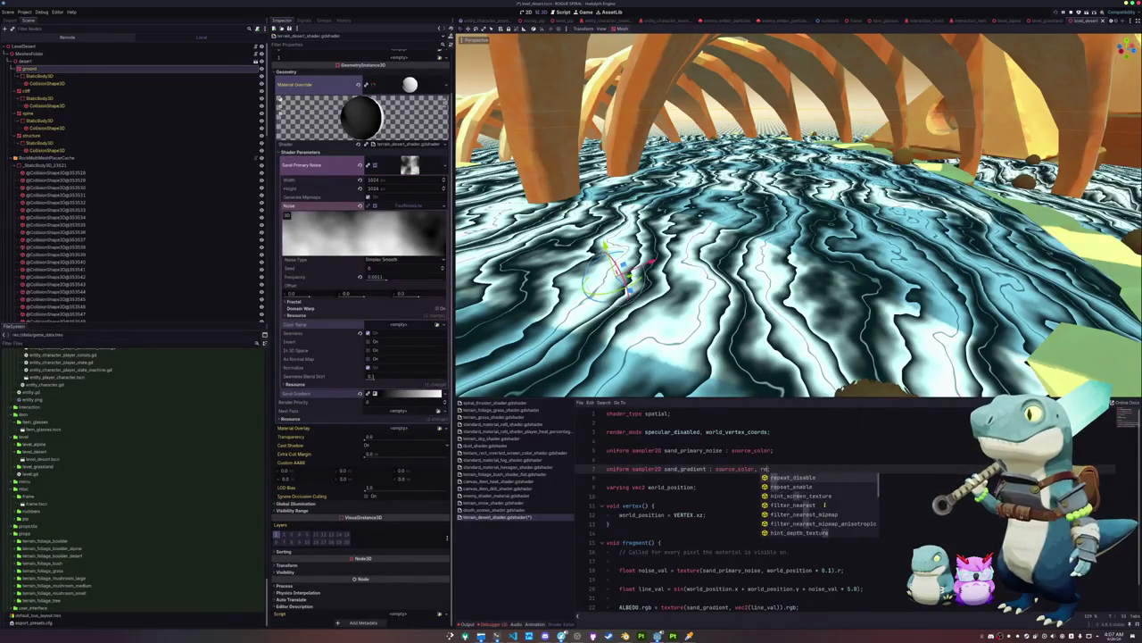
key(Return)
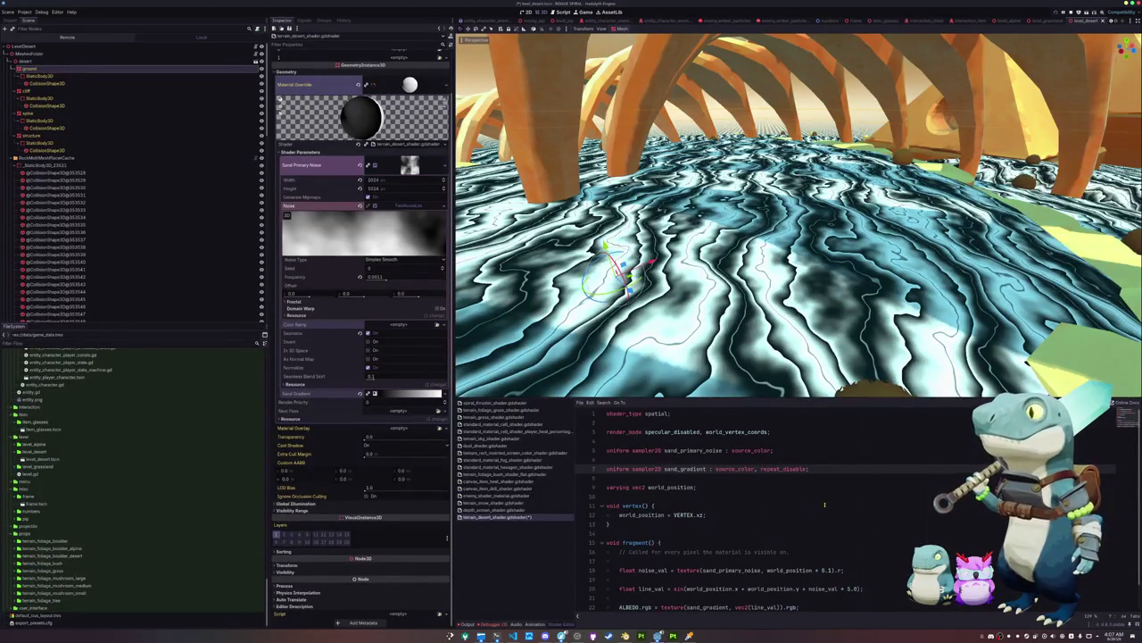
text(;)
Recolour the gradient's black and white stops to orange-brown and orange, then lighten the left one
click(375, 404)
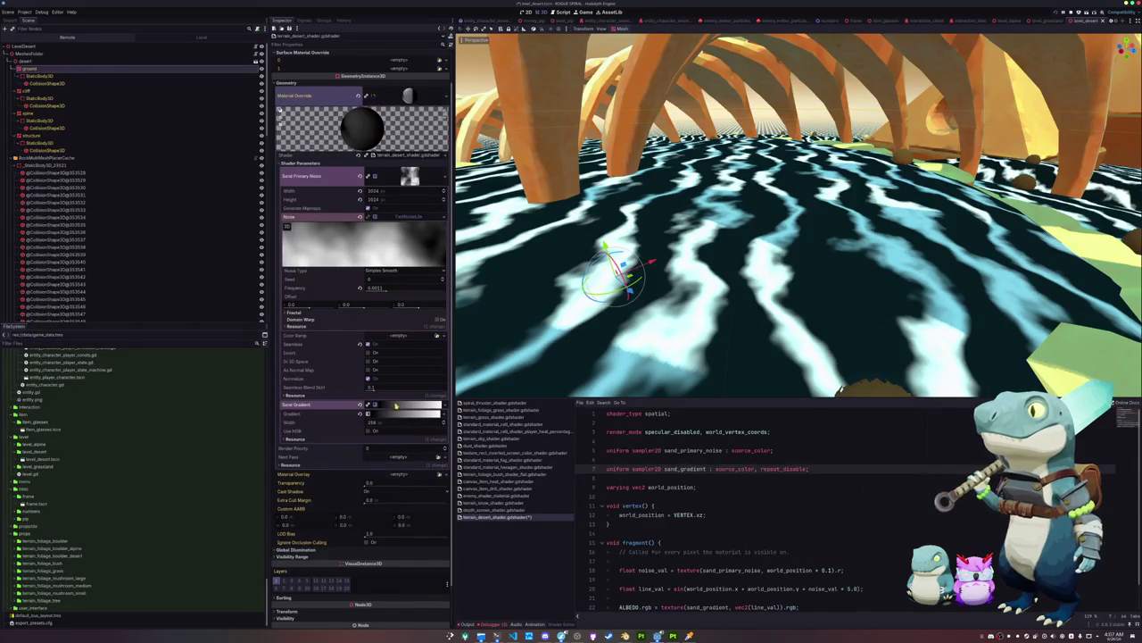
click(375, 414)
click(324, 455)
click(308, 447)
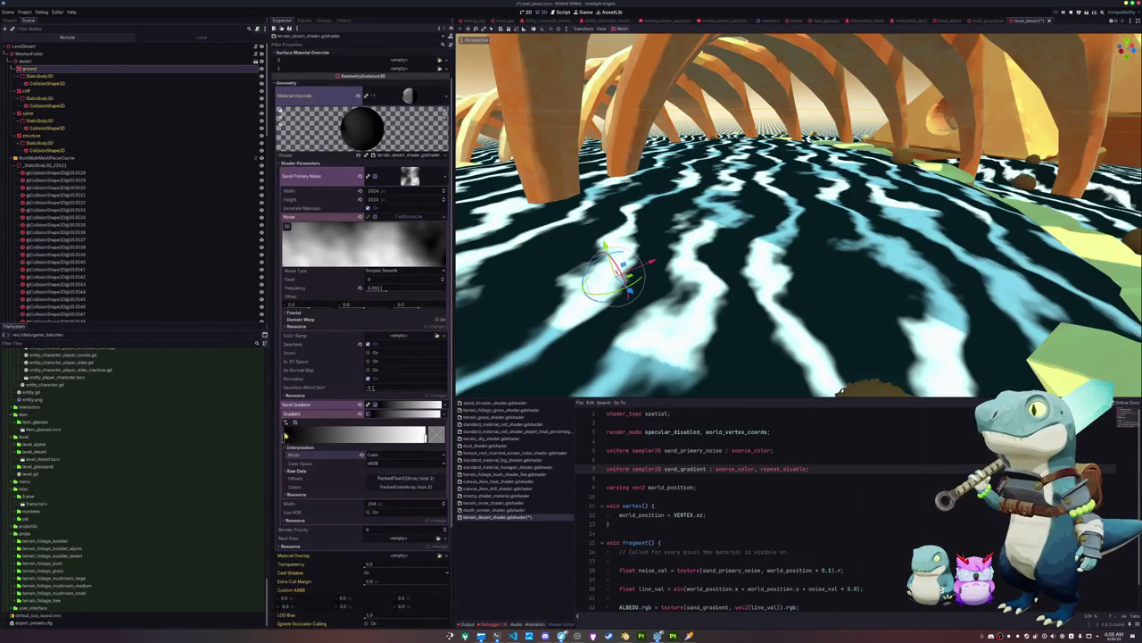
mouse_move(426, 437)
mouse_down()
mouse_move(401, 437)
mouse_move(428, 437)
mouse_up()
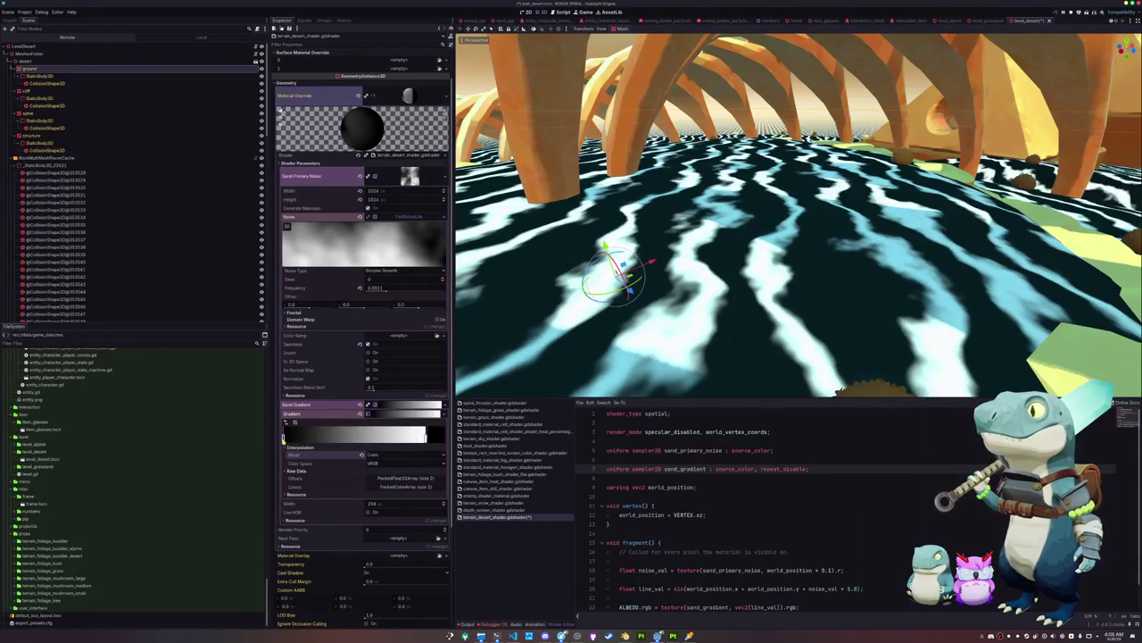
click(283, 437)
mouse_move(365, 527)
mouse_down()
mouse_move(367, 484)
mouse_move(351, 516)
mouse_up()
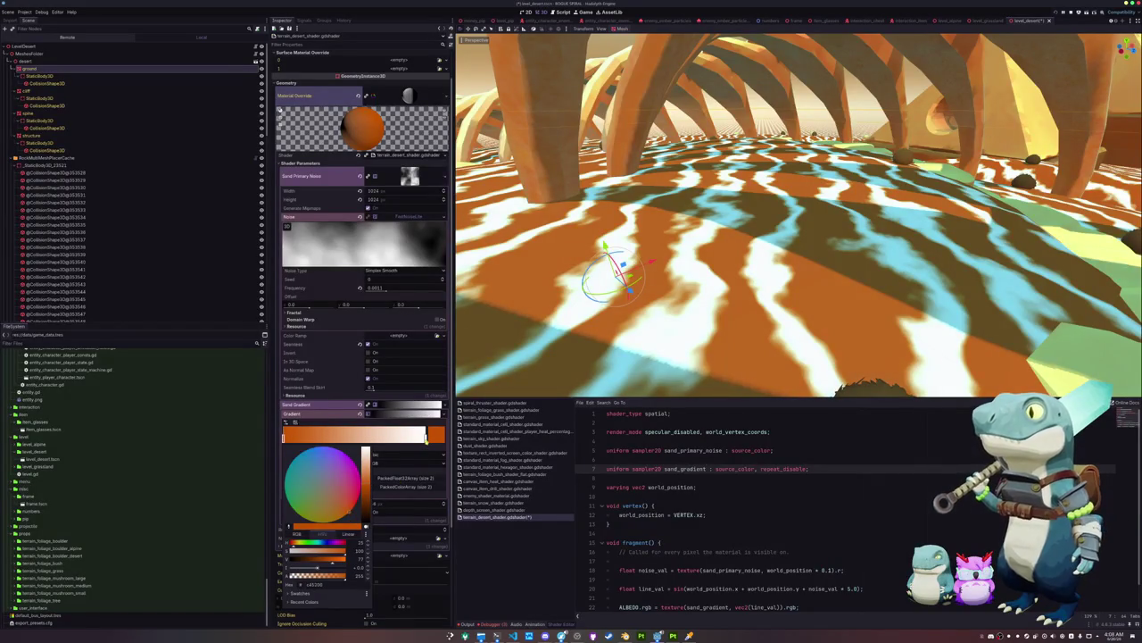
click(427, 438)
click(353, 515)
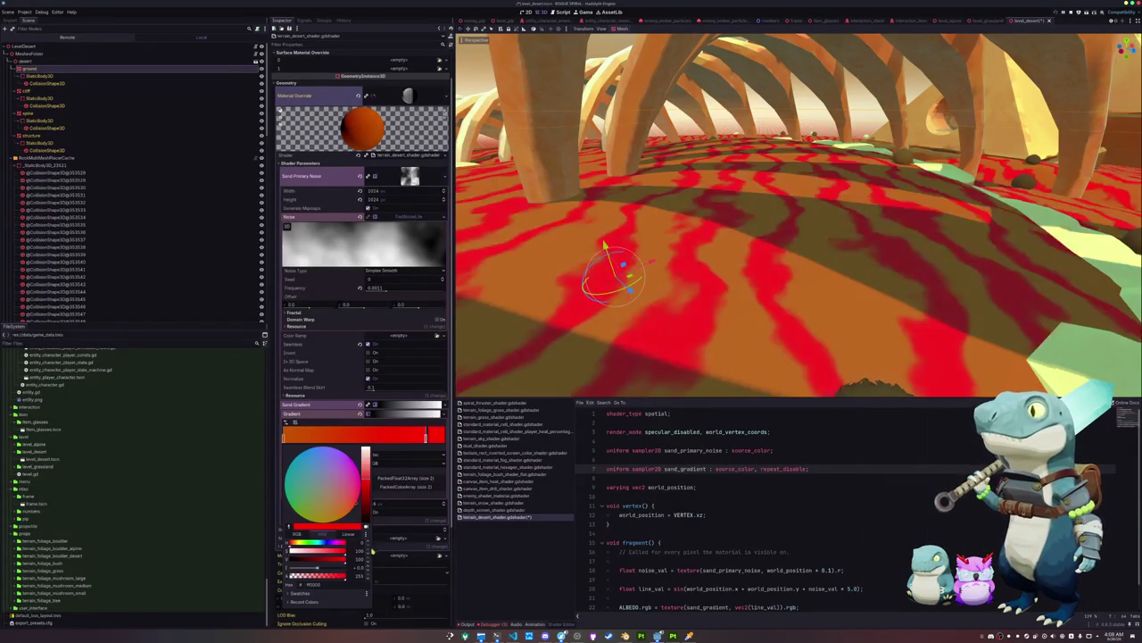
drag(353, 514, 356, 512)
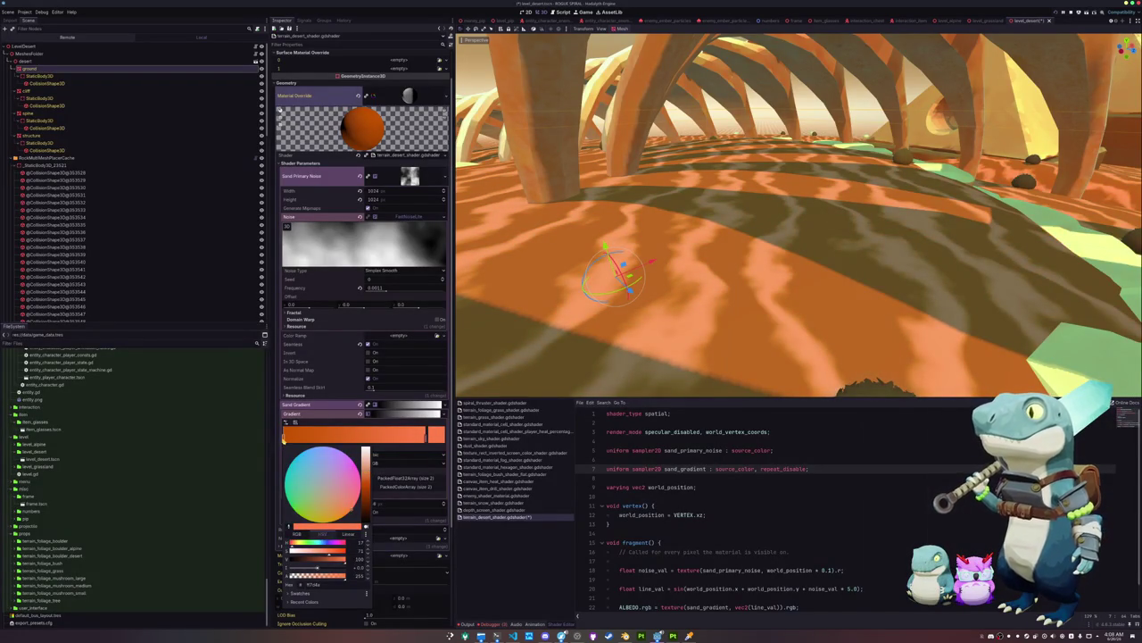
click(284, 437)
drag(366, 483, 366, 478)
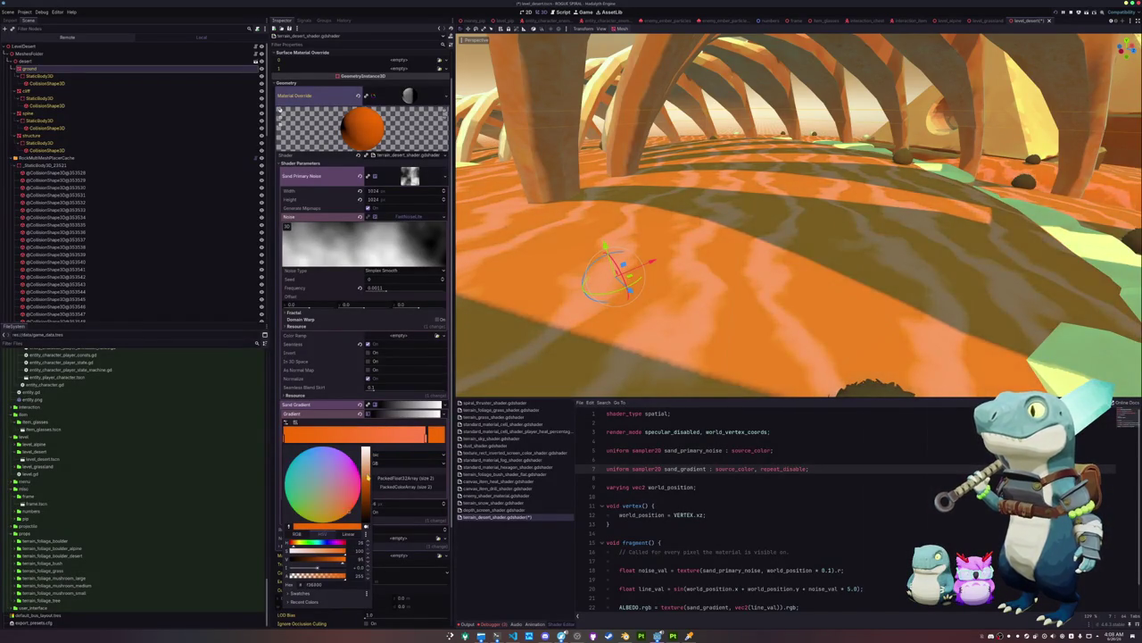
key(Escape)
Set a gradient stop to saturated orange f38800, then make it paler and brighter
key(f)
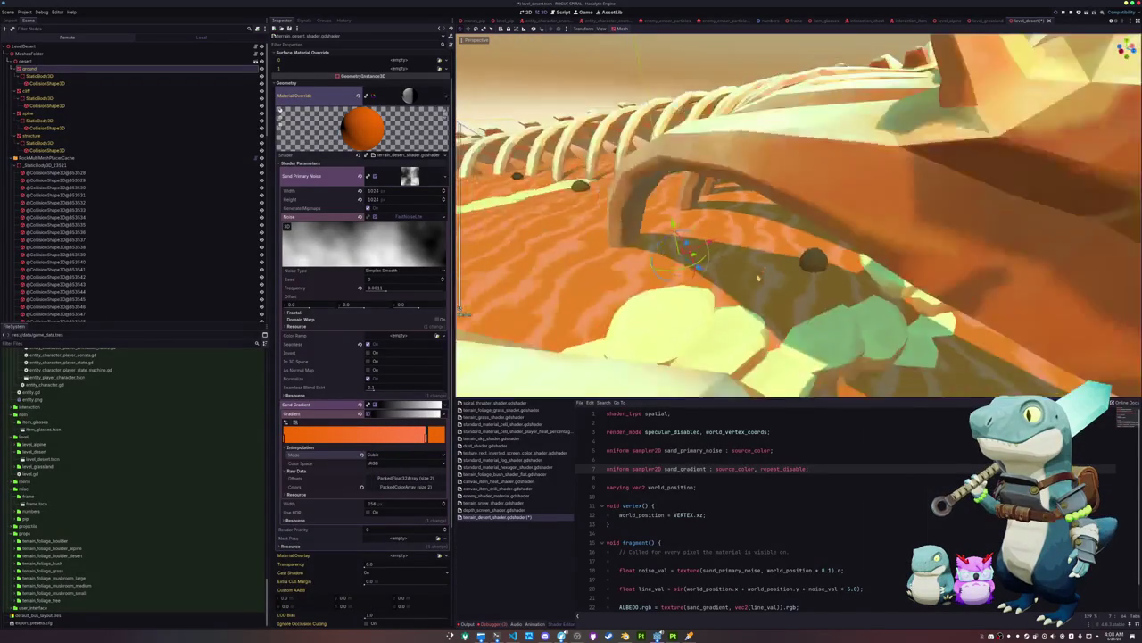
key(w)
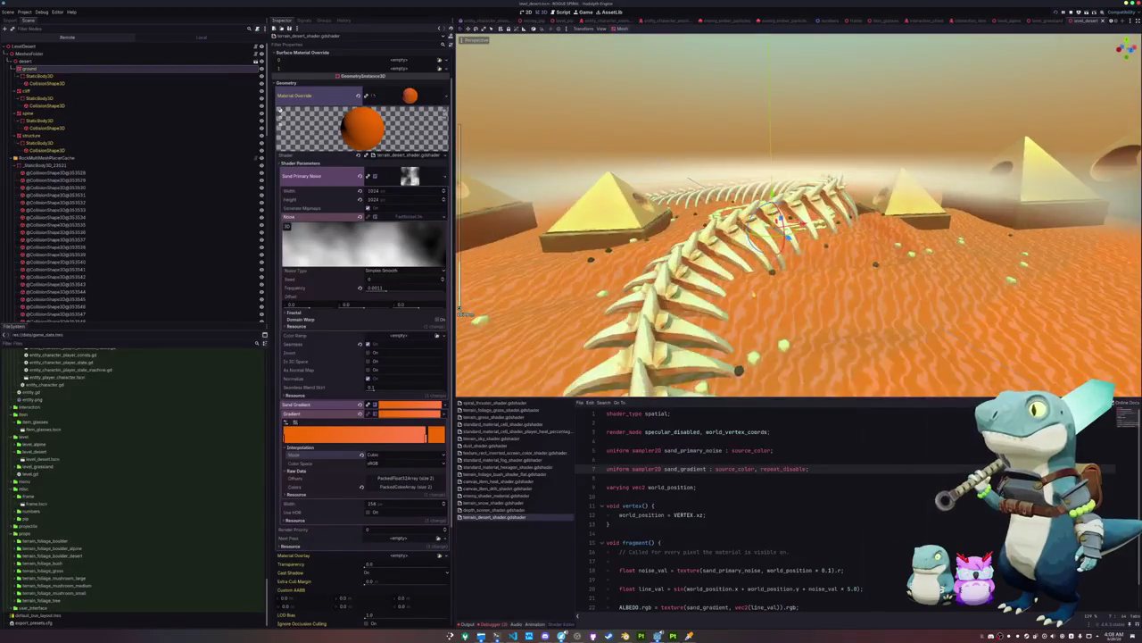
key(w)
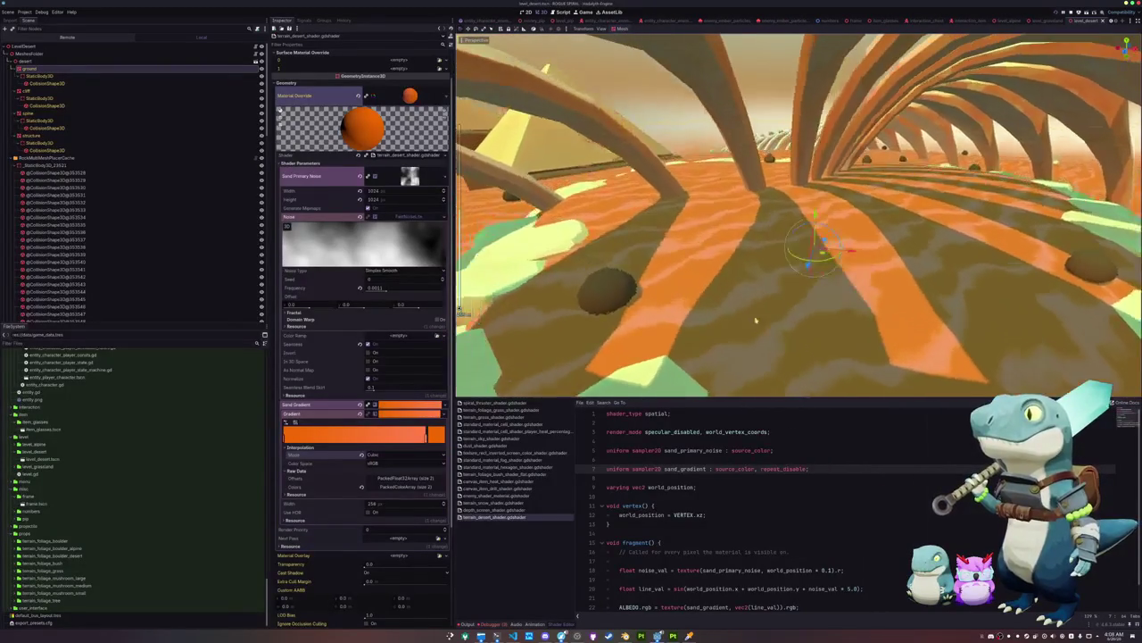
double_click(427, 435)
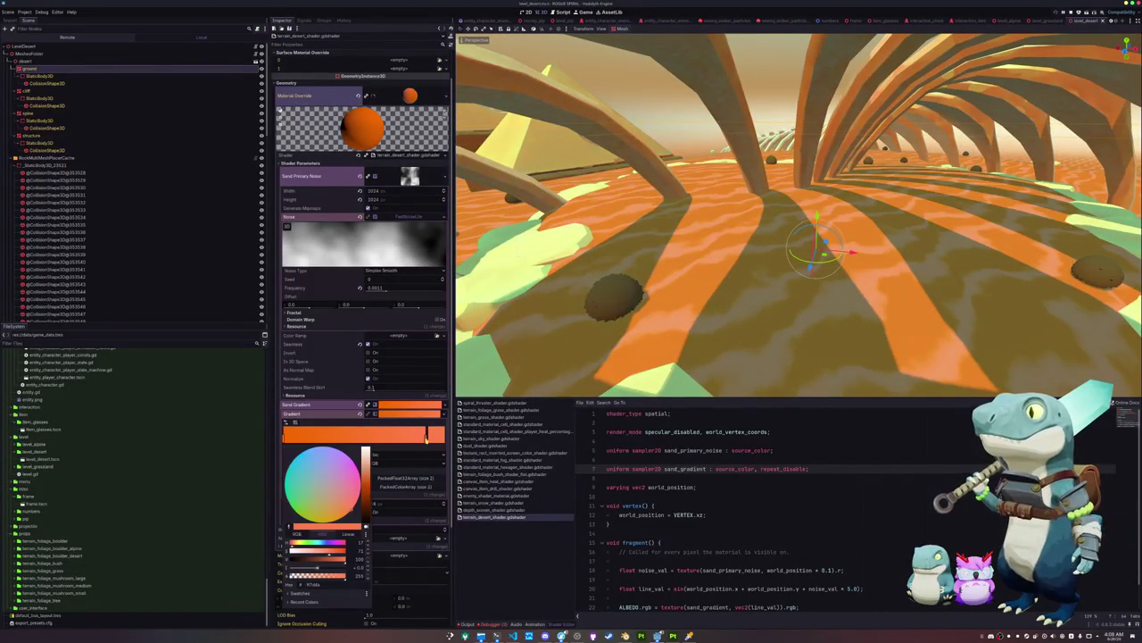
drag(339, 553, 343, 553)
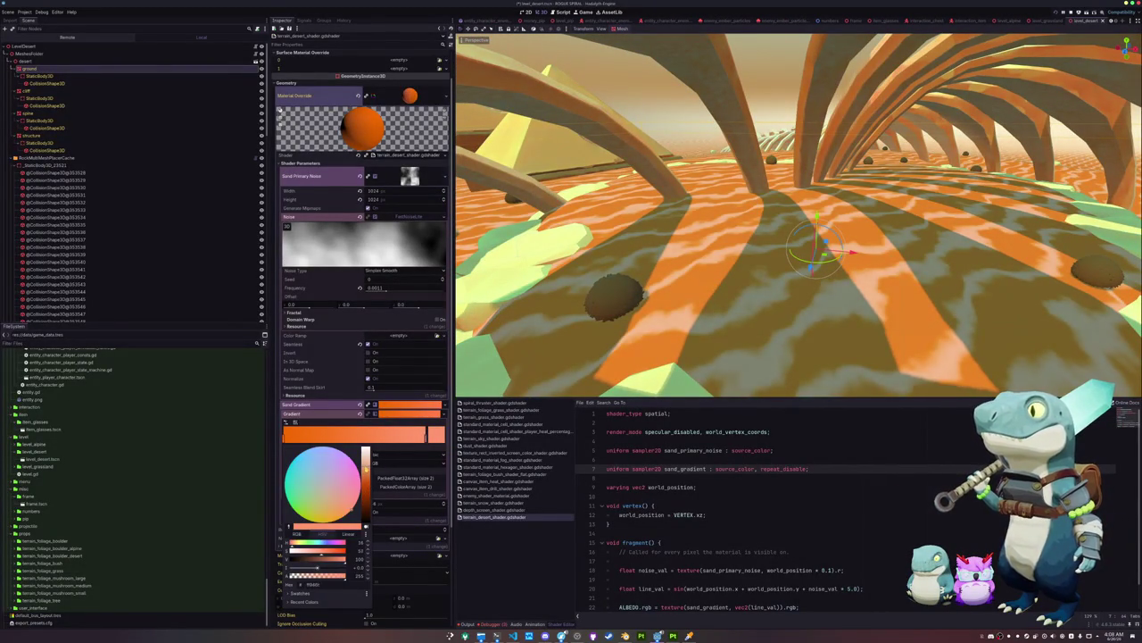
drag(350, 512, 346, 520)
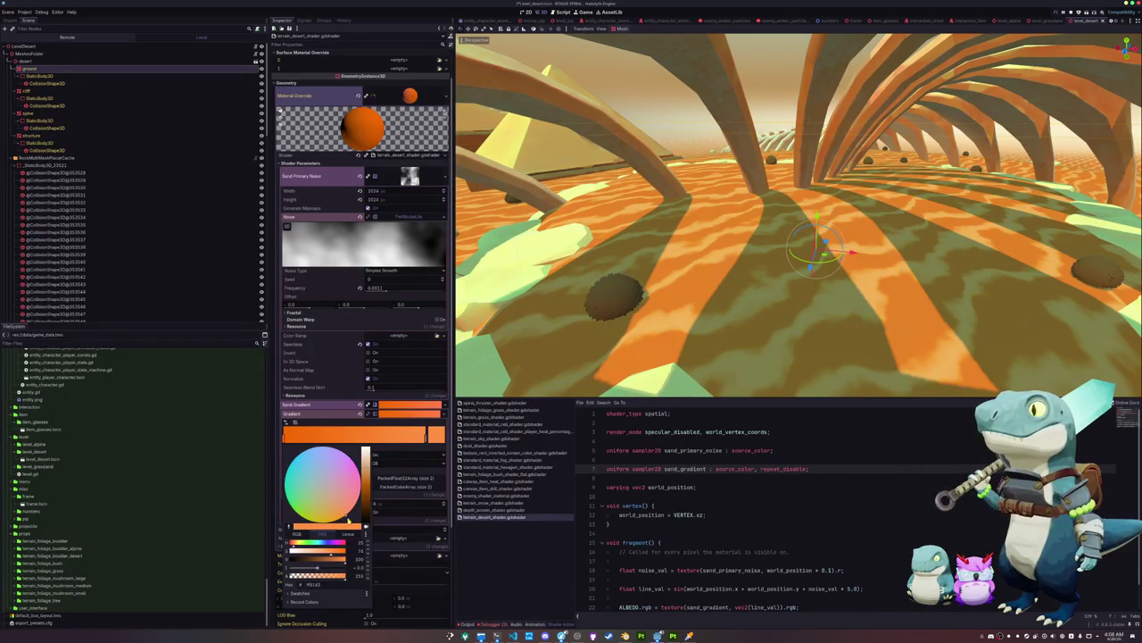
drag(291, 472, 348, 520)
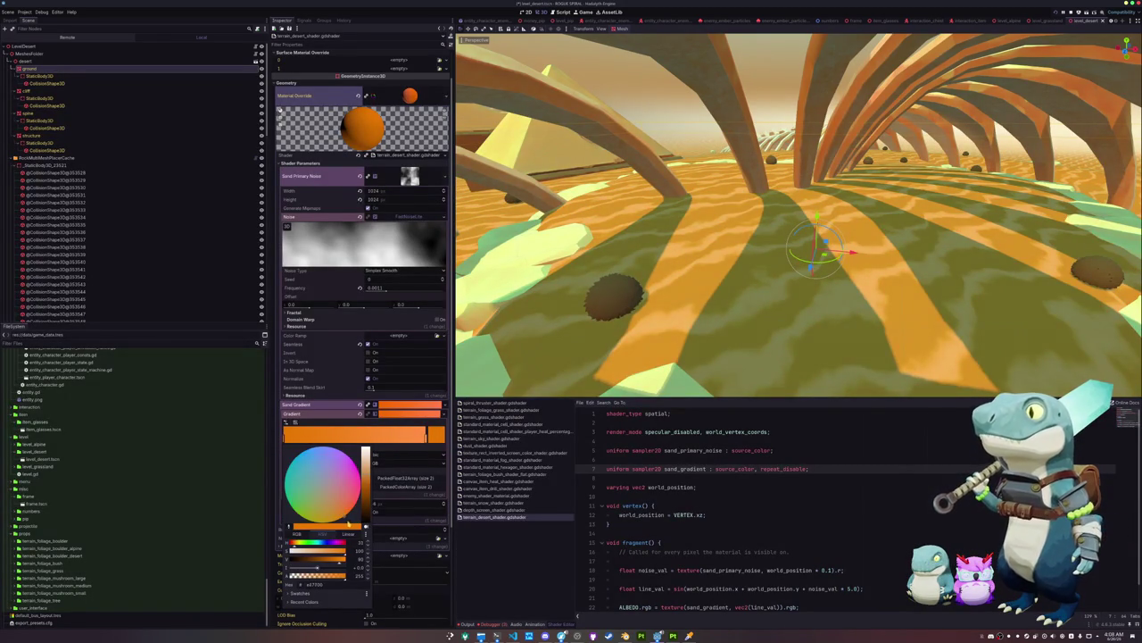
drag(365, 479, 365, 457)
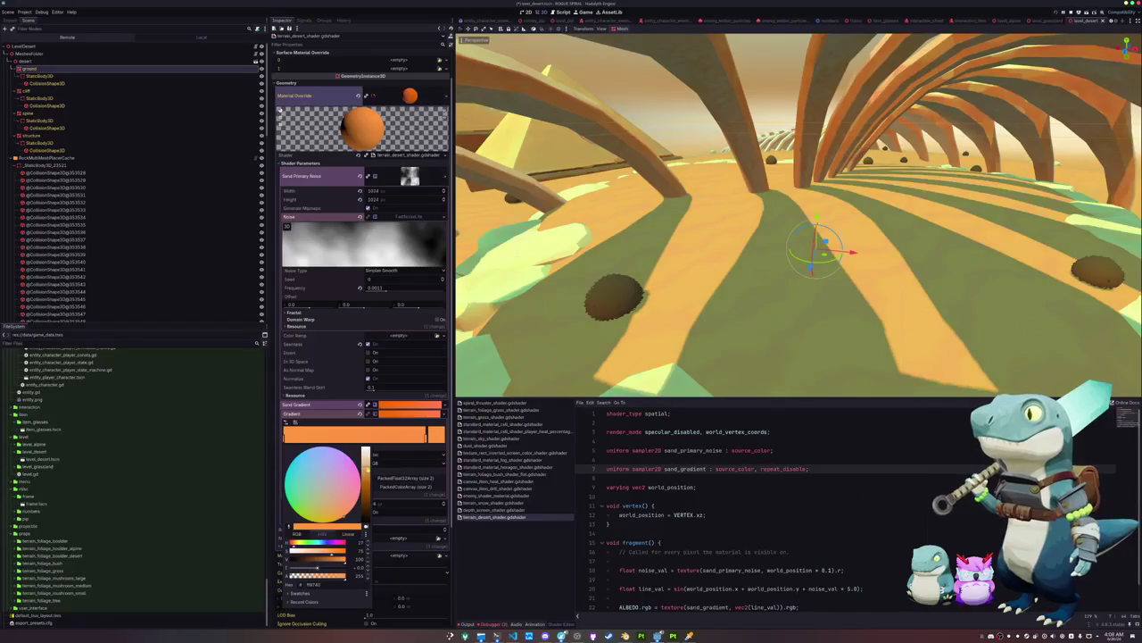
Slide the left gradient stop back to the gradient's start and adjust its shade
click(709, 472)
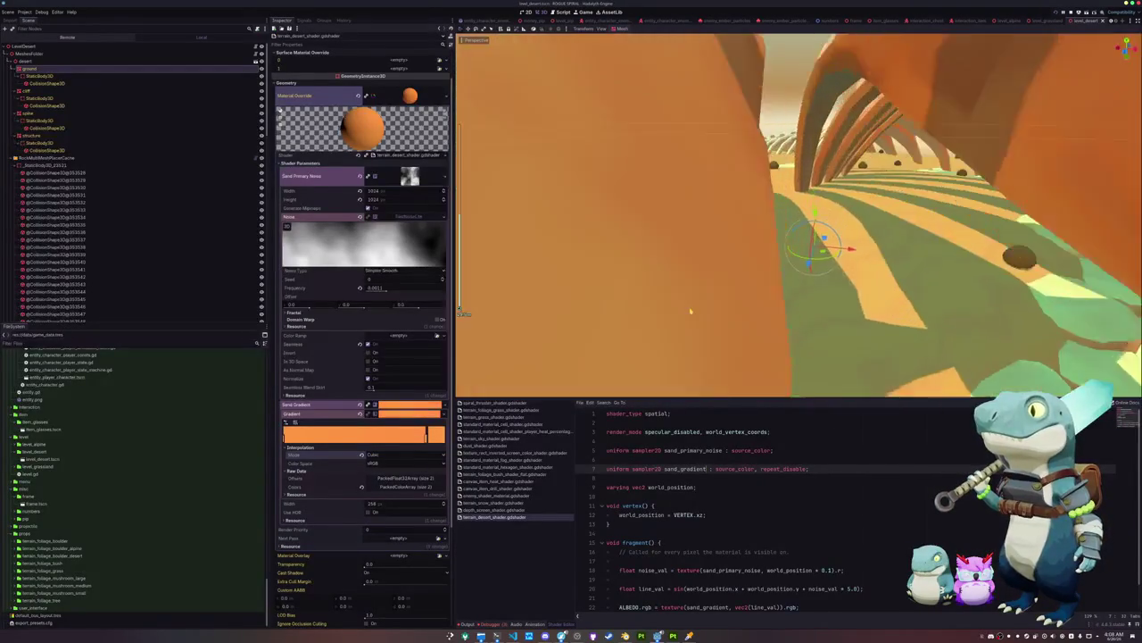
double_click(287, 437)
click(286, 437)
drag(286, 437, 353, 437)
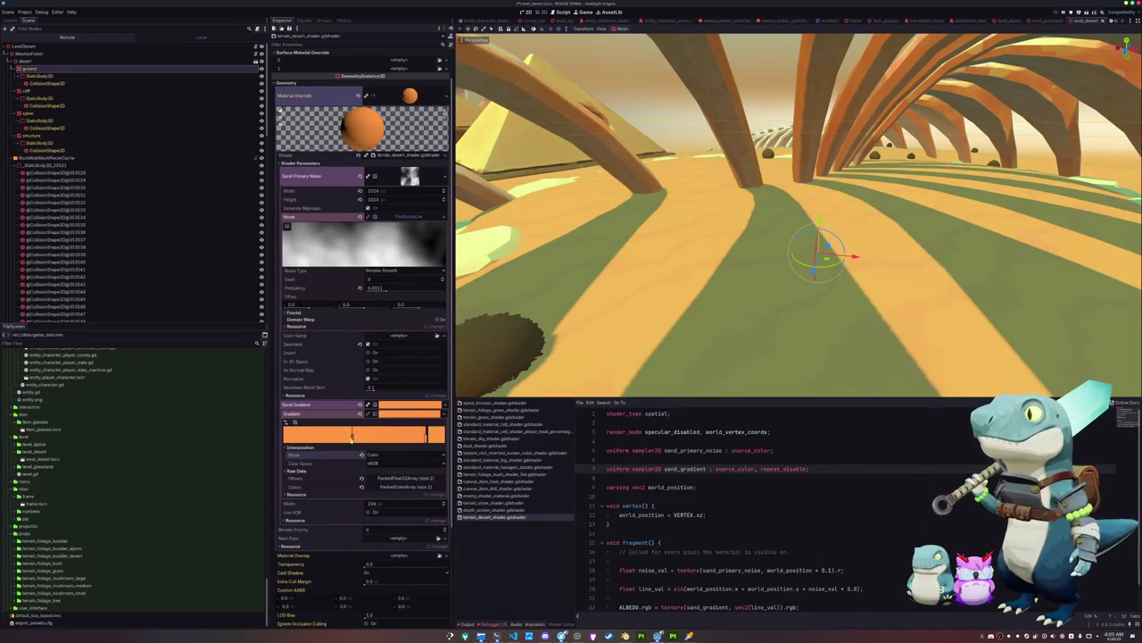
mouse_move(351, 437)
mouse_down()
mouse_move(269, 444)
mouse_move(285, 446)
mouse_up()
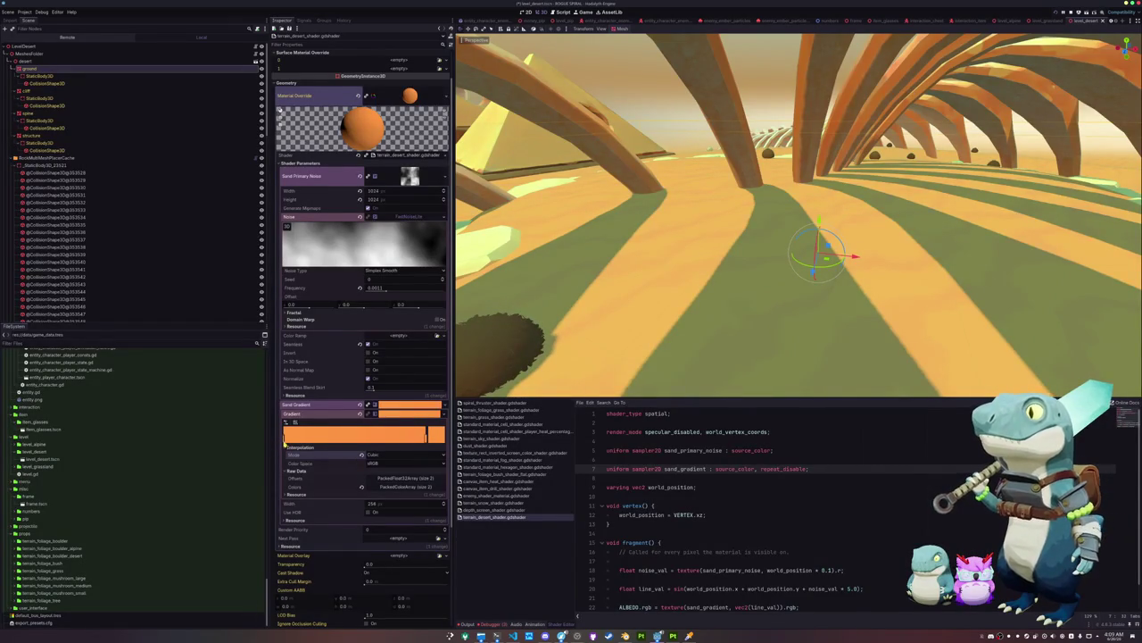
double_click(286, 439)
drag(366, 453, 372, 465)
Lower the right-end gradient stop's saturation from 80 to 75
click(427, 444)
double_click(427, 444)
drag(340, 553, 328, 554)
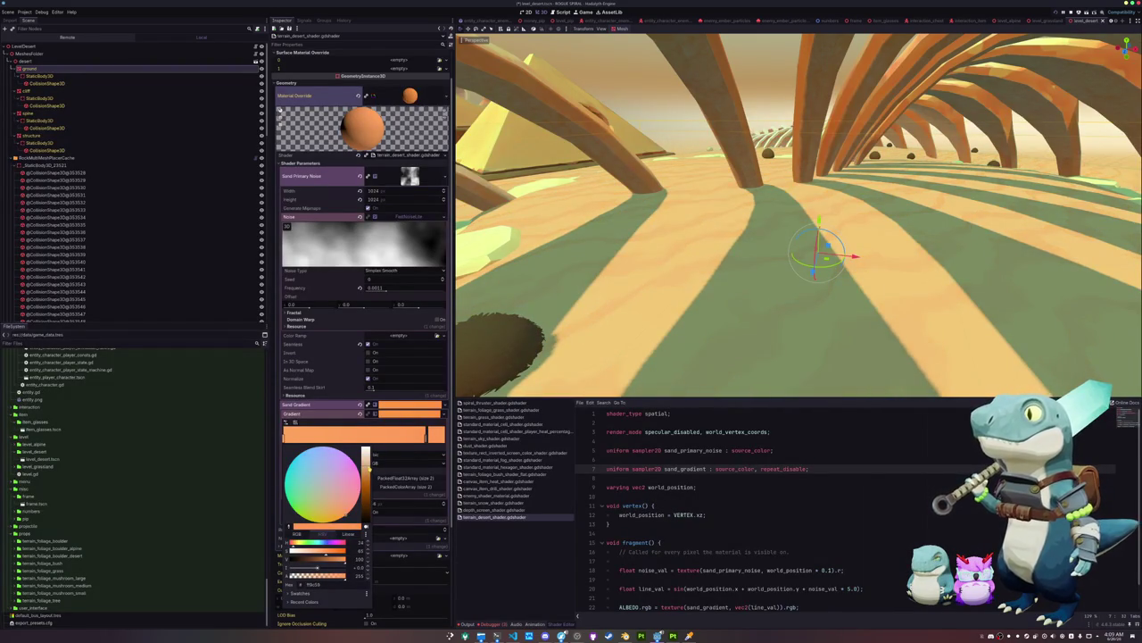
click(645, 495)
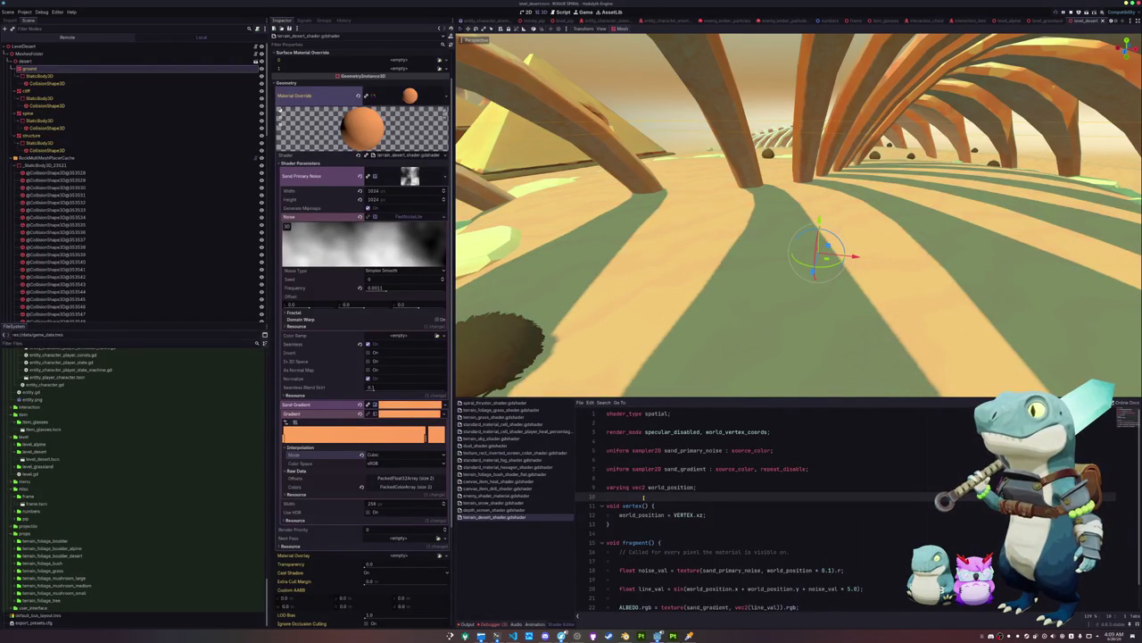
click(623, 479)
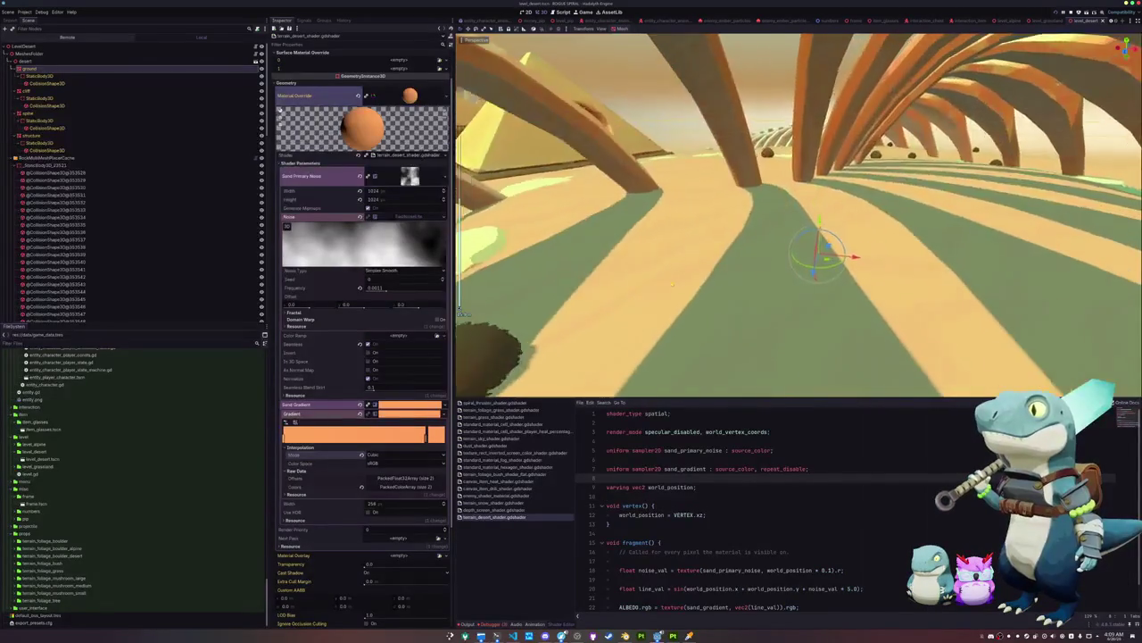
Add 'uniform sampler2D speckle_noise : source_color;' among the shader uniforms
key(Return)
key(Up)
key(Up)
key(Up)
key(Return)
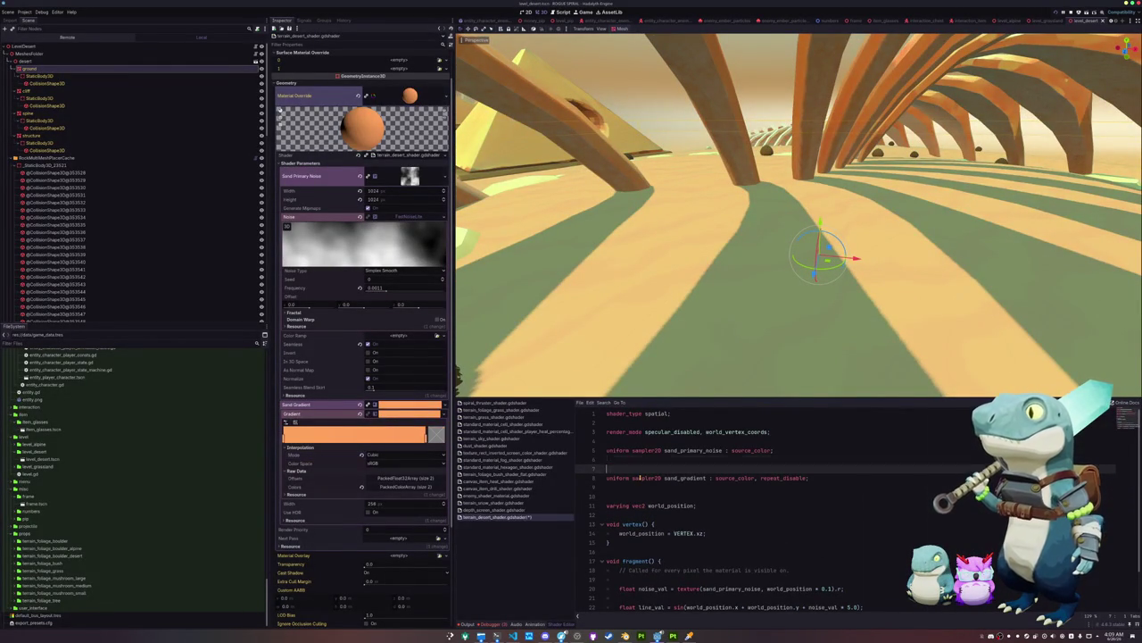
text(uniform sampler2)
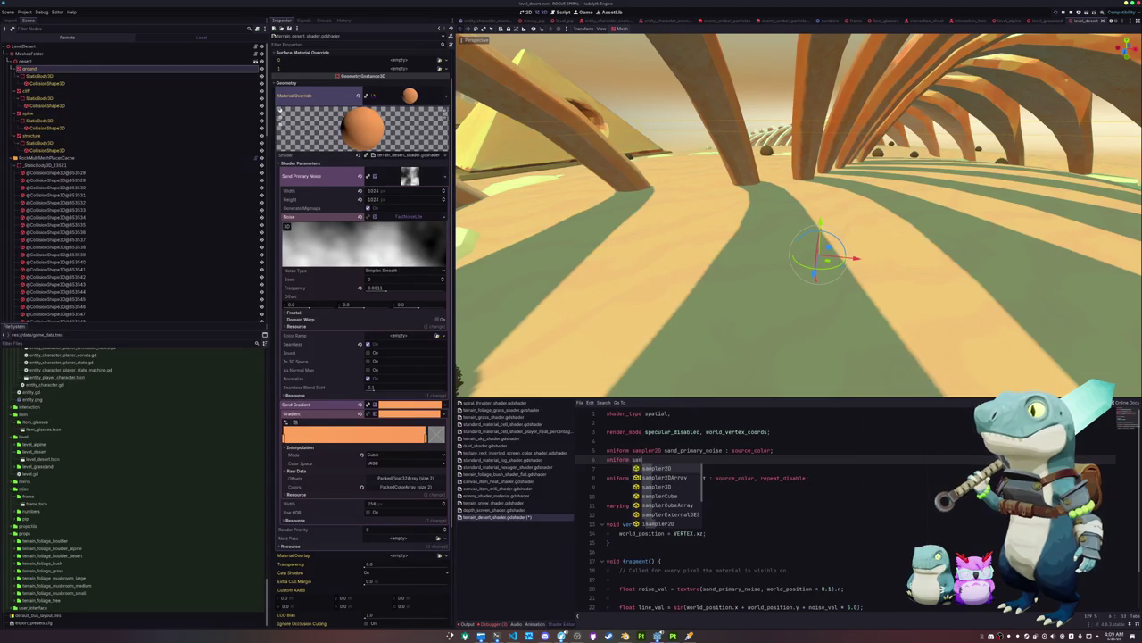
text(D )
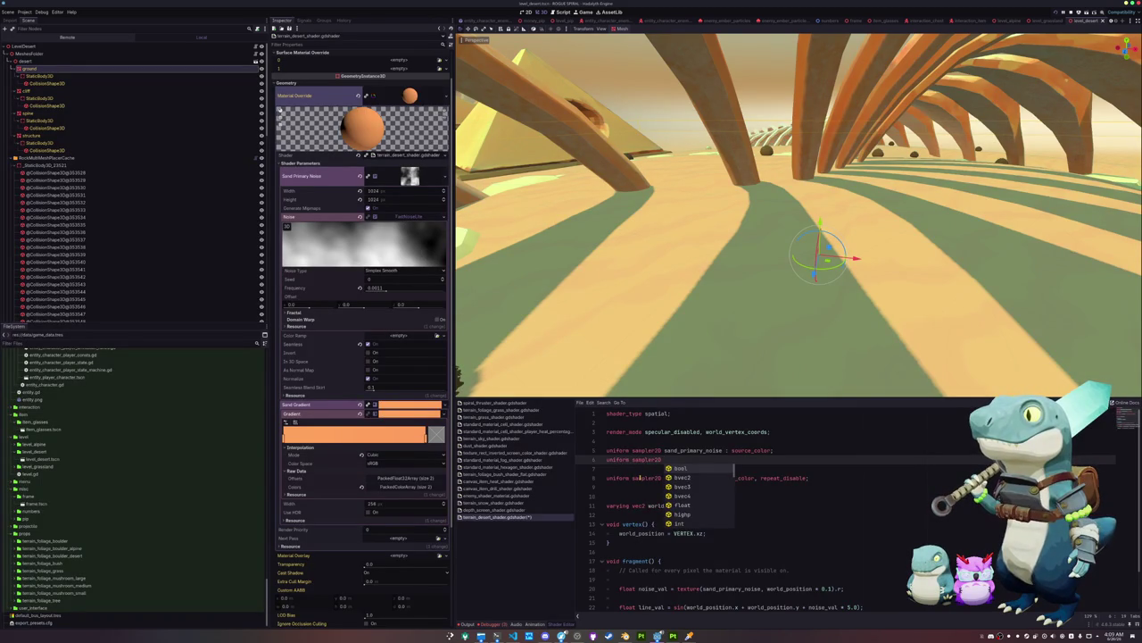
text(speckle_noise : source_color;)
key(Return)
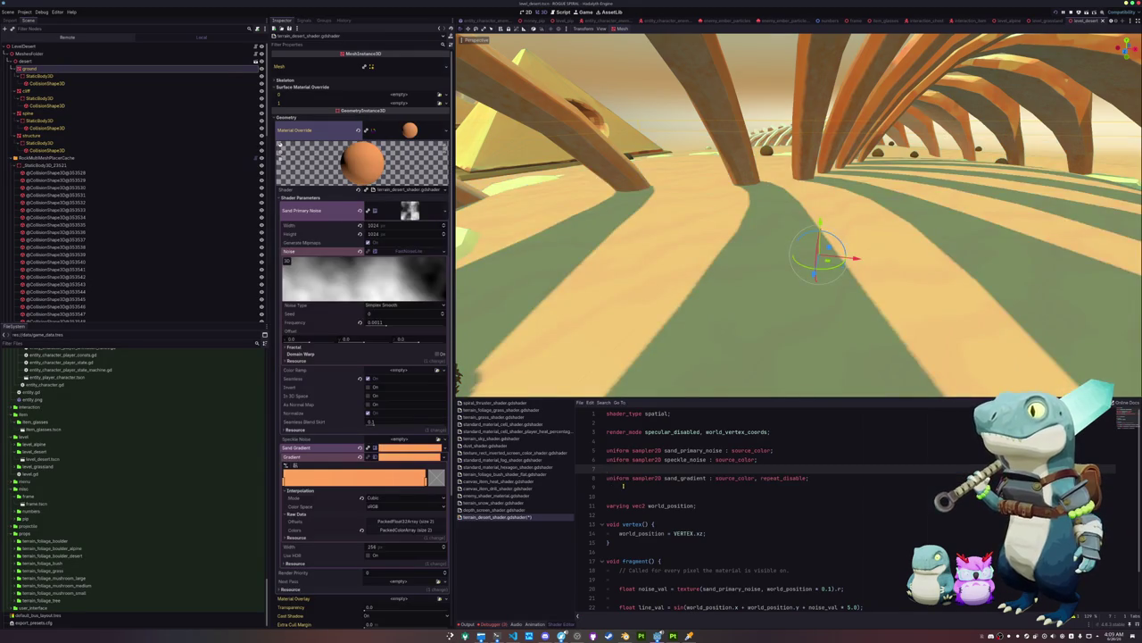
Add 'uniform vec4 speckle_color : source_color;' above sand_gradient and remove the extra blank line
click(624, 486)
scroll(622, 485, down, 1)
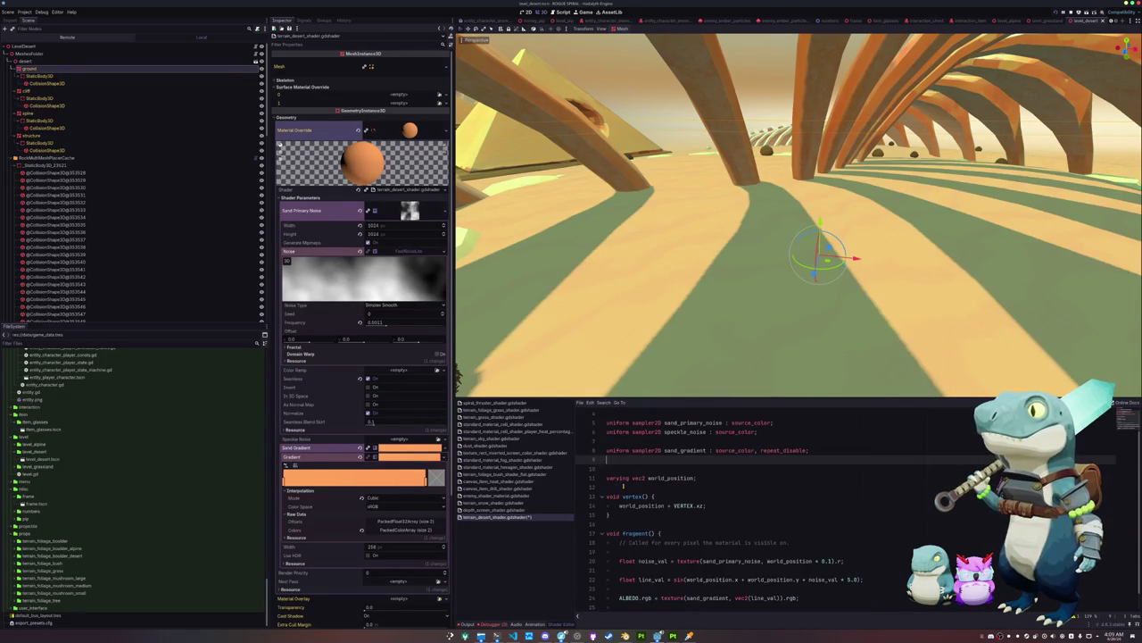
key(Up)
key(Up)
key(Return)
key(Return)
key(Return)
key(Up)
text(uniform )
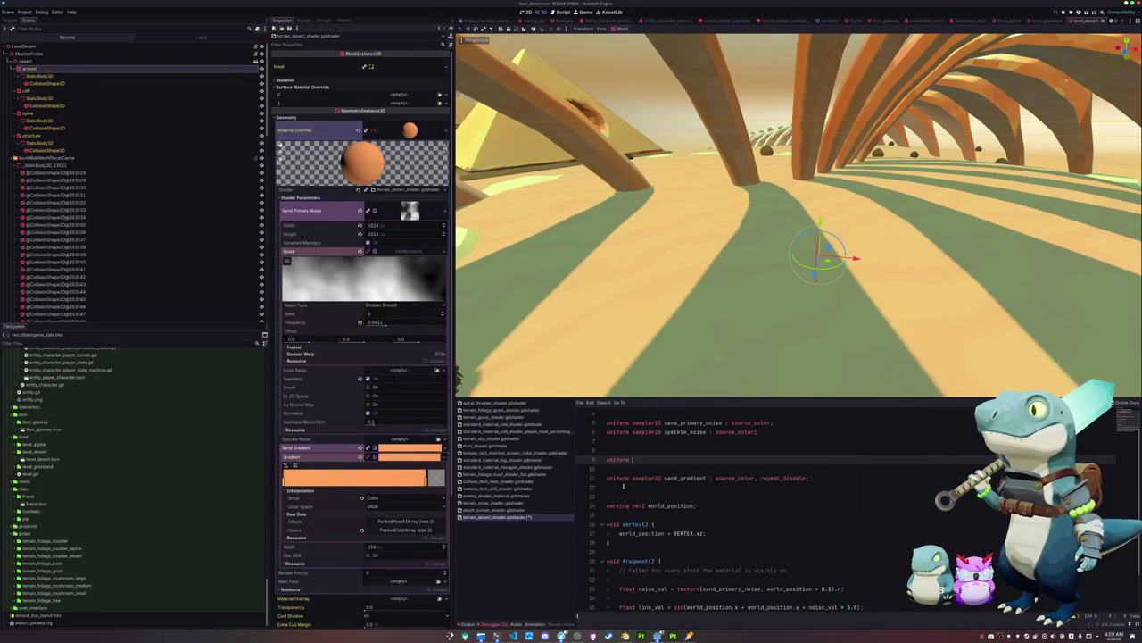
text(vec4 speckle)
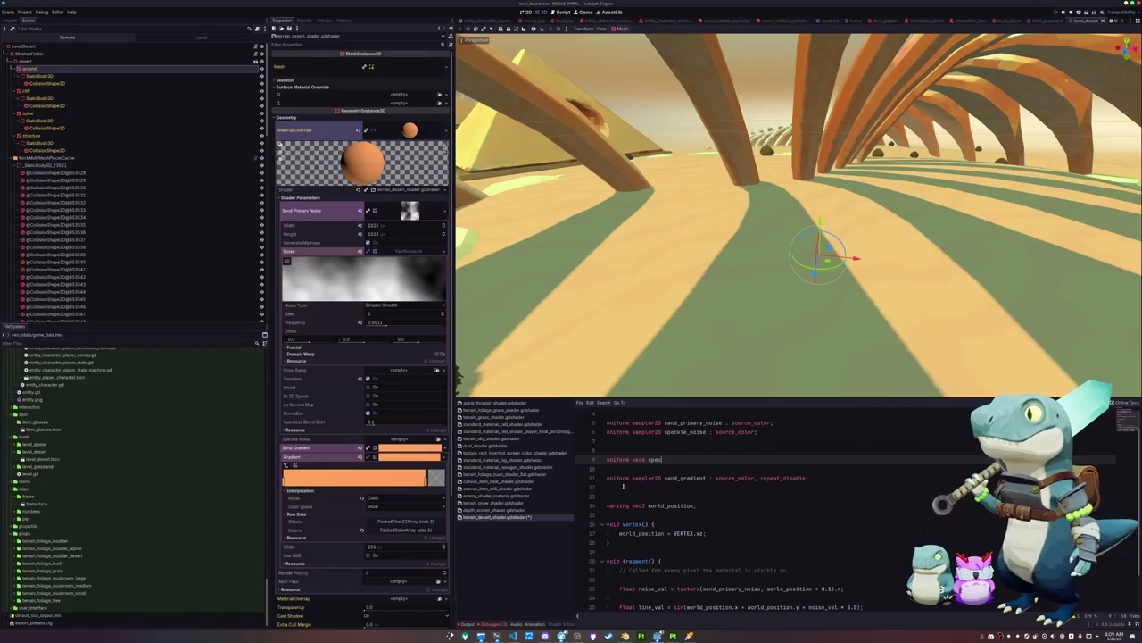
text(ource_color;)
key(Down)
key(Up)
key(BackSpace)
scroll(625, 500, down, 2)
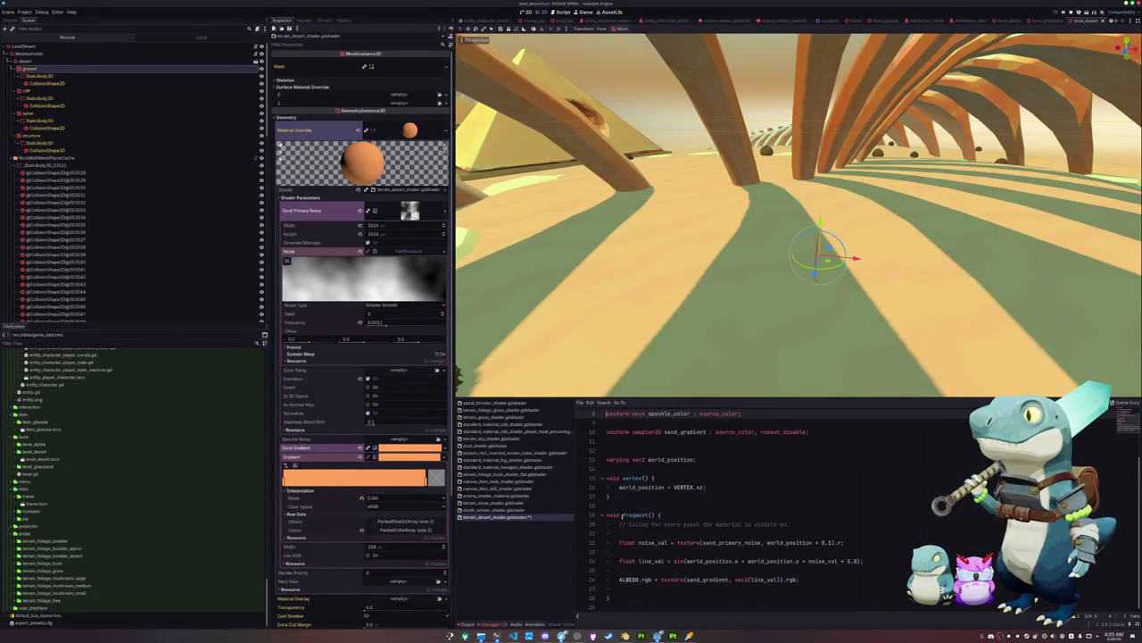
click(635, 589)
In fragment(), write a texture lookup of speckle_noise at world_position
key(Return)
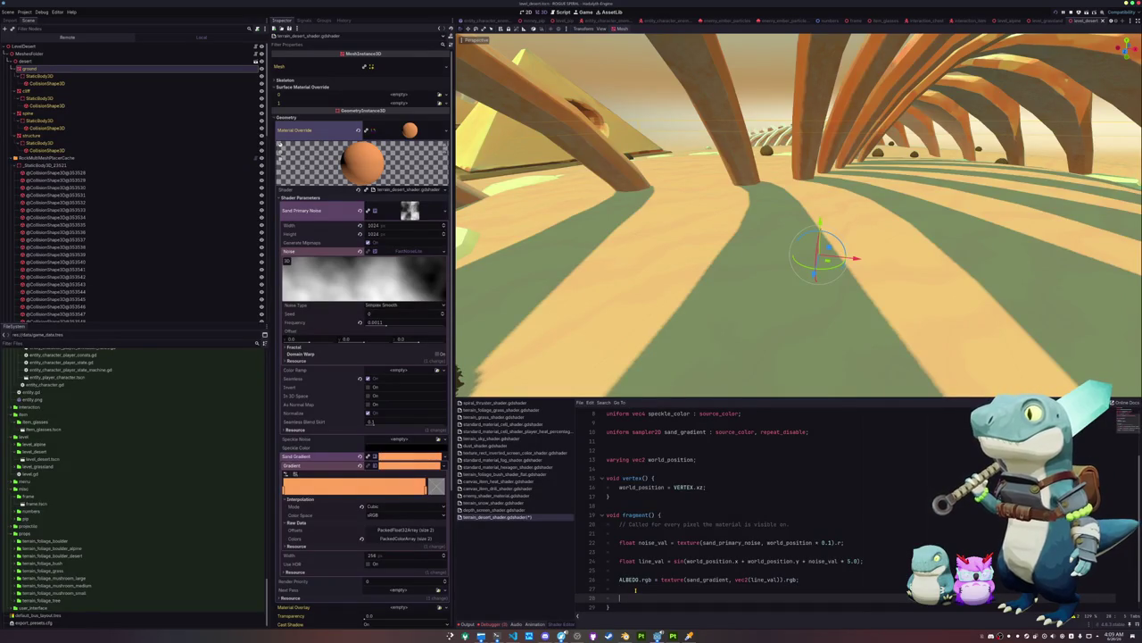
text(texture)
key(Return)
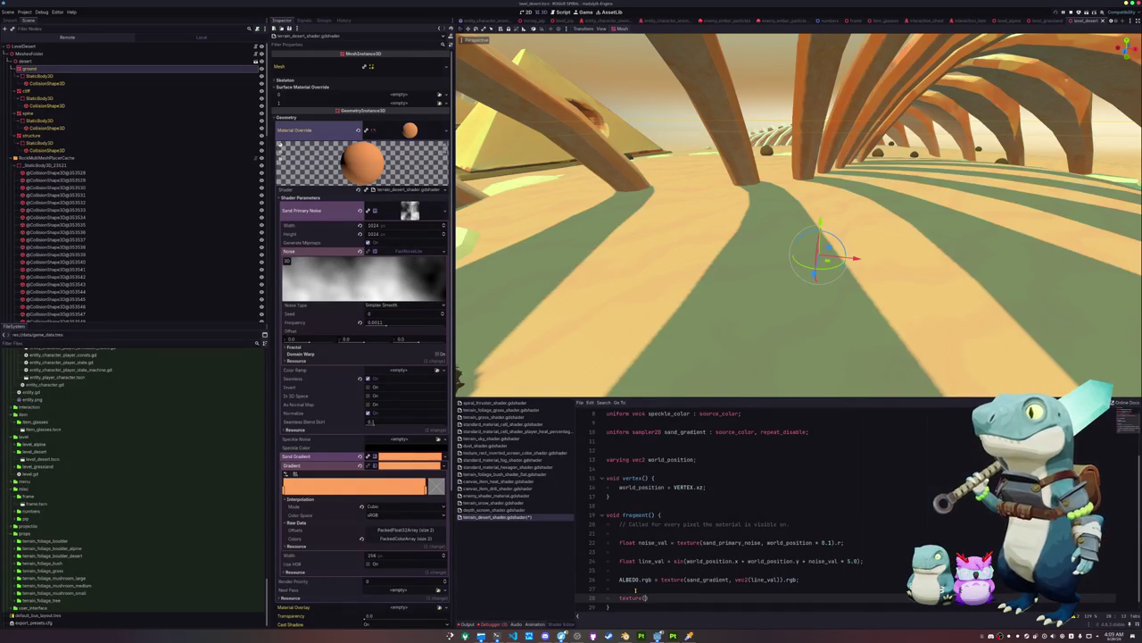
text(speckle)
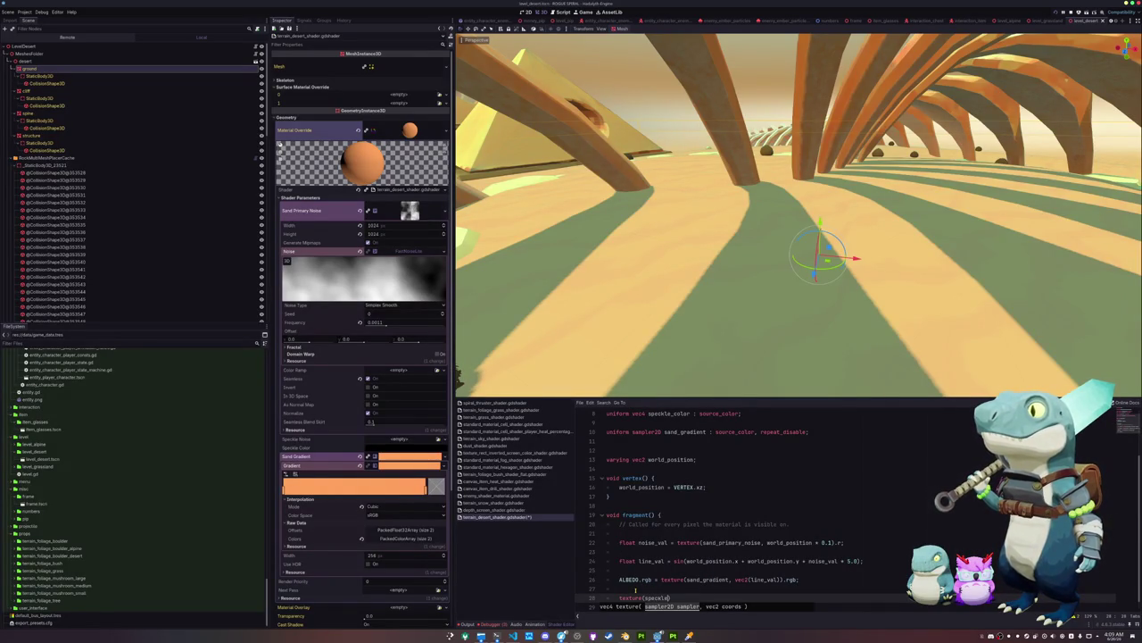
key(Down)
key(Return)
text(, )
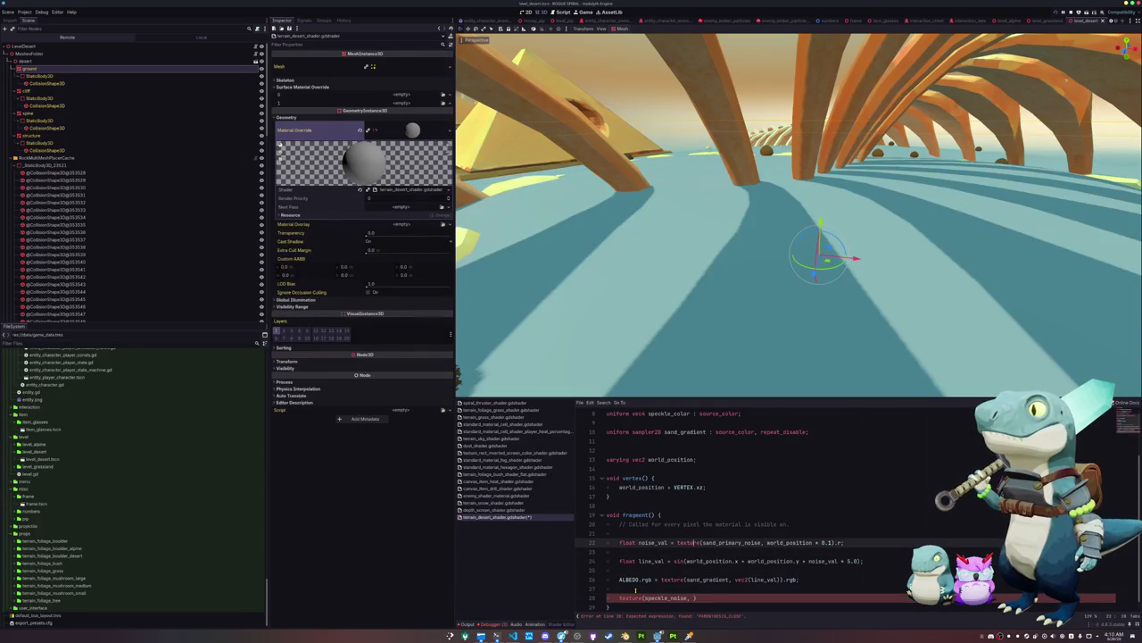
text(world_position)
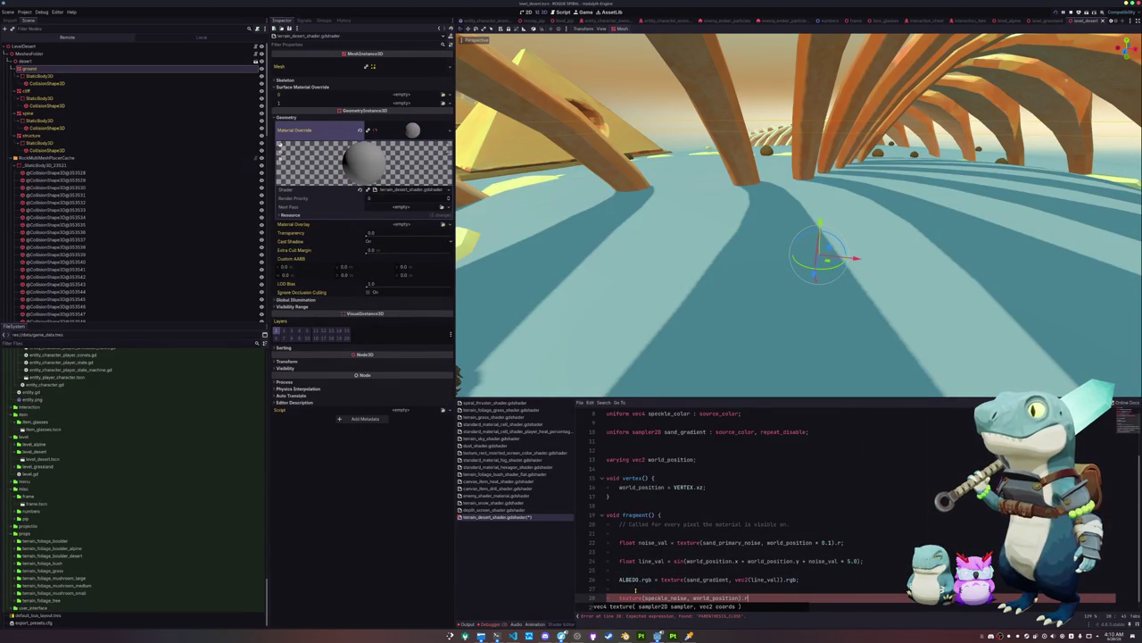
Store that lookup in 'float speckle_val' and begin an 'ALBEDO.rgb = mix(' line
key(Home)
text(float )
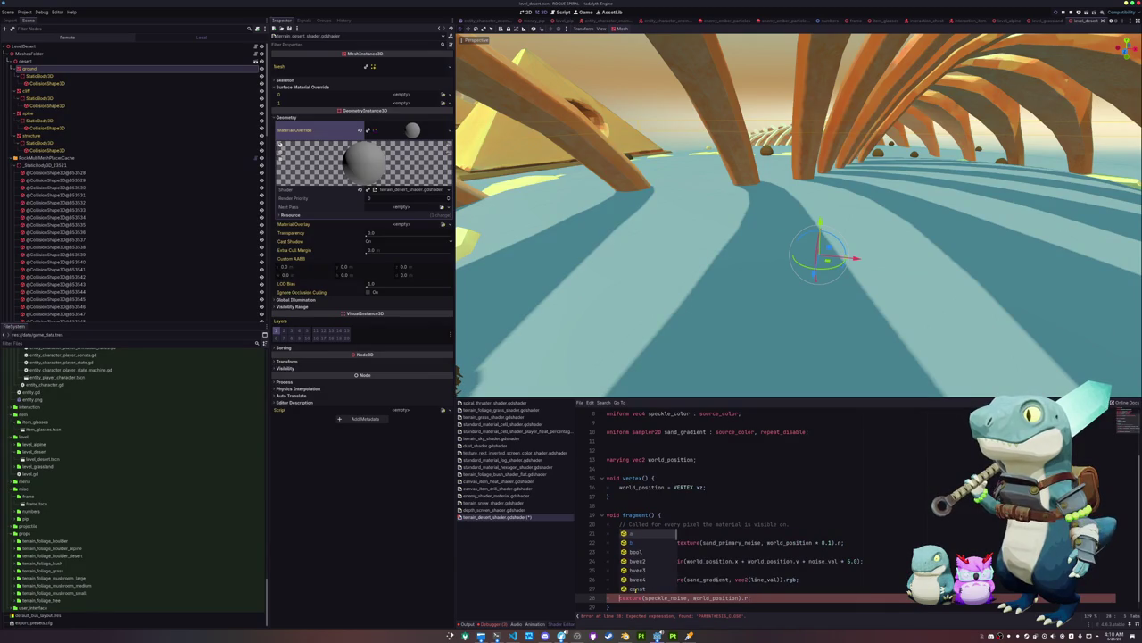
text(speckle_val = )
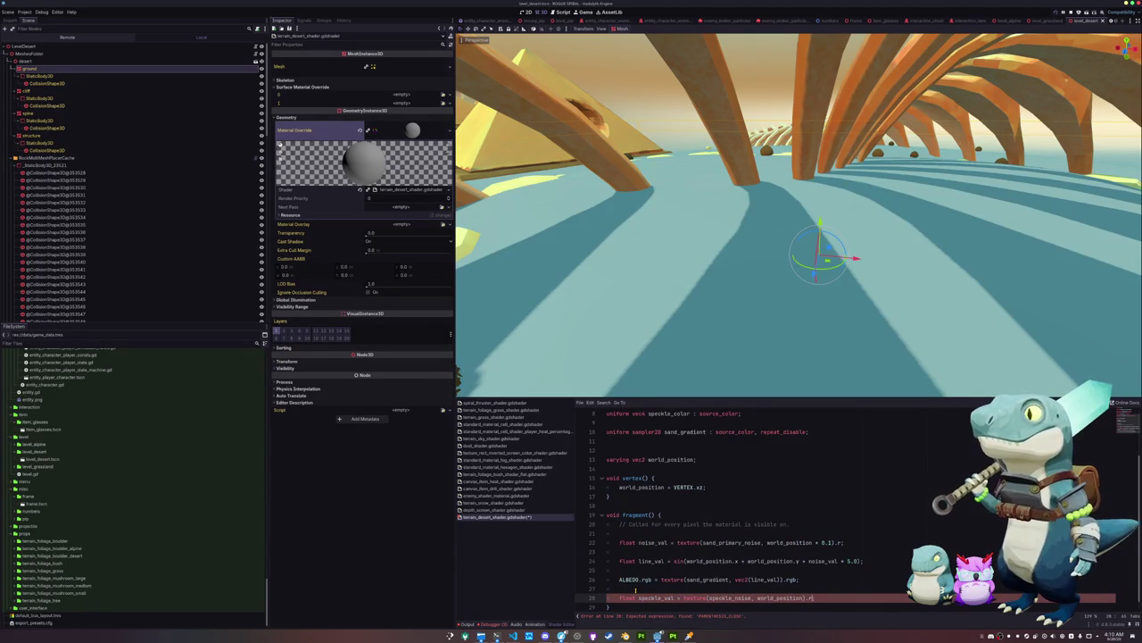
text(;)
key(Return)
key(Return)
text(ALBEDO.rgb = mix()
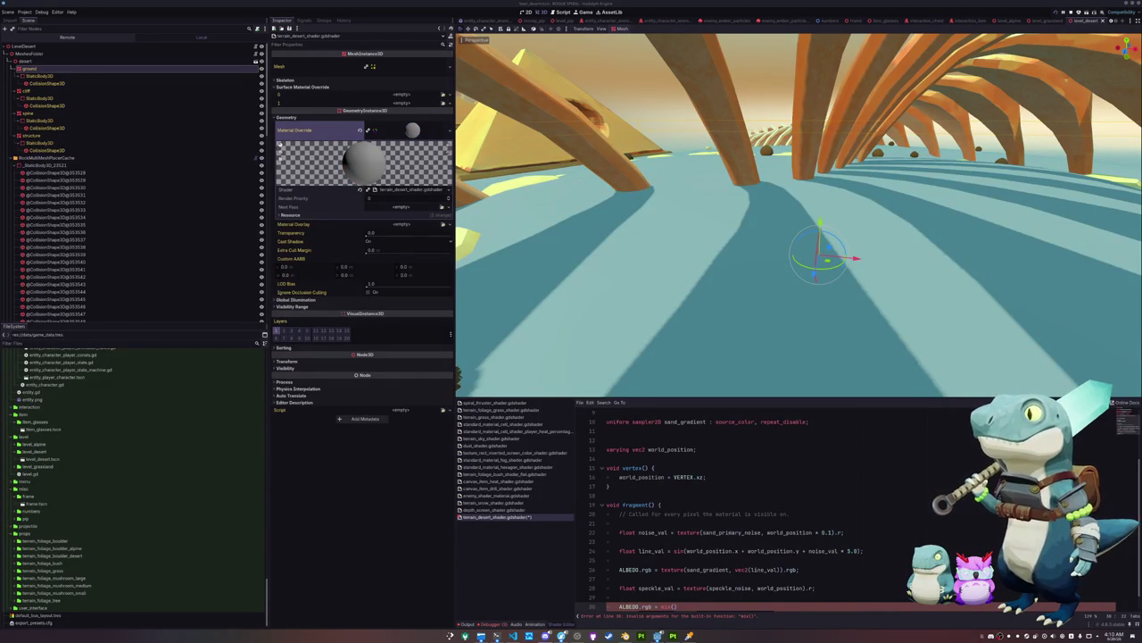
scroll(724, 598, down, 1)
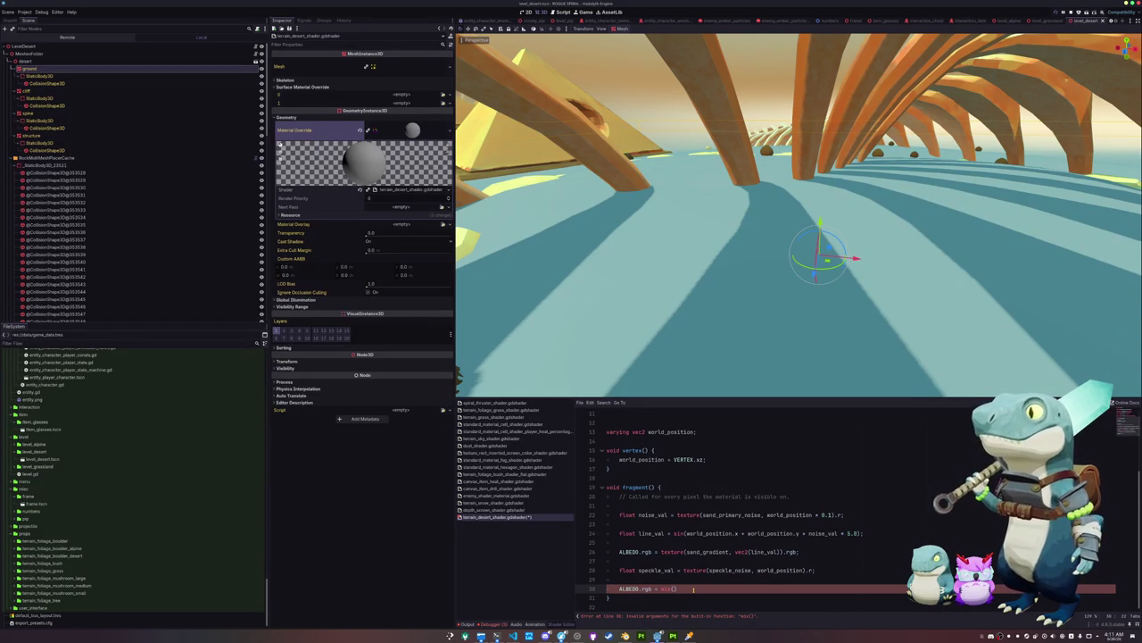
Rewrite line 30 as ALBEDO.rgb = mix(ALBEDO.rgb, speckle_color.rgb, speckle_val) and save the shader
text(ALBEDO)
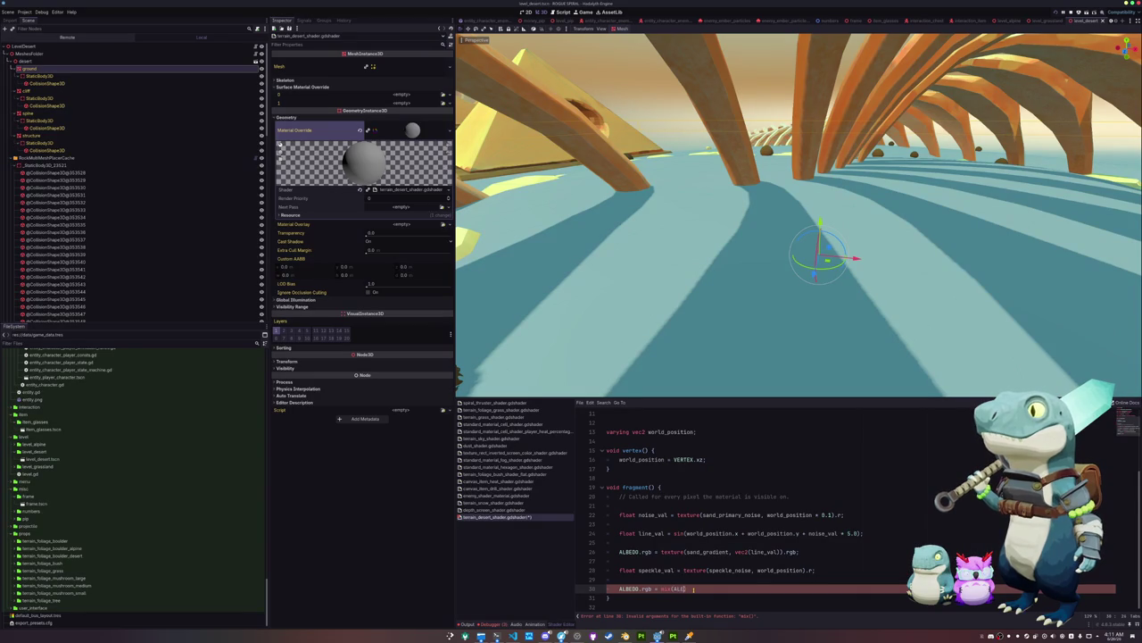
text(.rgb, speckle_)
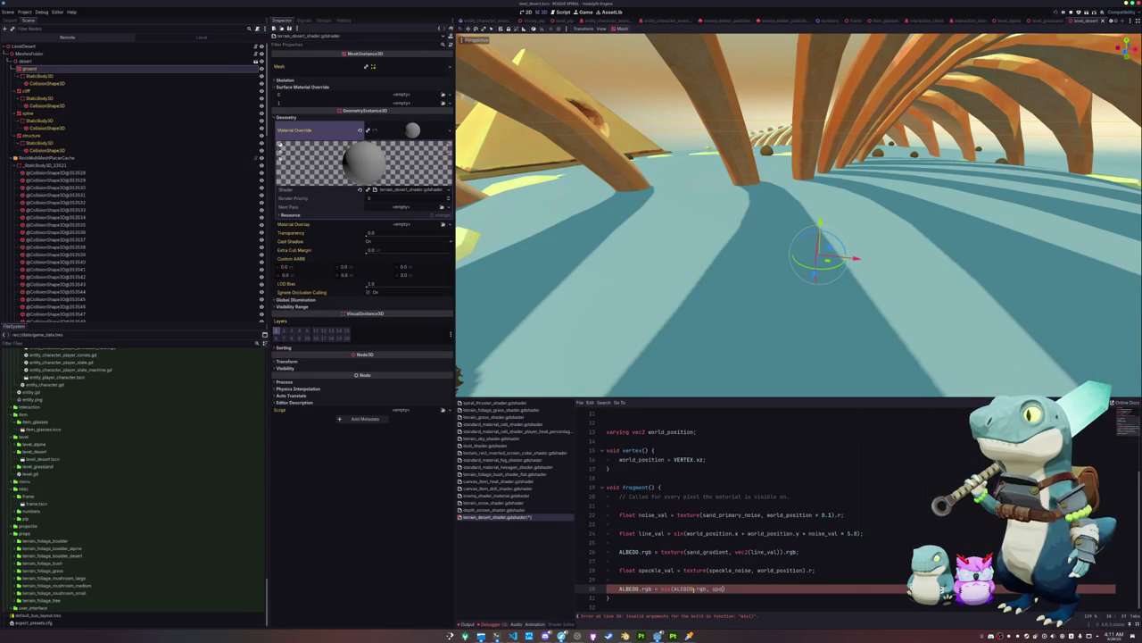
text(color)
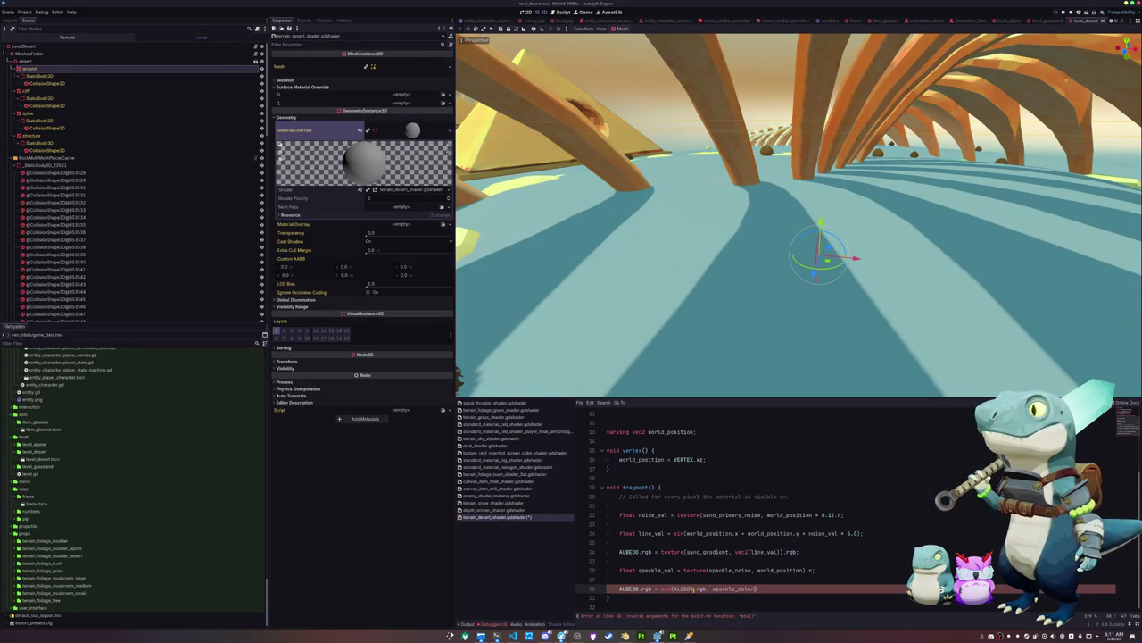
double_click(684, 589)
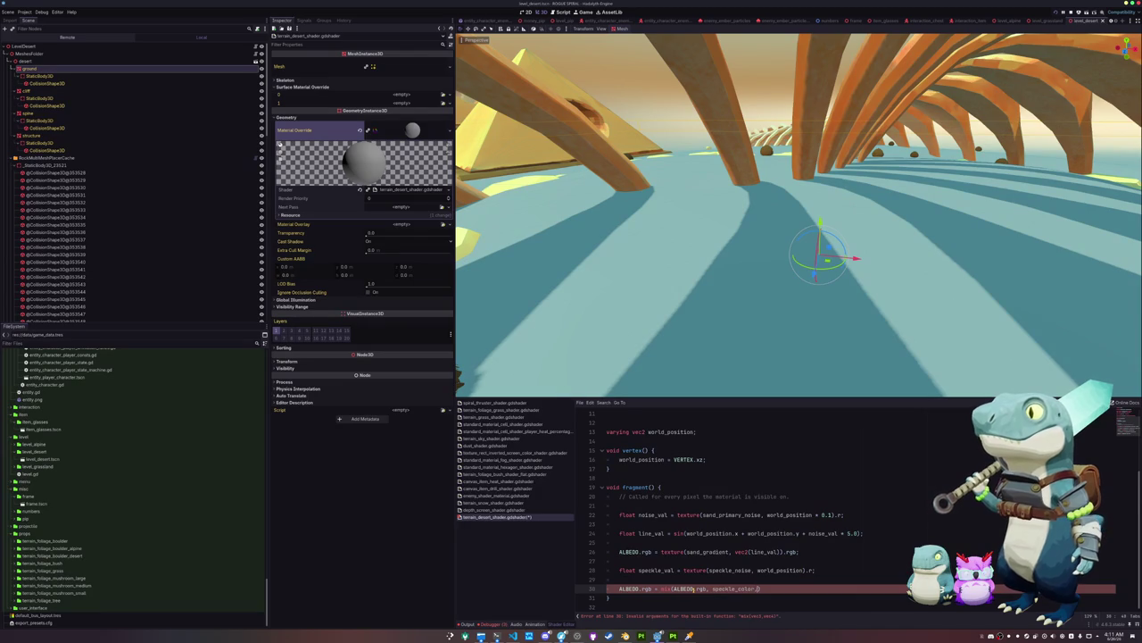
text(, speckle_val)
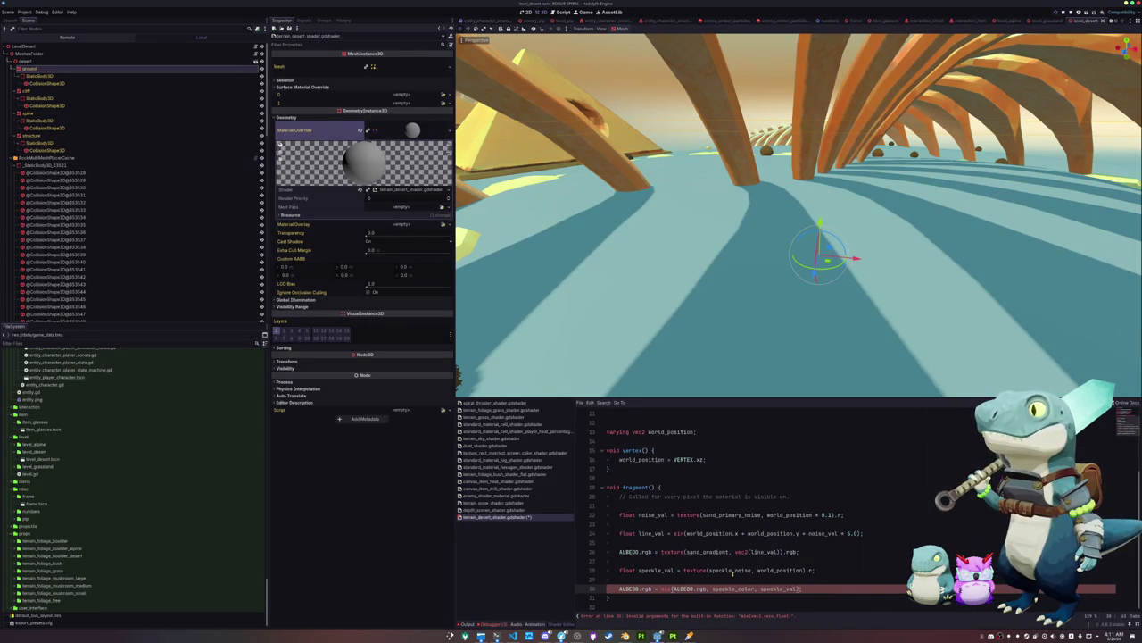
text(.rgb)
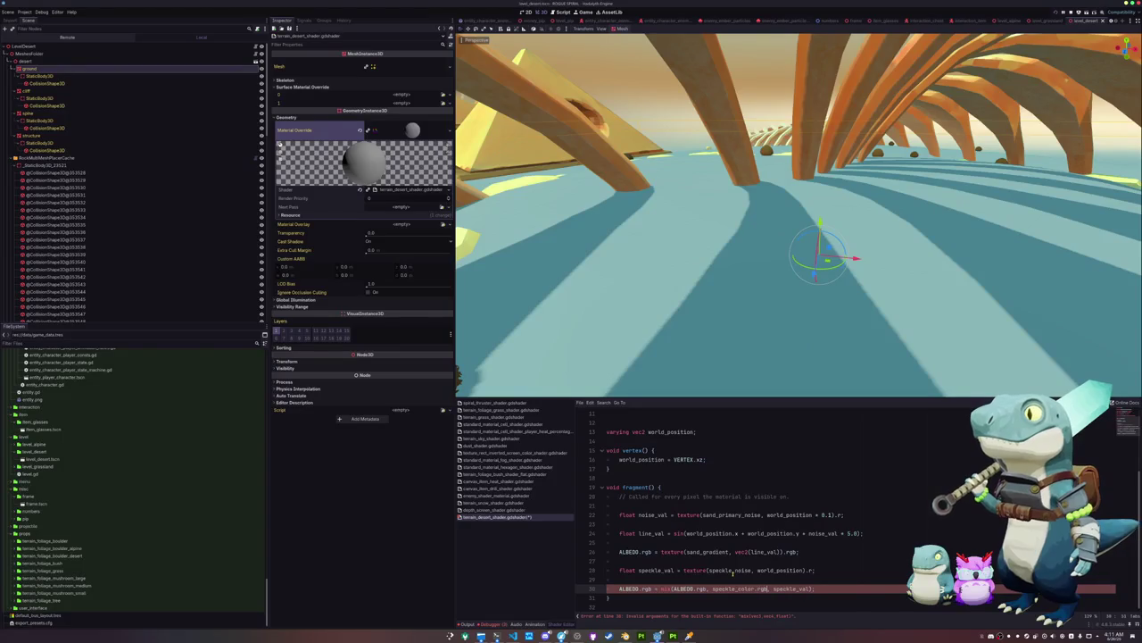
key(ctrl+s)
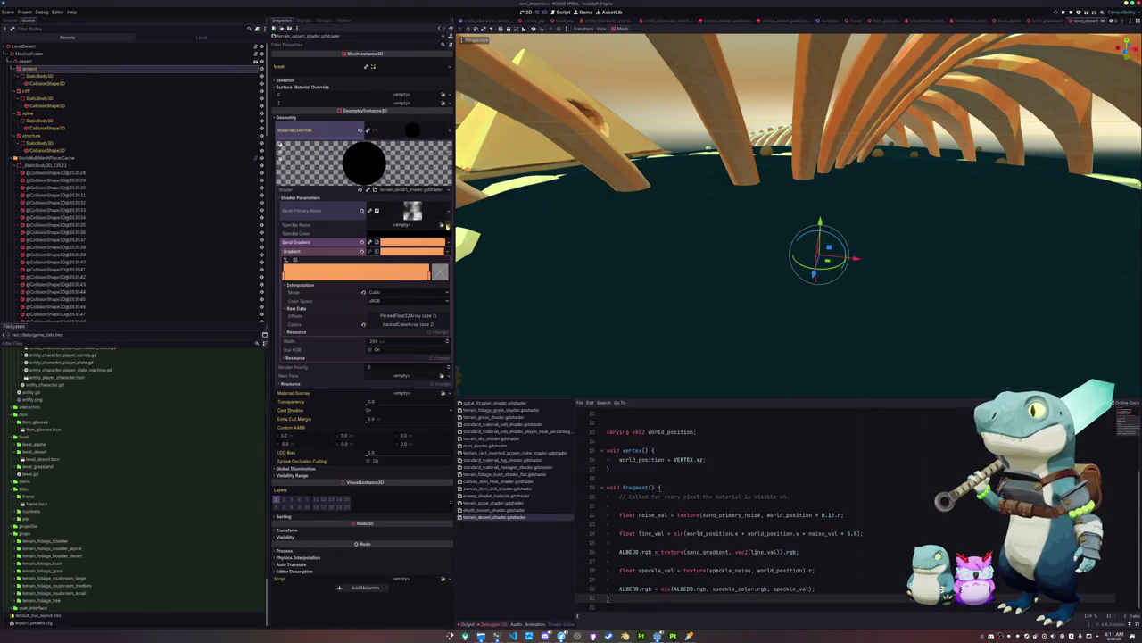
Assign Speckle Noise a new NoiseTexture2D with a FastNoiseLite generator set to Cellular
click(446, 226)
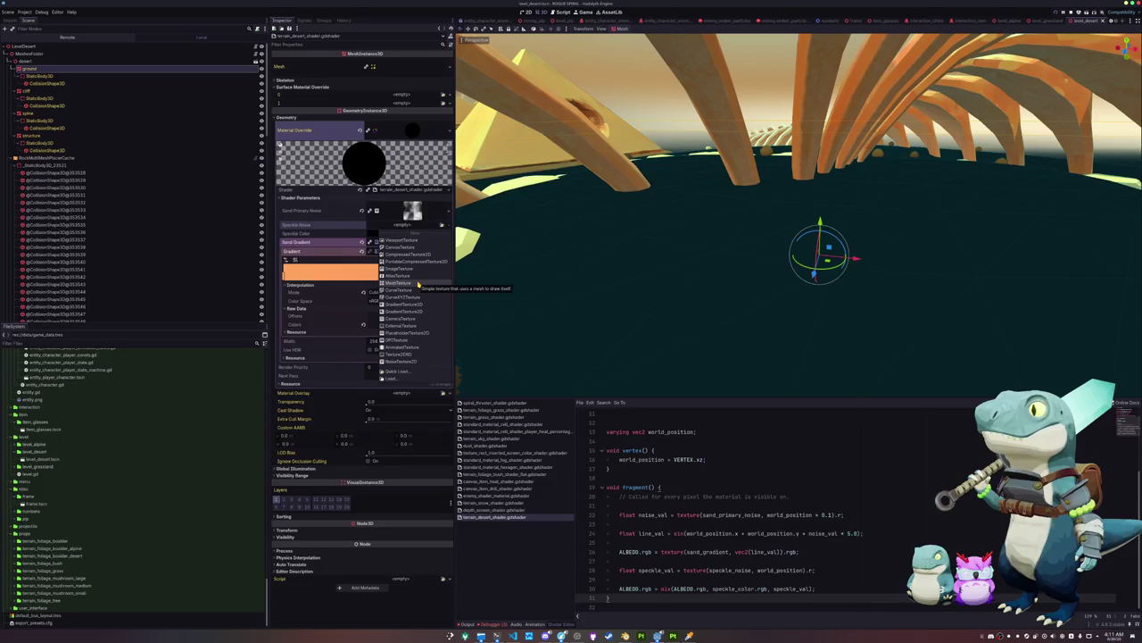
click(400, 360)
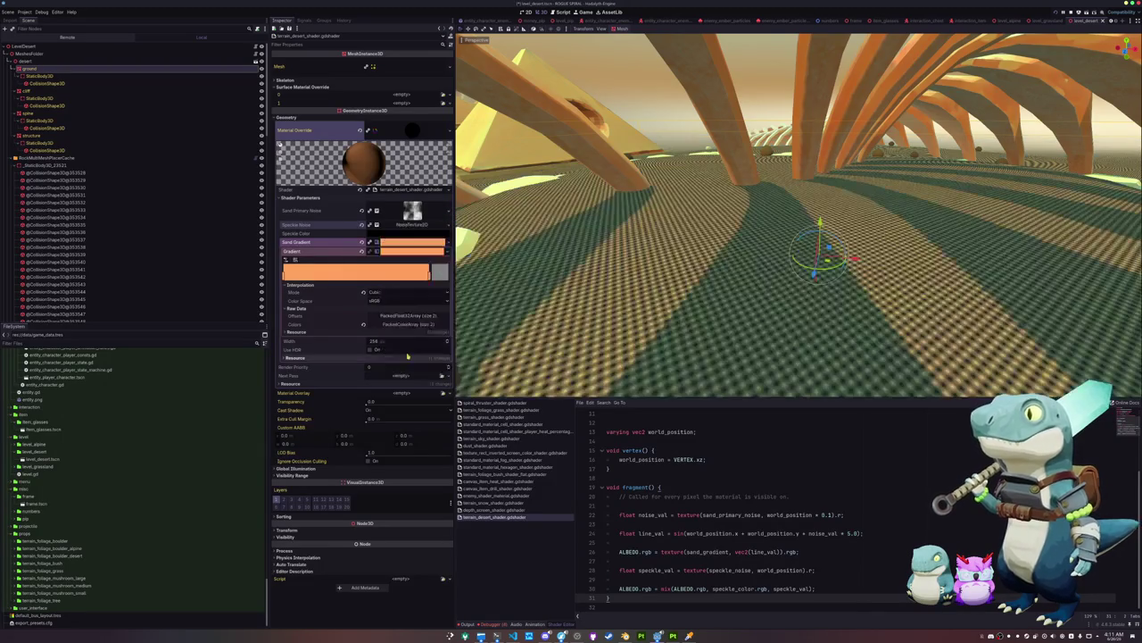
click(403, 227)
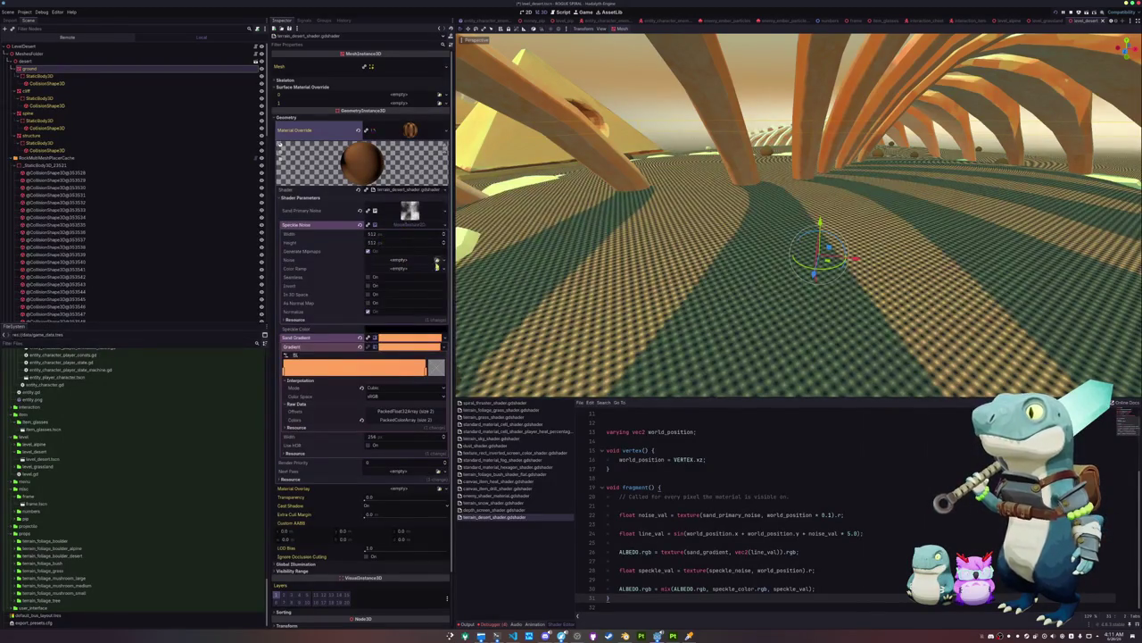
click(443, 262)
click(428, 277)
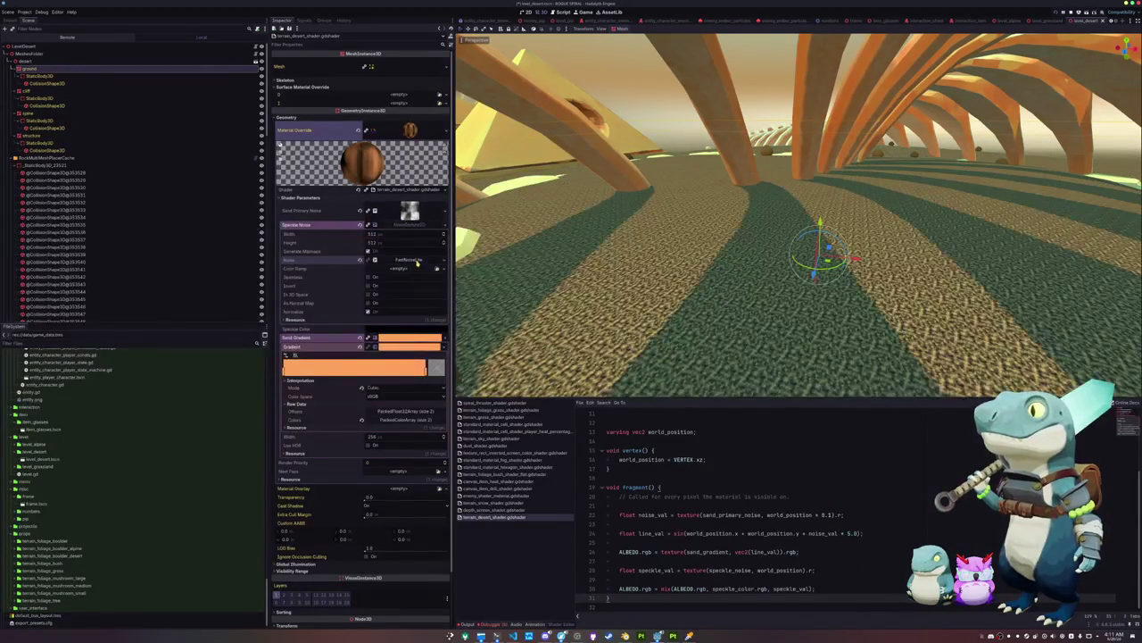
click(391, 314)
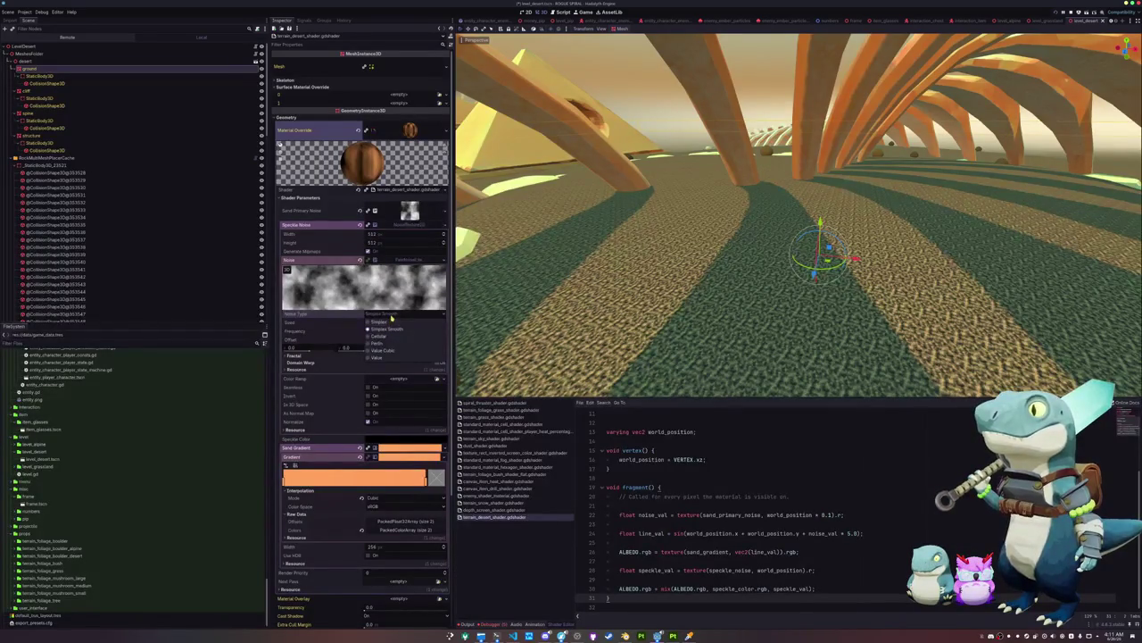
click(382, 336)
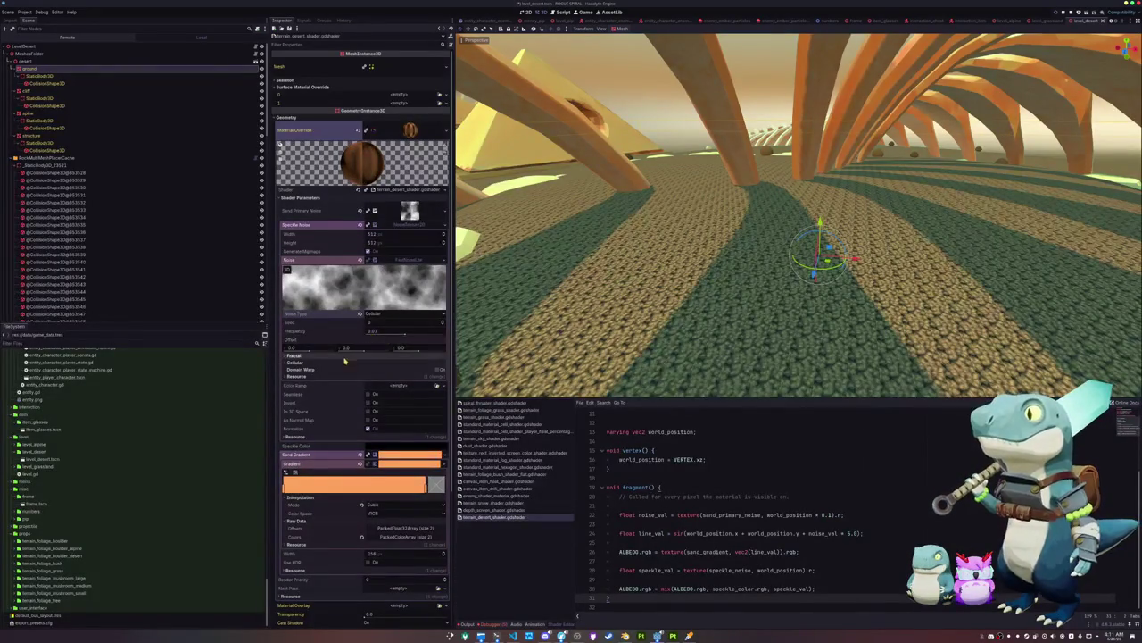
Set the noise's fractal type to None and make the texture seamless
click(357, 362)
click(354, 357)
click(361, 362)
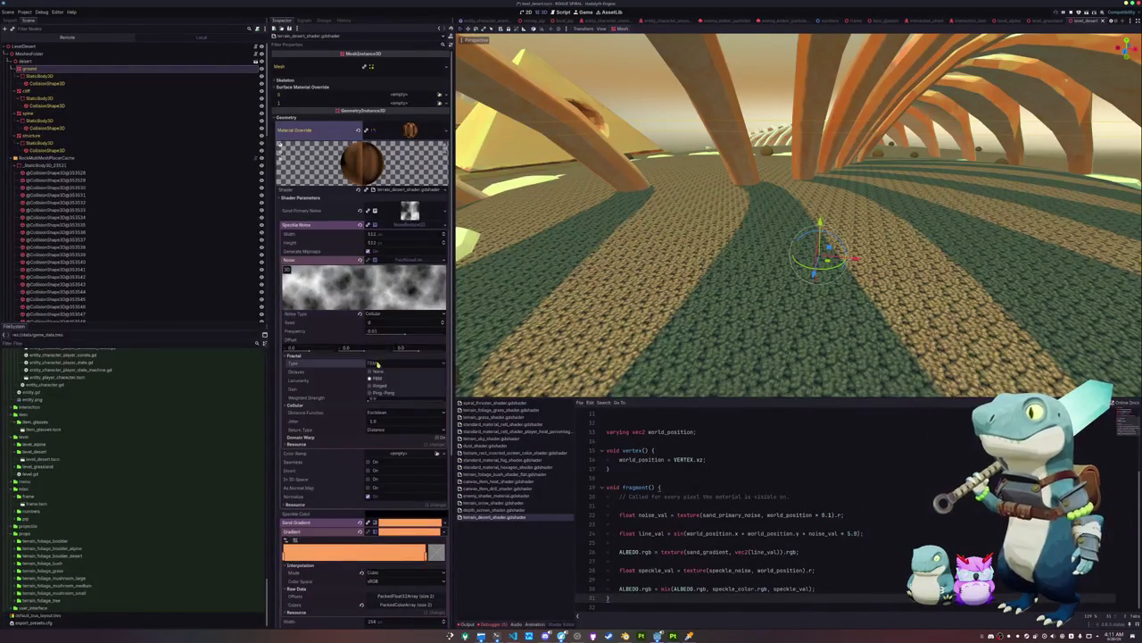
click(358, 365)
scroll(352, 379, down, 2)
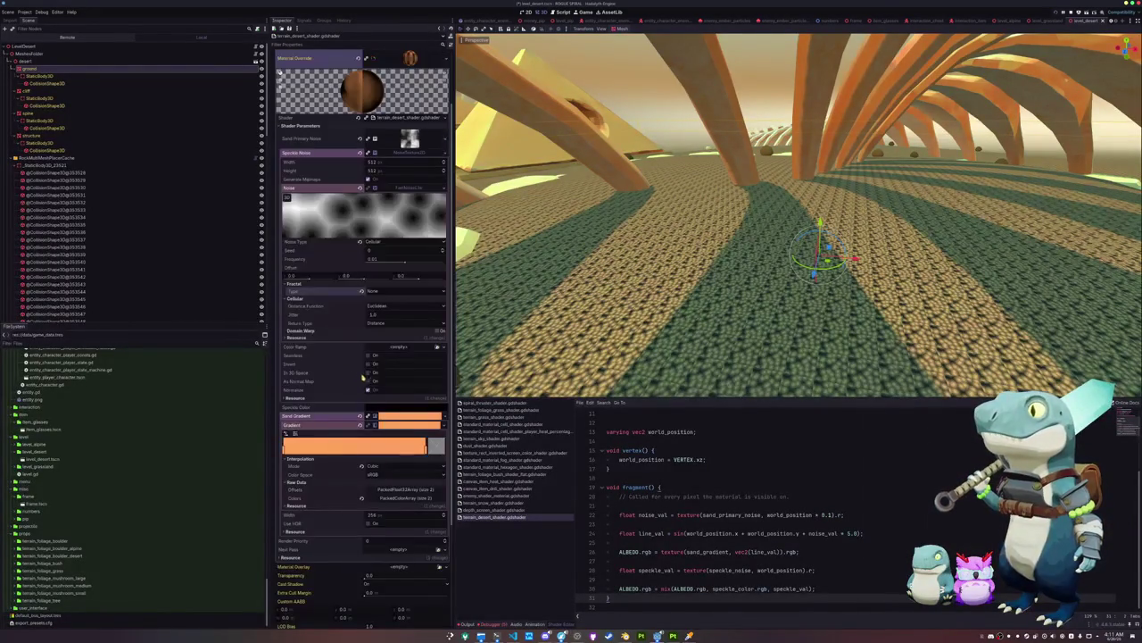
click(367, 355)
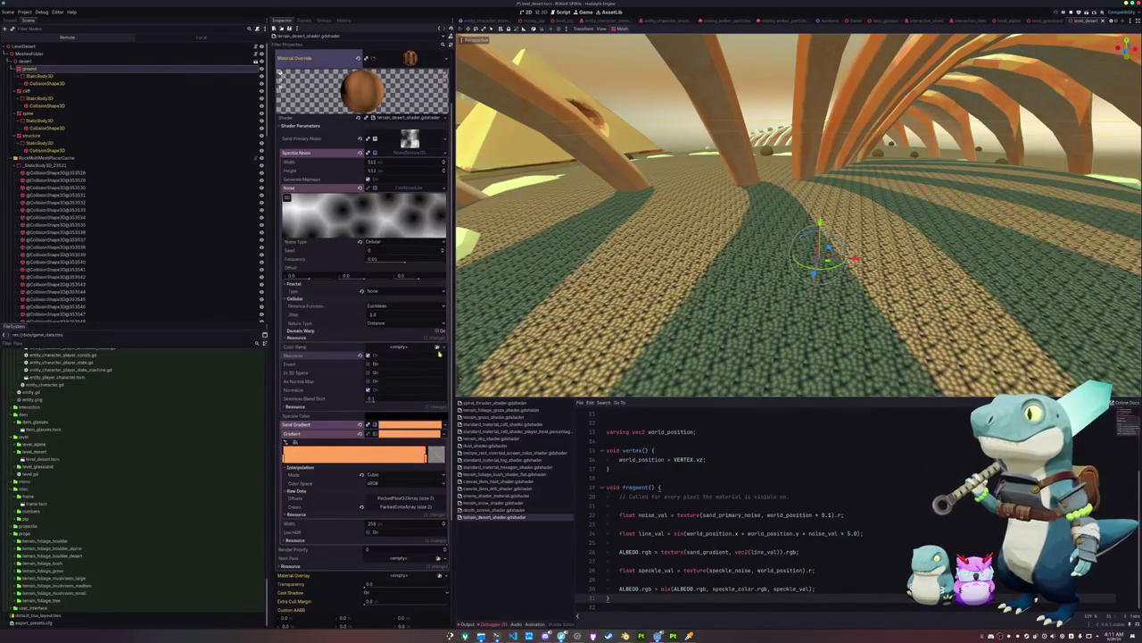
Add a gradient Color Ramp, move the black stop right, and darken a stop to mid grey
click(438, 351)
click(415, 361)
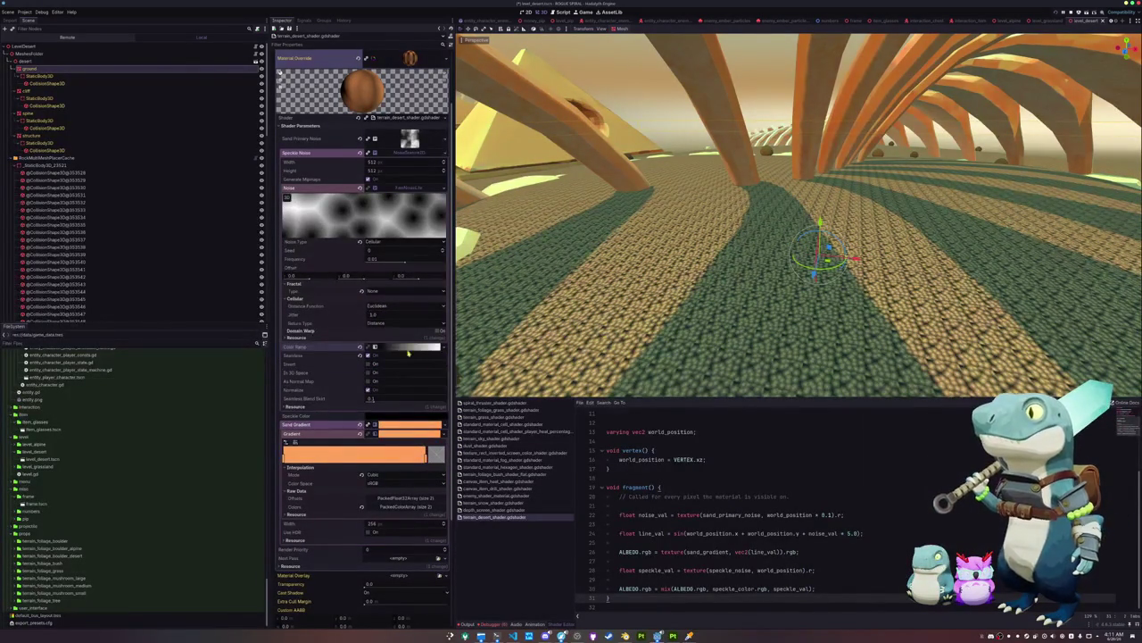
click(394, 351)
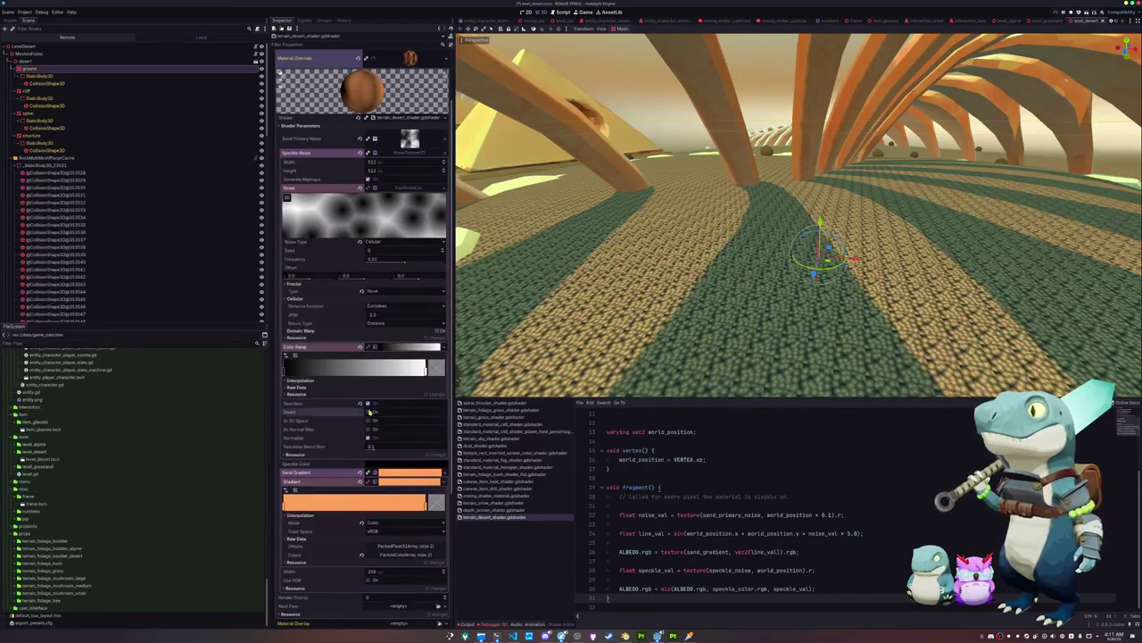
drag(286, 369, 428, 372)
double_click(427, 372)
mouse_move(367, 391)
mouse_down()
mouse_move(375, 452)
mouse_move(378, 393)
mouse_move(377, 440)
mouse_move(377, 430)
mouse_up()
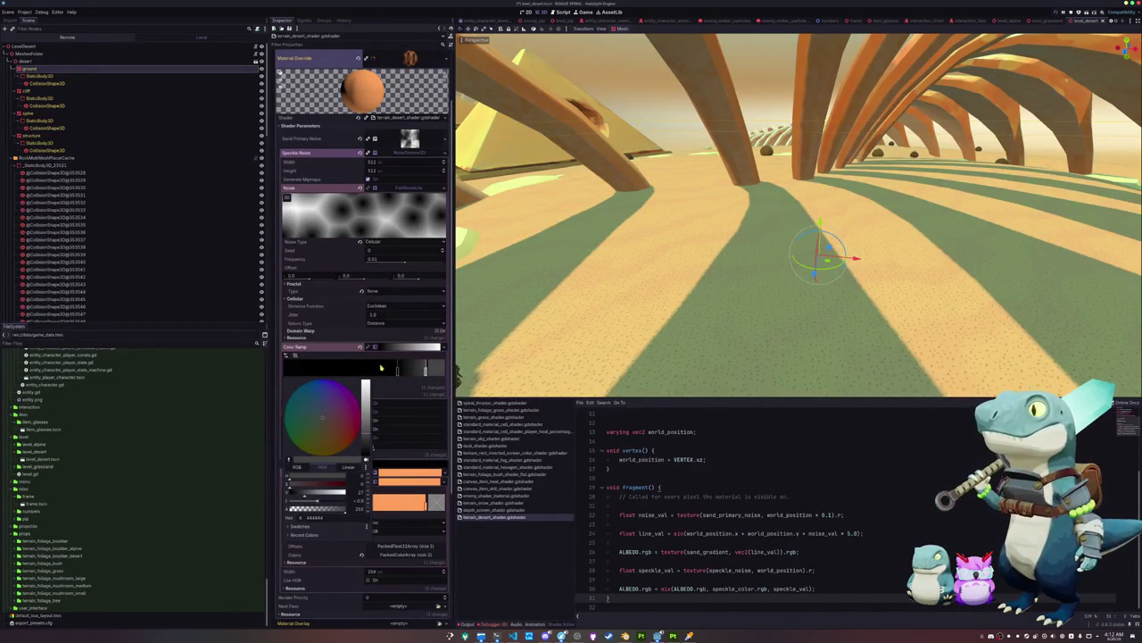
Delete the extra Color Ramp stop from the speckle noise gradient
click(375, 373)
right_click(375, 373)
scroll(384, 366, down, 5)
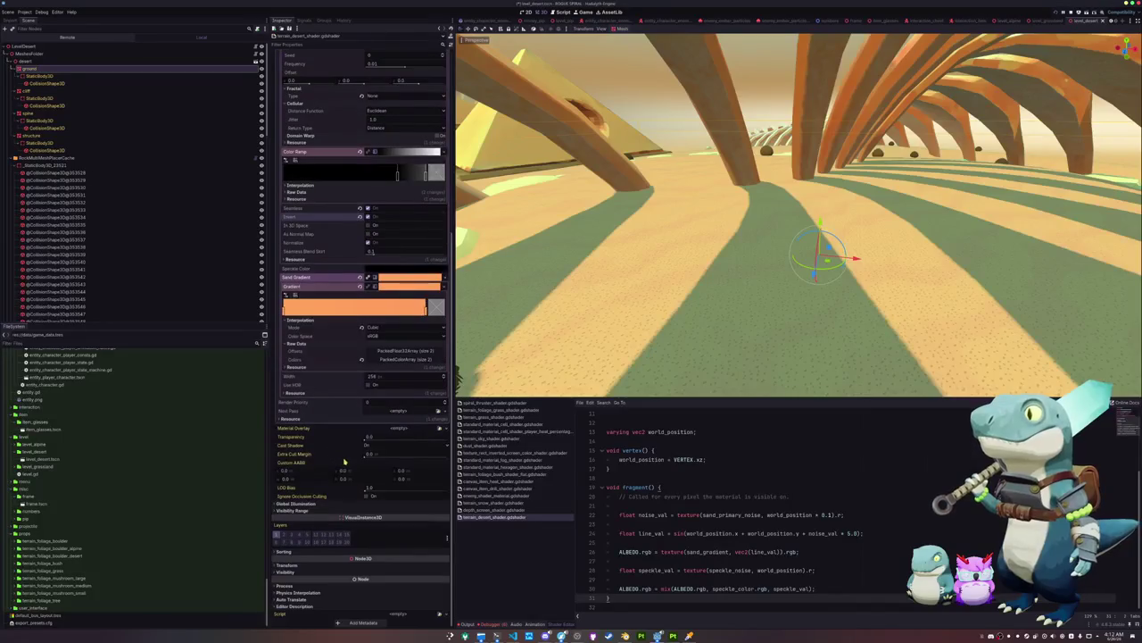
scroll(362, 387, up, 4)
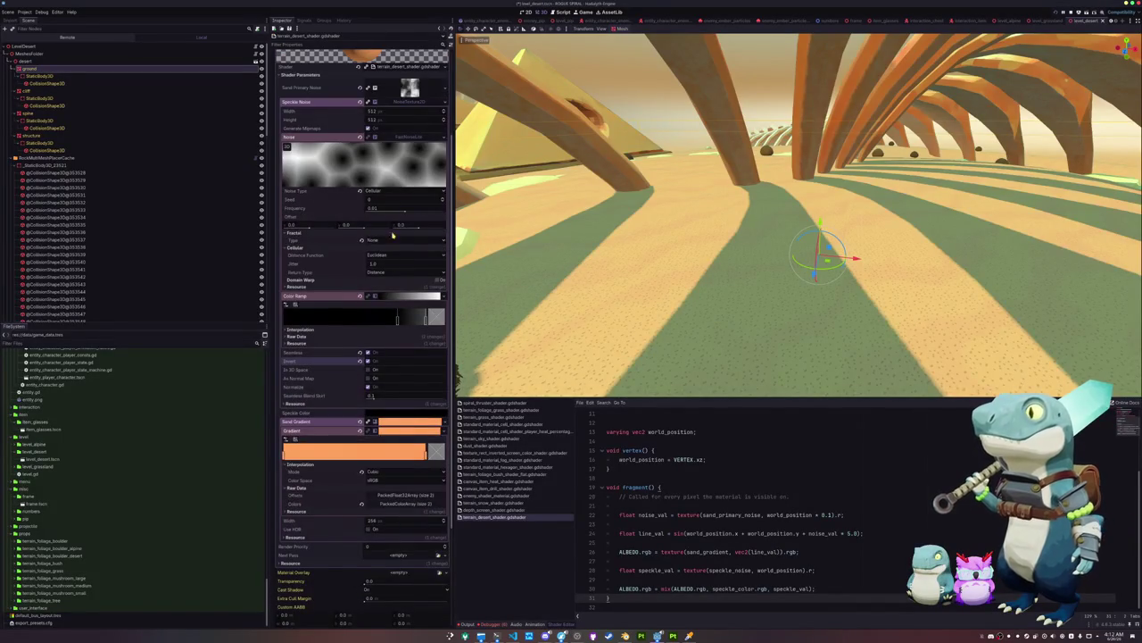
scroll(392, 234, up, 3)
Collapse Speckle Noise and lighten Speckle Color from black to a pale cream tone
click(407, 224)
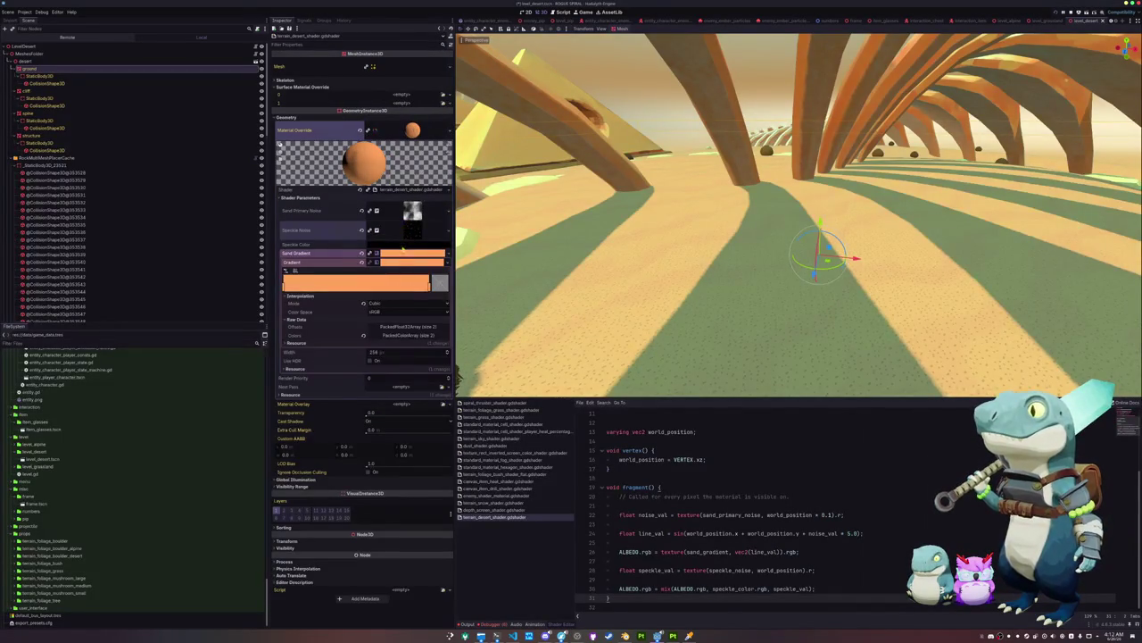
click(410, 247)
mouse_move(448, 304)
mouse_down()
mouse_move(447, 257)
mouse_move(413, 306)
mouse_move(419, 329)
mouse_up()
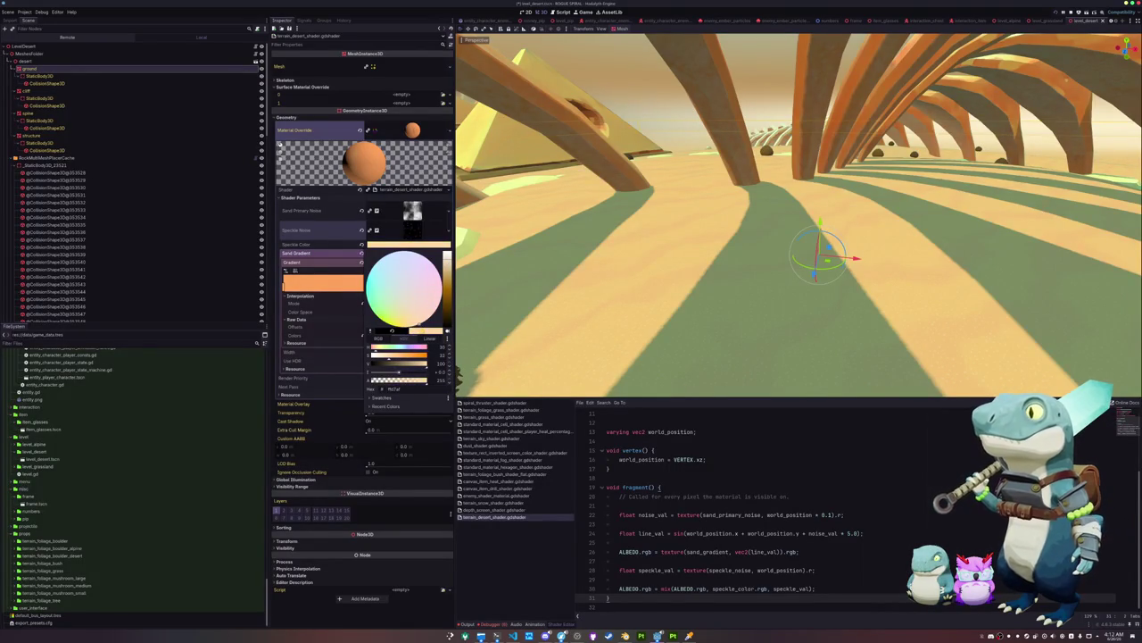
right_click(539, 285)
key(w)
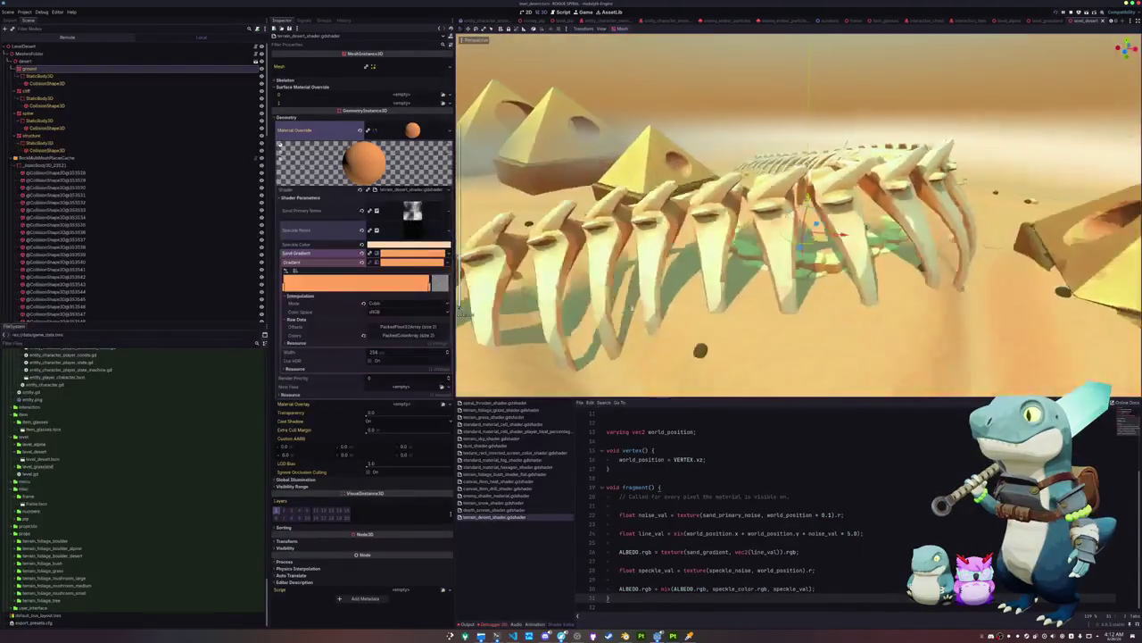
key(w)
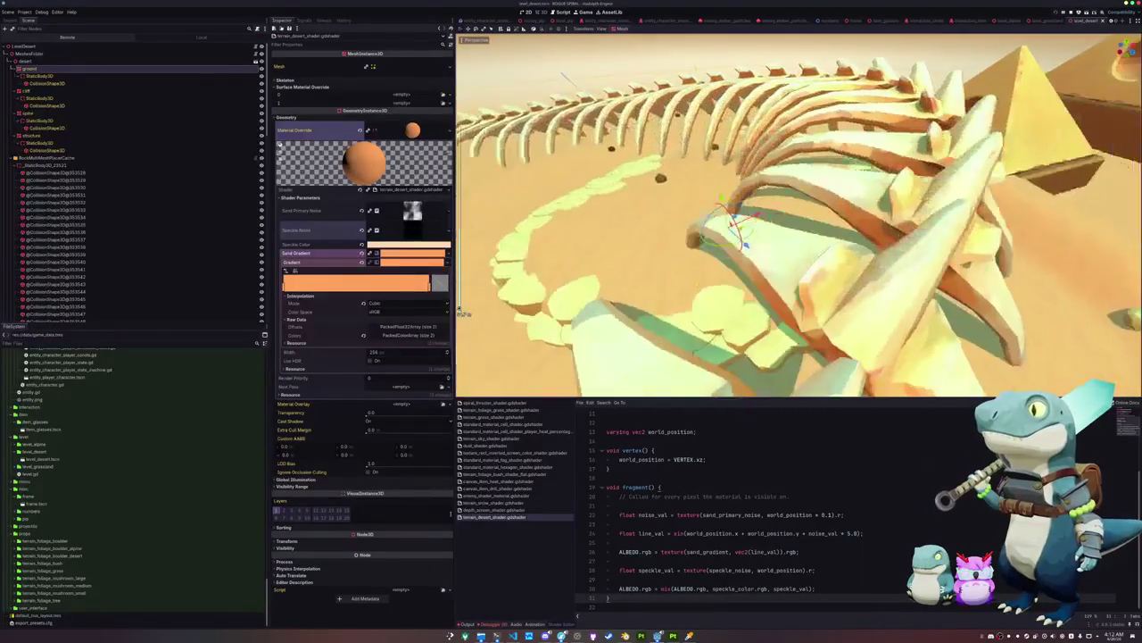
key(w)
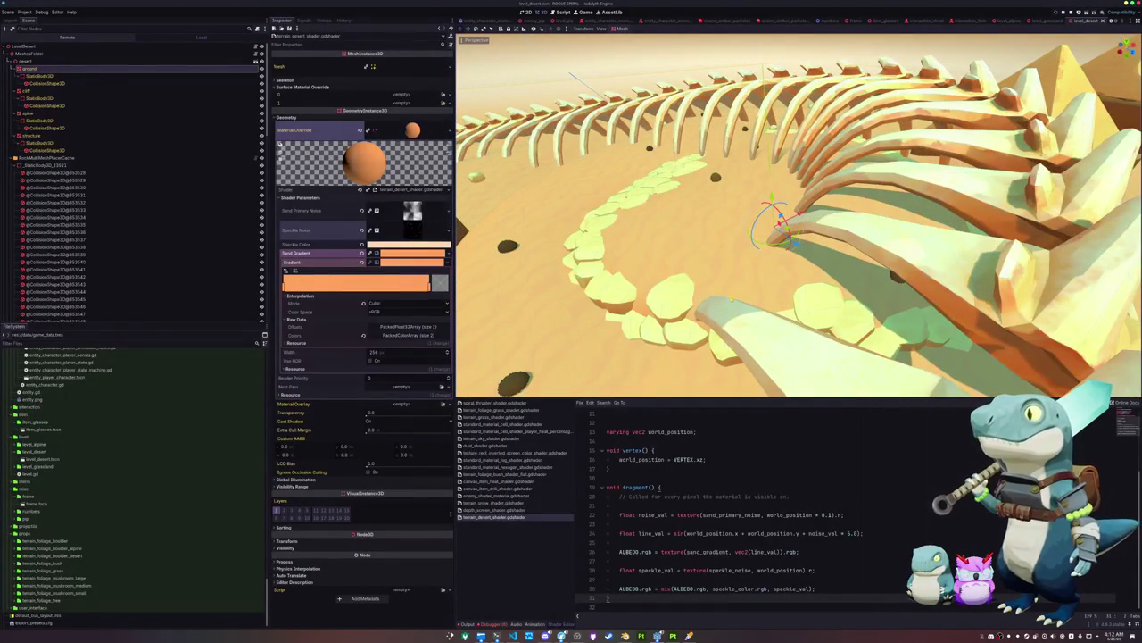
key(w)
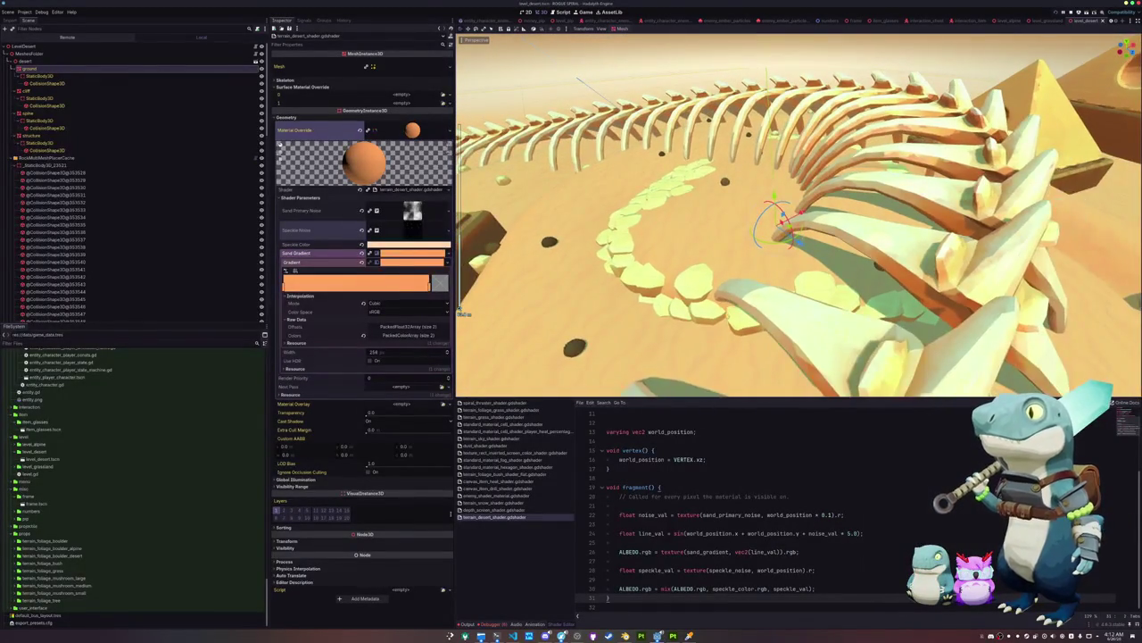
key(w)
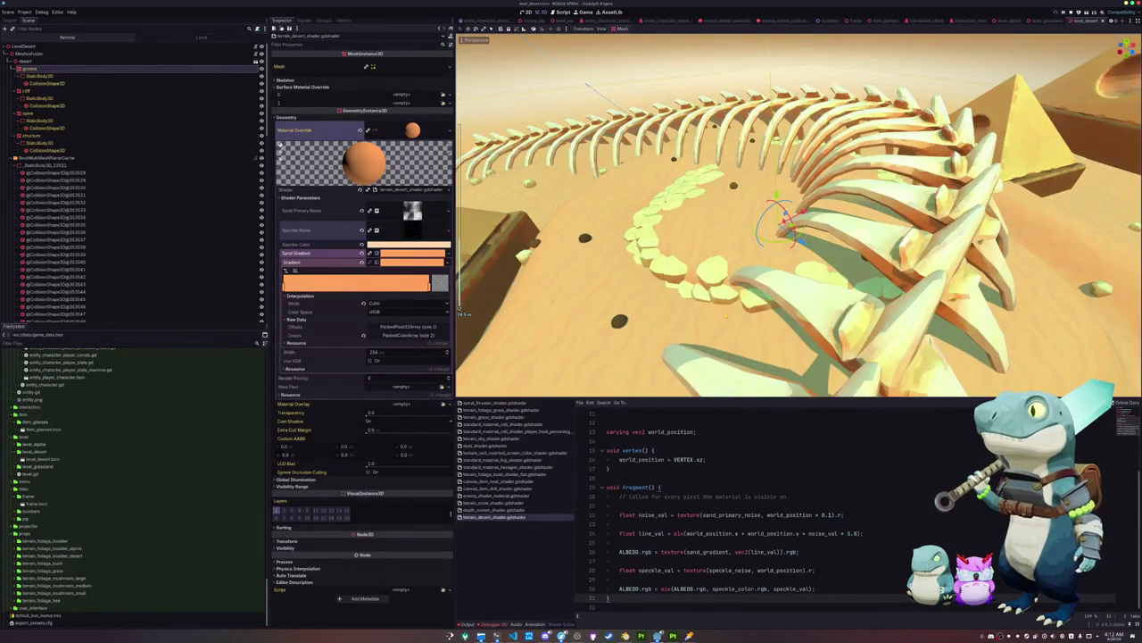
key(w)
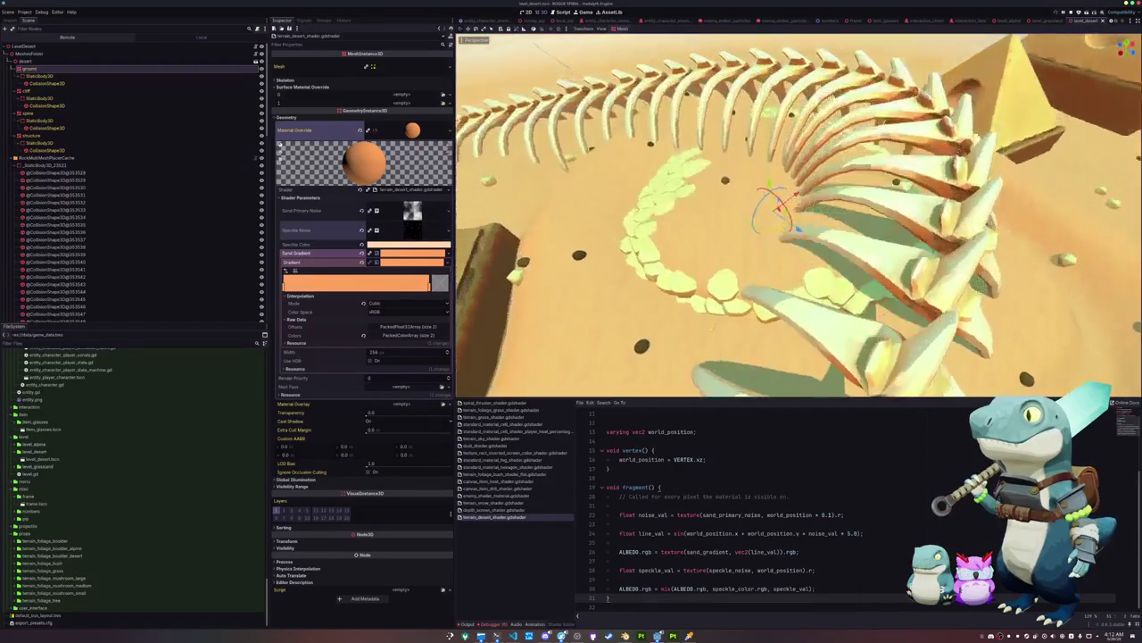
key(s)
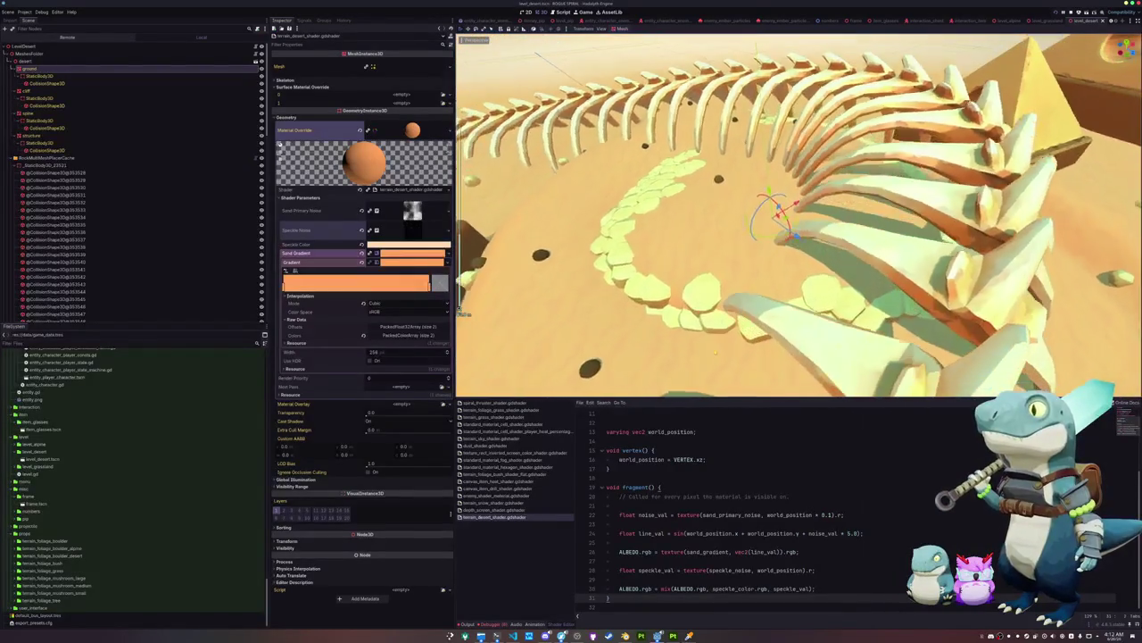
Check git status in the terminal and stage all new level files with git add
mouse_move(497, 636)
click(395, 600)
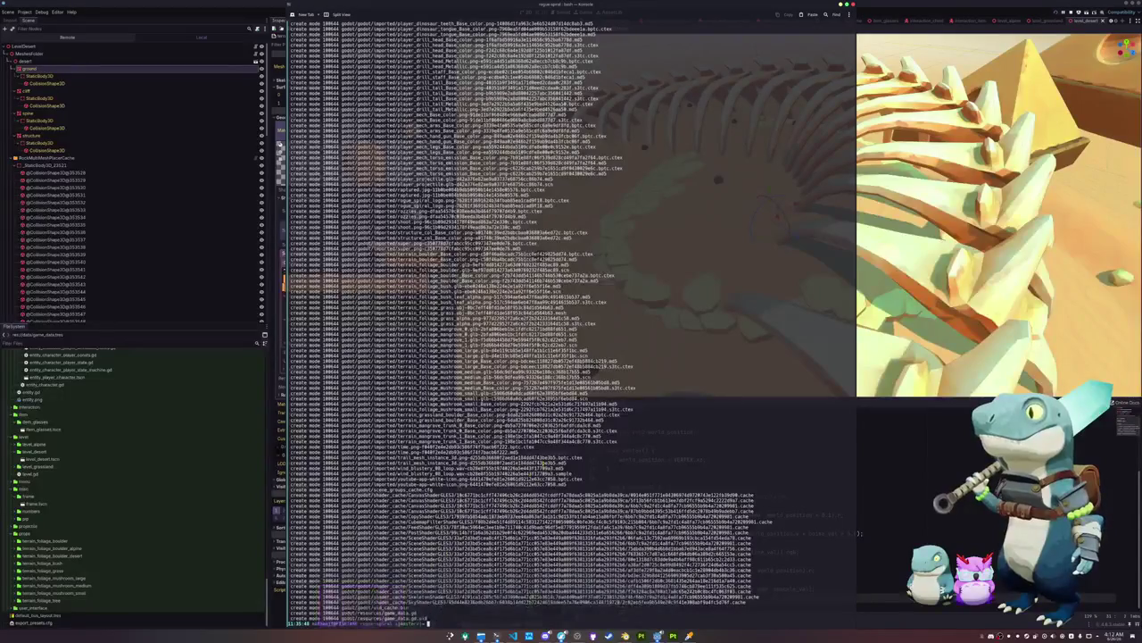
text(git status)
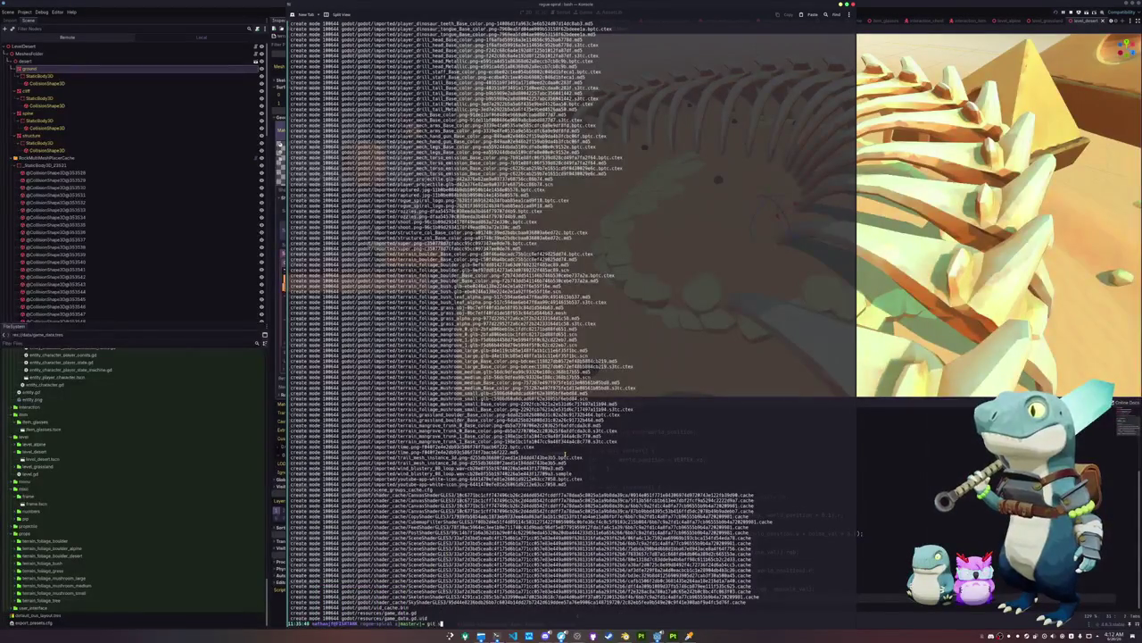
key(Return)
text(git add .)
key(Return)
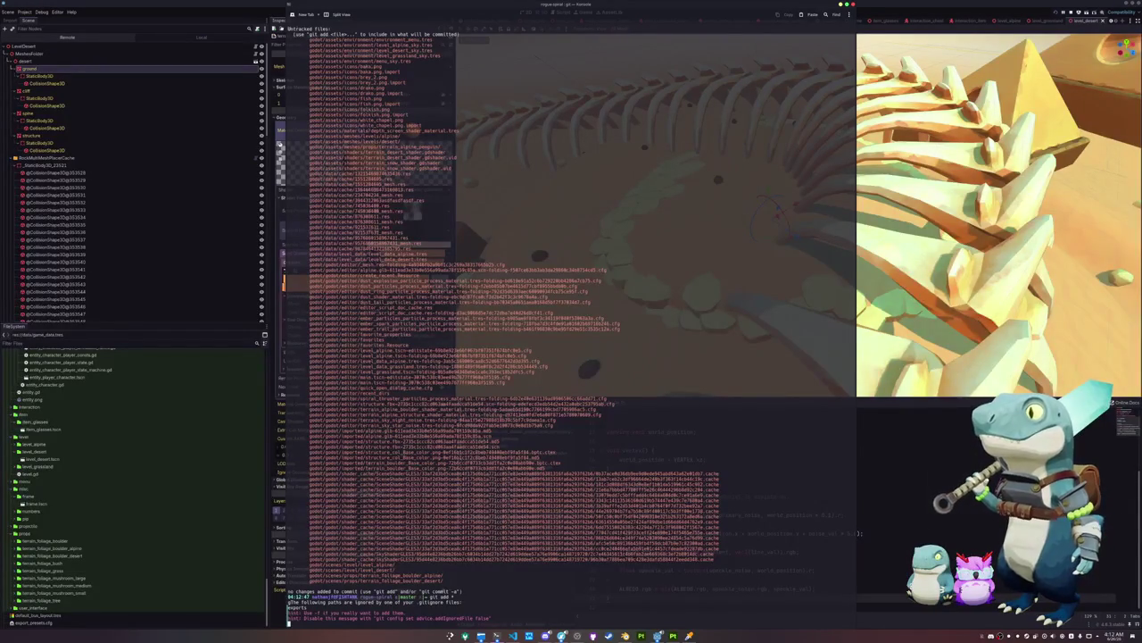
text(git status)
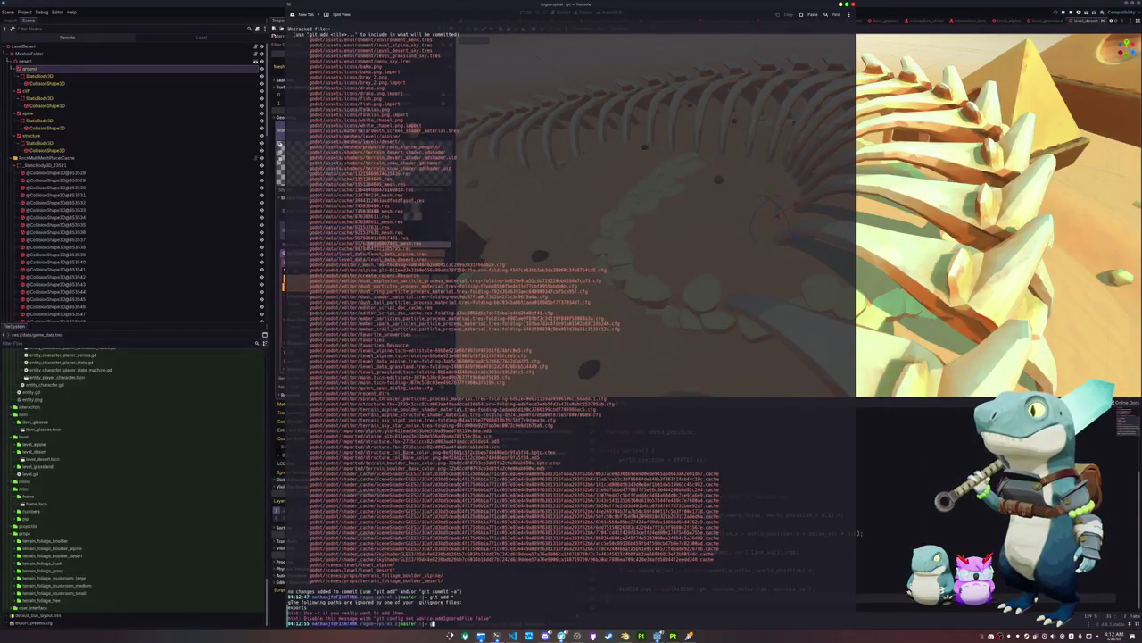
key(Return)
Commit the staged files as 'Added alpine and desert levels', confirm a clean tree, and return to Godot
text(git commit -m'Added alpine and desert levels)
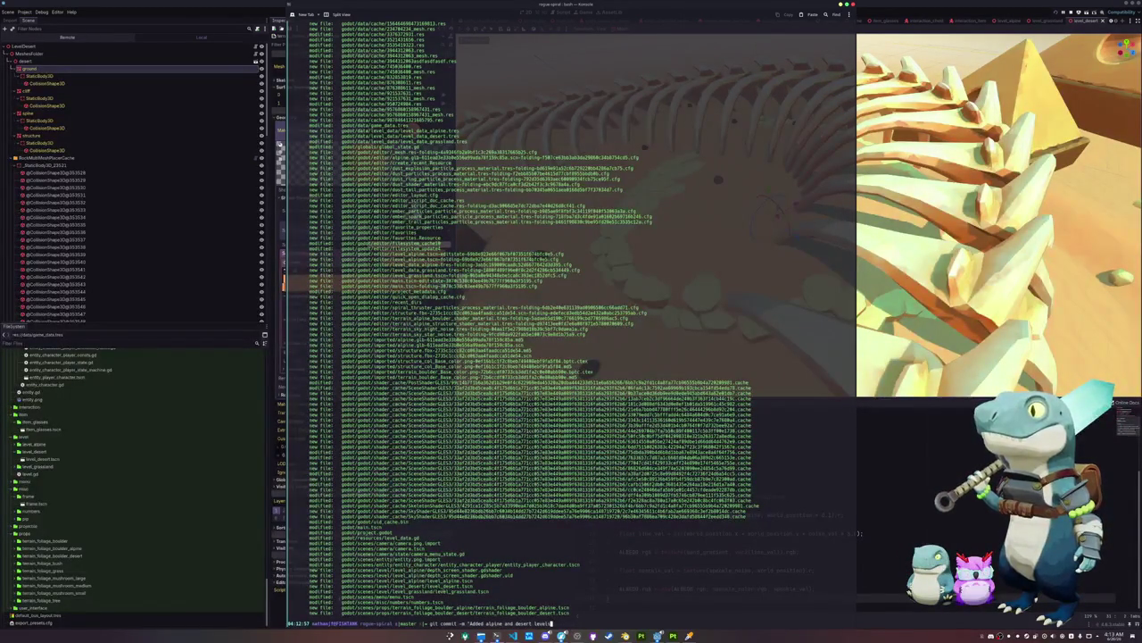
text(")
key(Return)
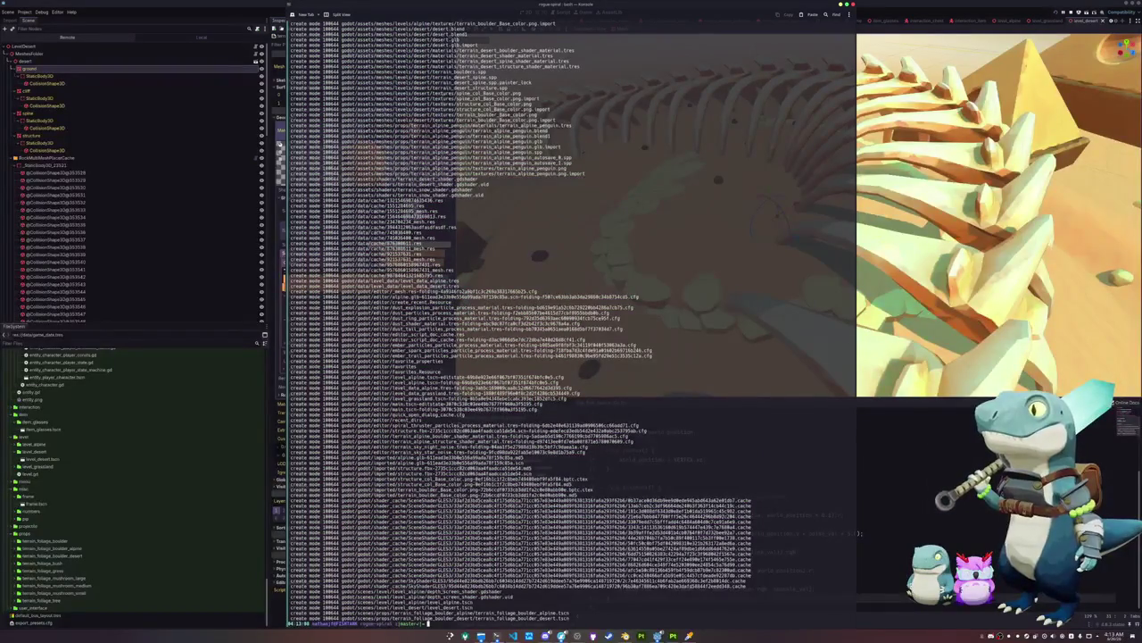
text(git status)
key(Return)
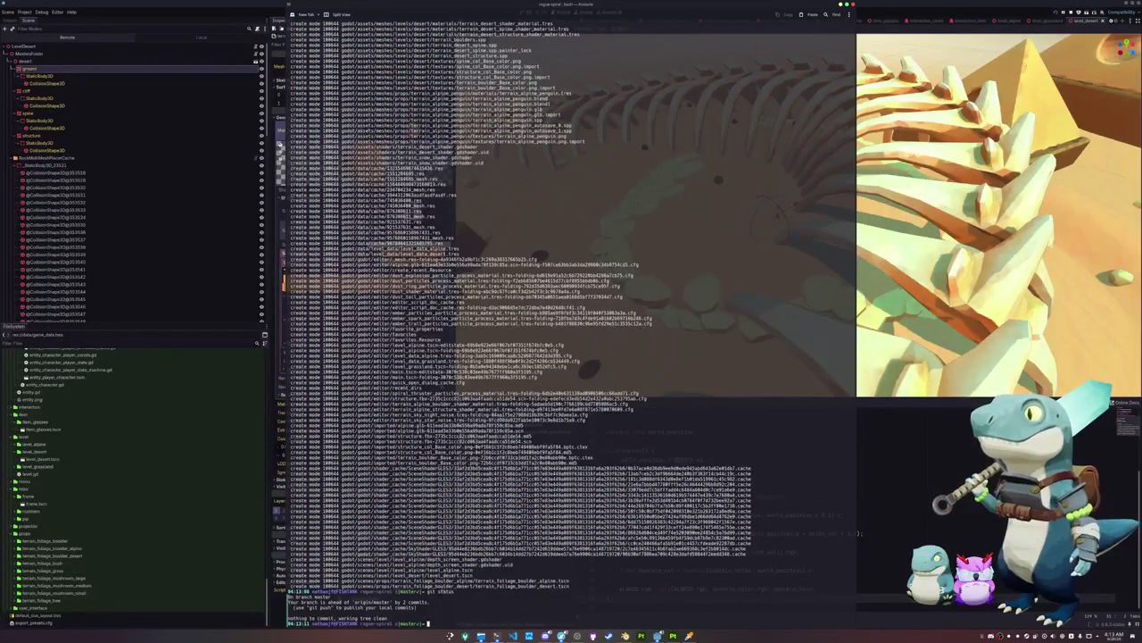
key(F12)
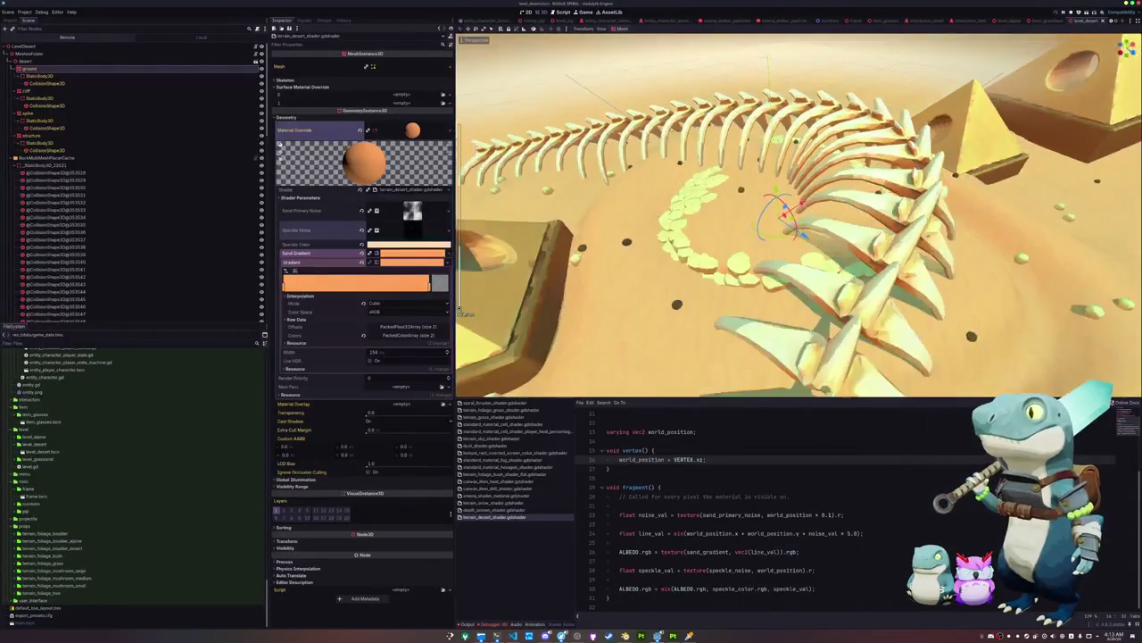
scroll(77, 205, down, 2)
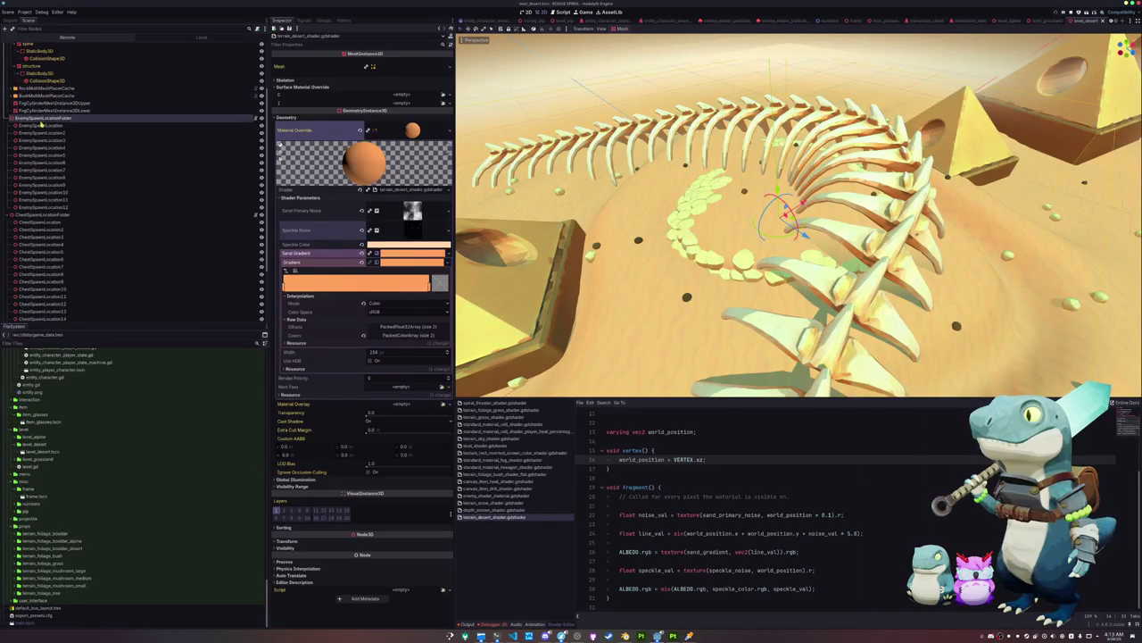
Switch to top view and move EnemySpawnLocation to a new spot higher up
click(43, 118)
click(42, 125)
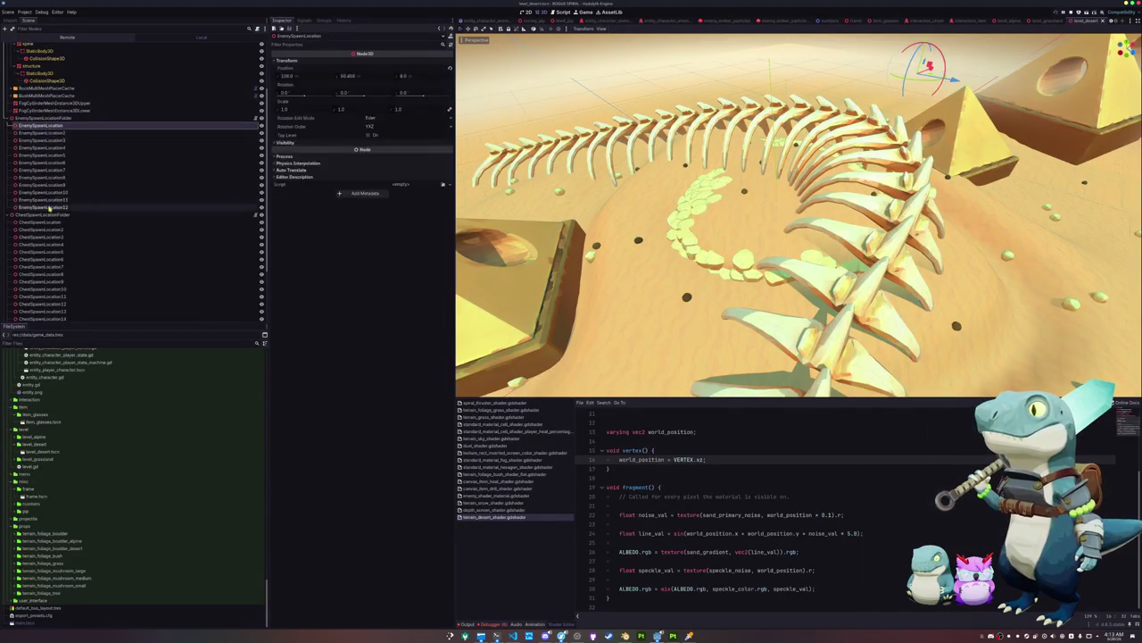
shift+click(45, 207)
key(KP_7)
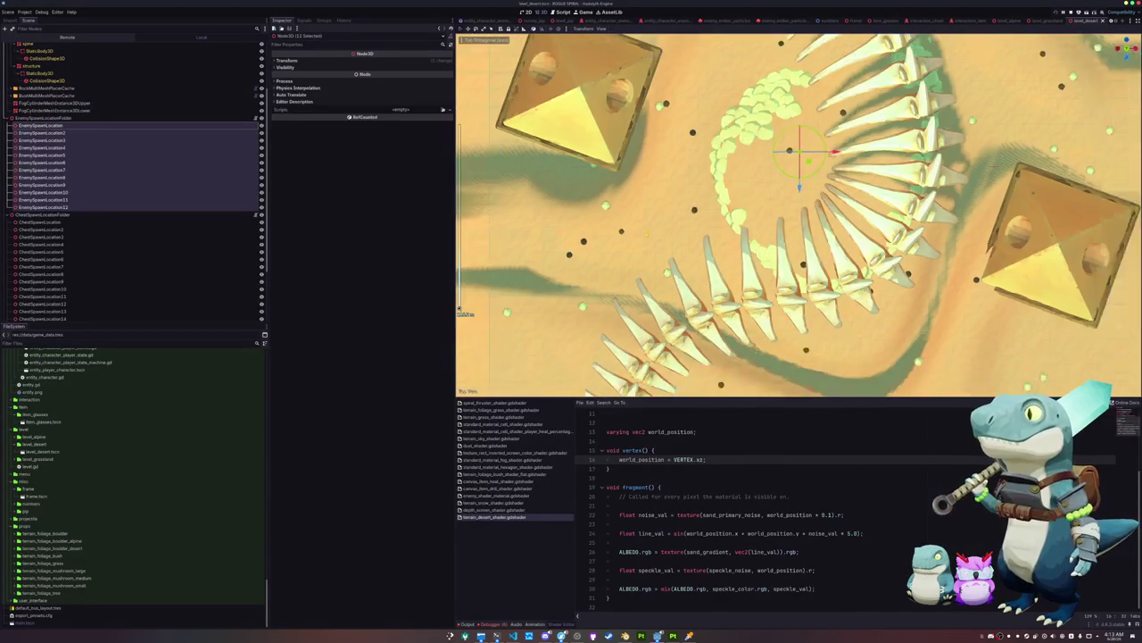
click(41, 125)
key(f)
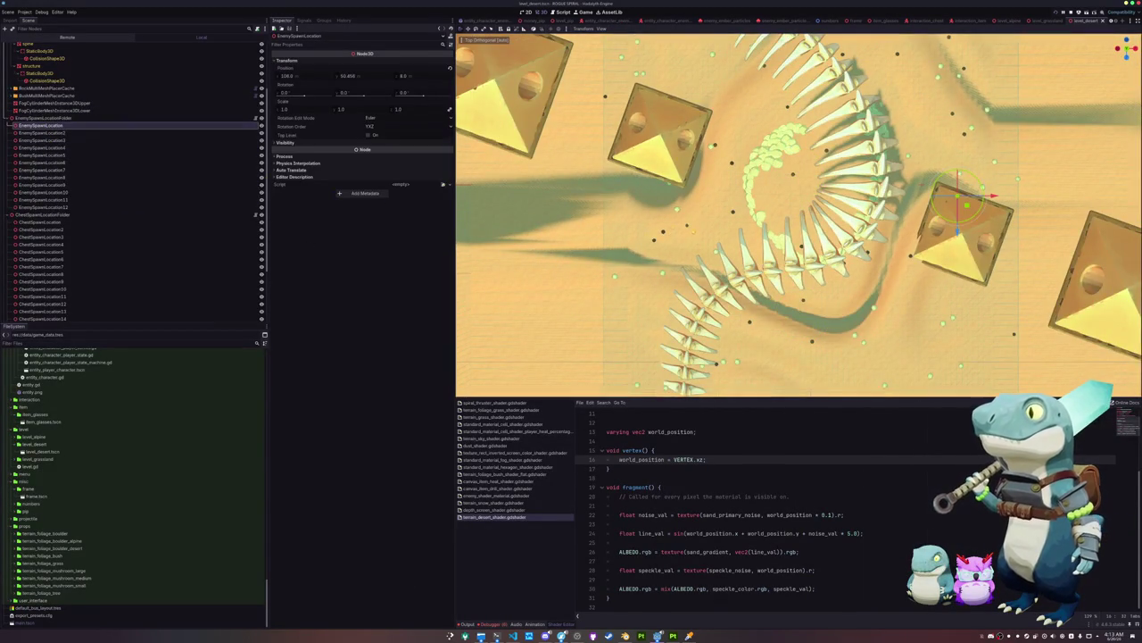
drag(883, 211, 866, 132)
Reposition EnemySpawnLocation3, EnemySpawnLocation4 and EnemySpawnLocation6 around the rib cage
click(112, 133)
click(118, 141)
drag(877, 237, 834, 284)
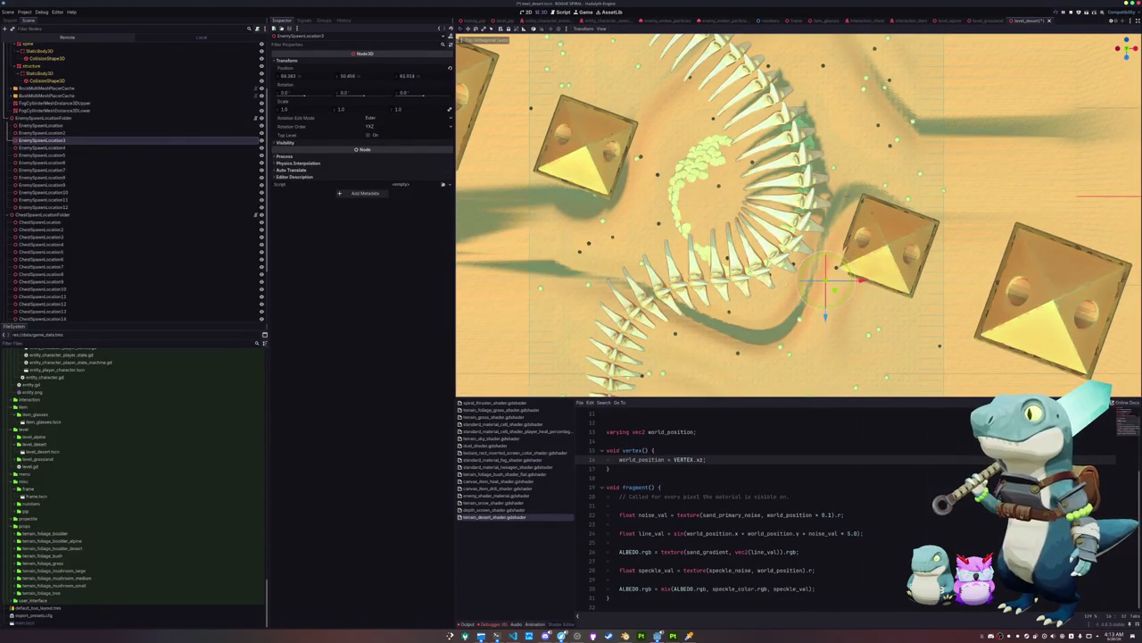
click(114, 147)
drag(737, 336, 659, 261)
click(72, 156)
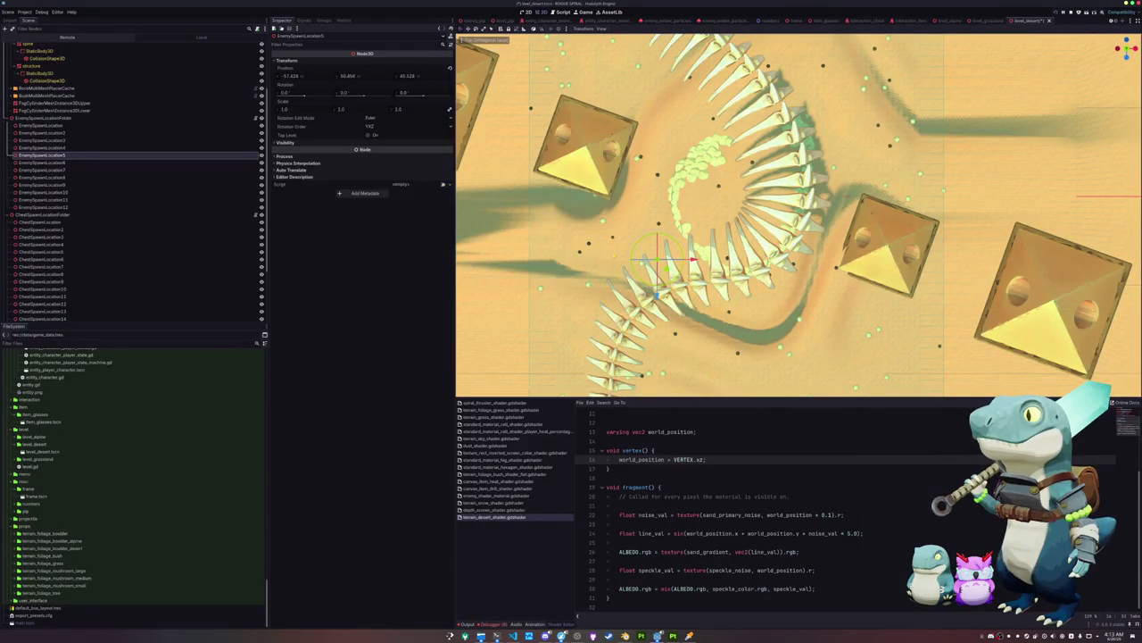
click(107, 163)
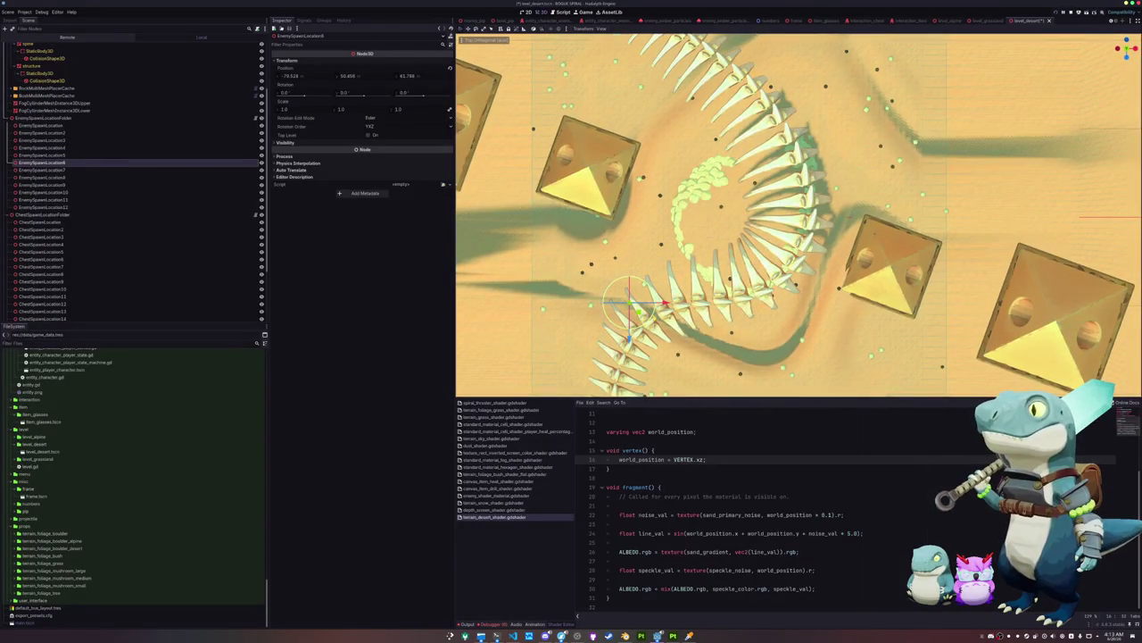
drag(664, 305, 661, 242)
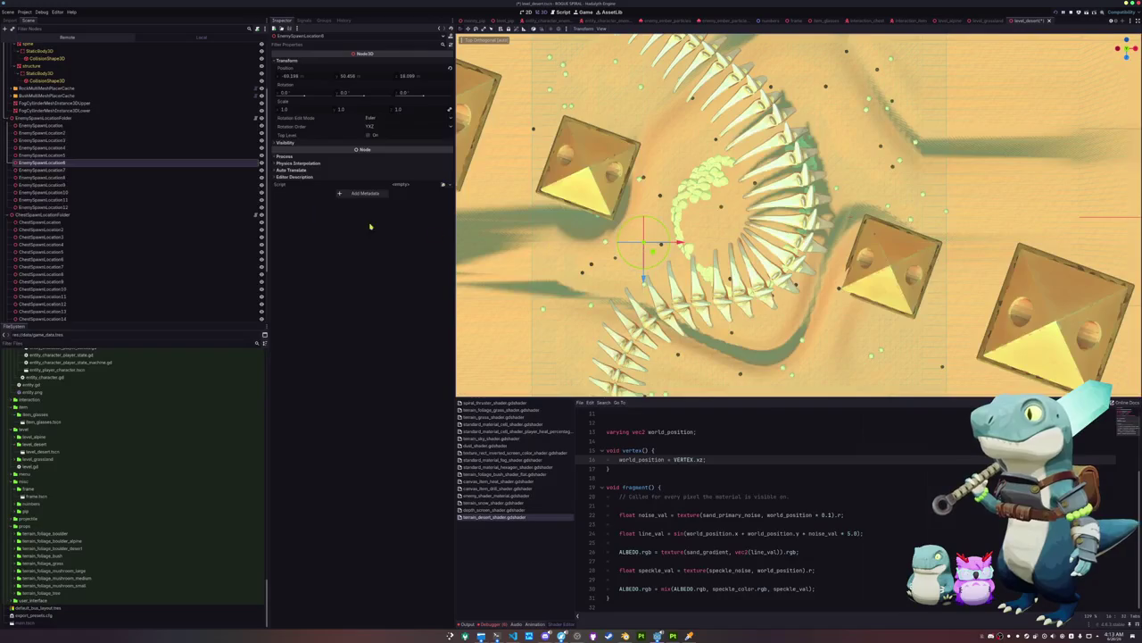
Reposition EnemySpawnLocation8, EnemySpawnLocation10 and EnemySpawnLocation11 around the rib cage
click(84, 170)
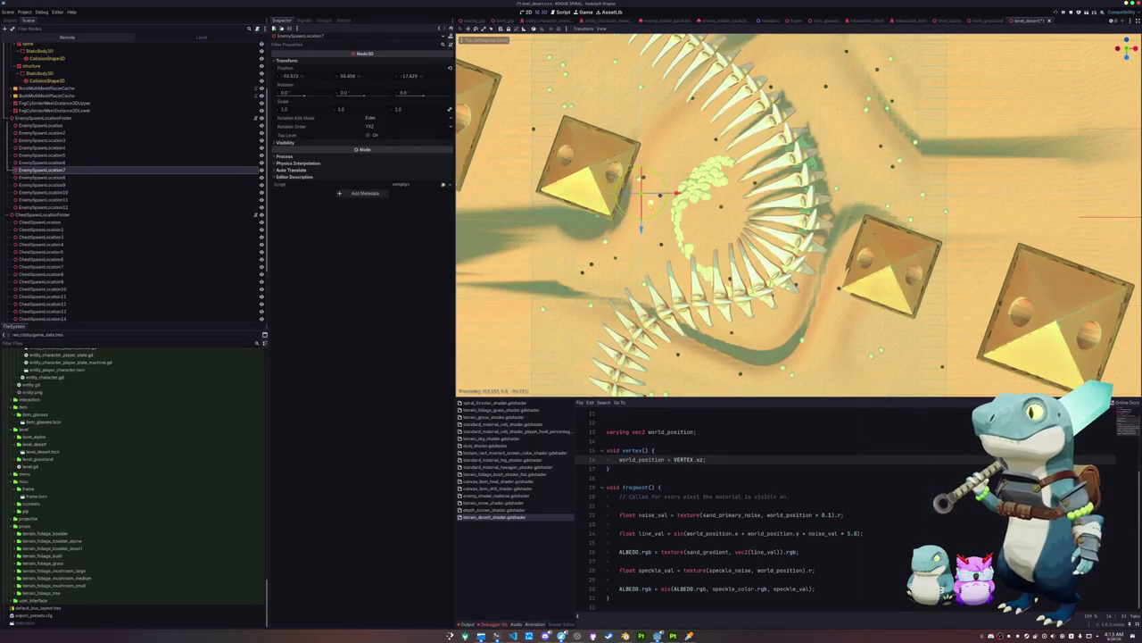
click(53, 178)
mouse_move(589, 192)
mouse_down()
mouse_move(669, 153)
mouse_move(667, 114)
mouse_up()
click(53, 185)
click(124, 195)
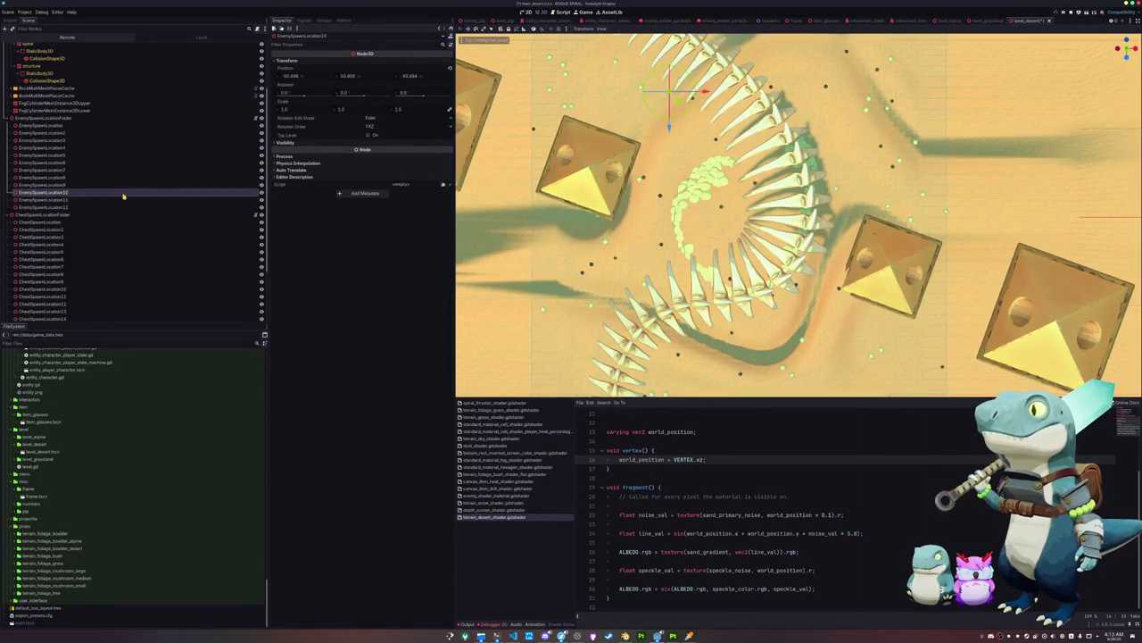
drag(631, 168, 661, 188)
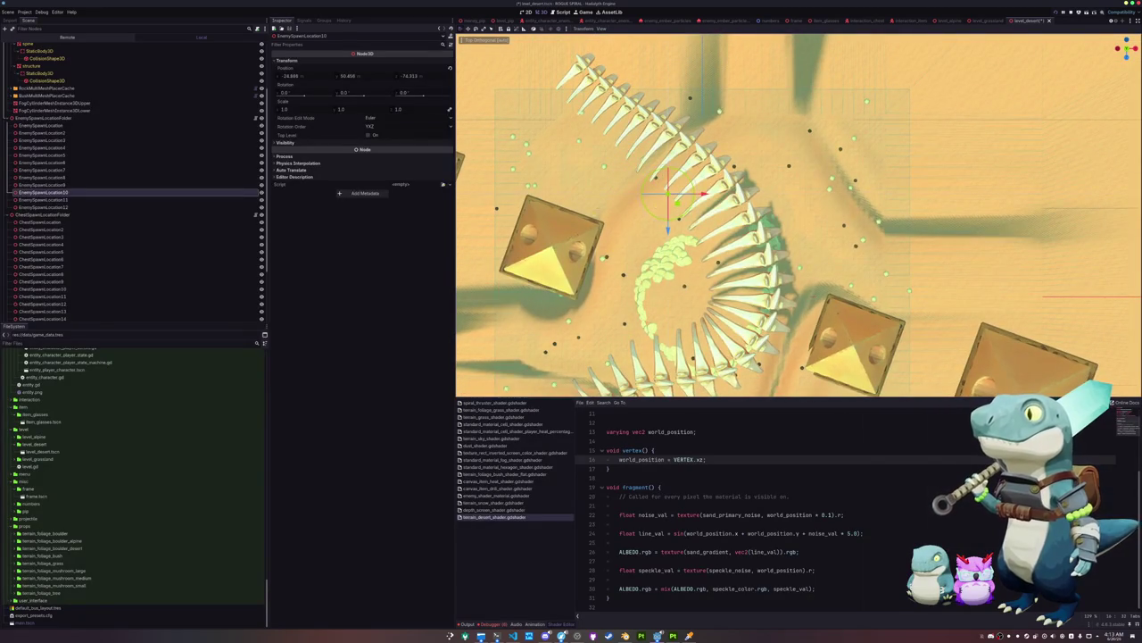
click(101, 200)
mouse_move(730, 165)
mouse_down()
mouse_move(777, 199)
mouse_move(781, 183)
mouse_move(666, 247)
mouse_up()
click(71, 207)
Select all twelve enemy spawn points and rotate them together as a group
click(44, 125)
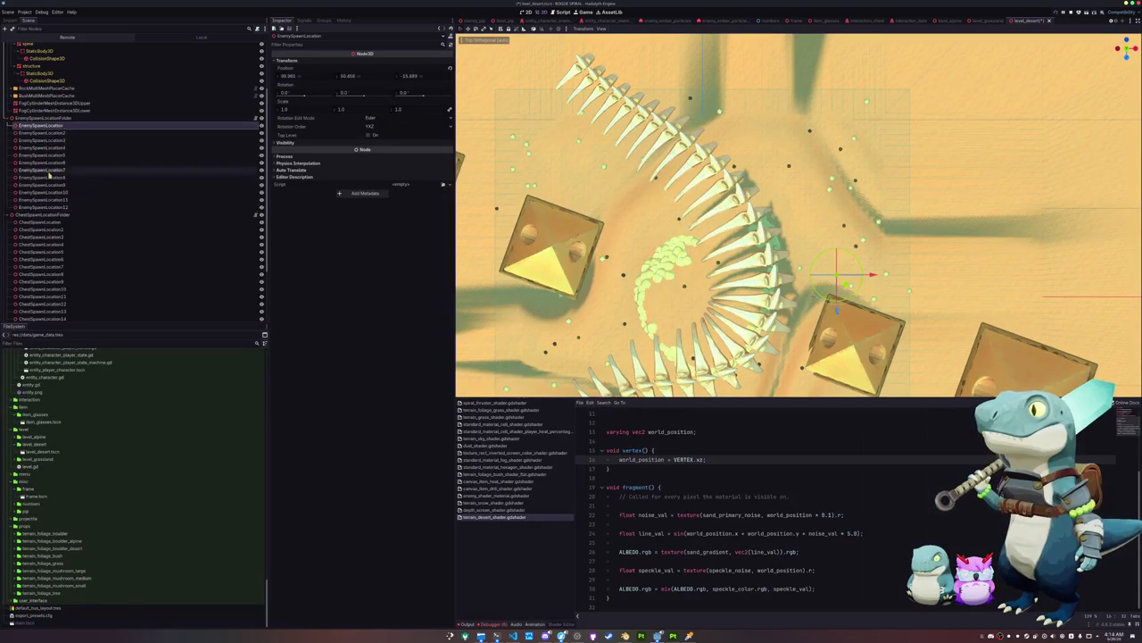
shift+click(50, 207)
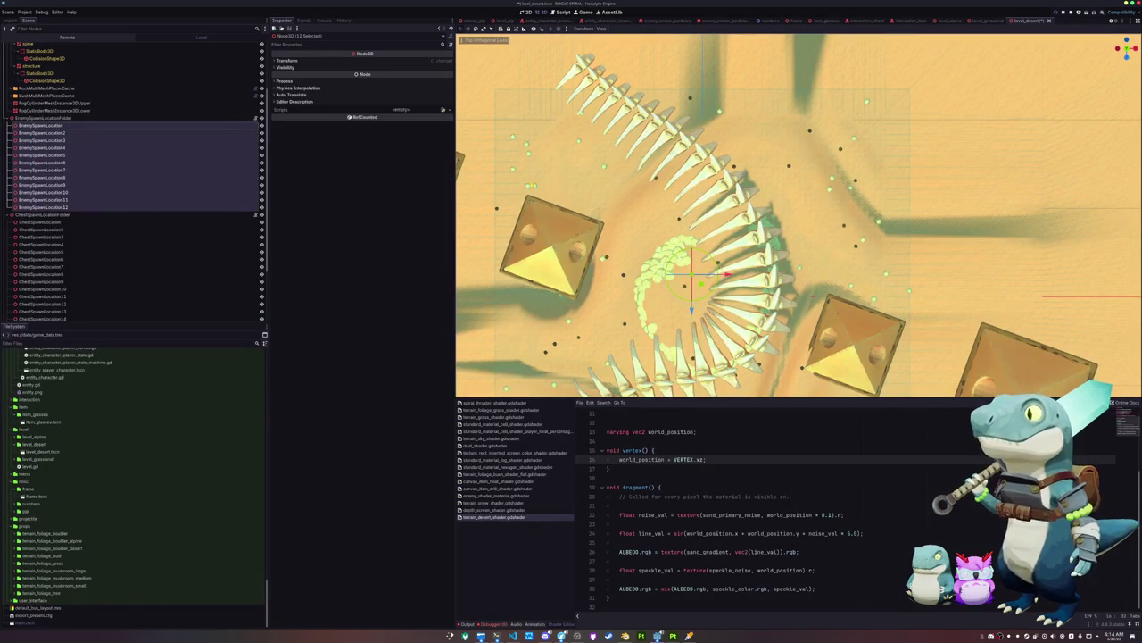
drag(749, 228, 759, 237)
click(107, 230)
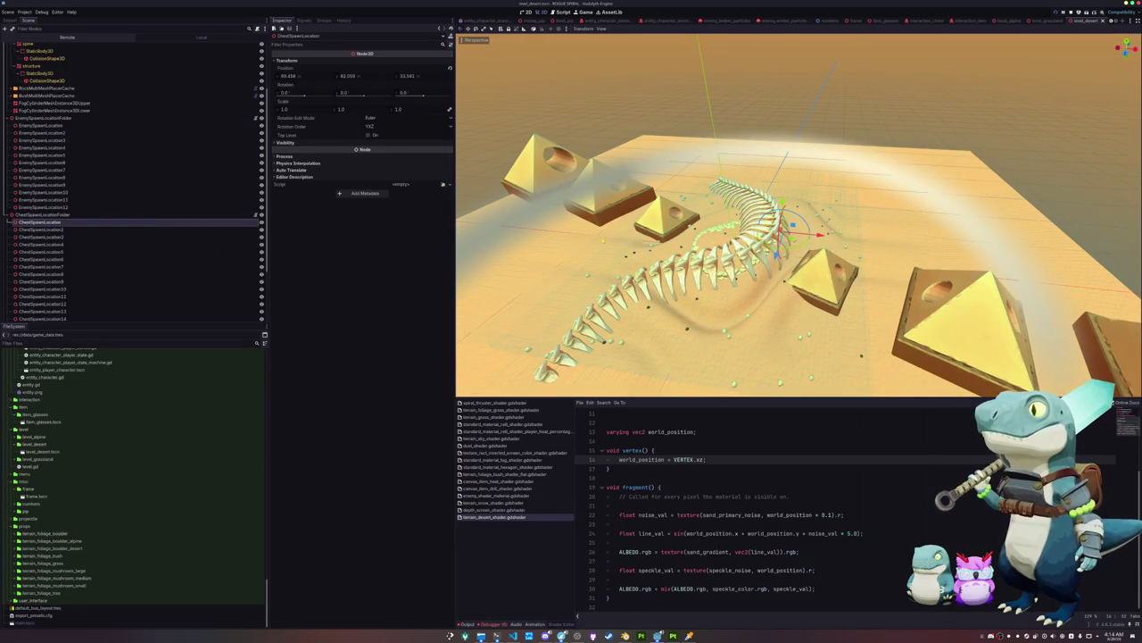
In top view, move ChestSpawnLocation, ChestSpawnLocation2 and ChestSpawnLocation3 to new spots
key(KP_7)
key(f)
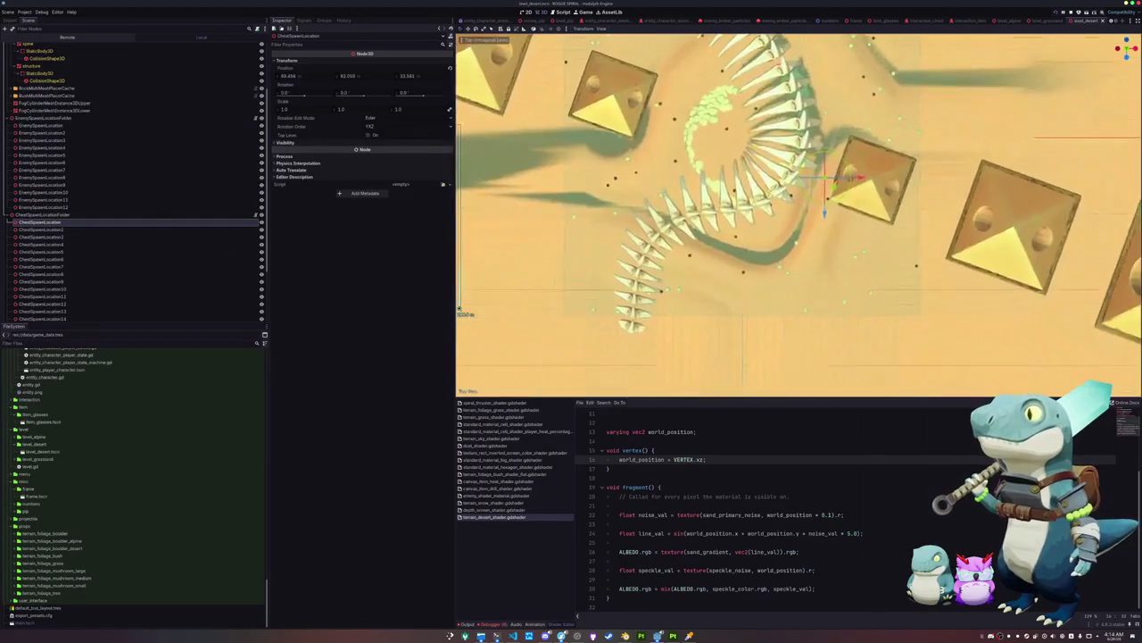
drag(829, 215, 769, 252)
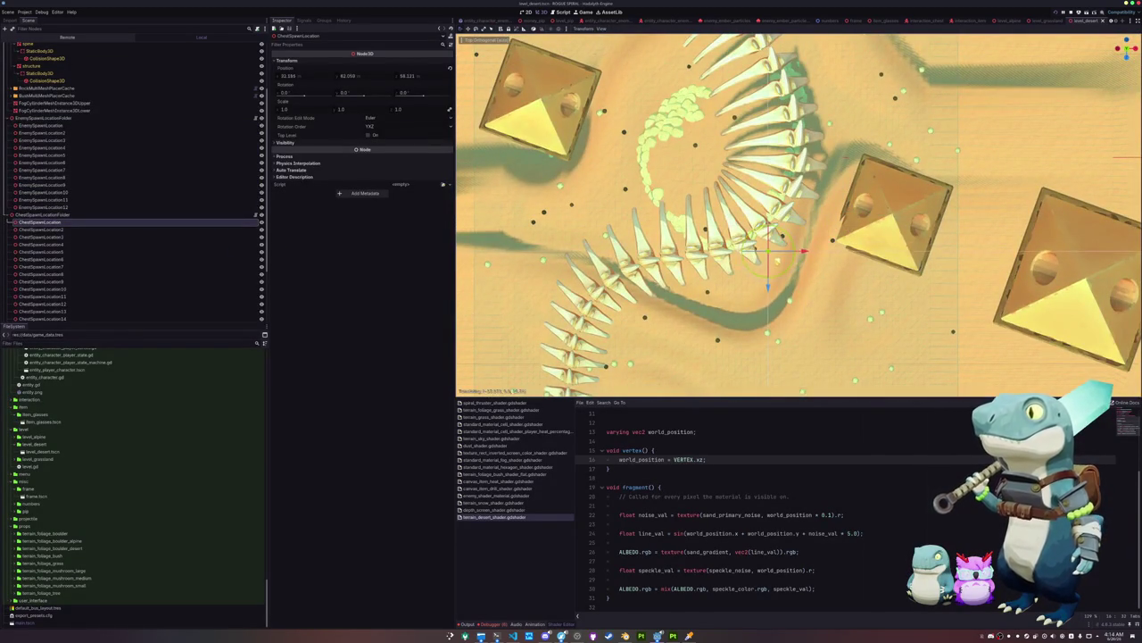
click(44, 229)
key(f)
drag(807, 168, 826, 189)
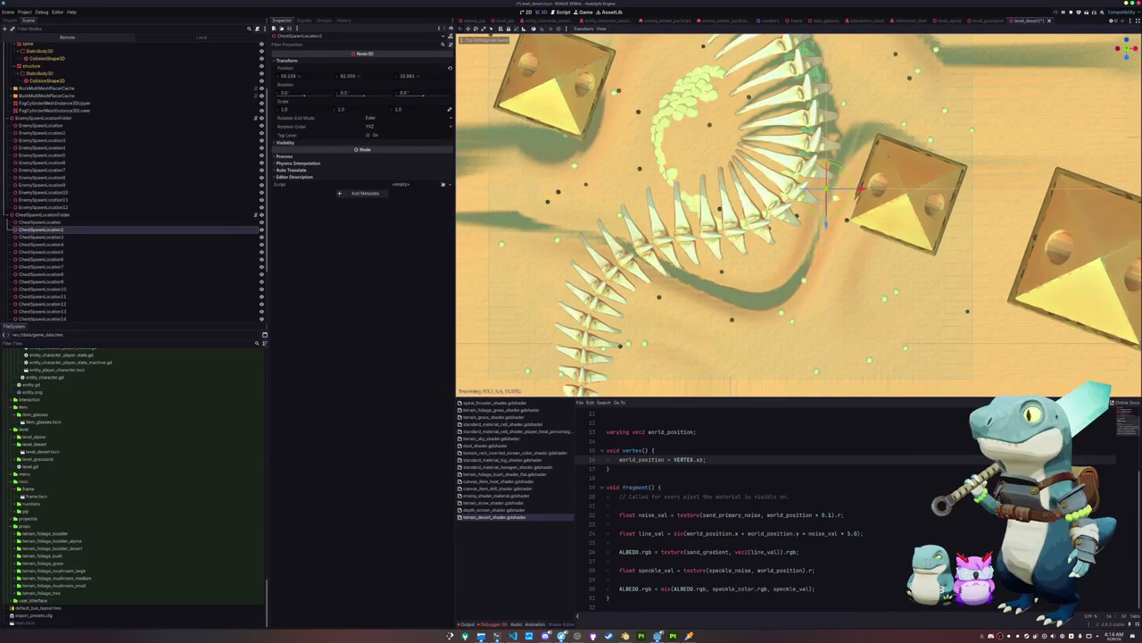
click(53, 237)
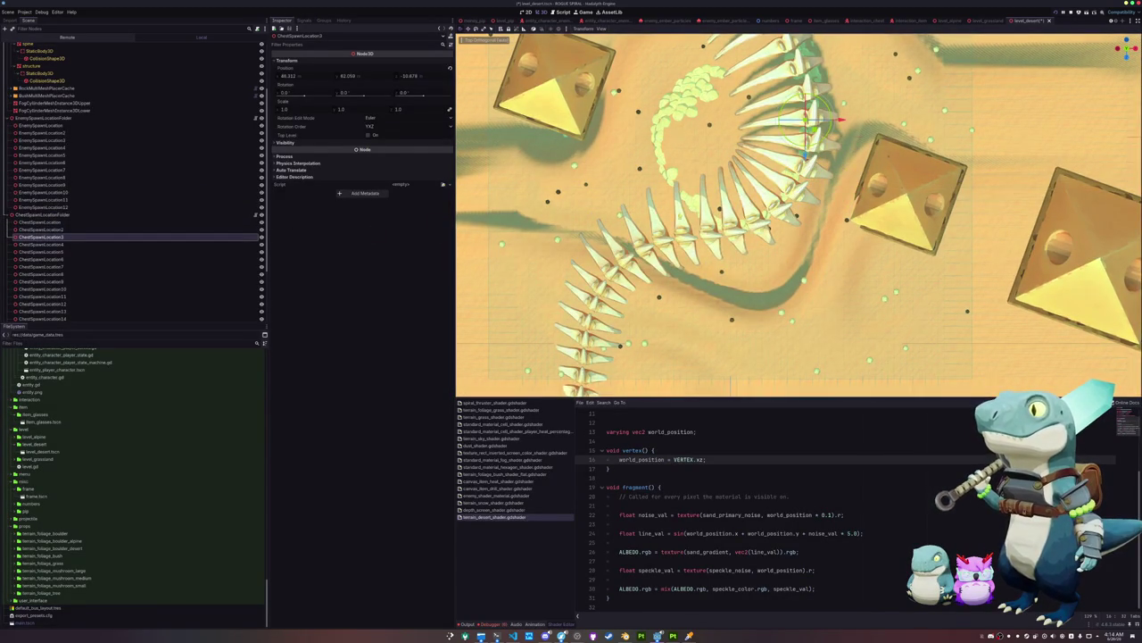
key(f)
mouse_move(783, 175)
mouse_down()
mouse_move(828, 211)
mouse_move(835, 176)
mouse_move(765, 238)
mouse_up()
Move ChestSpawnLocation5, 6 and 7 leftward toward the skeleton
click(98, 244)
key(f)
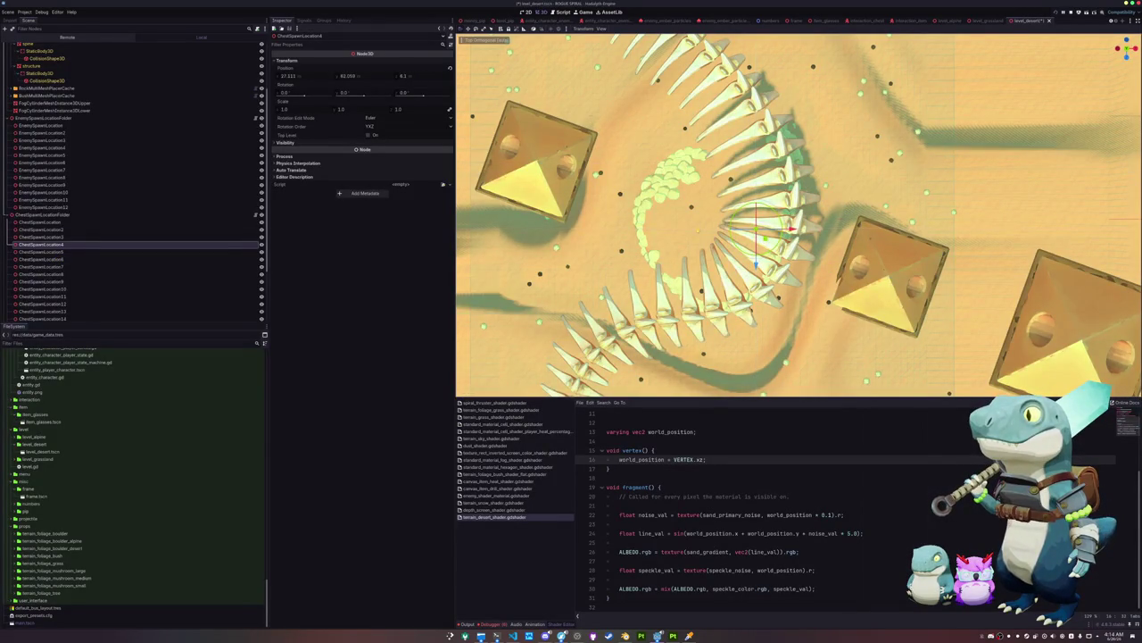
click(45, 251)
drag(883, 188, 832, 124)
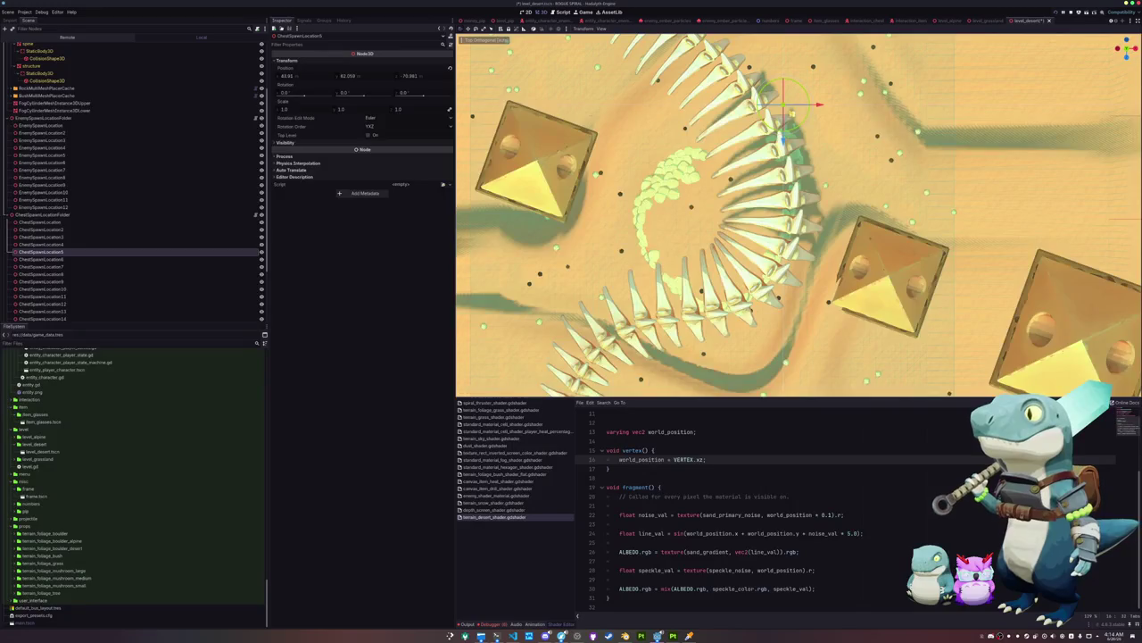
click(54, 259)
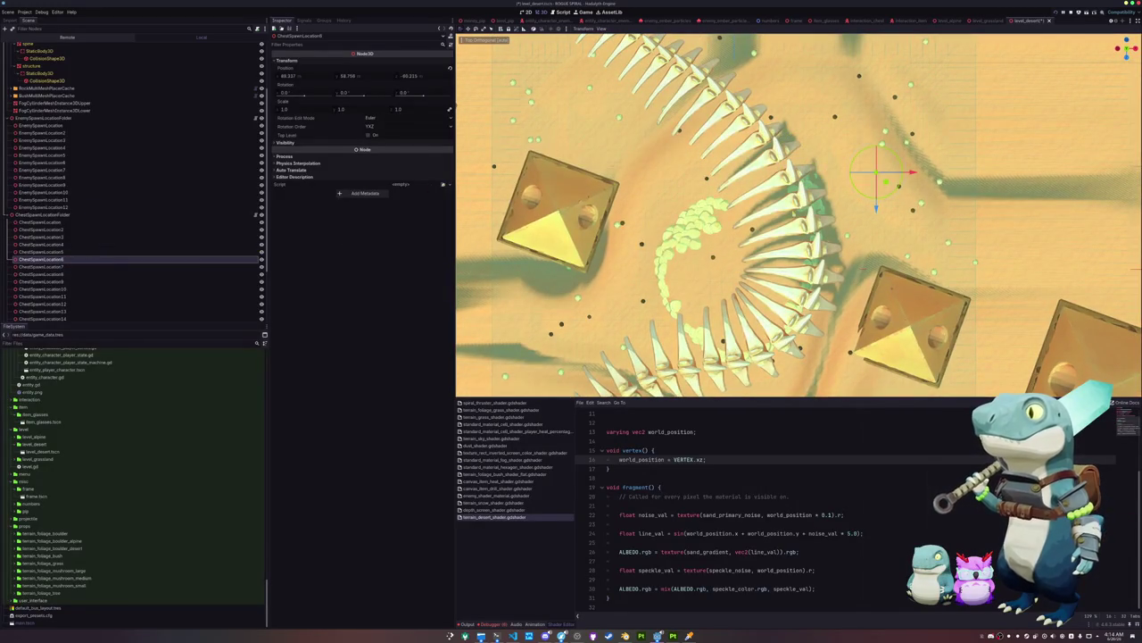
drag(886, 182, 718, 163)
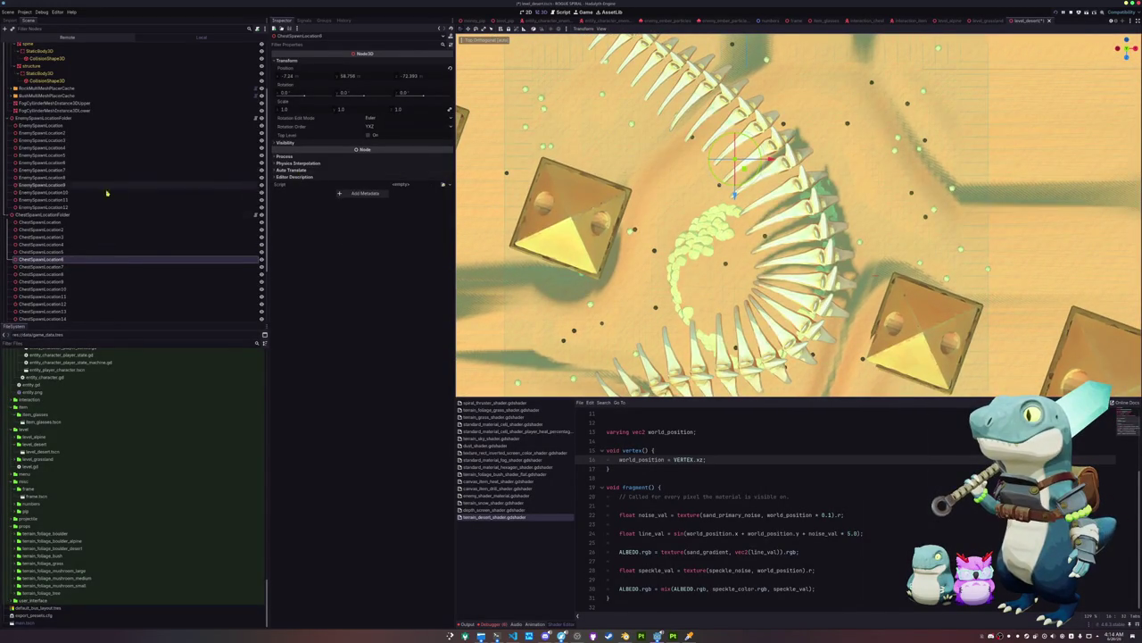
click(77, 268)
drag(812, 185, 662, 170)
Reposition ChestSpawnLocation9, 10 and 11 near the skeleton's tail and lower level
click(54, 274)
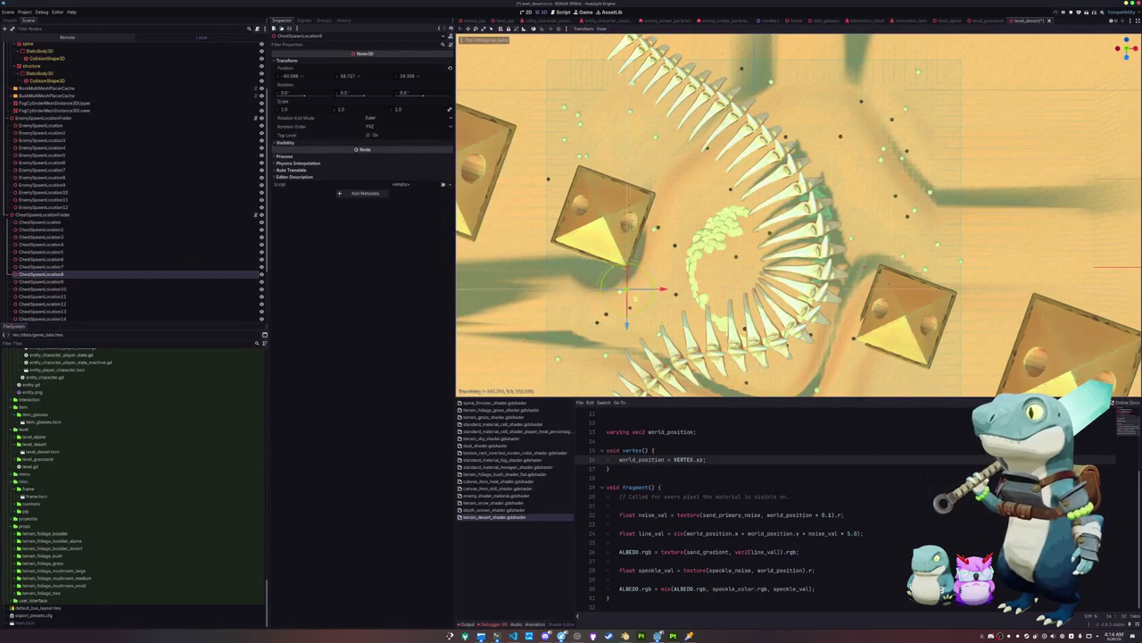
double_click(167, 269)
click(166, 281)
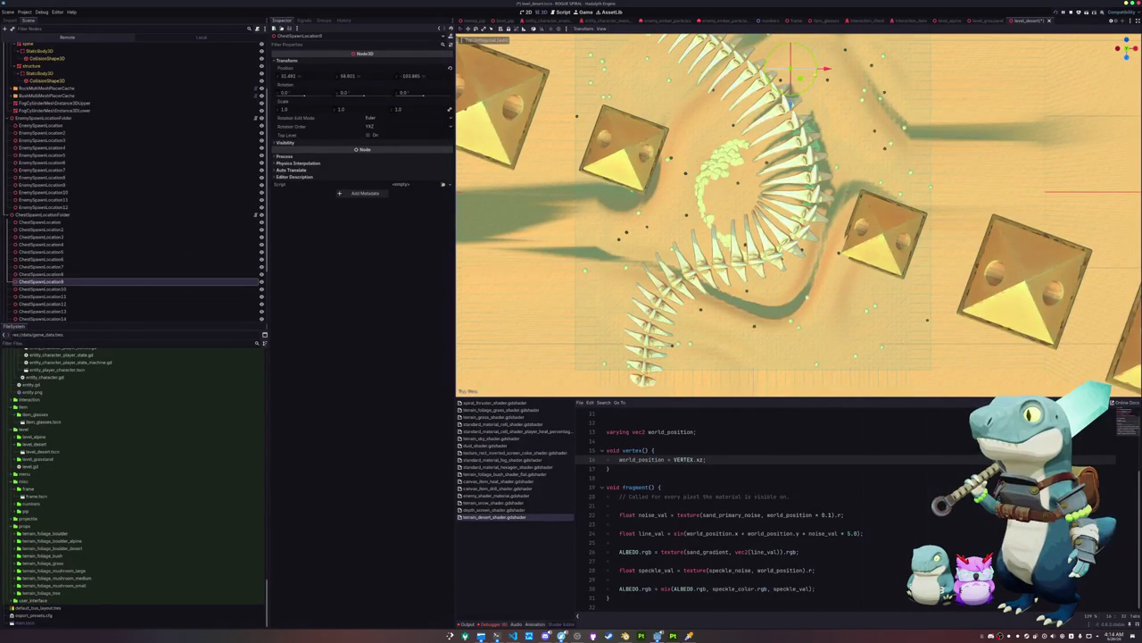
mouse_move(790, 71)
mouse_down()
mouse_move(680, 264)
mouse_move(671, 257)
mouse_up()
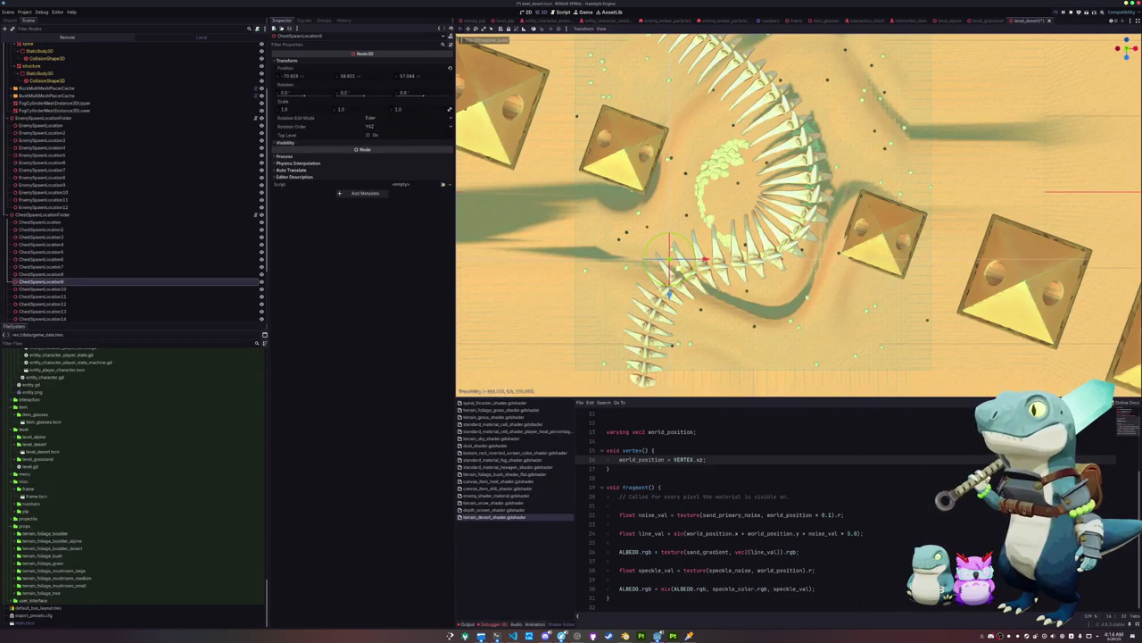
click(89, 289)
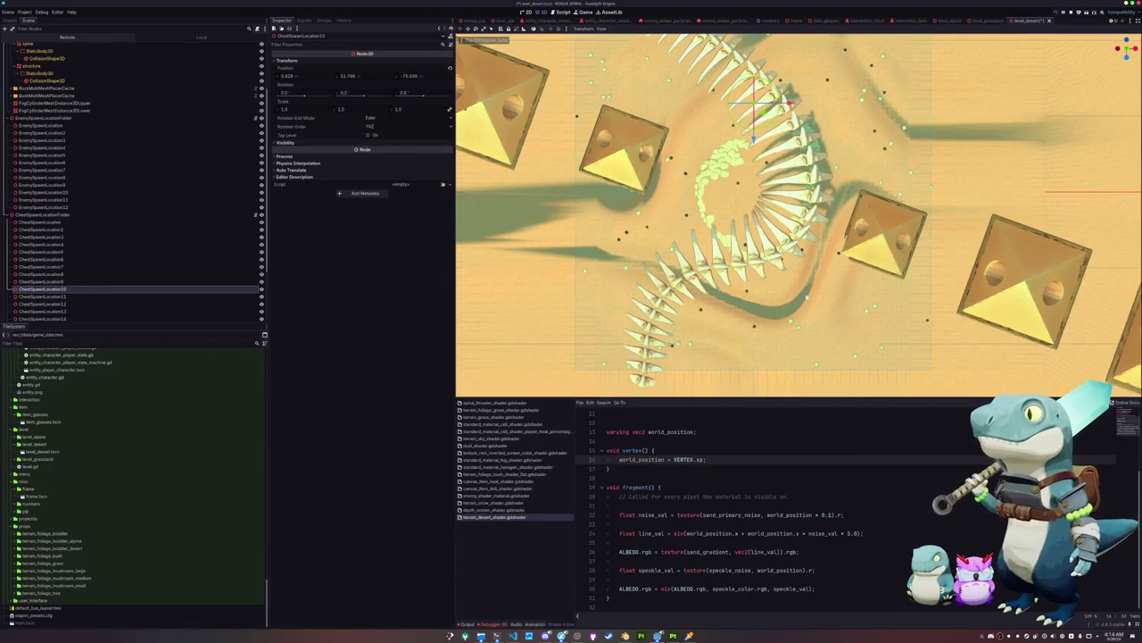
drag(754, 107, 740, 290)
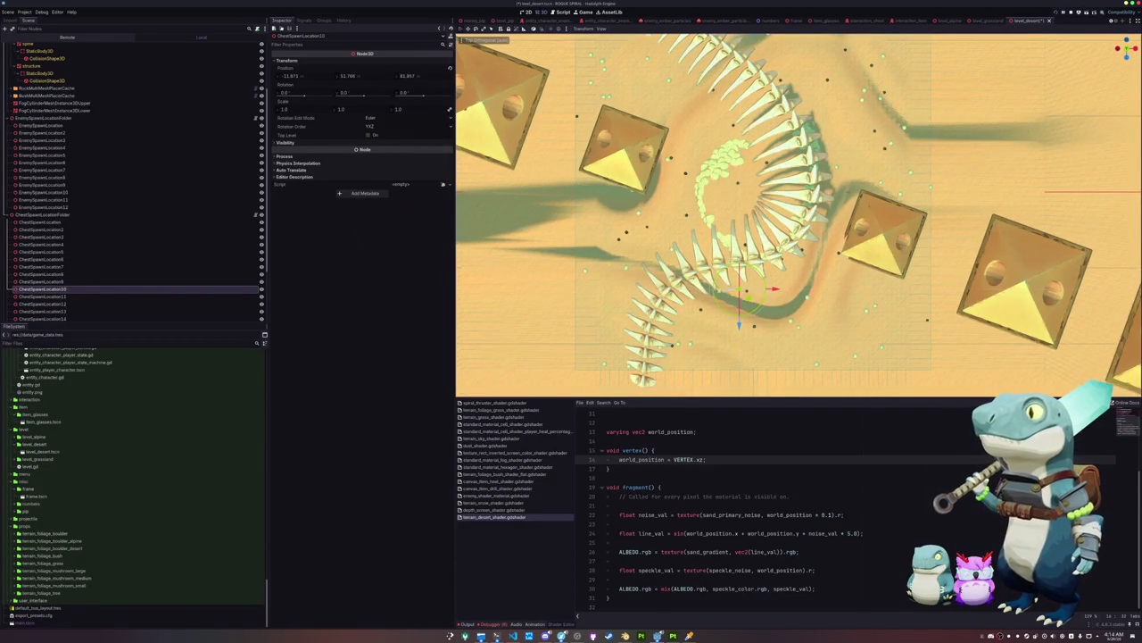
click(89, 296)
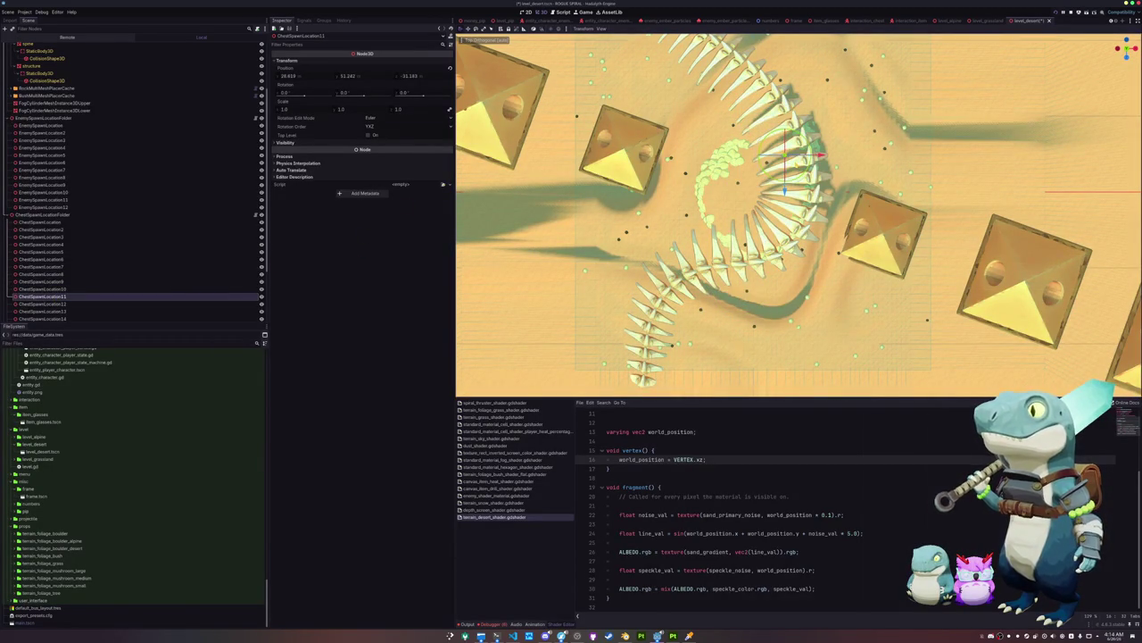
mouse_move(785, 154)
mouse_down()
mouse_move(765, 126)
mouse_move(714, 105)
mouse_move(725, 80)
mouse_up()
click(89, 304)
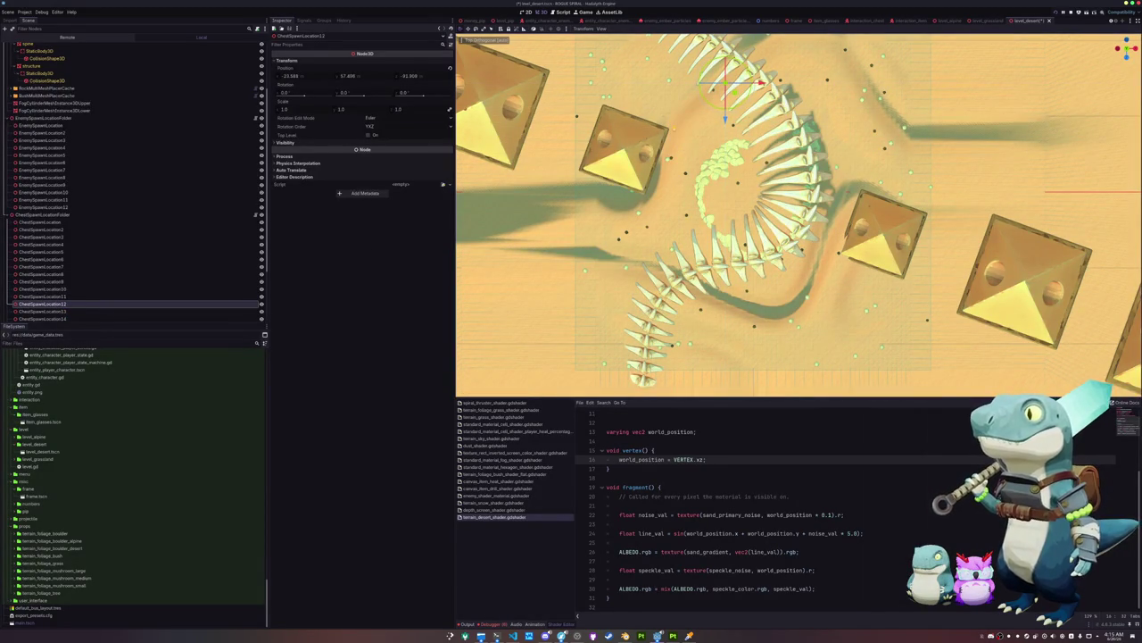
click(54, 310)
Move ChestSpawnLocation13, 14 and 15 to new spots around the rib cage
scroll(644, 191, up, 3)
drag(654, 203, 674, 166)
drag(665, 242, 634, 268)
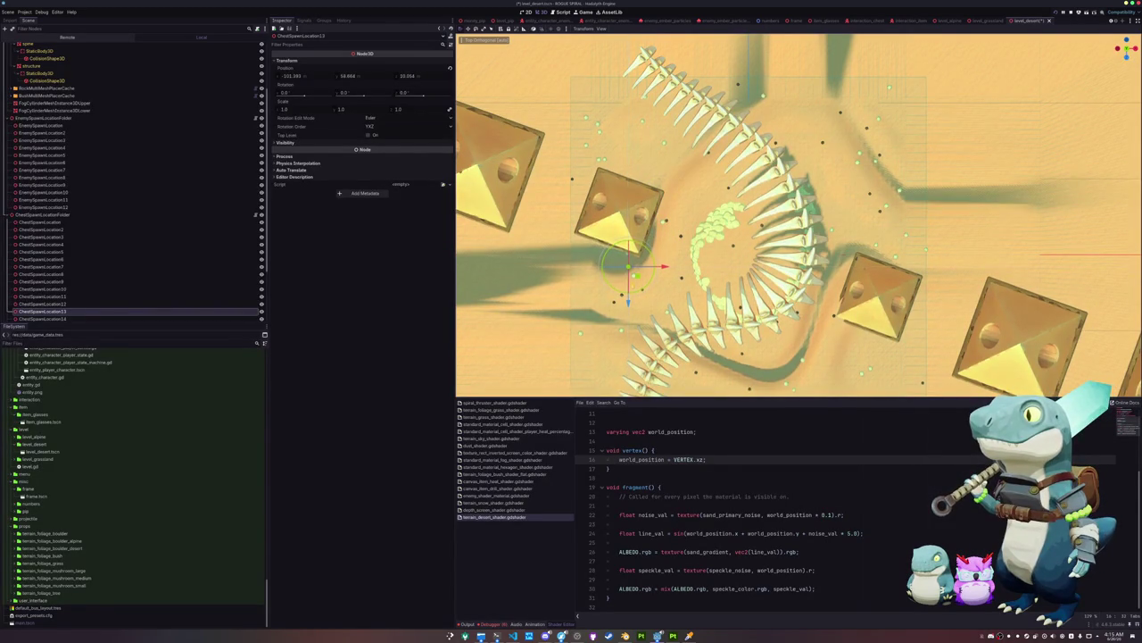
scroll(152, 259, down, 3)
click(80, 251)
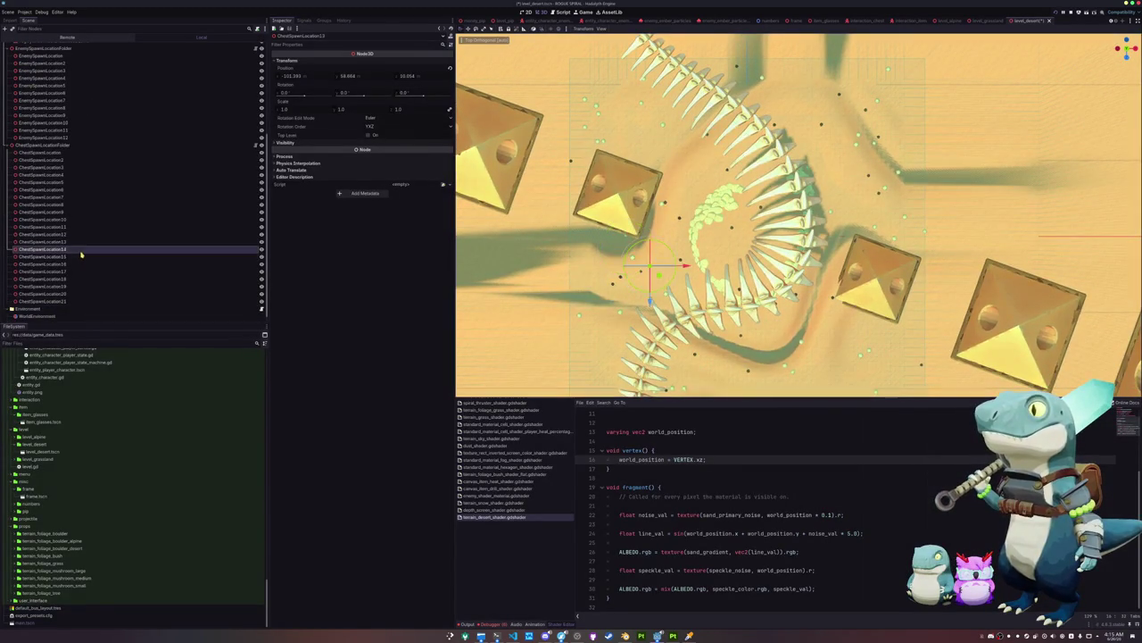
drag(651, 264, 652, 314)
click(54, 256)
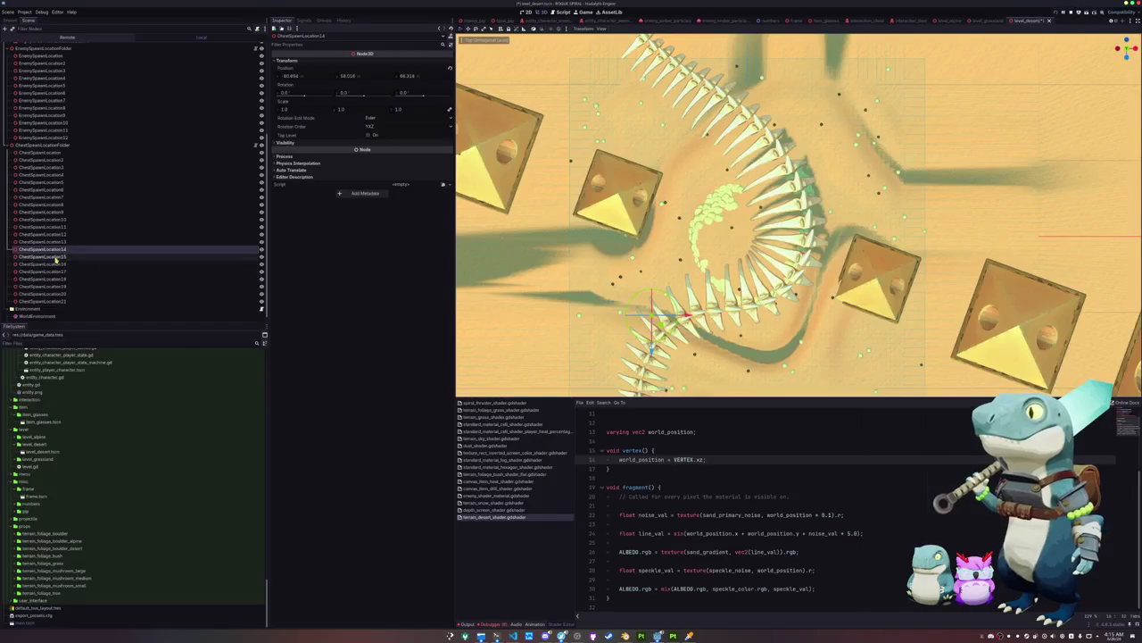
click(40, 249)
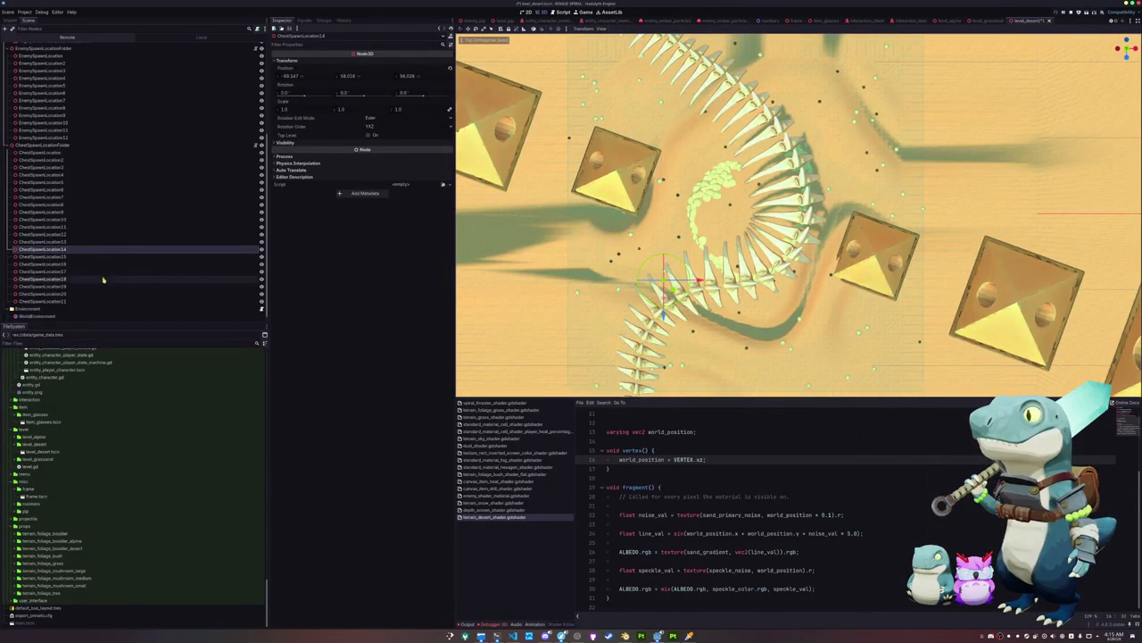
click(101, 257)
mouse_move(660, 216)
mouse_down()
mouse_move(705, 268)
mouse_move(716, 315)
mouse_up()
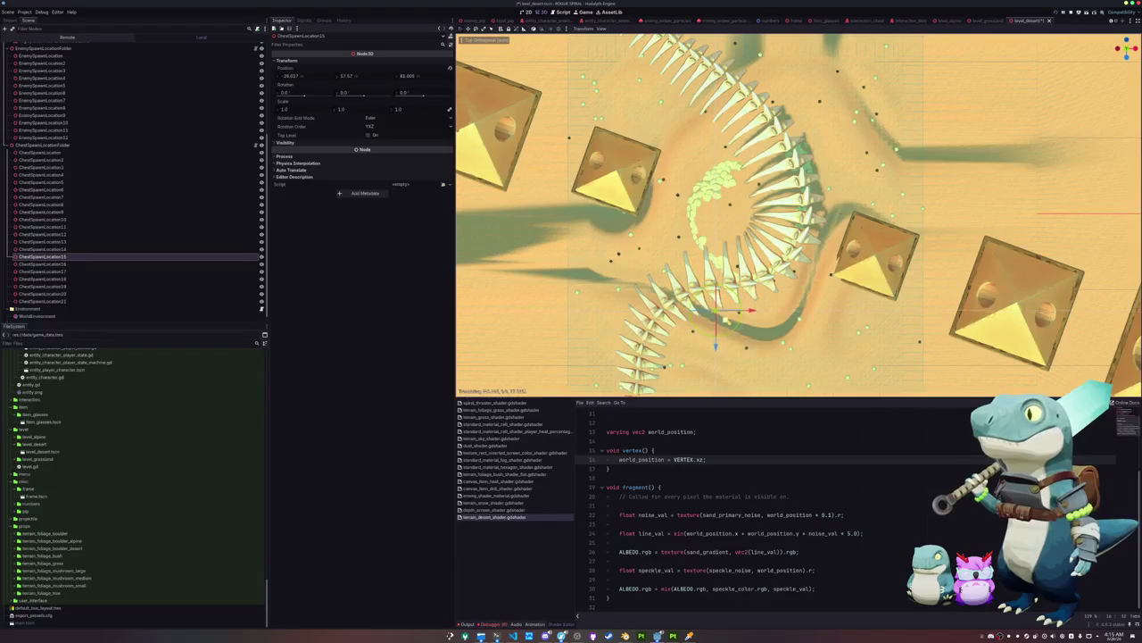
Reposition ChestSpawnLocation17 through ChestSpawnLocation21 around the rib cage
click(84, 265)
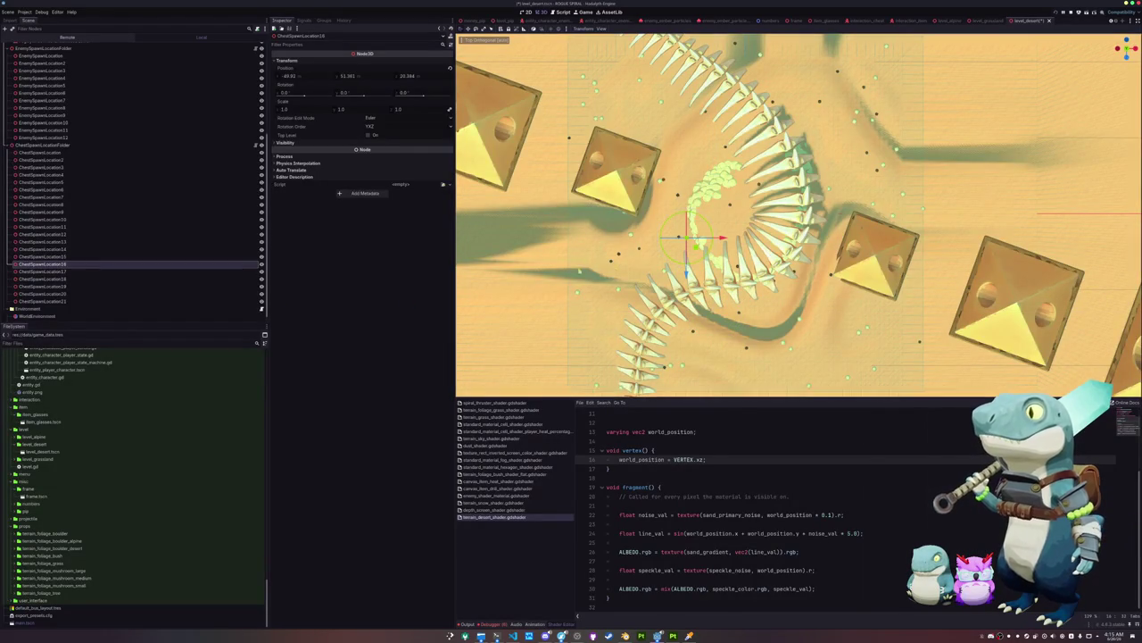
click(81, 272)
mouse_move(659, 277)
mouse_down()
mouse_move(715, 310)
mouse_move(764, 290)
mouse_up()
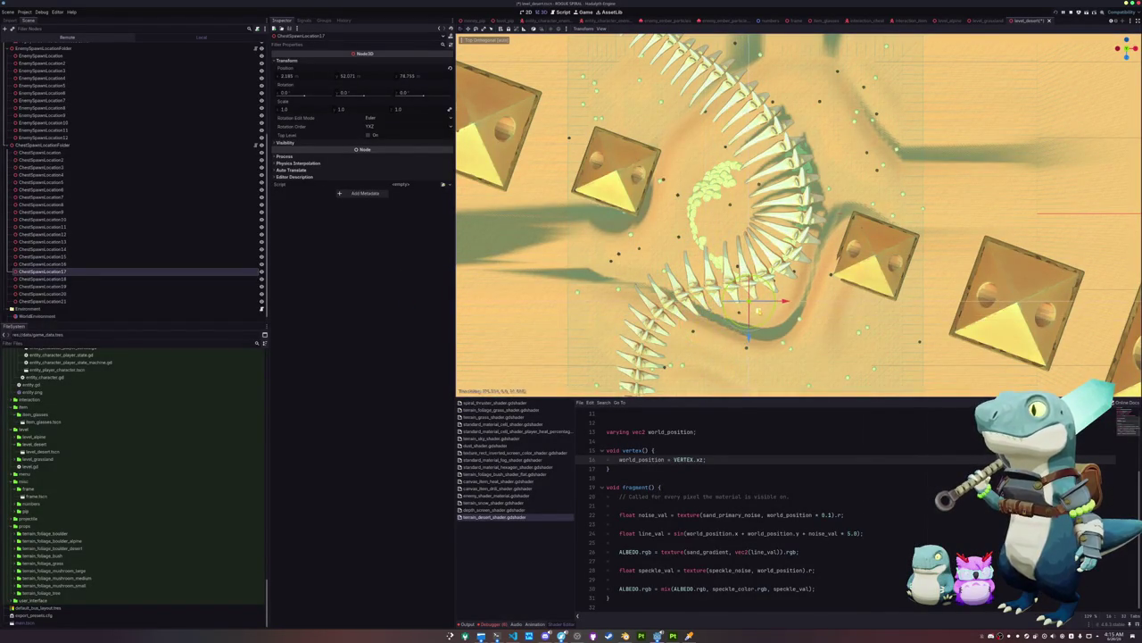
click(53, 279)
drag(675, 309, 755, 264)
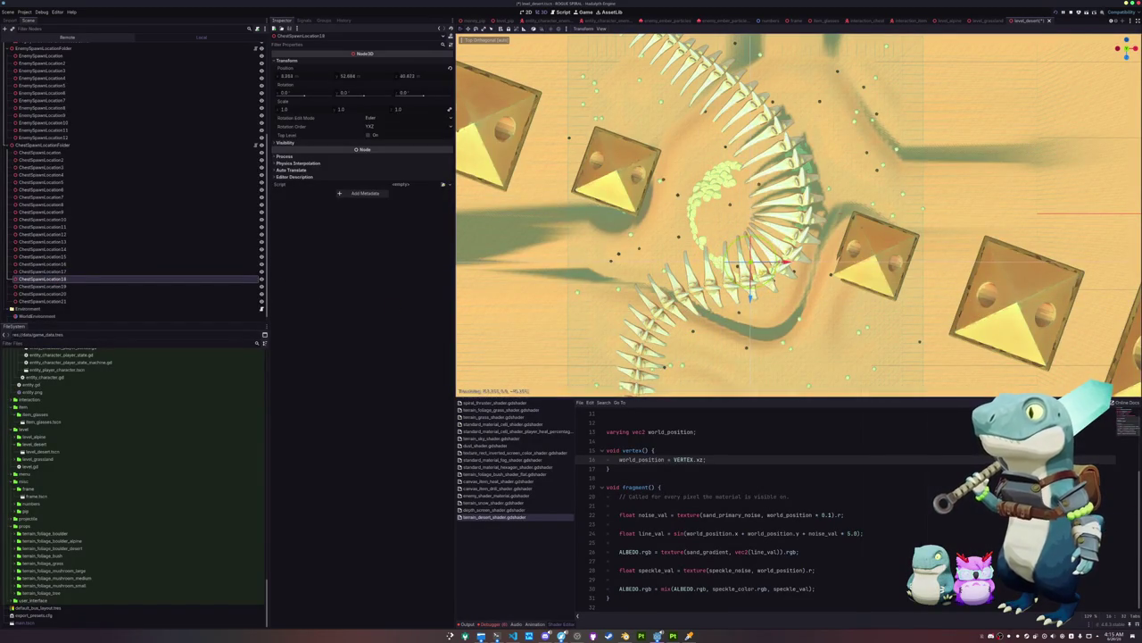
click(54, 286)
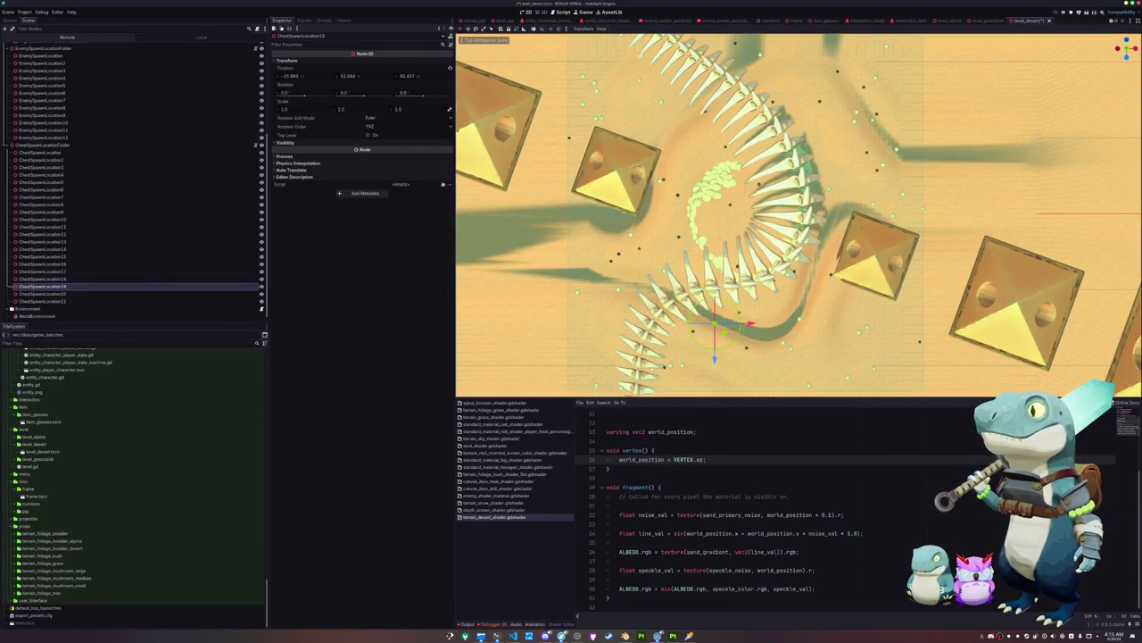
drag(723, 330, 832, 281)
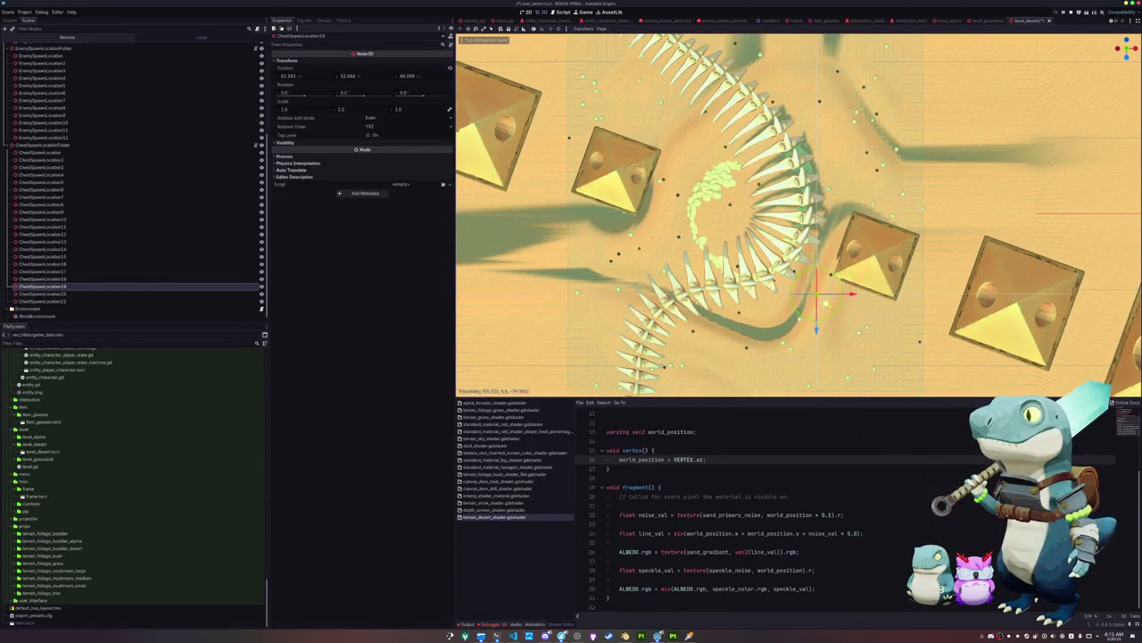
click(89, 293)
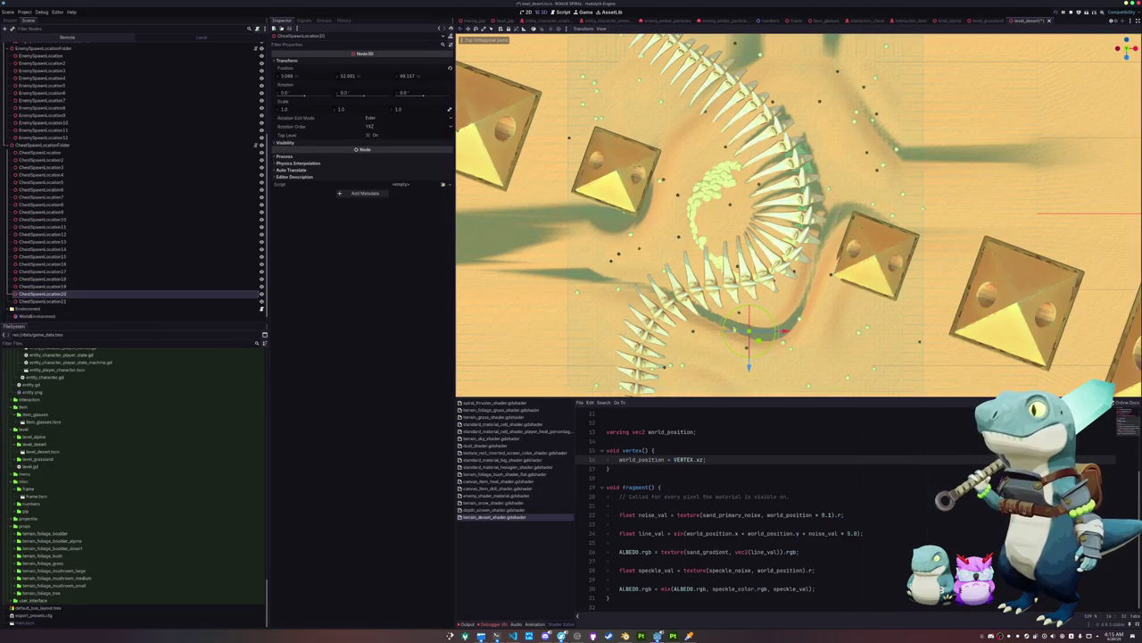
drag(749, 332, 761, 332)
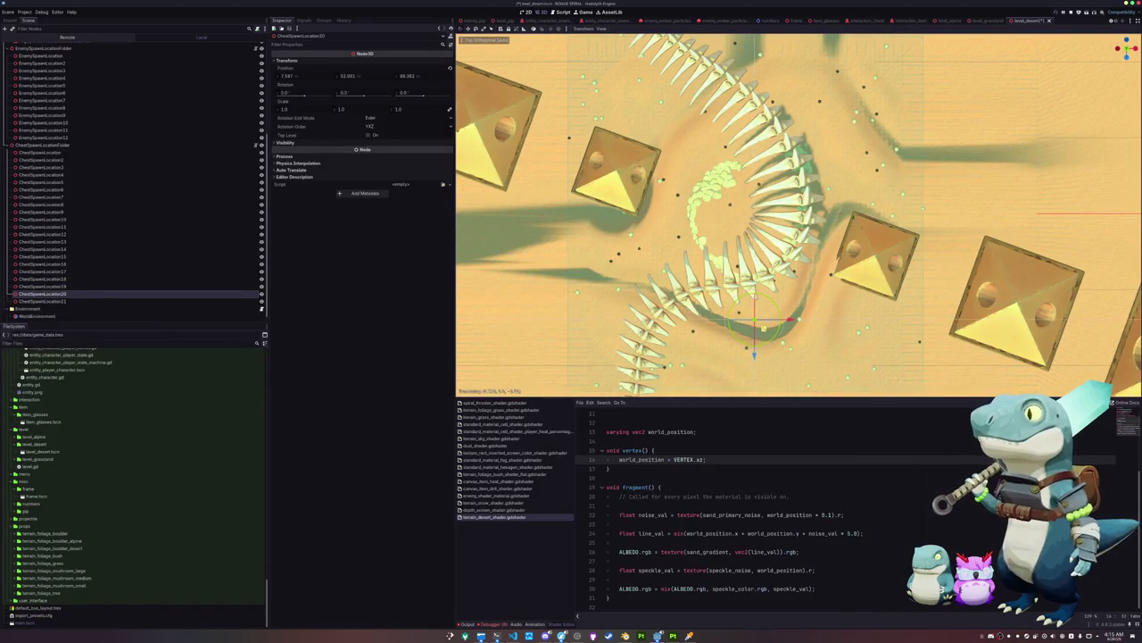
click(89, 301)
mouse_move(801, 311)
mouse_down()
mouse_move(740, 160)
mouse_move(714, 131)
mouse_up()
Select all chest spawns, orbit into perspective, open the Output log, and run the game
click(63, 154)
shift+click(65, 303)
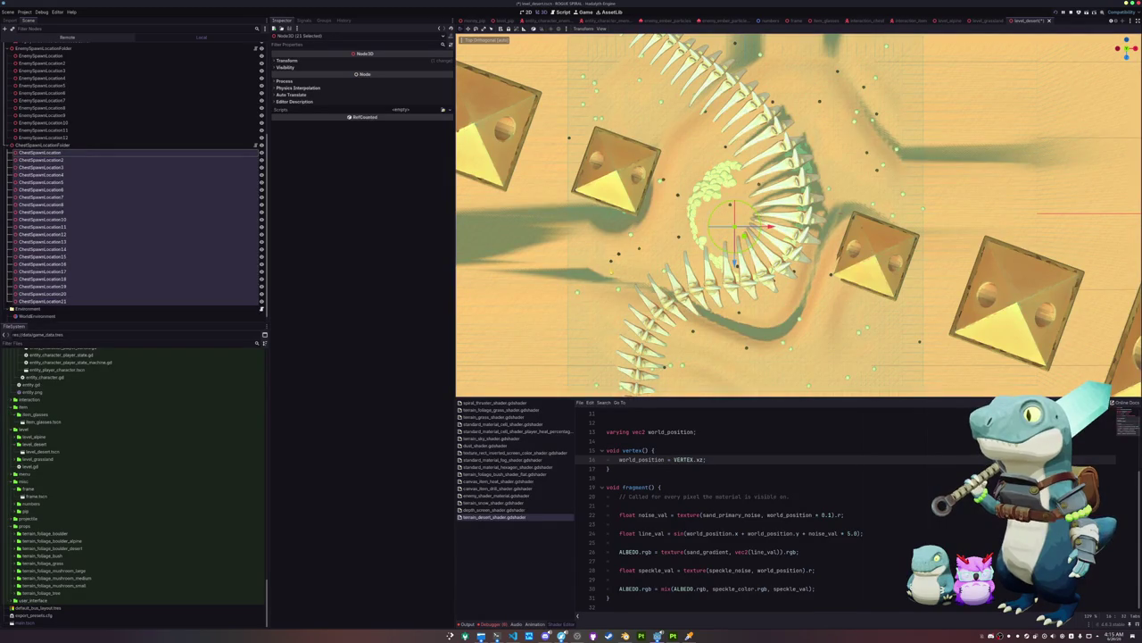
mouse_move(799, 214)
mouse_down()
mouse_move(785, 179)
mouse_move(754, 163)
mouse_up()
key(alt+o)
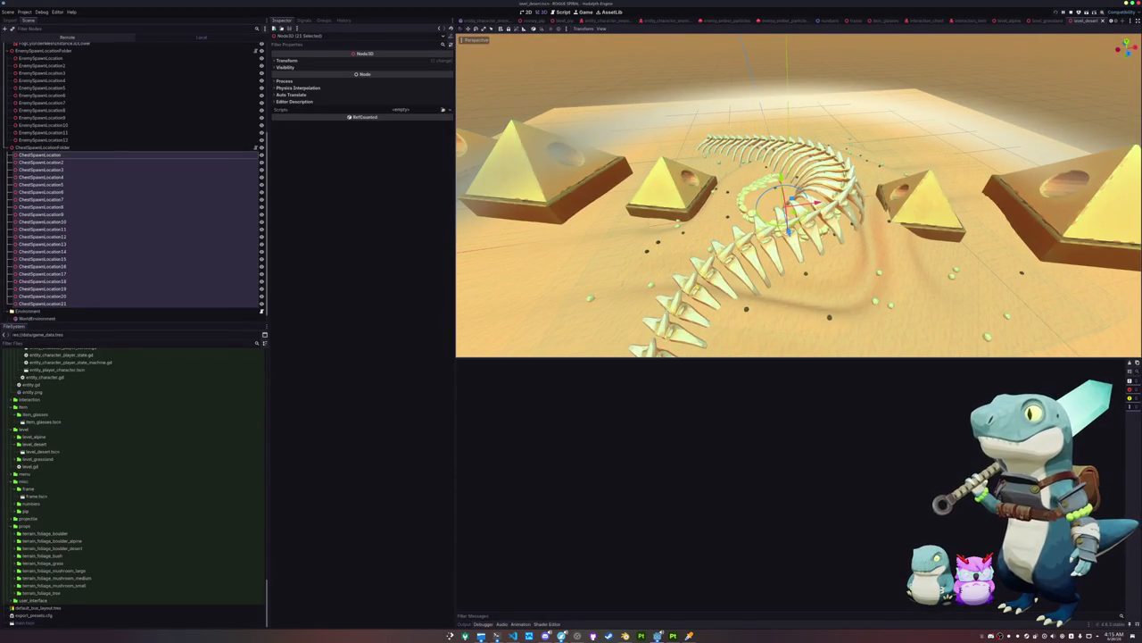
key(F5)
click(498, 636)
text(git status)
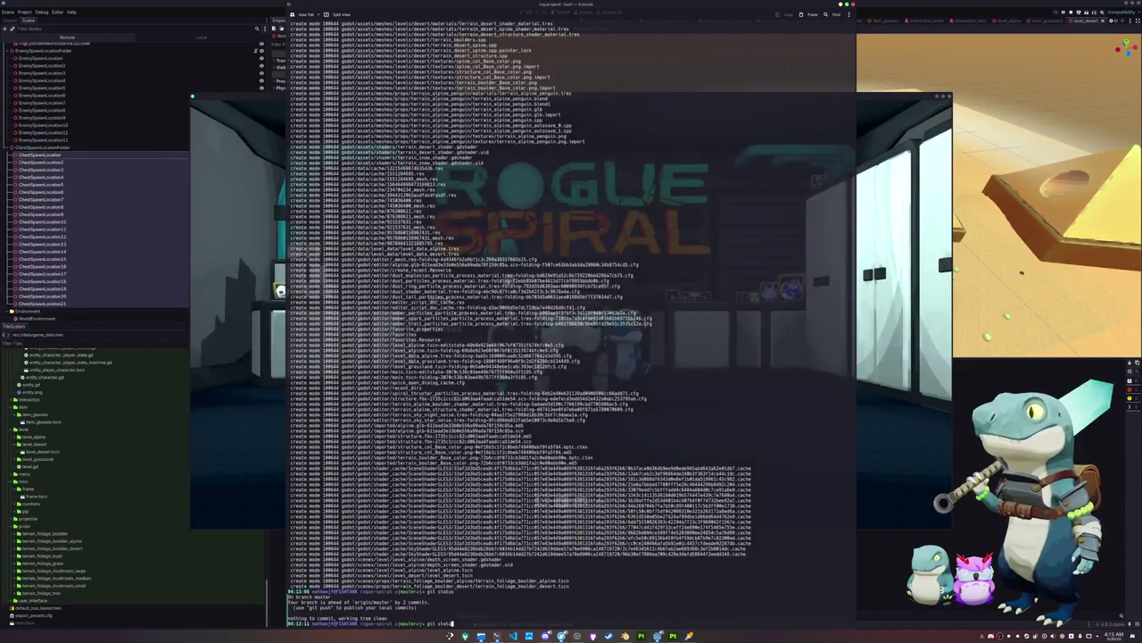
Stage all changes, commit as 'Adjusted spawn locations in desert level', push, then start a new game run
key(Return)
text(*)
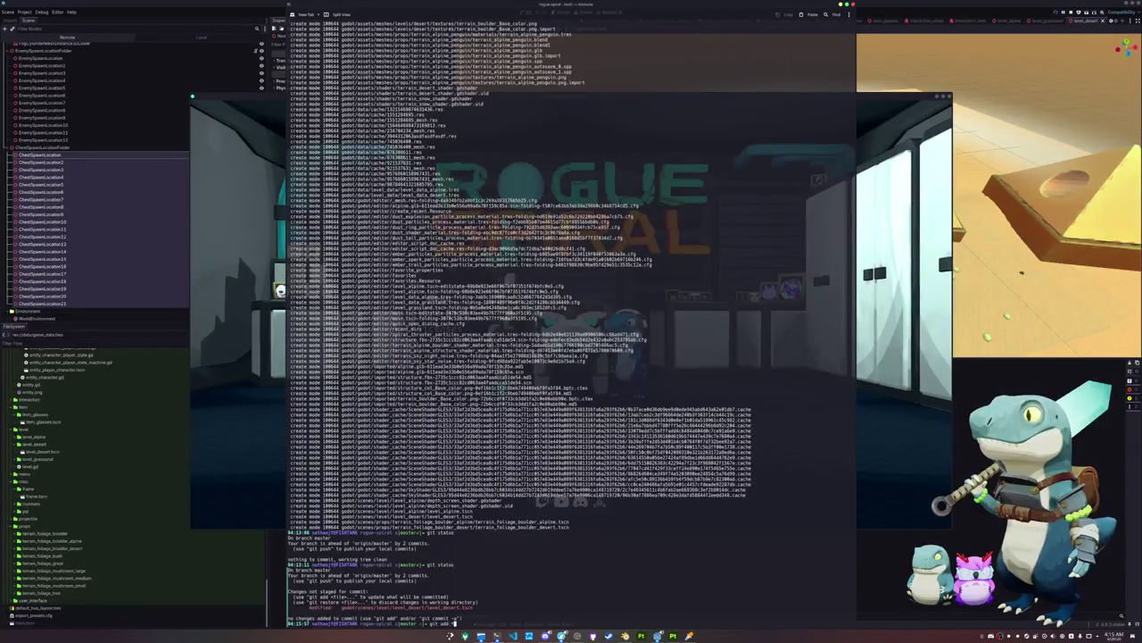
key(Return)
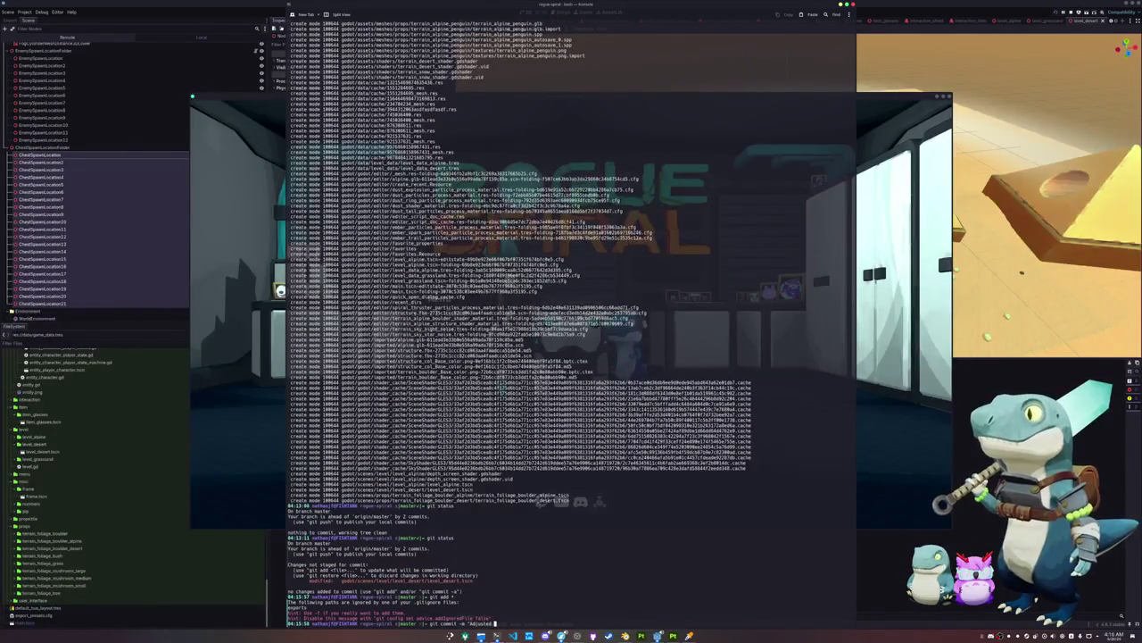
text(locations in desert level)
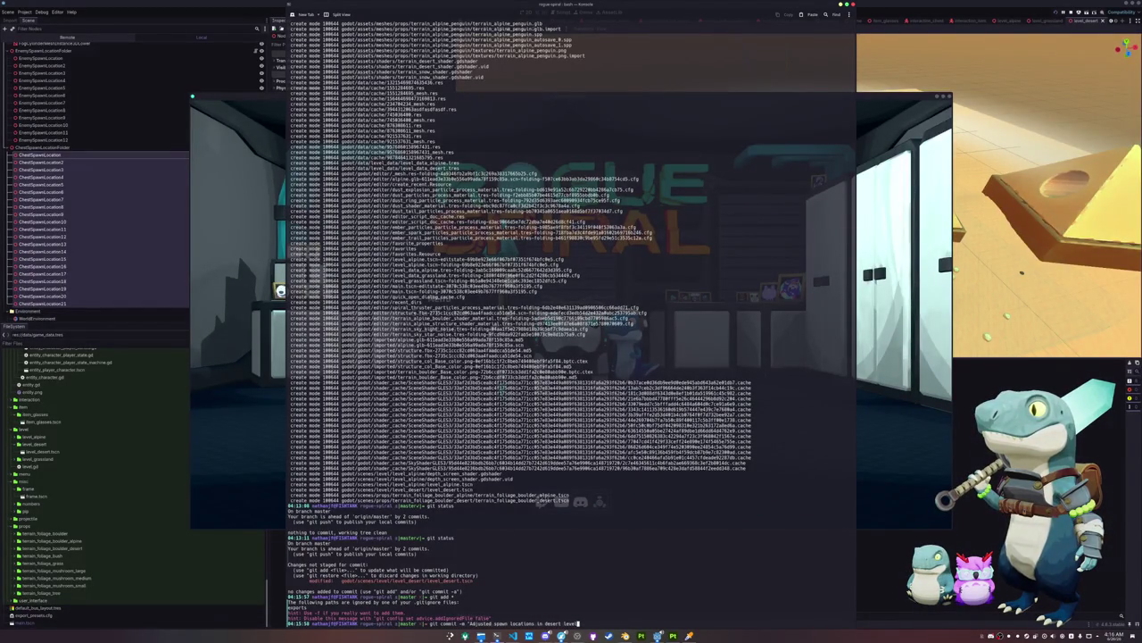
key(Return)
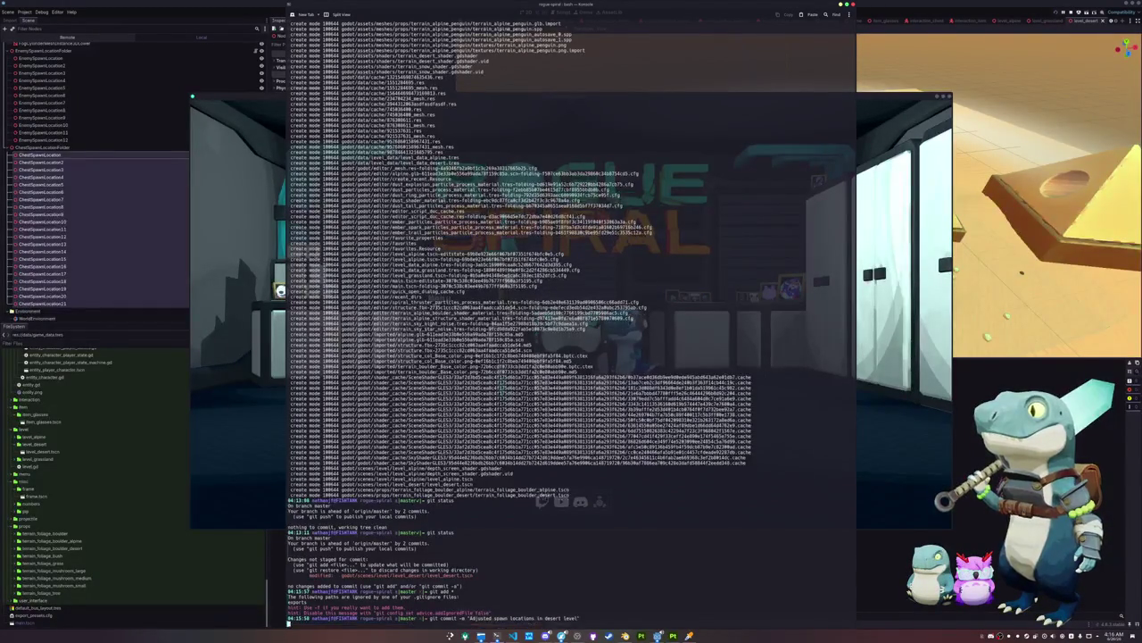
text(sh)
key(Return)
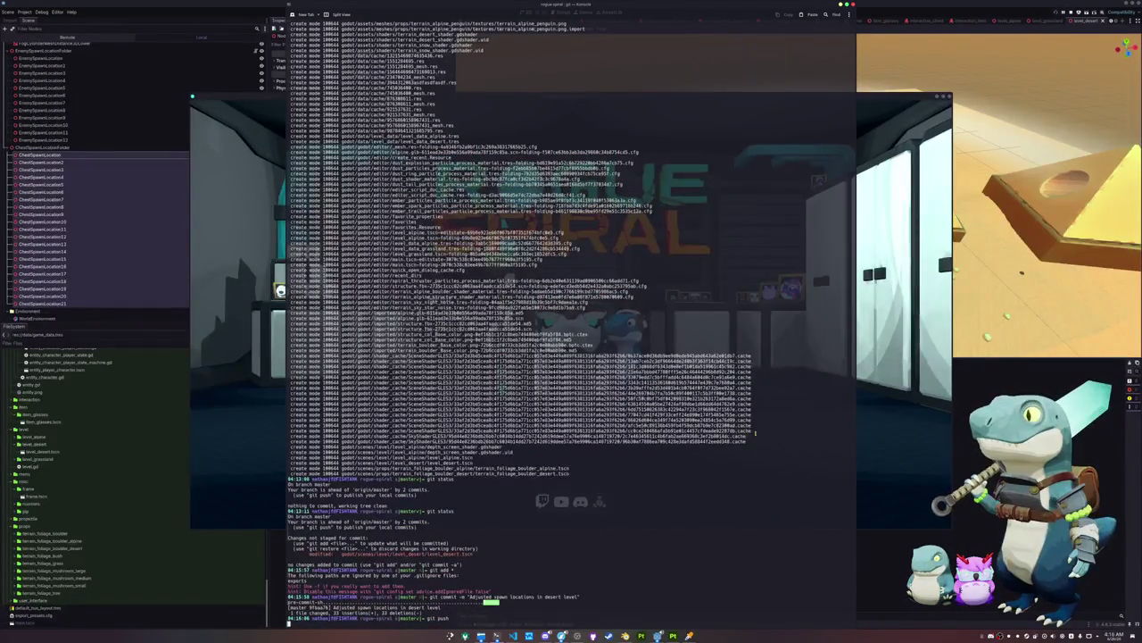
click(745, 409)
click(451, 312)
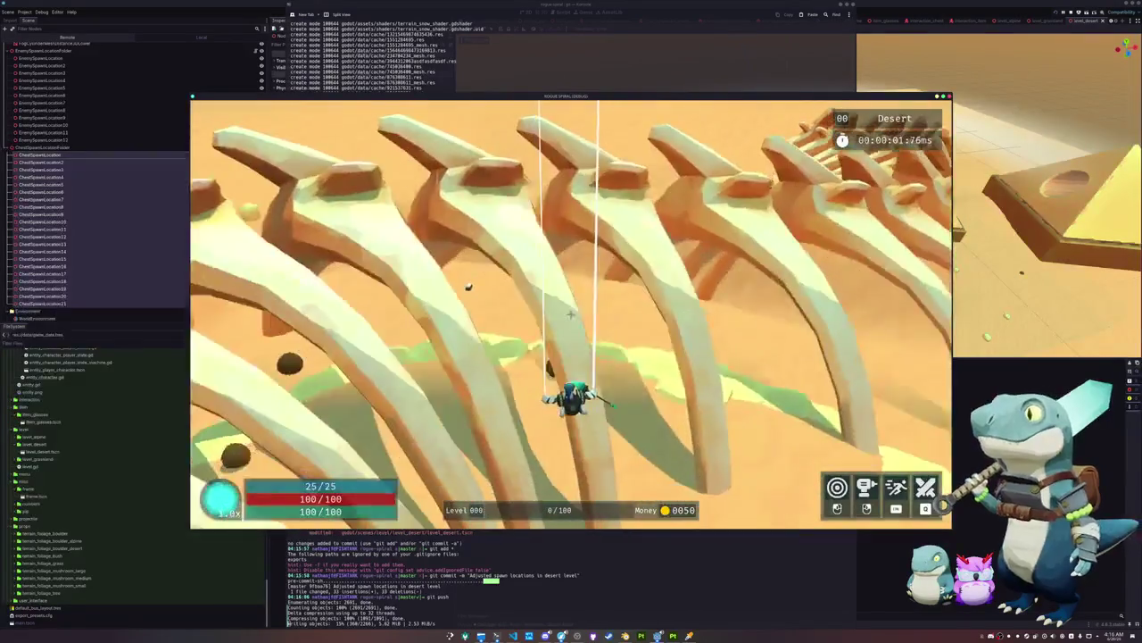
Dash and run across the desert past the pyramid and rib-bone arches, grappling an enemy
key(shift)
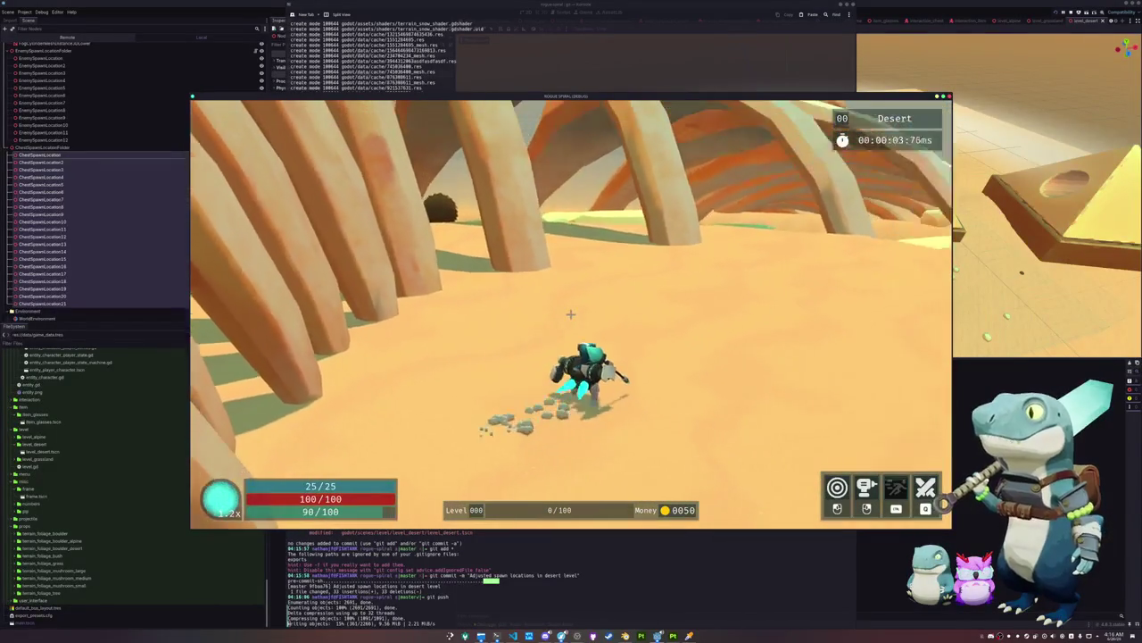
key(w)
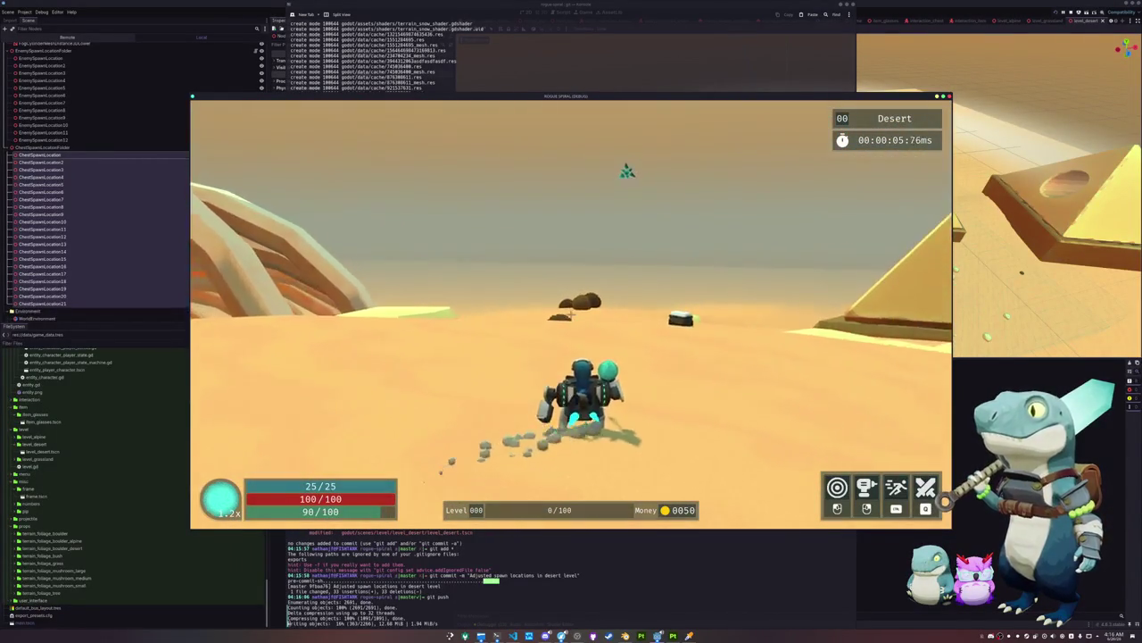
key(w)
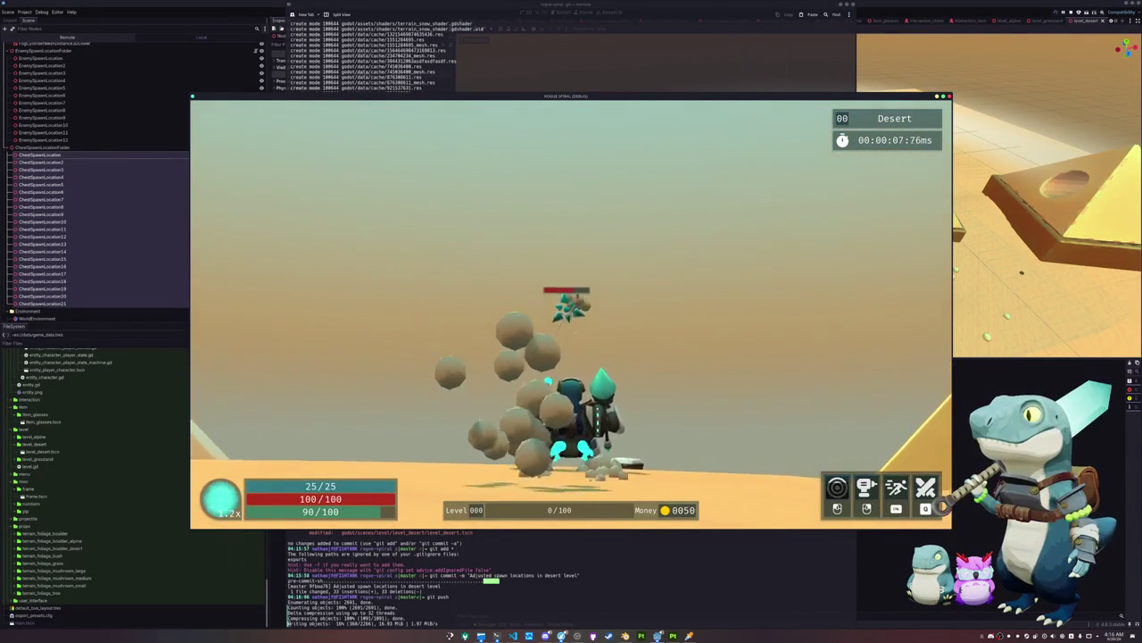
key(w)
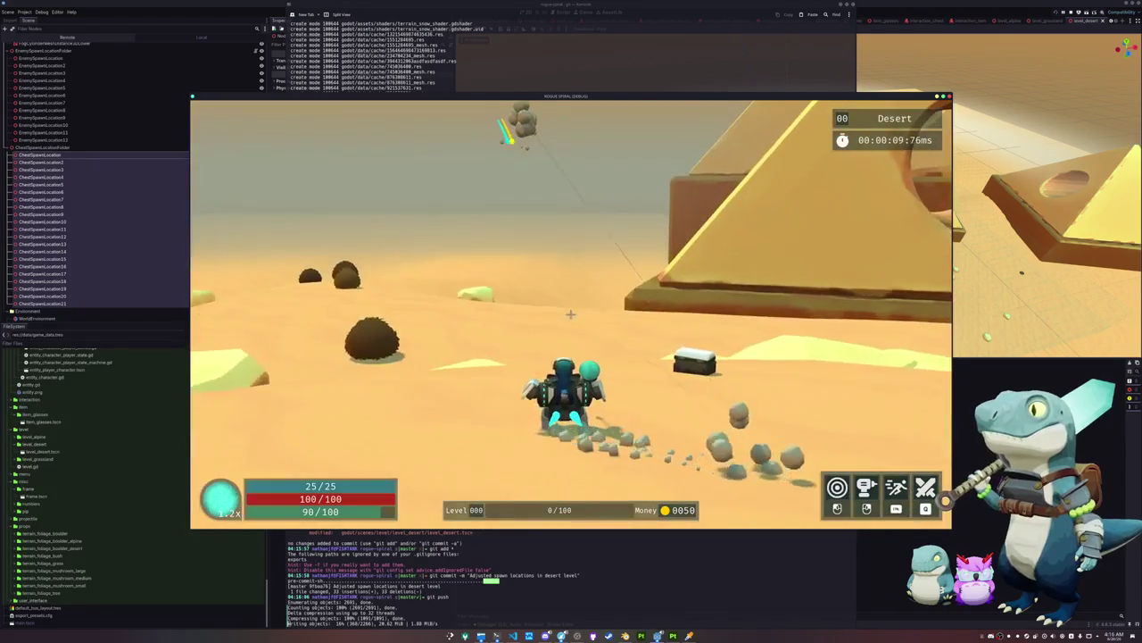
key(w)
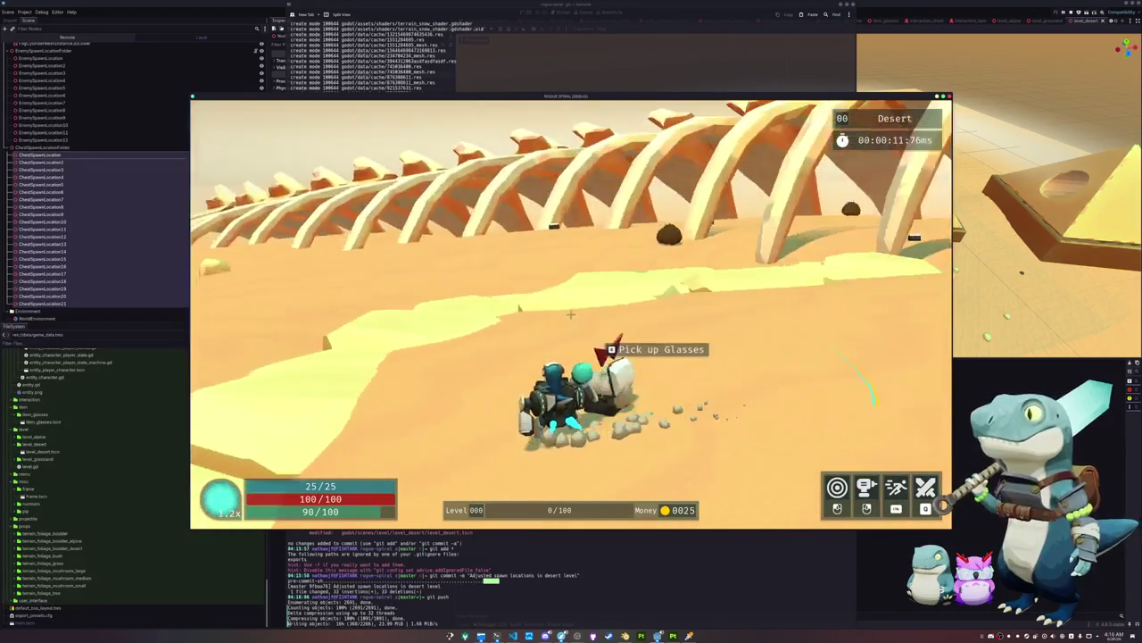
key(w)
key(w)
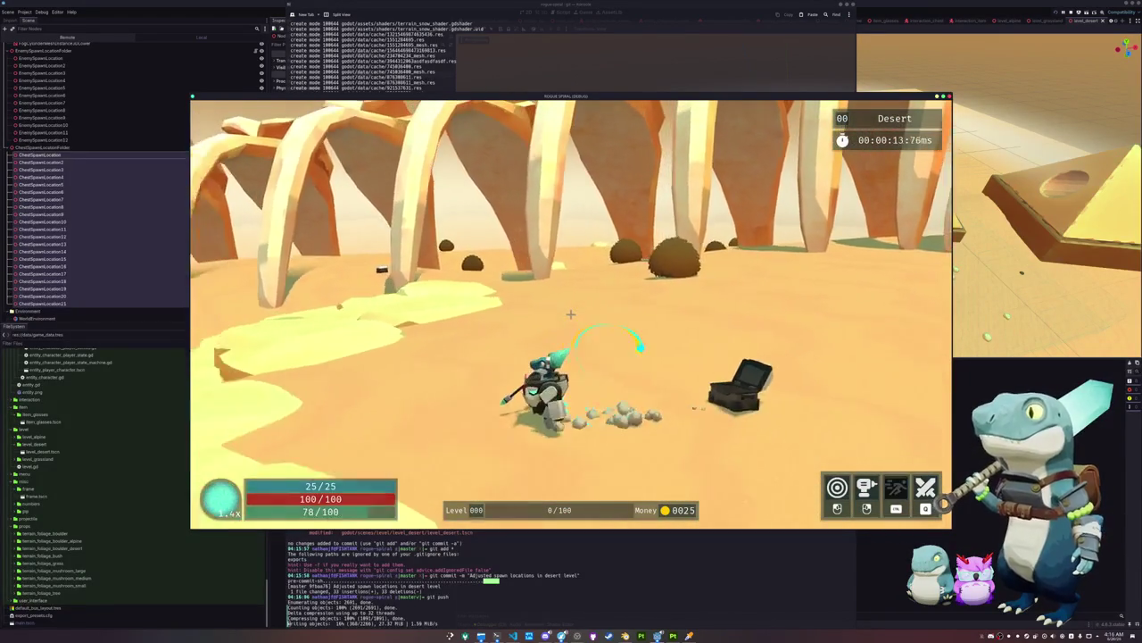
key(w)
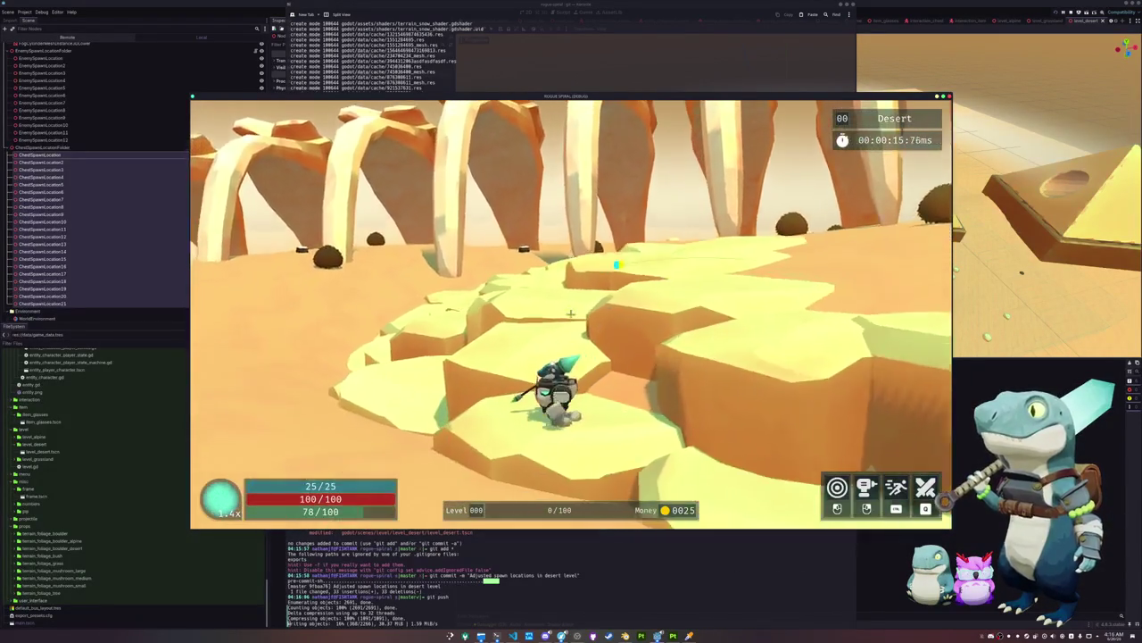
key(w)
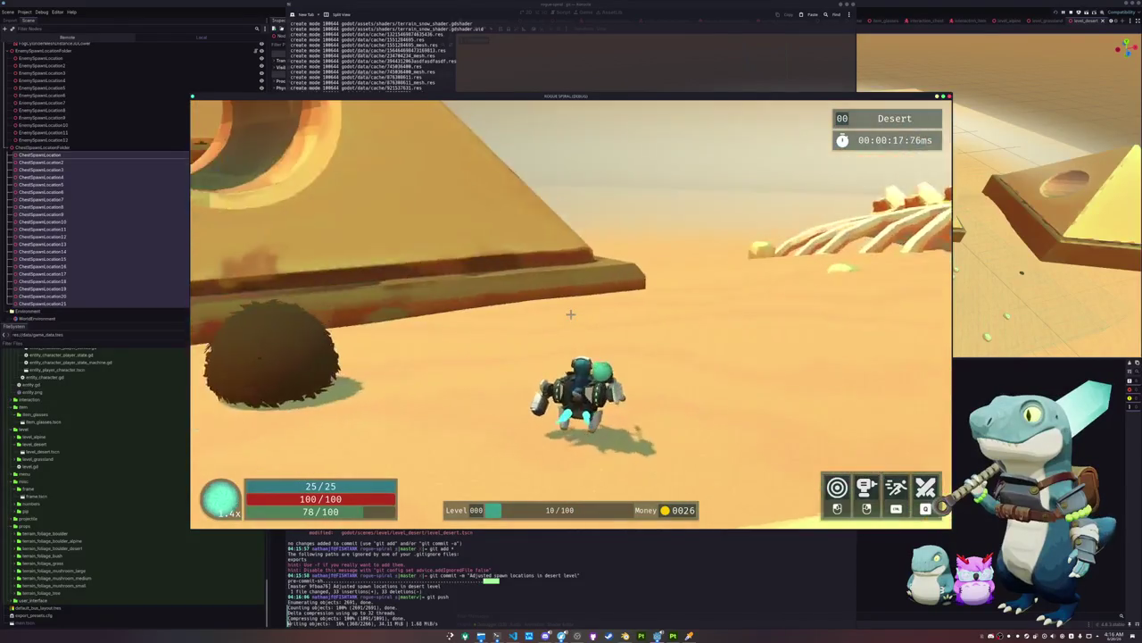
key(w)
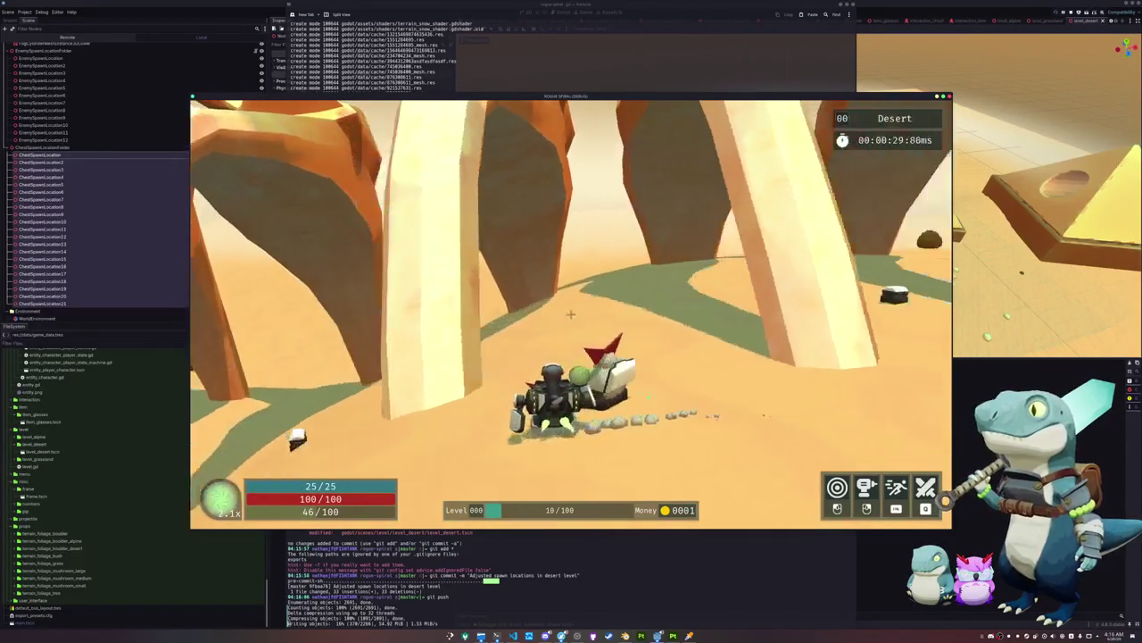
key(w)
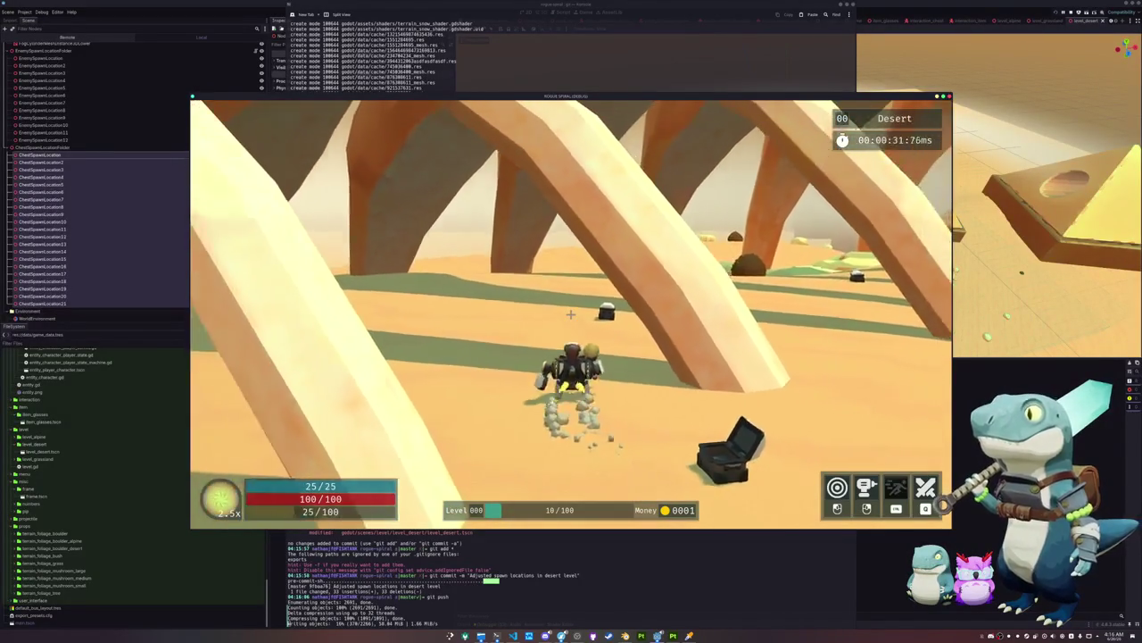
key(w)
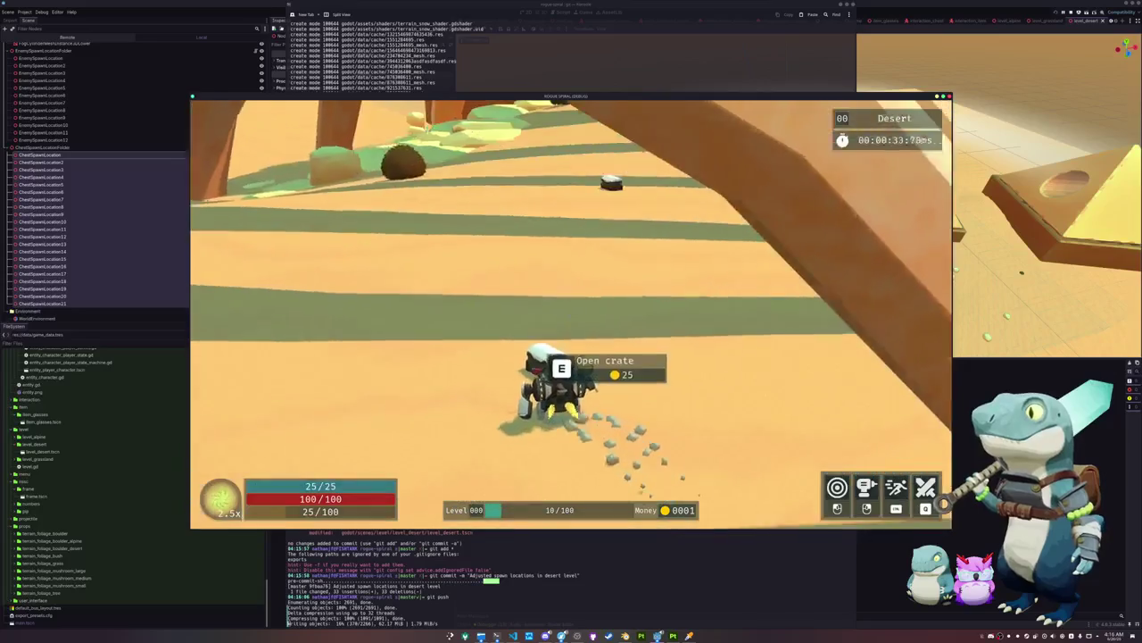
key(w)
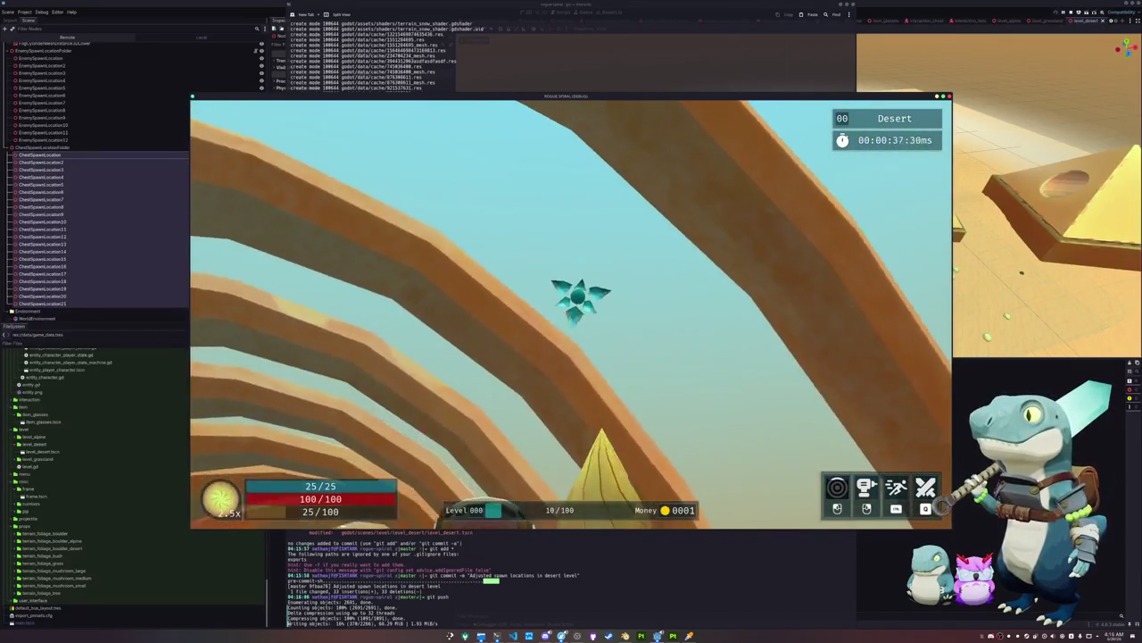
click(571, 312)
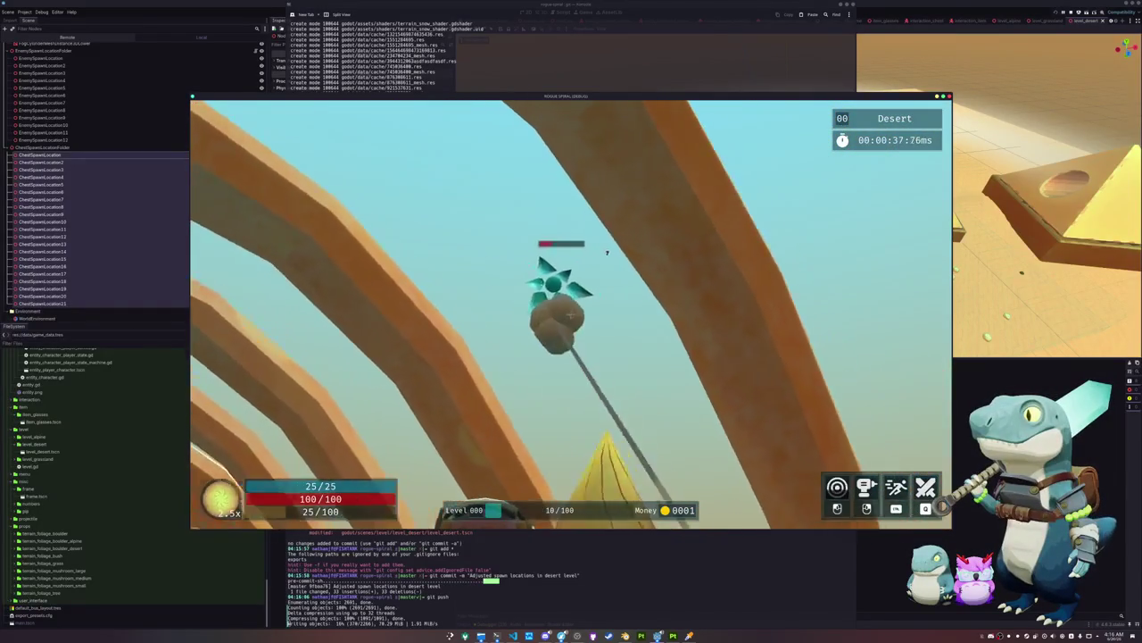
key(w)
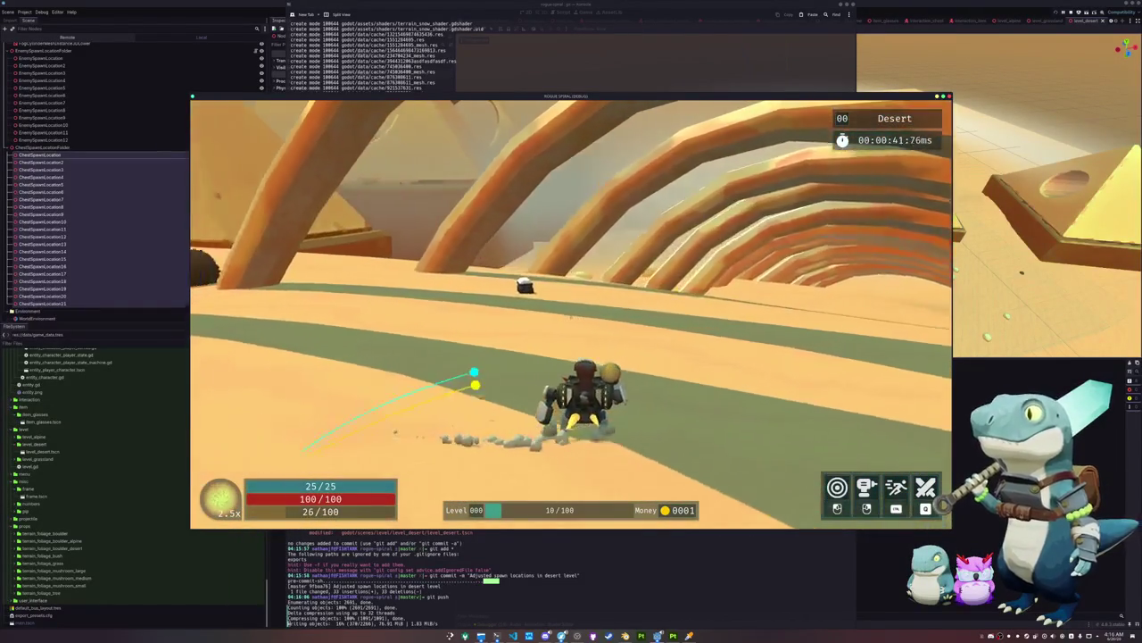
key(w)
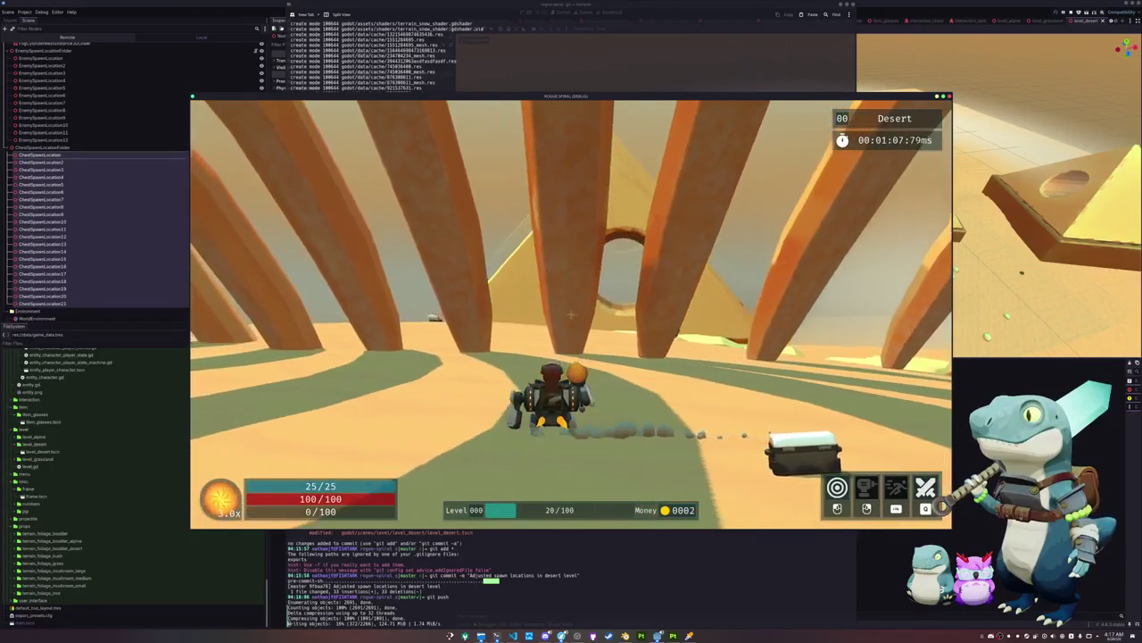
key(w)
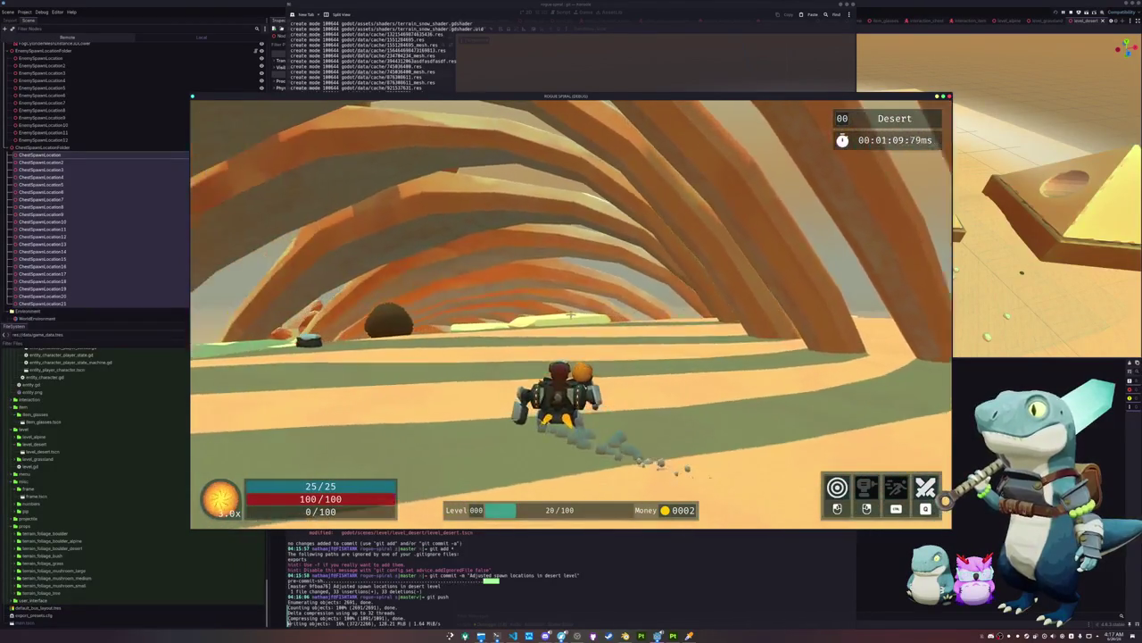
Pause, quit the desert run to the main menu, and start a new game
key(Escape)
key(Return)
click(451, 320)
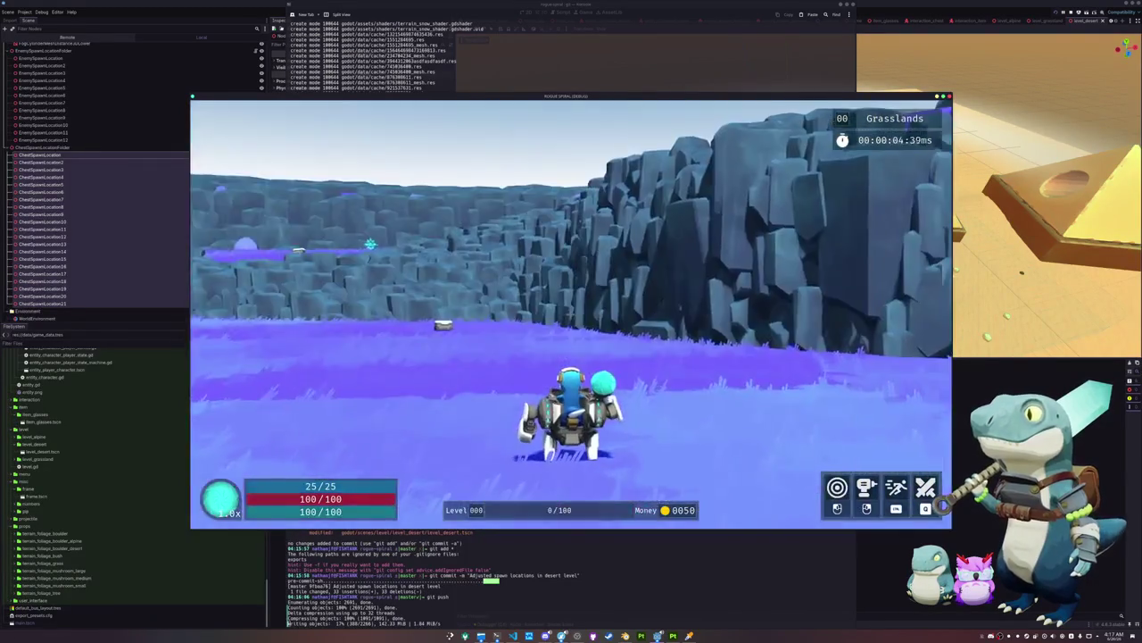
Repeatedly quit to the main menu and restart until the run loads the Alpine level
key(Escape)
click(569, 313)
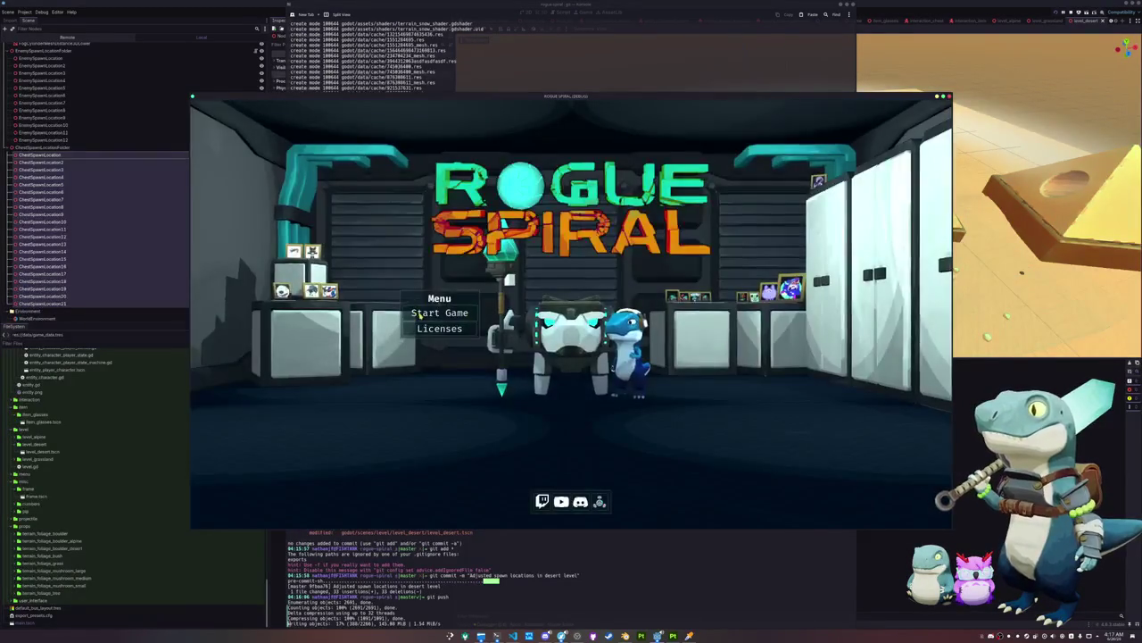
click(419, 314)
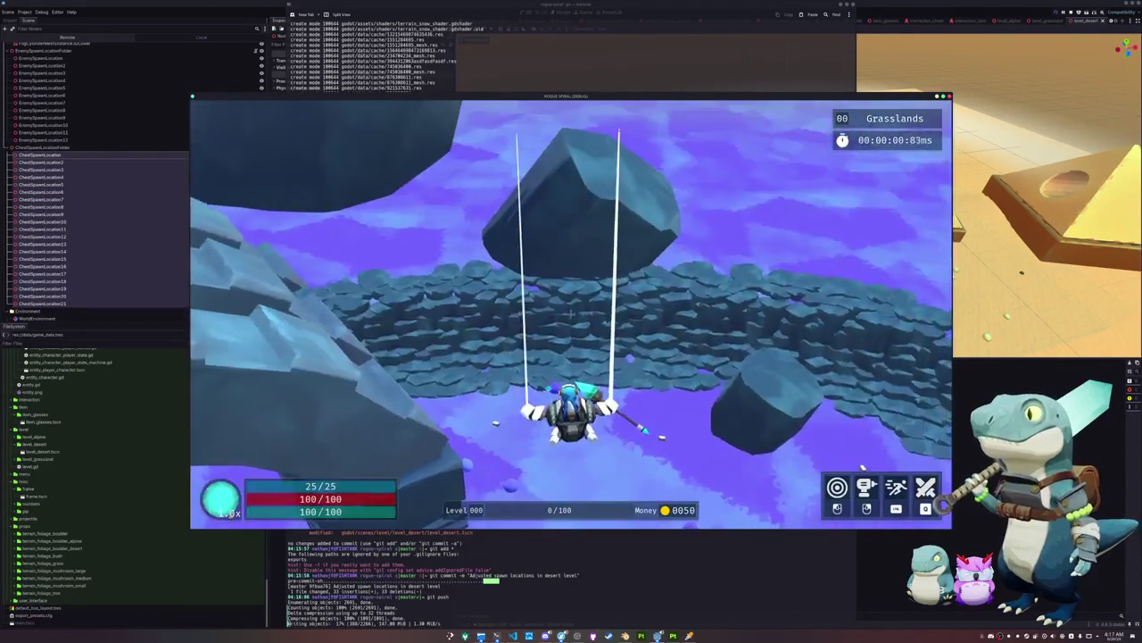
key(Escape)
click(569, 314)
key(Return)
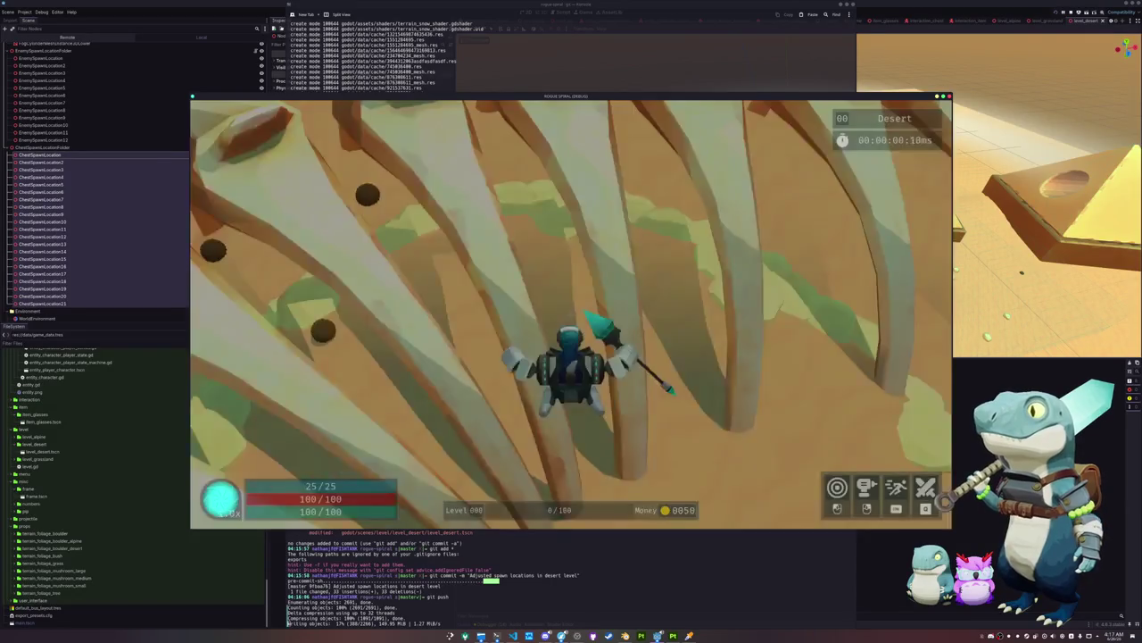
key(Escape)
click(571, 328)
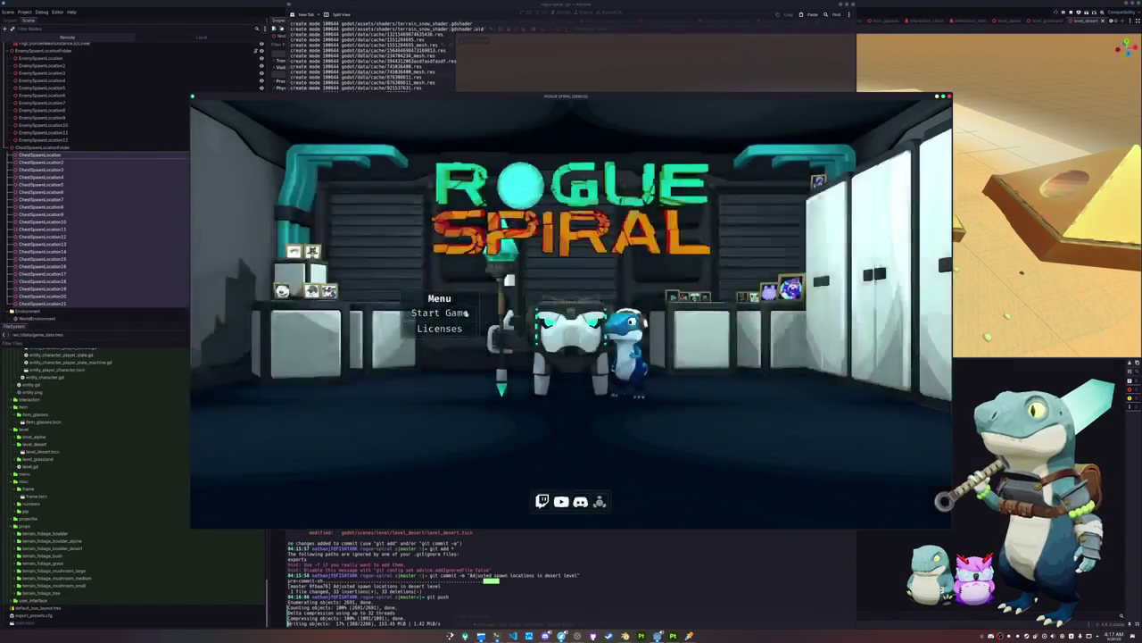
key(Return)
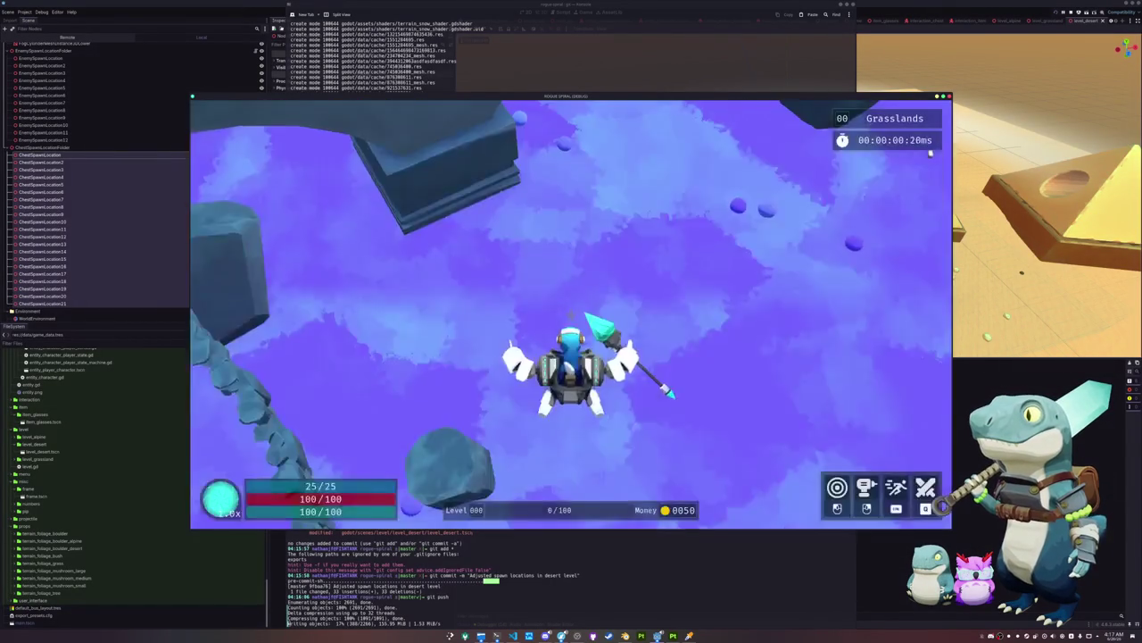
key(Escape)
click(572, 332)
click(466, 313)
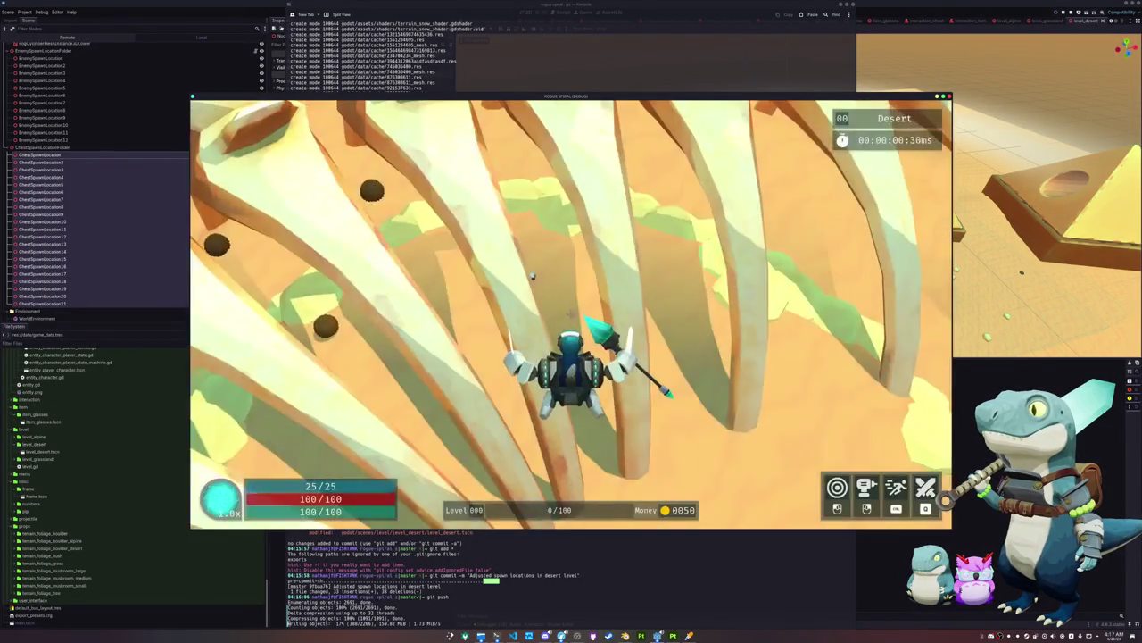
key(Escape)
click(572, 328)
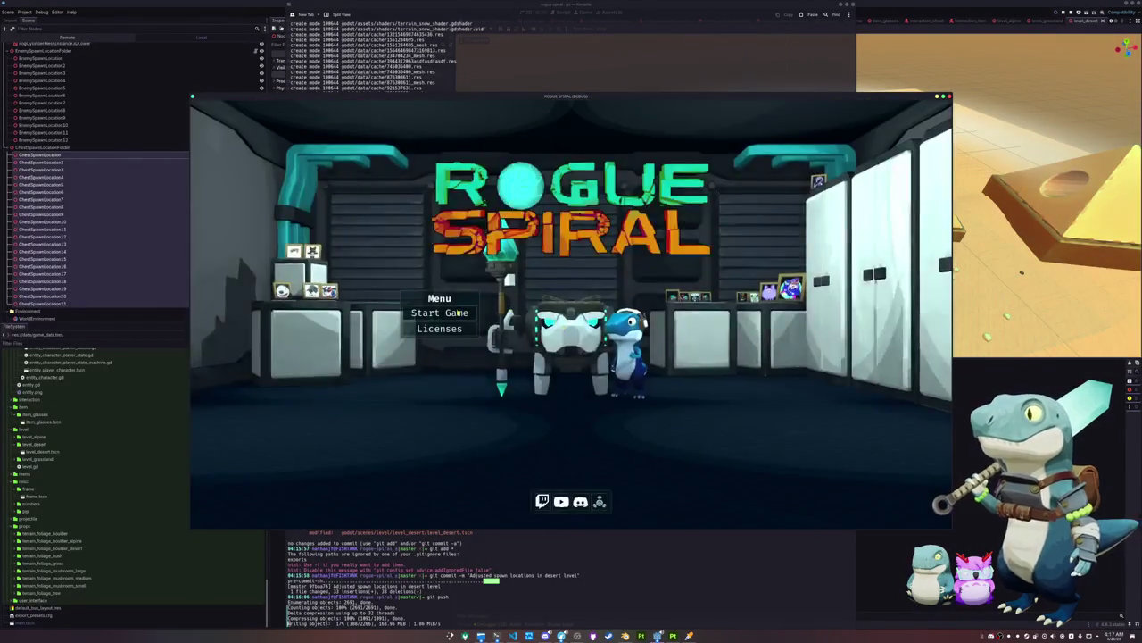
click(457, 312)
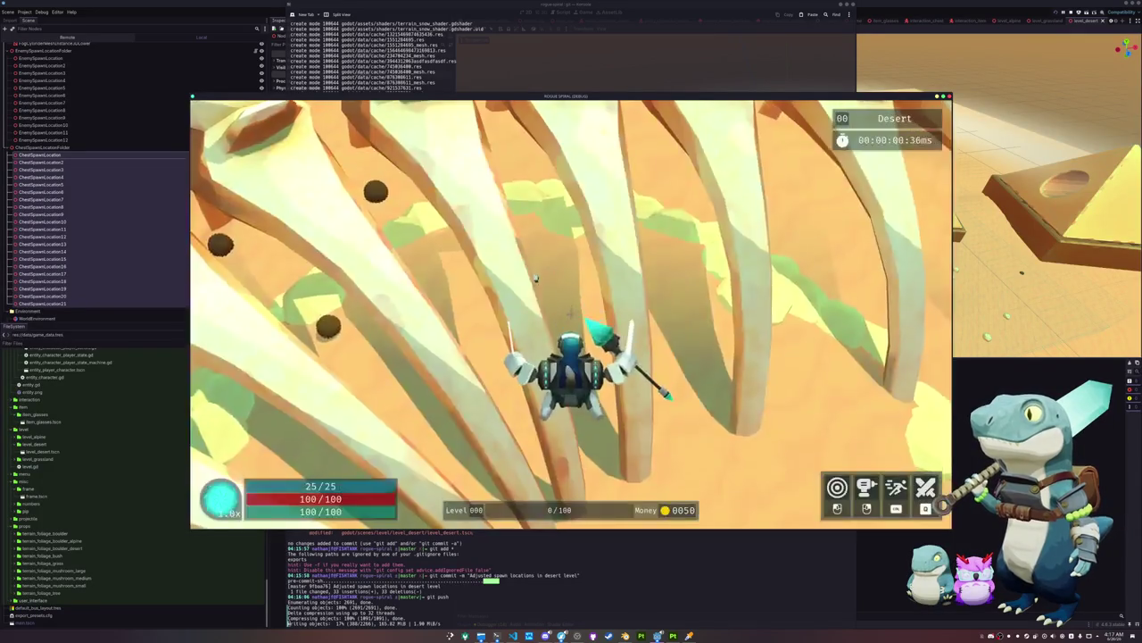
key(Escape)
click(572, 329)
click(459, 312)
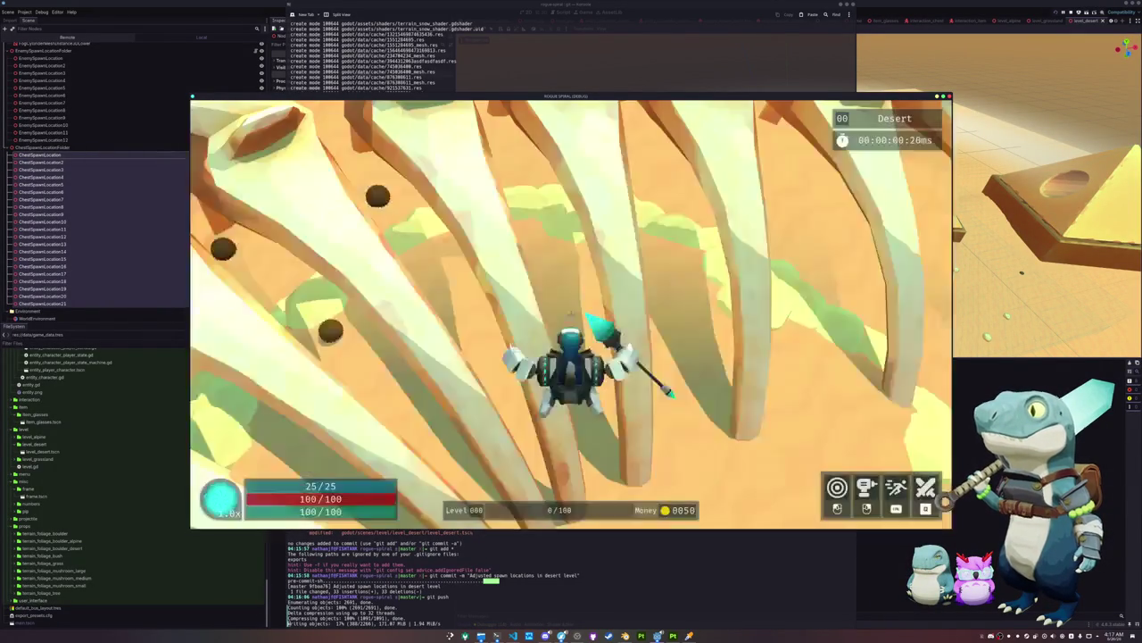
key(Escape)
click(572, 329)
click(459, 312)
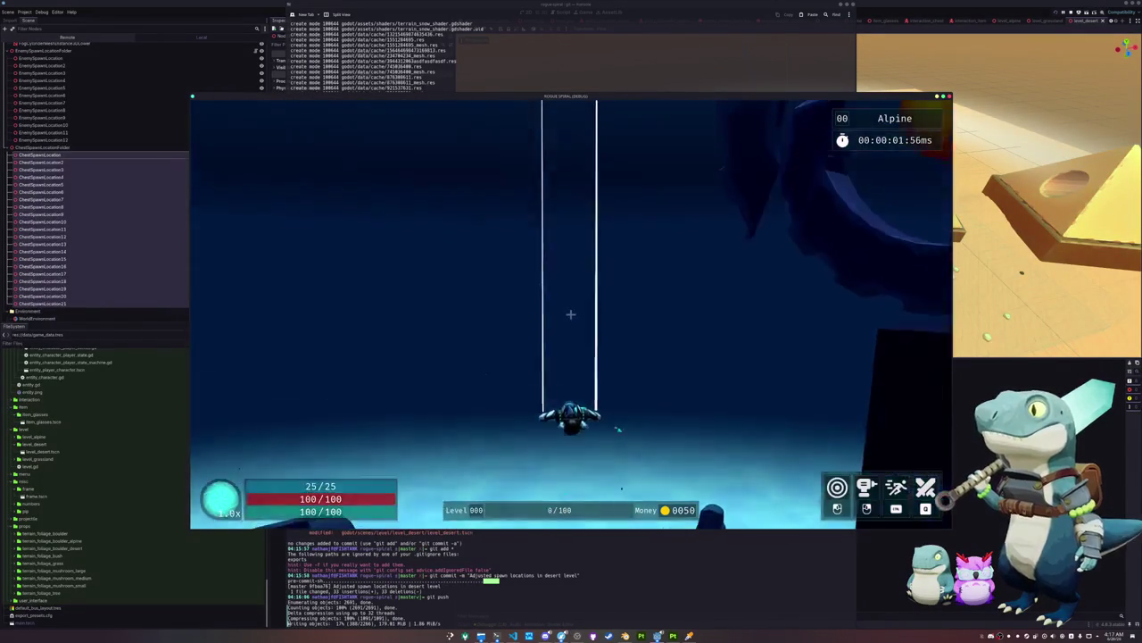
Run across the snow to the crate and open it for 25 coins
key(w)
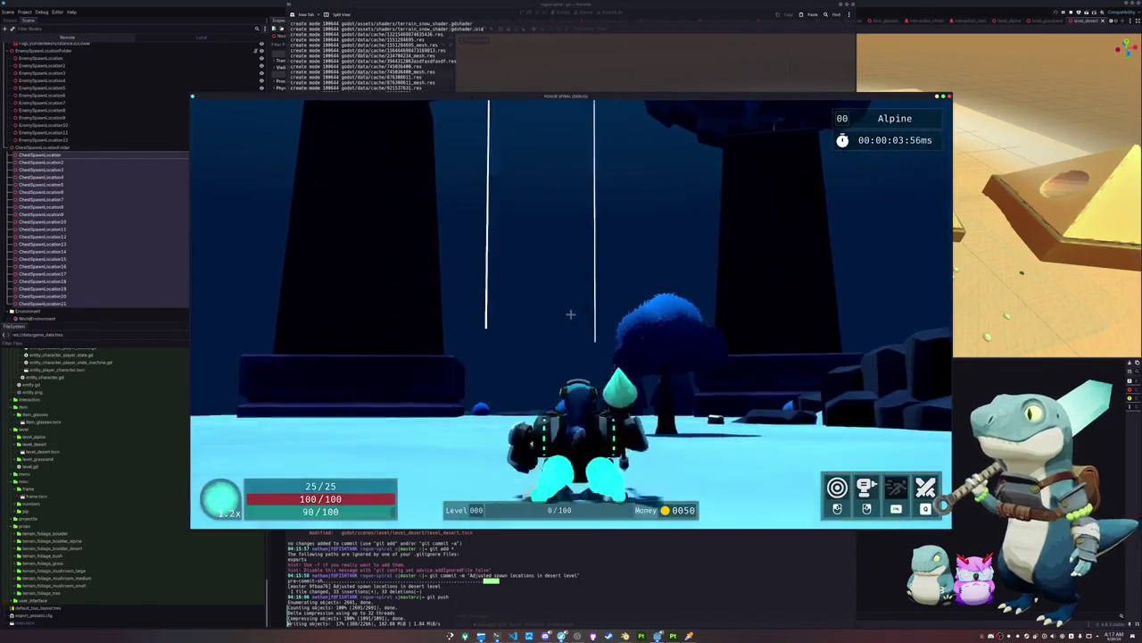
key(w)
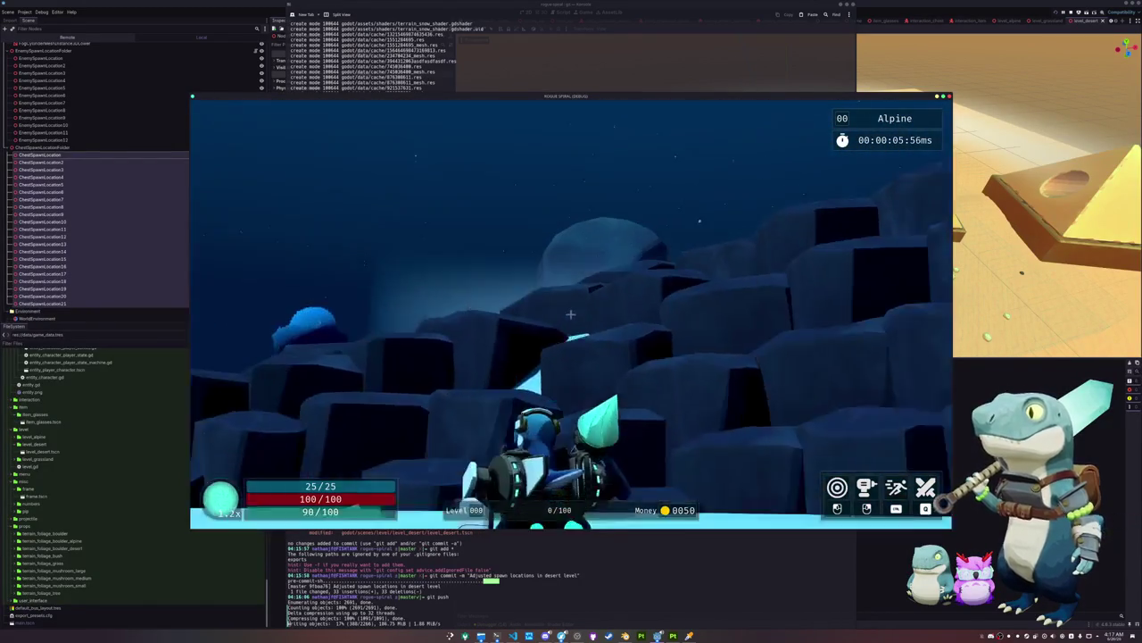
key(w)
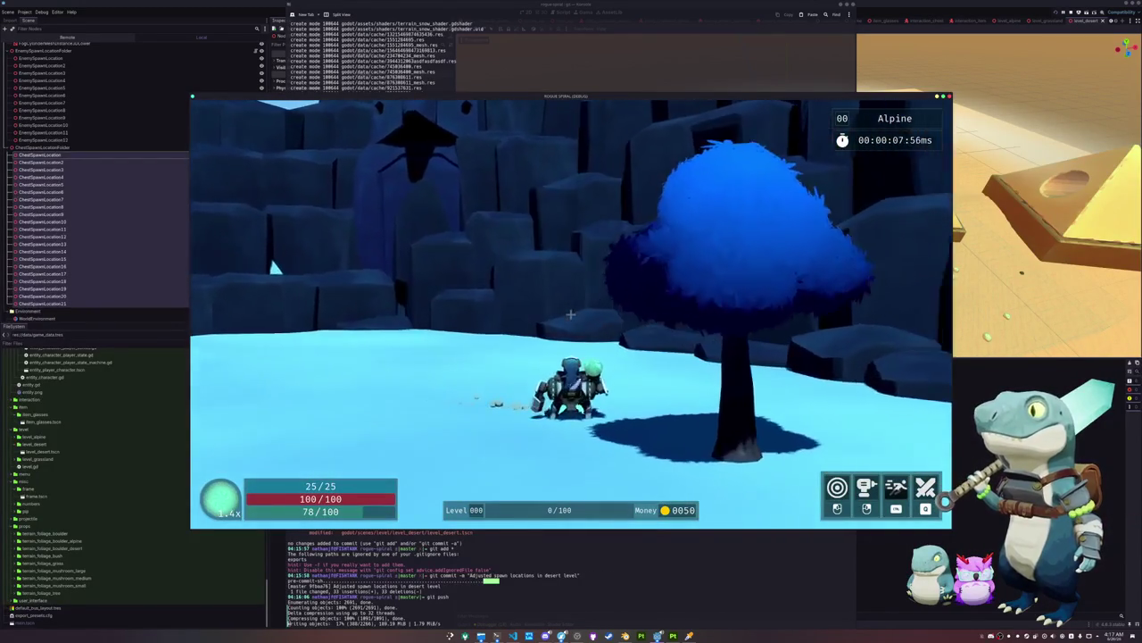
key(w)
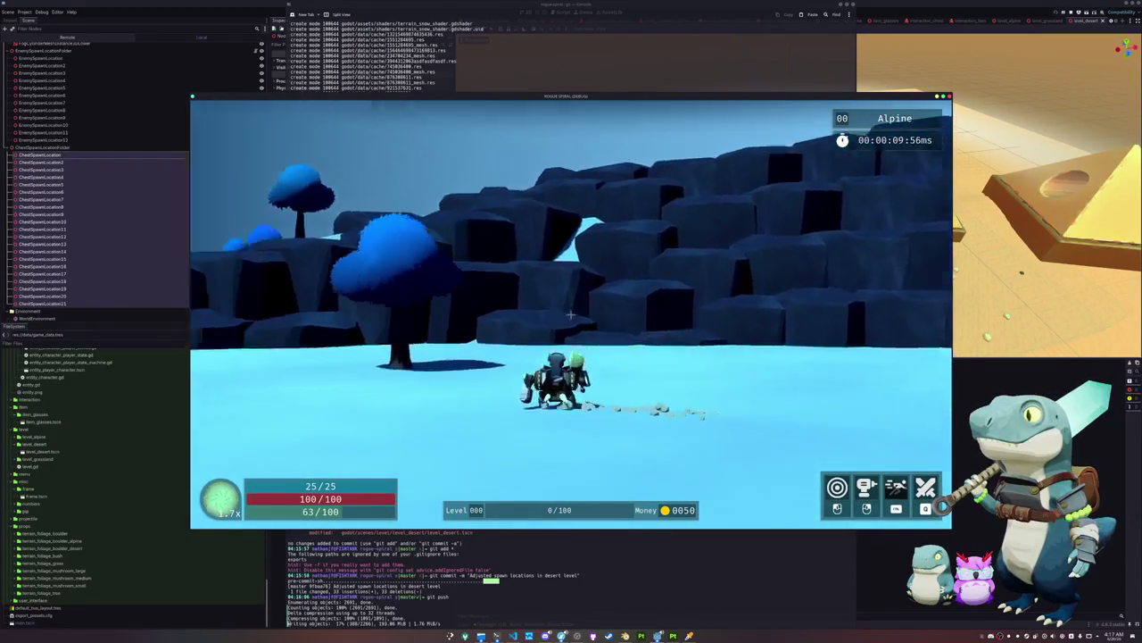
key(w)
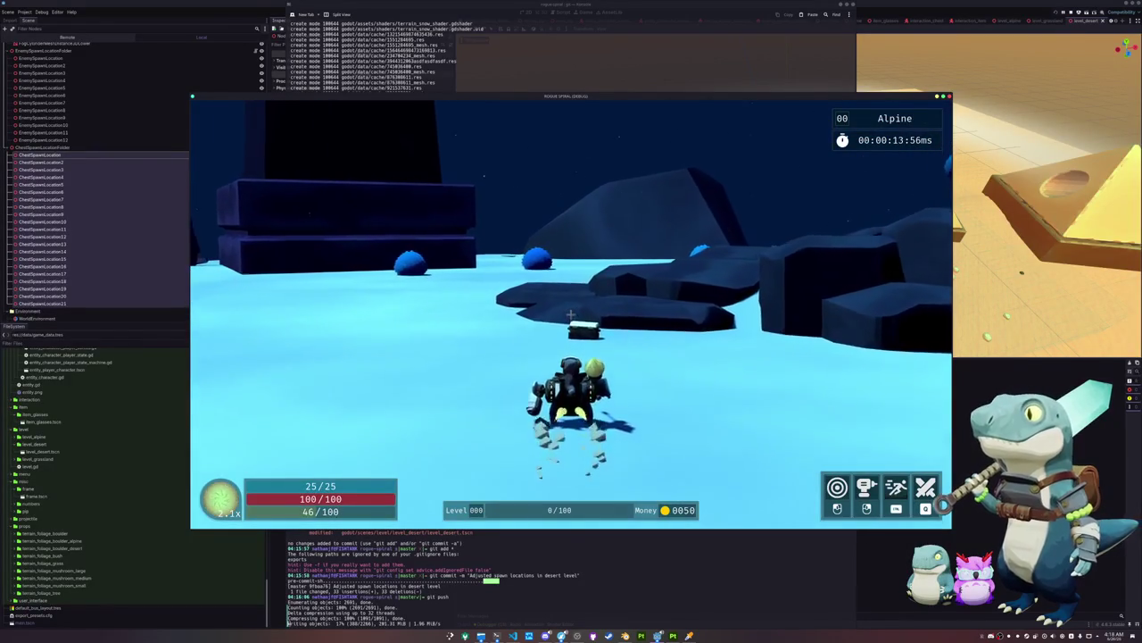
key(w)
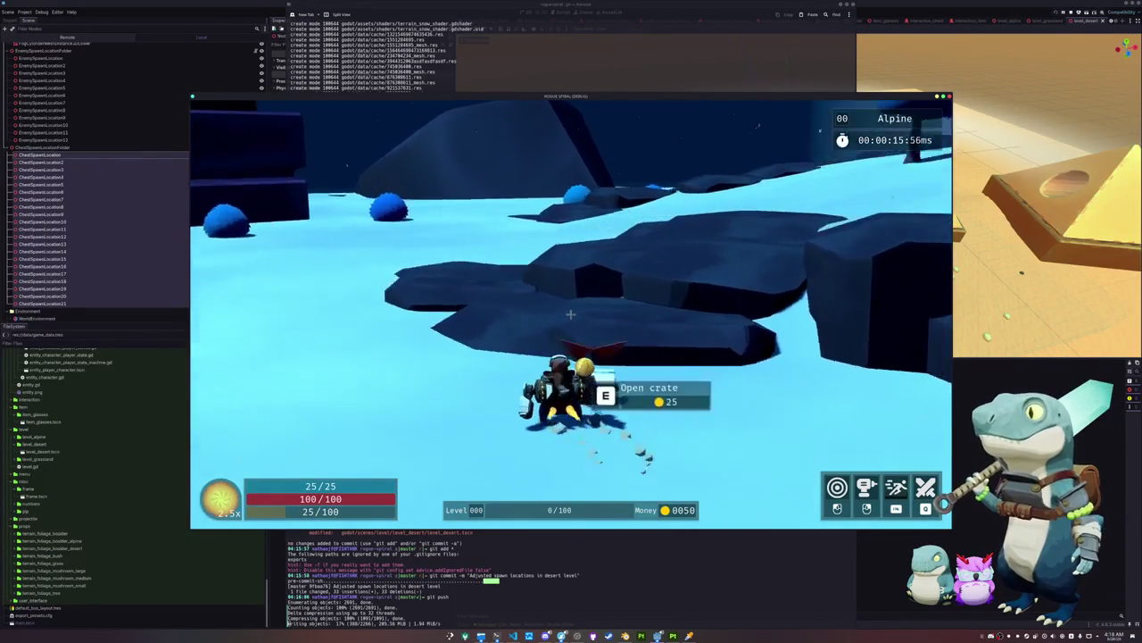
key(e)
Run down the snowy slope past blue trees, fighting an enemy, toward the chest
key(w)
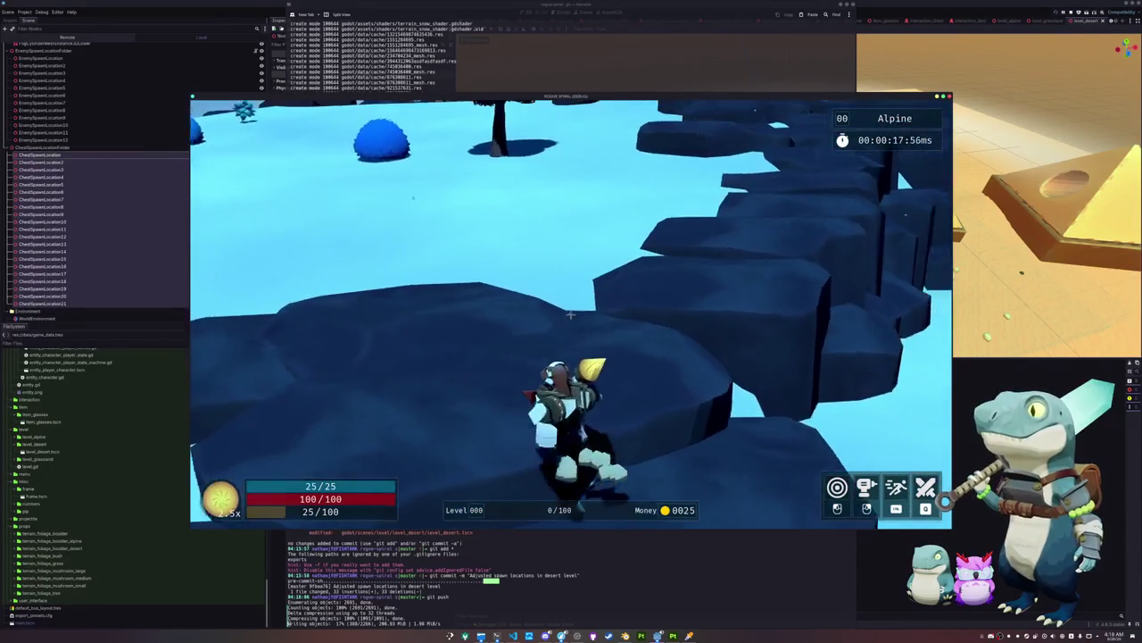
key(w)
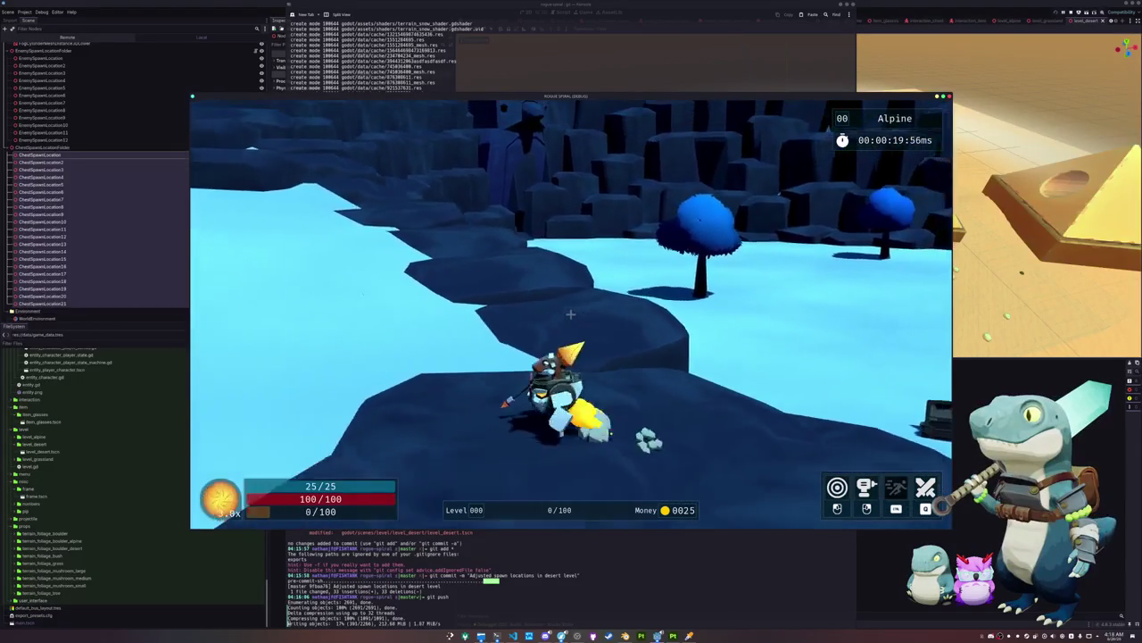
key(w)
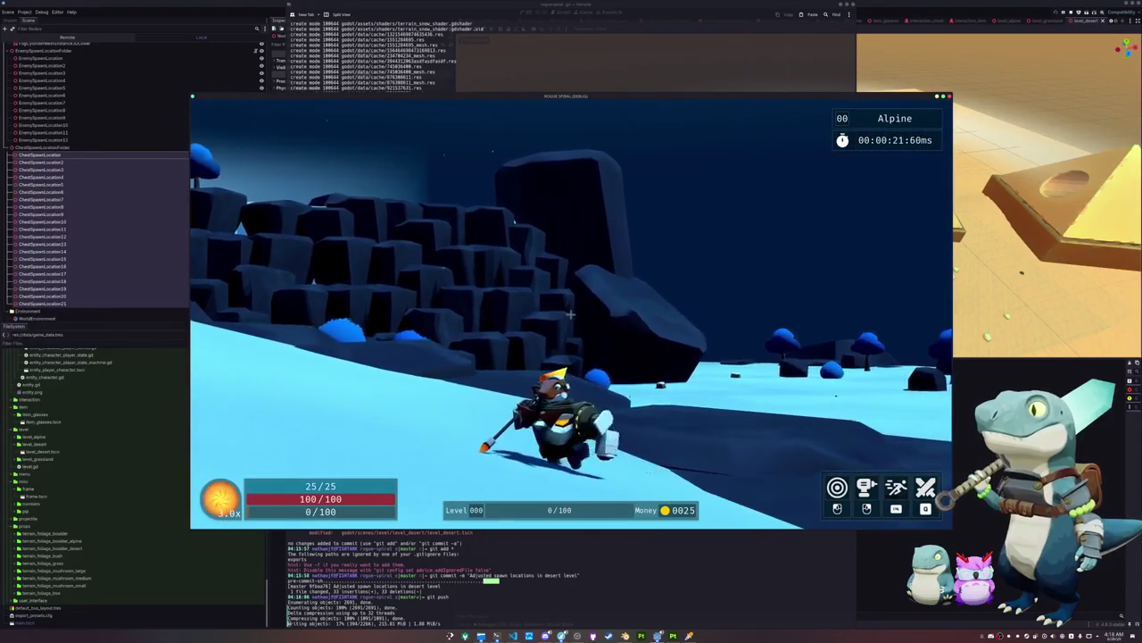
key(w)
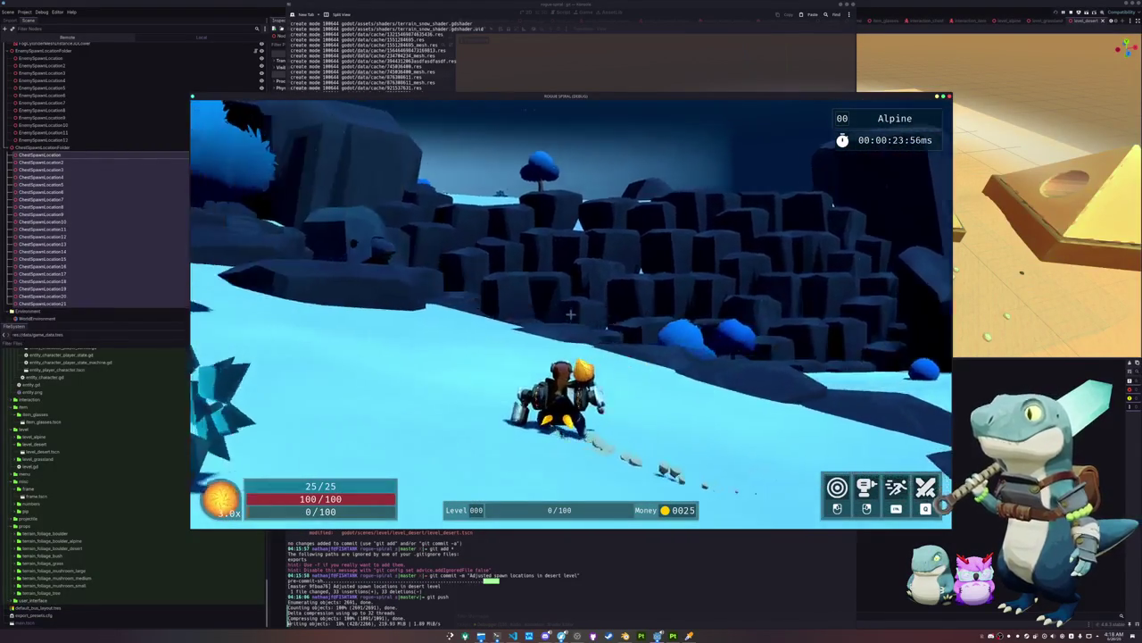
key(w)
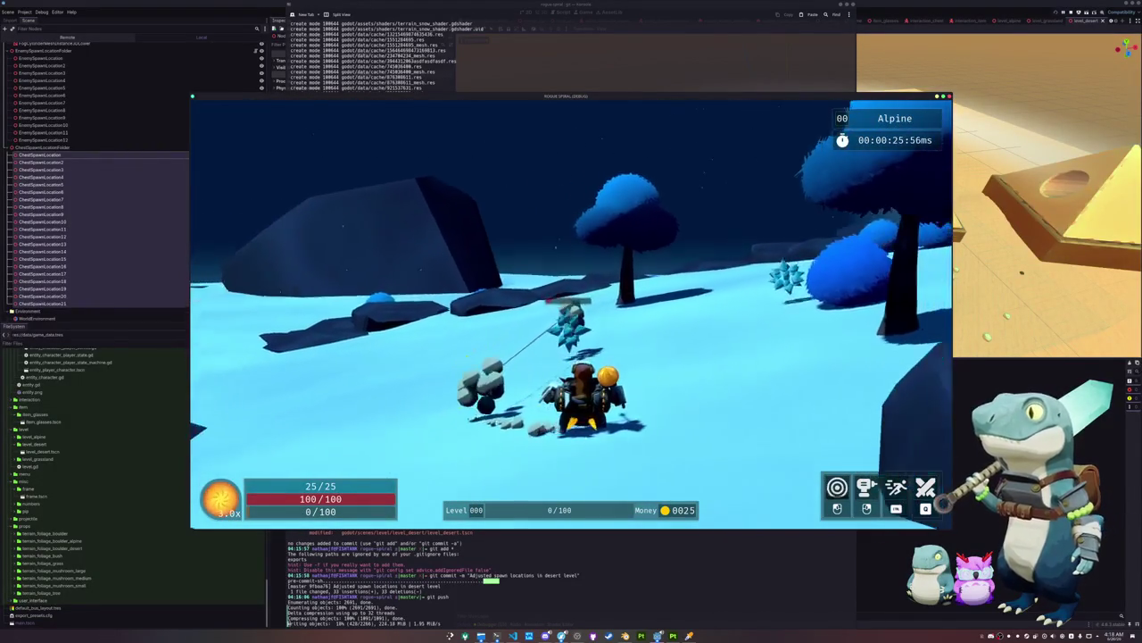
key(w)
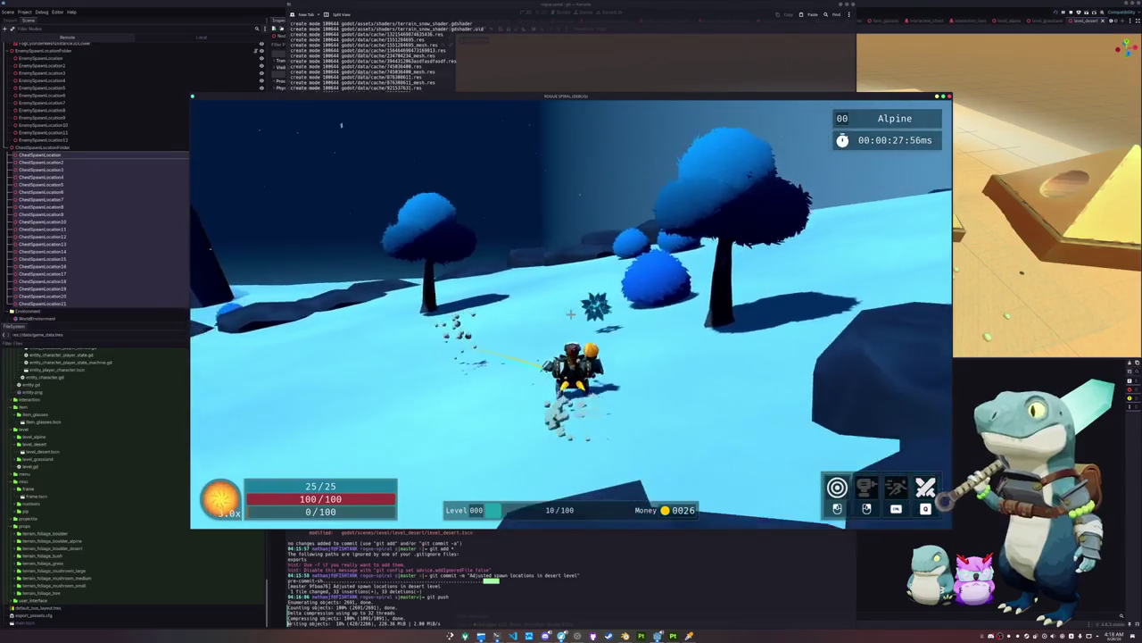
key(w)
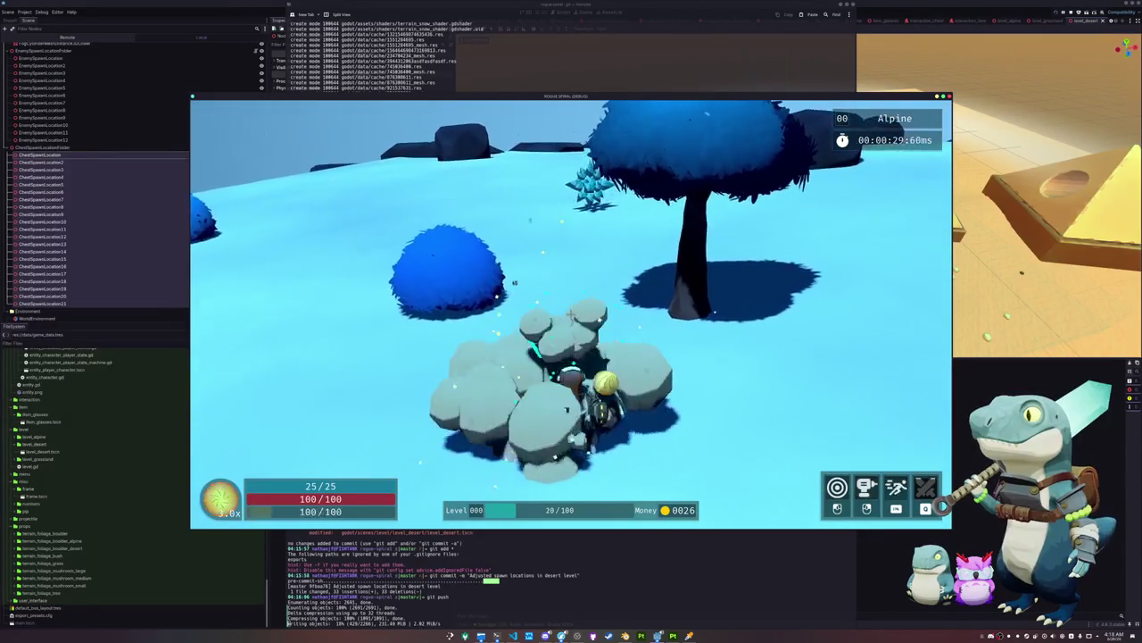
key(w)
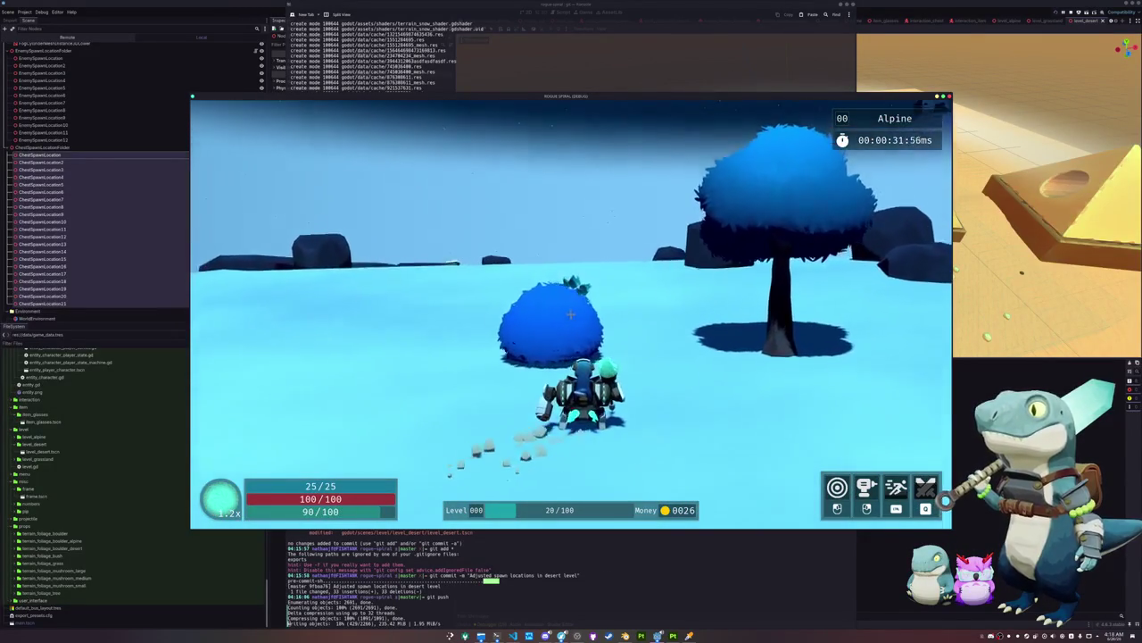
key(w)
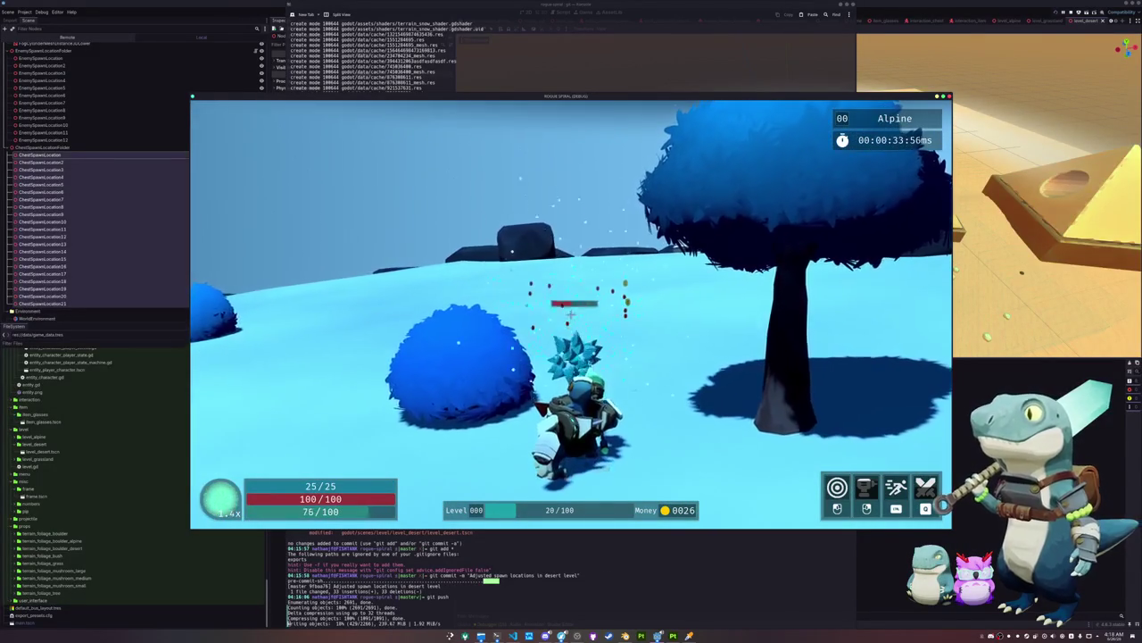
key(w)
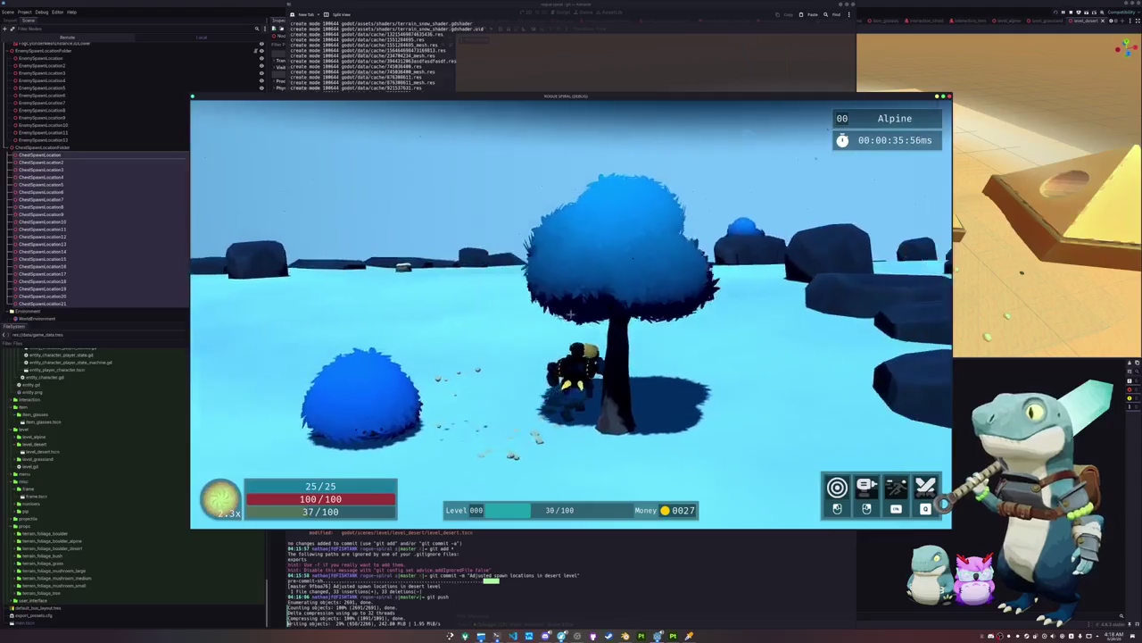
key(w)
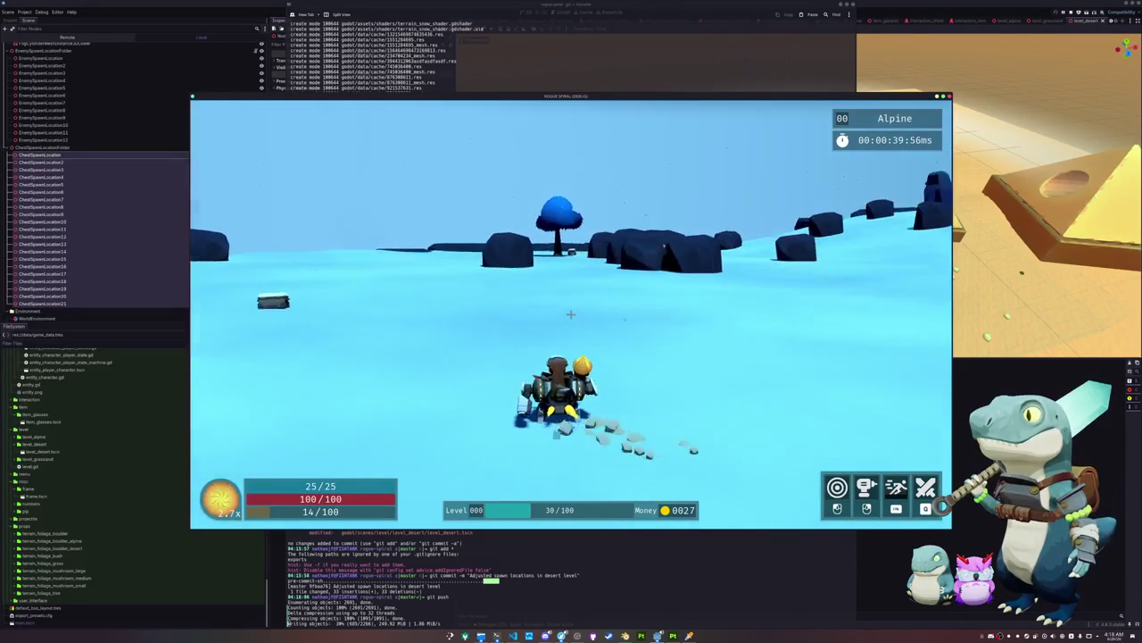
key(w)
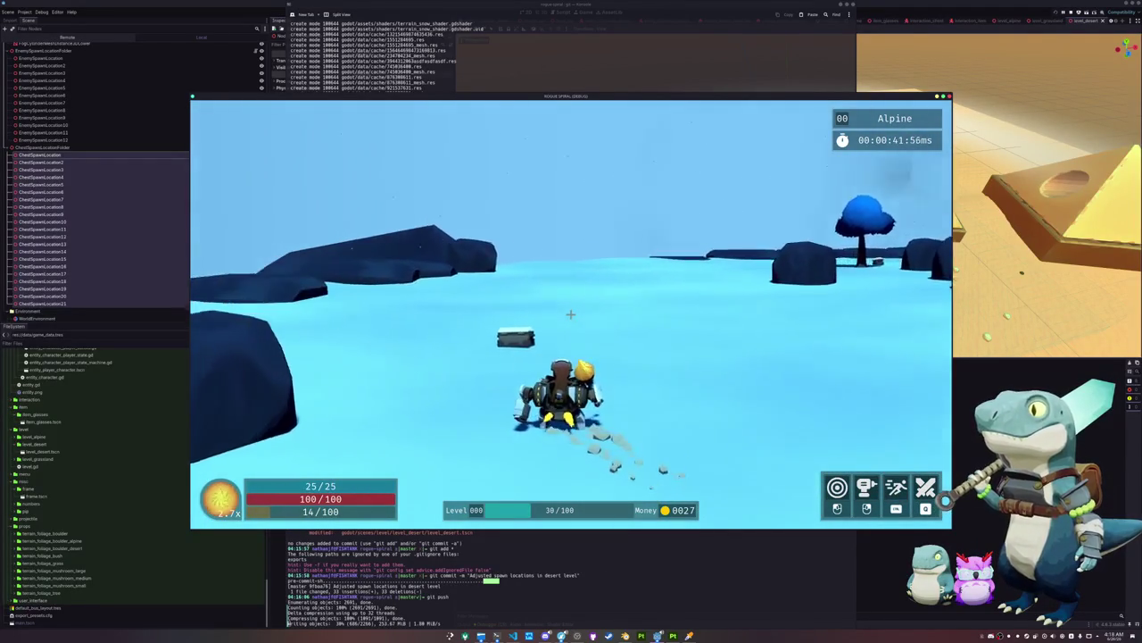
Open the chest, then run across the snowfield past boulders and cliffs, fighting enemies
key(w)
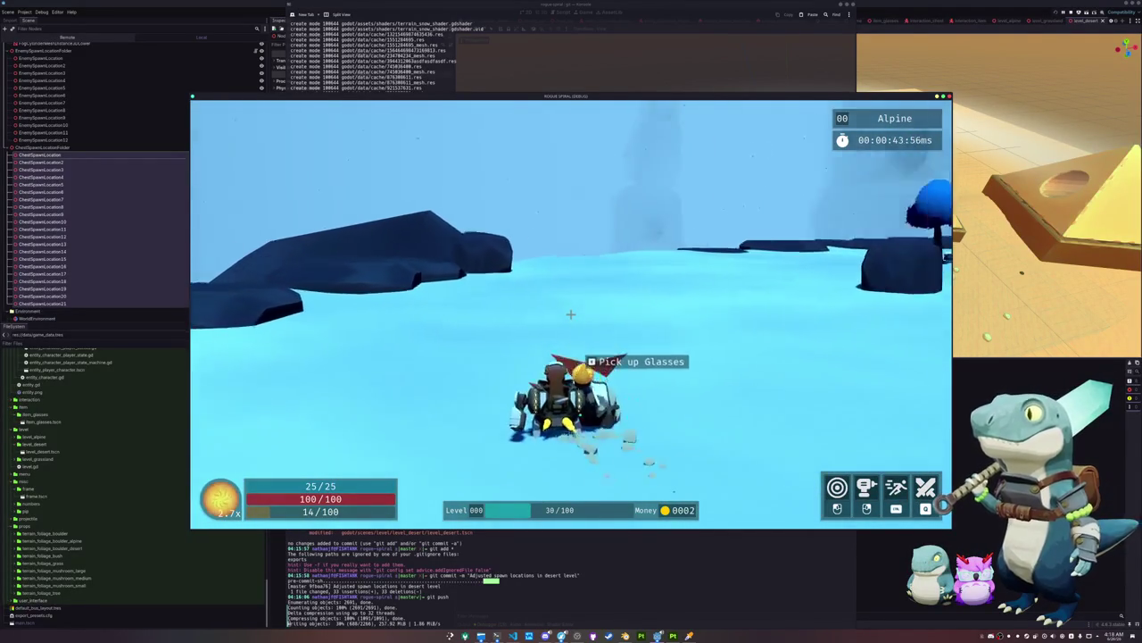
key(e)
key(w)
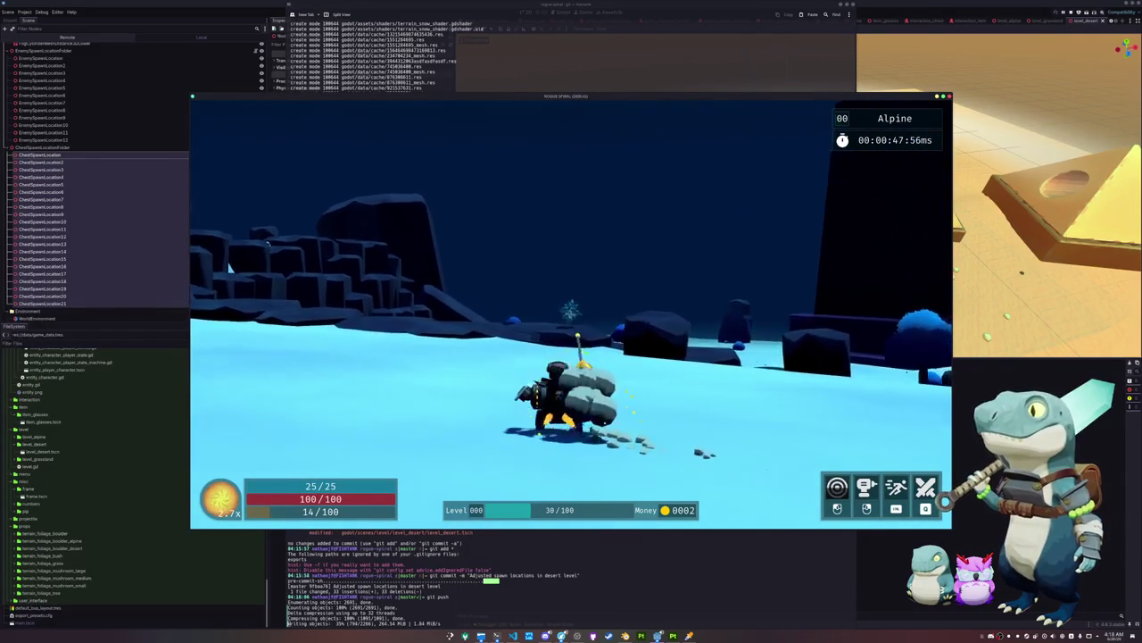
key(w)
key(w)
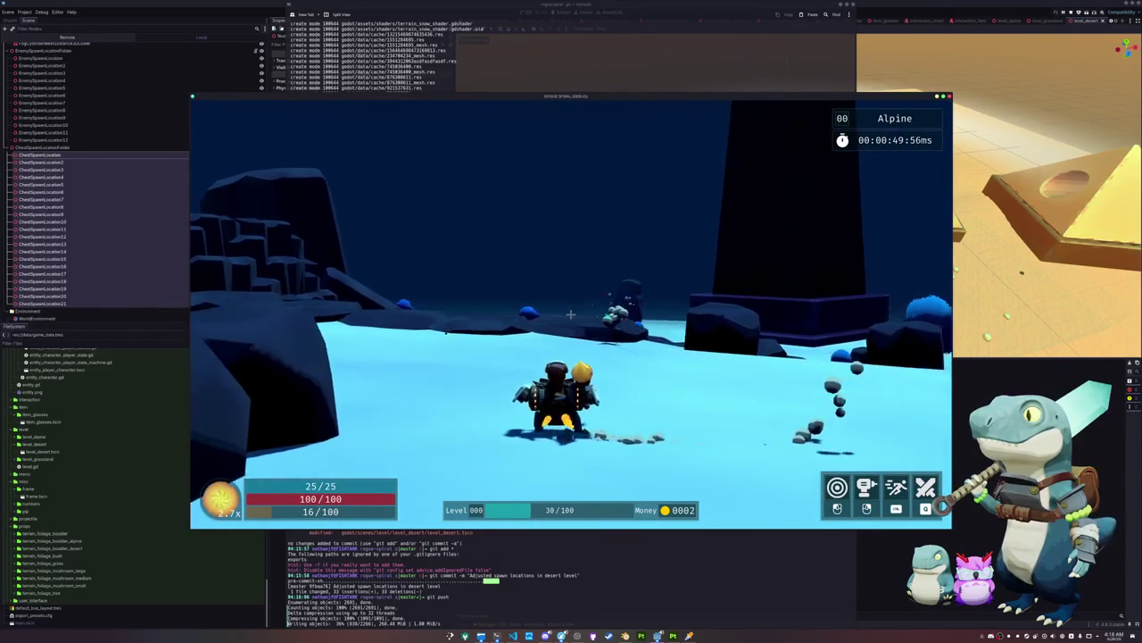
key(w)
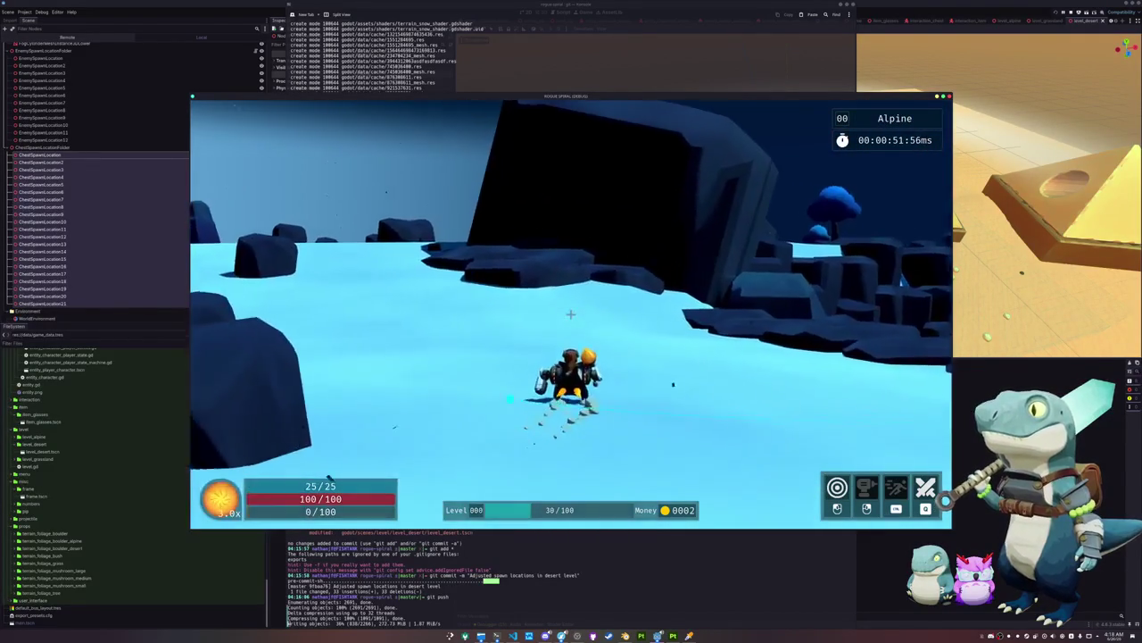
key(w)
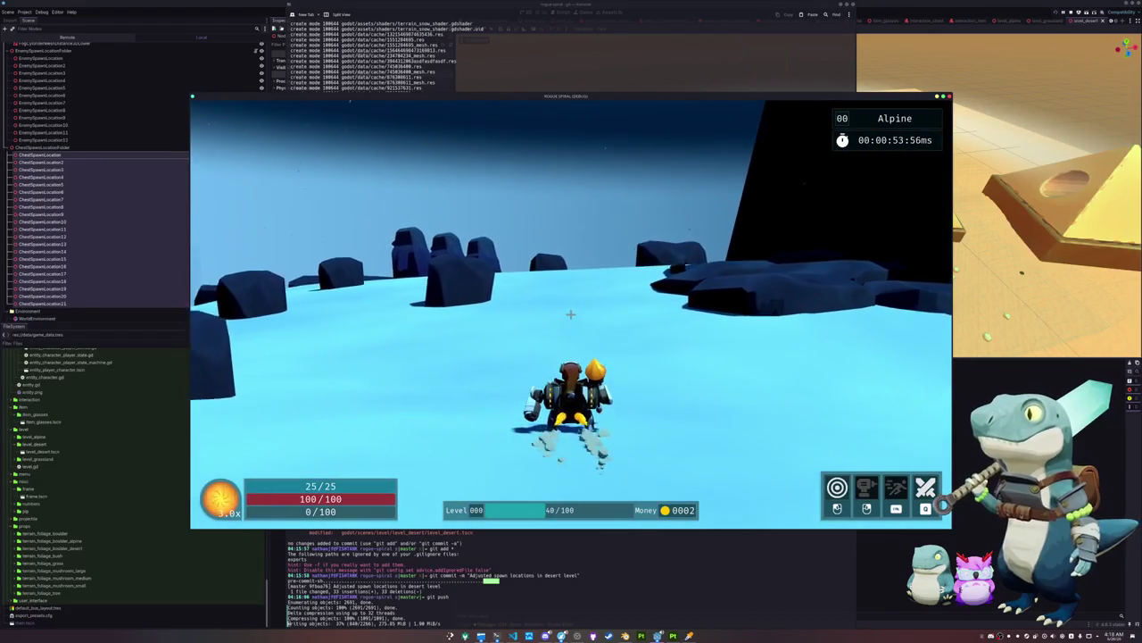
key(w)
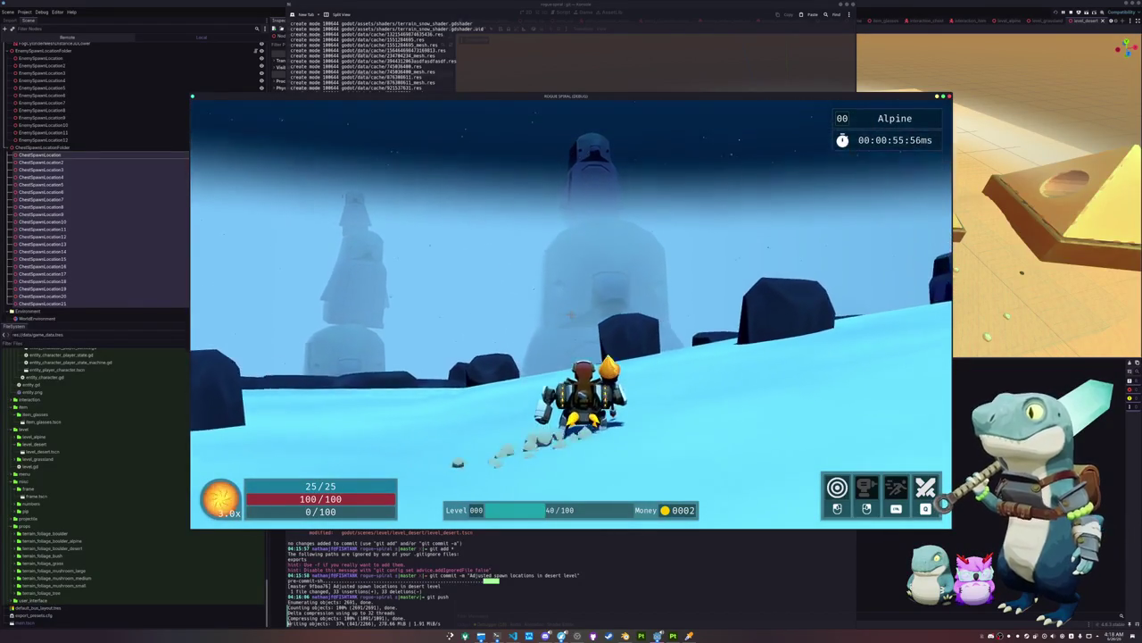
key(w)
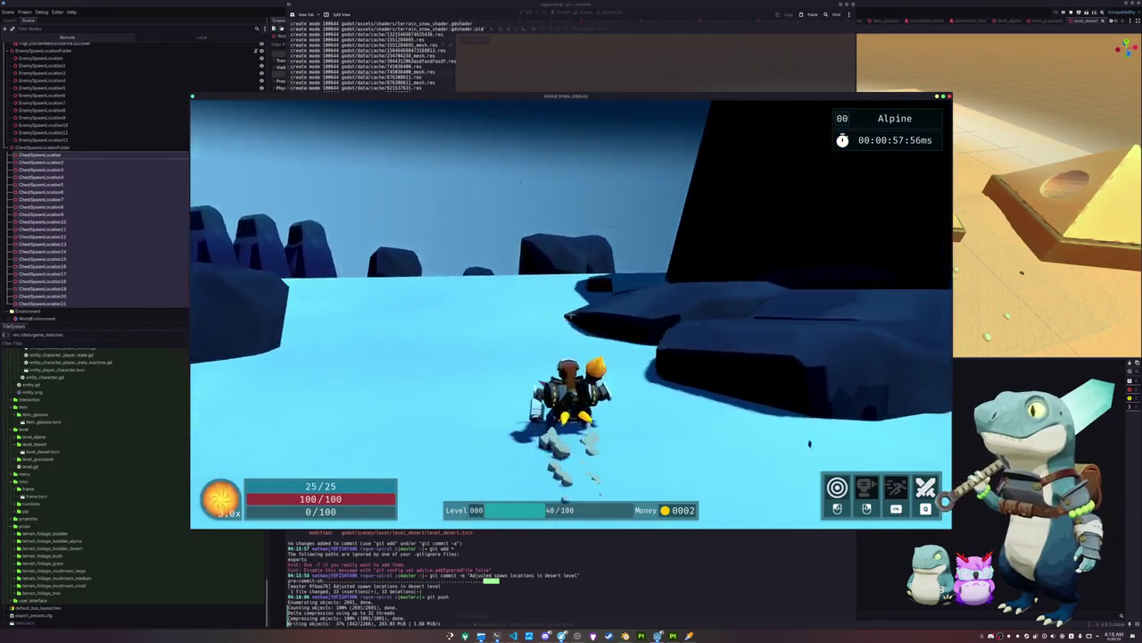
key(w)
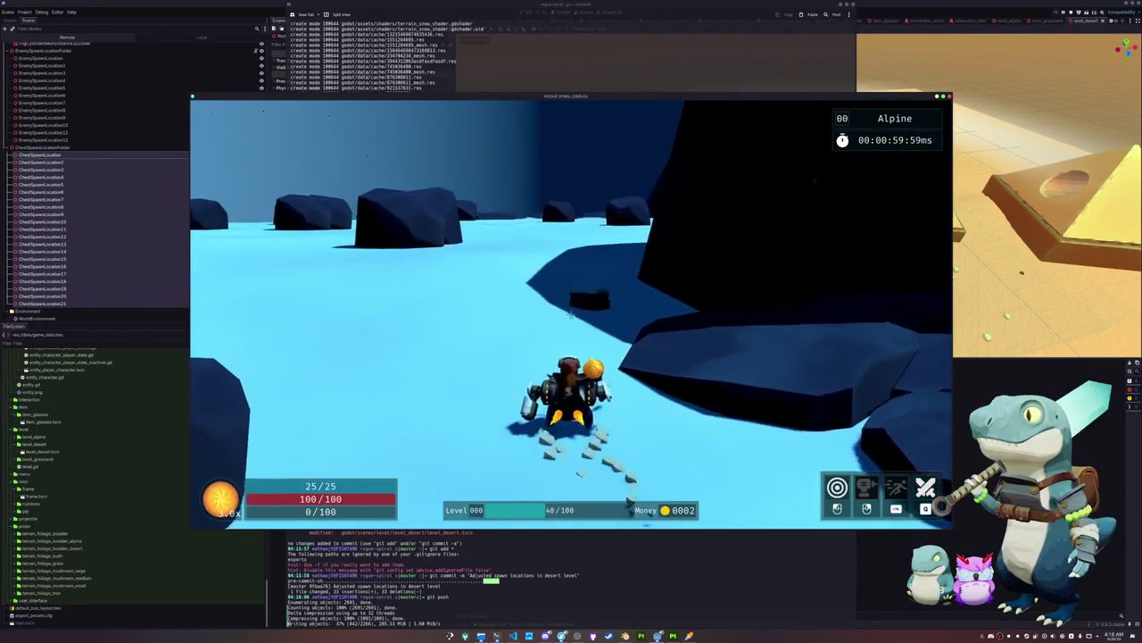
key(w)
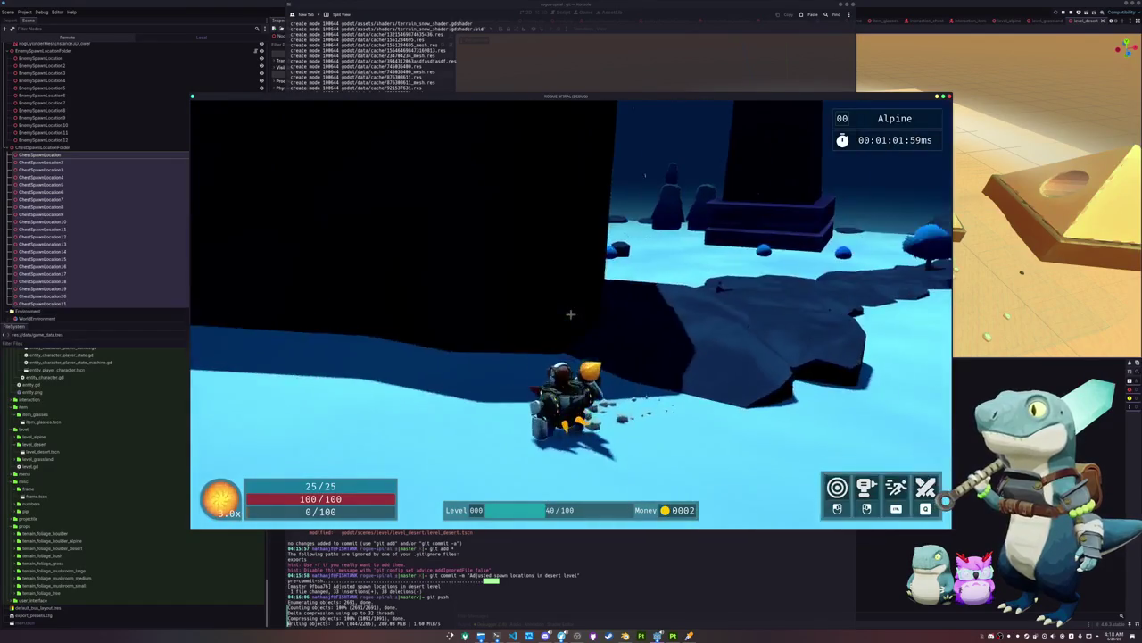
key(w)
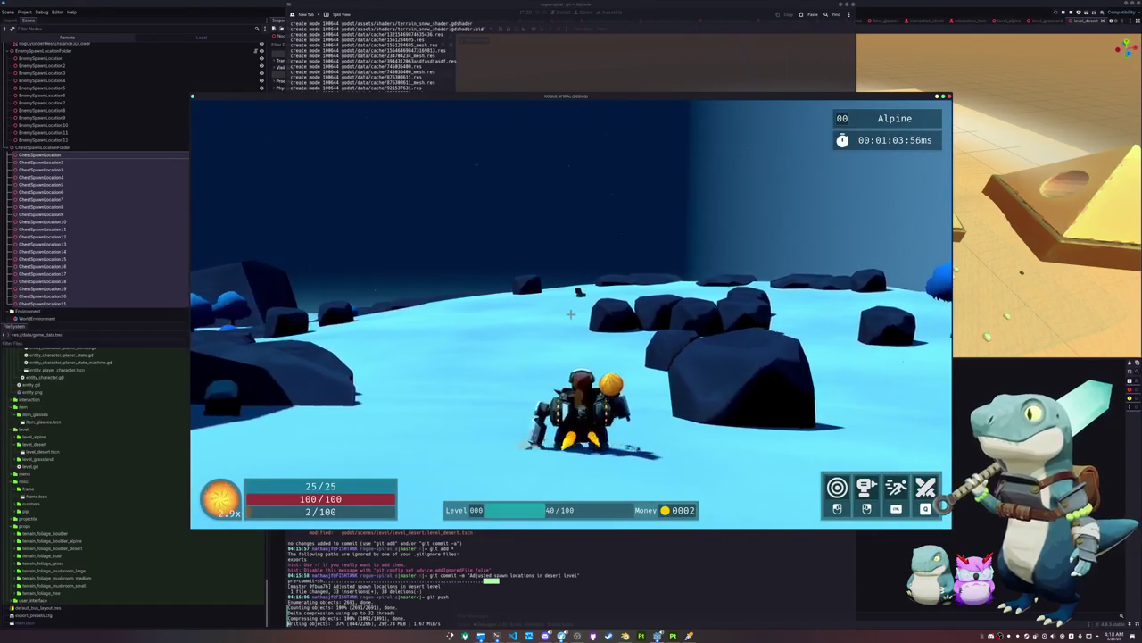
key(w)
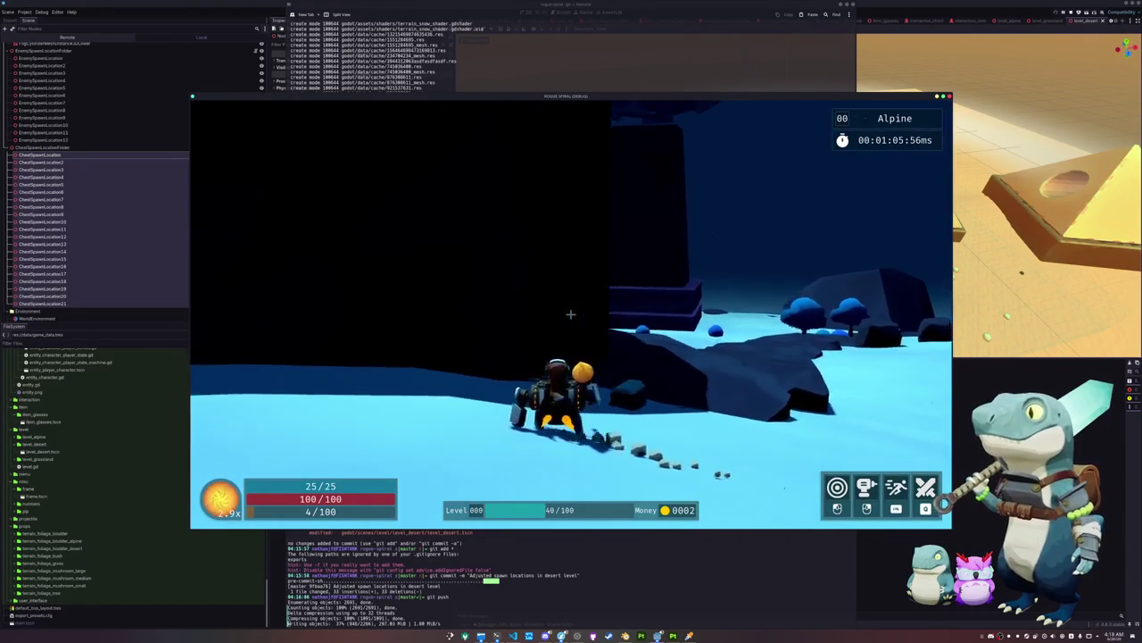
key(w)
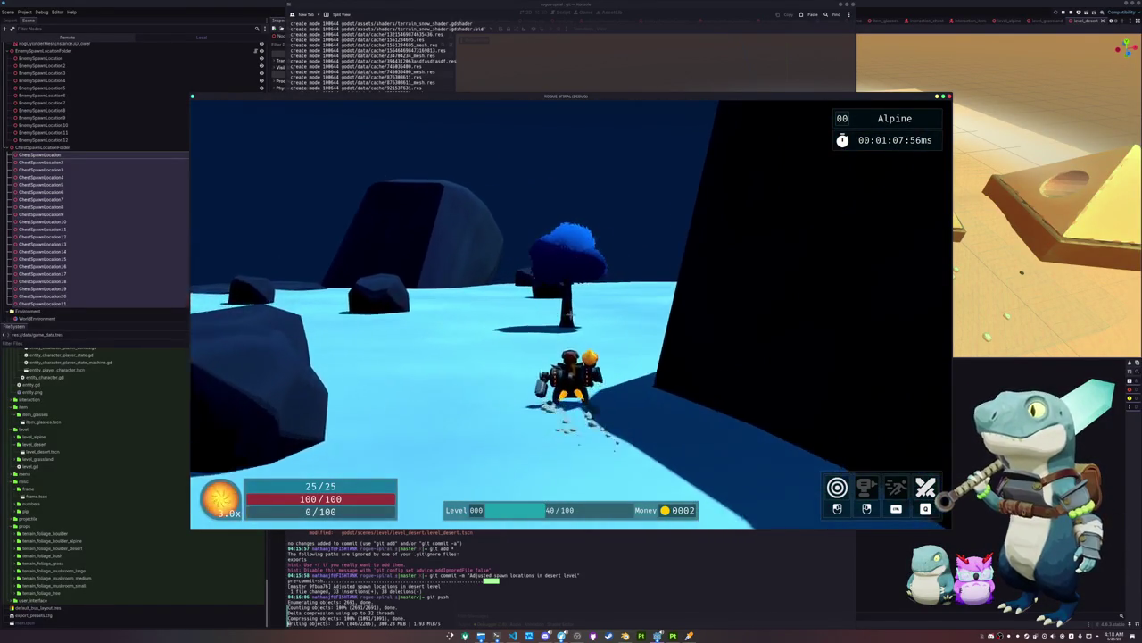
key(w)
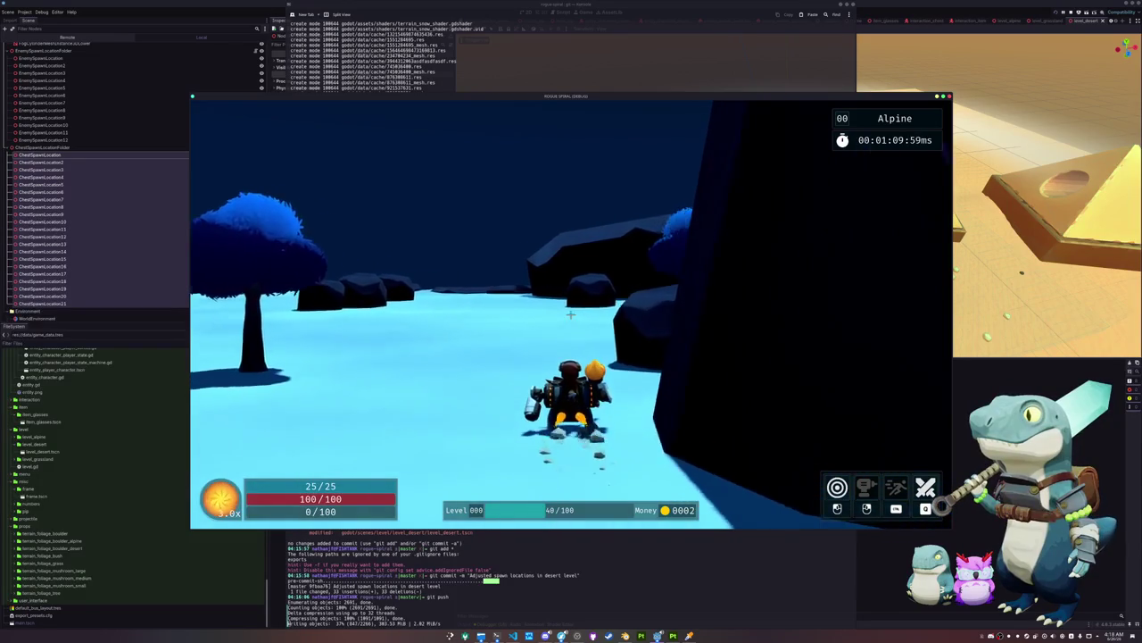
key(w)
key(w)
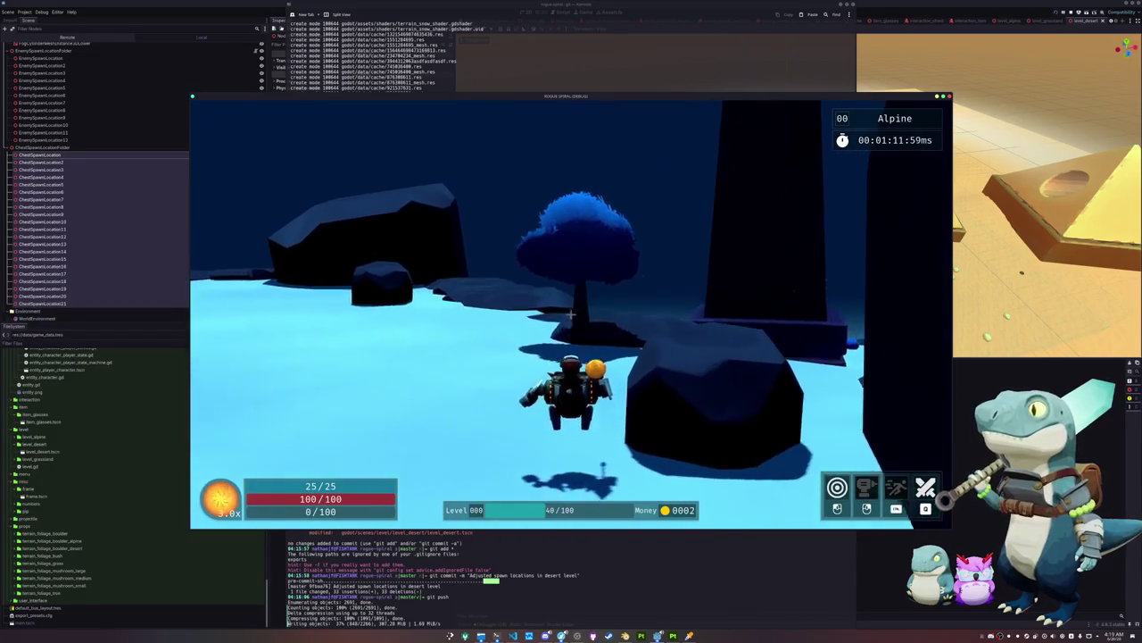
key(w)
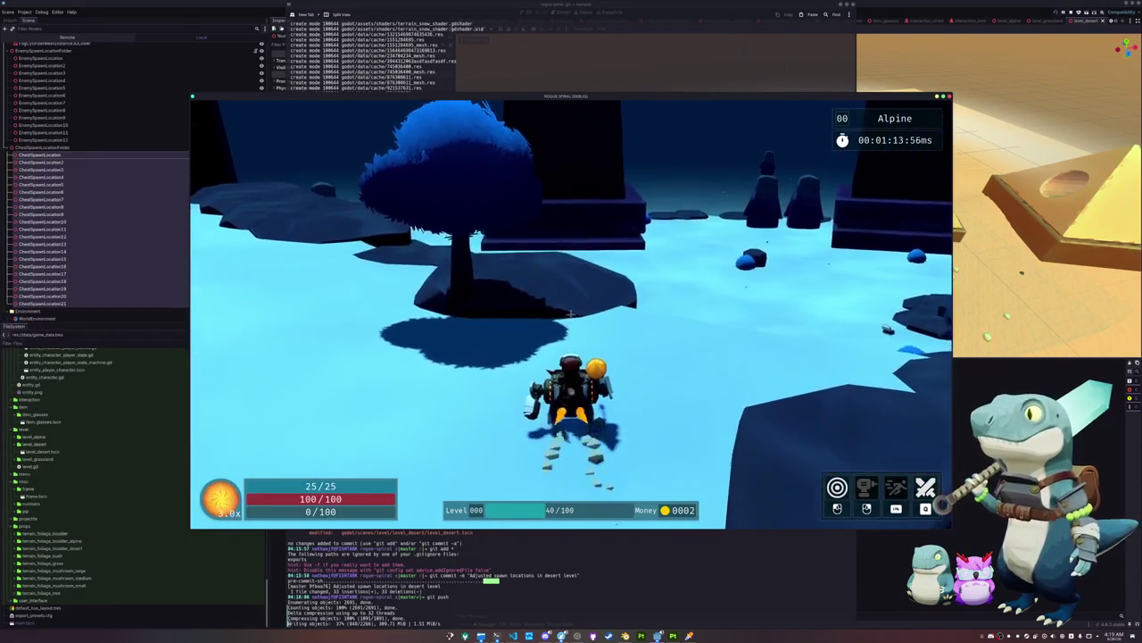
key(w)
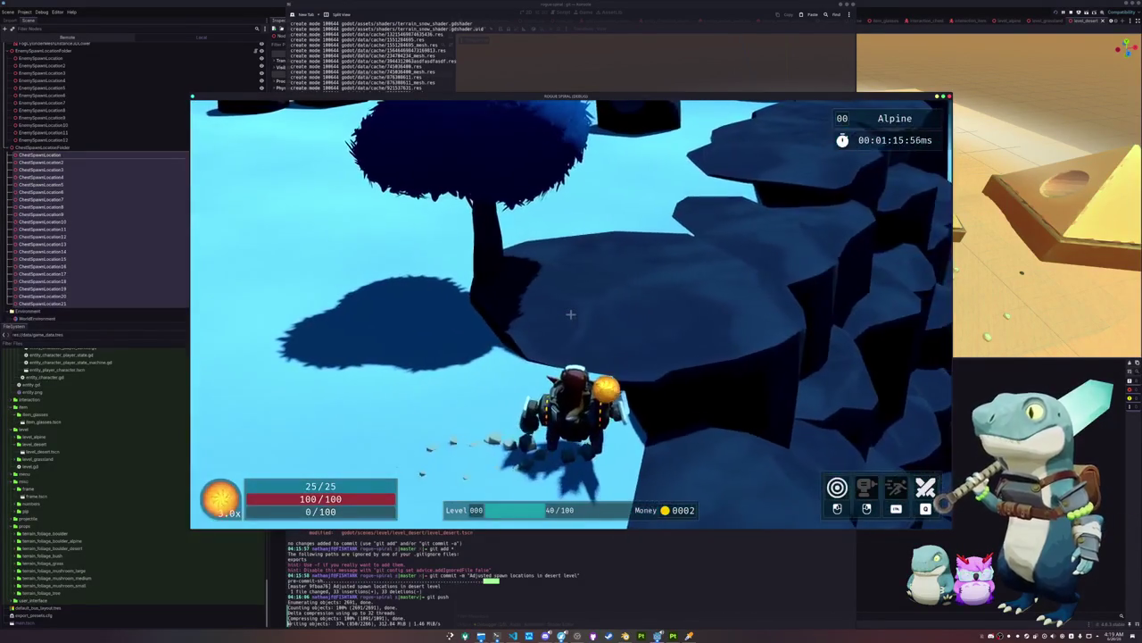
key(w)
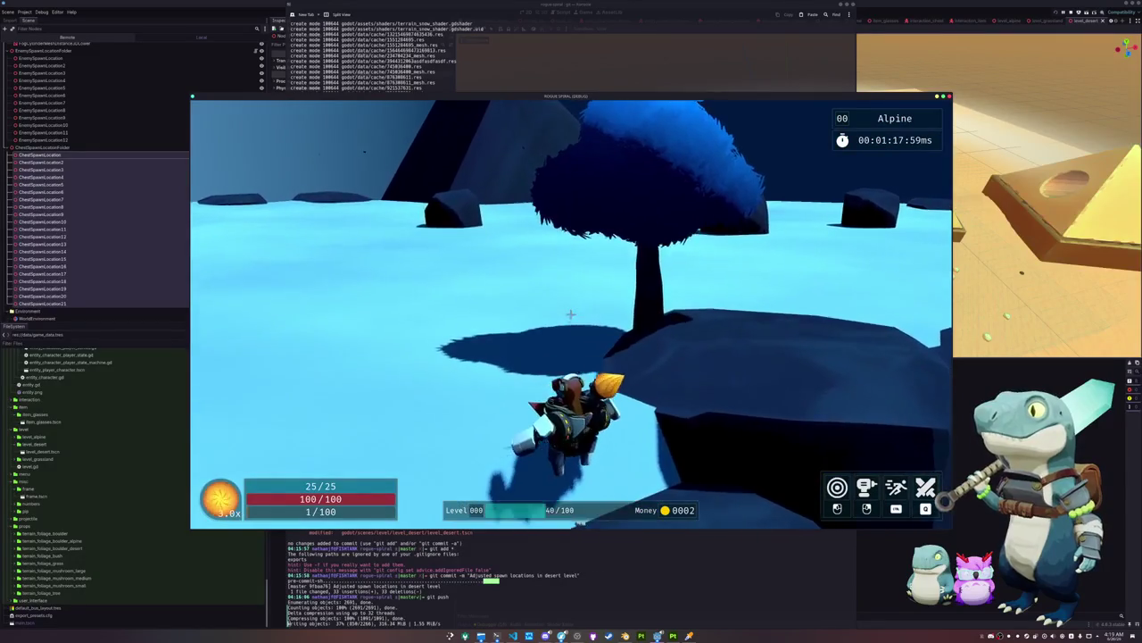
key(w)
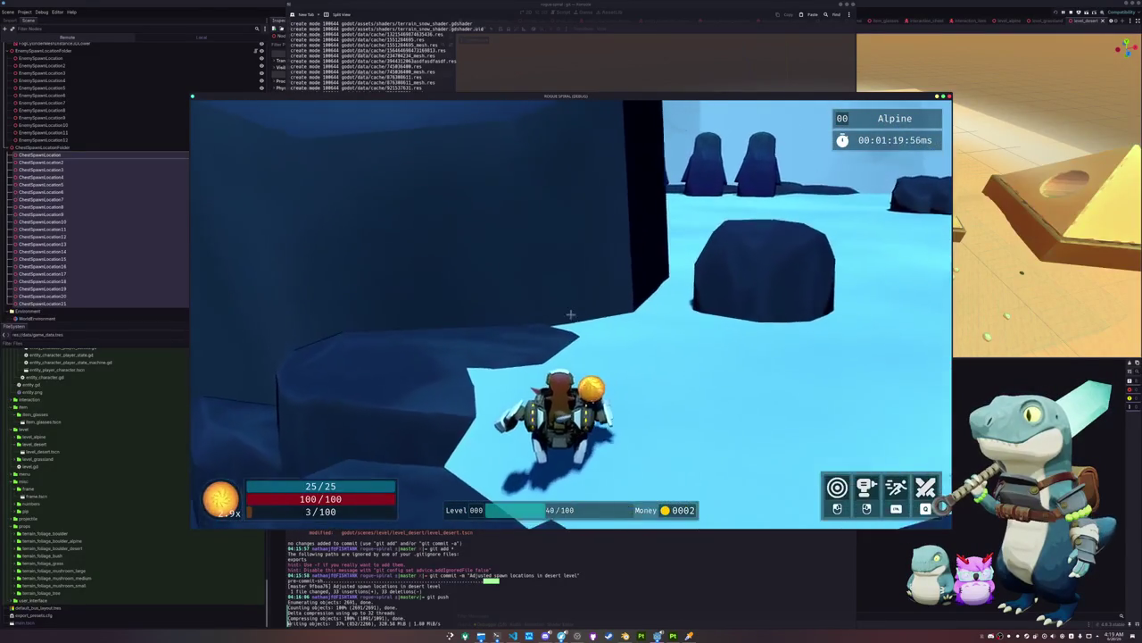
key(w)
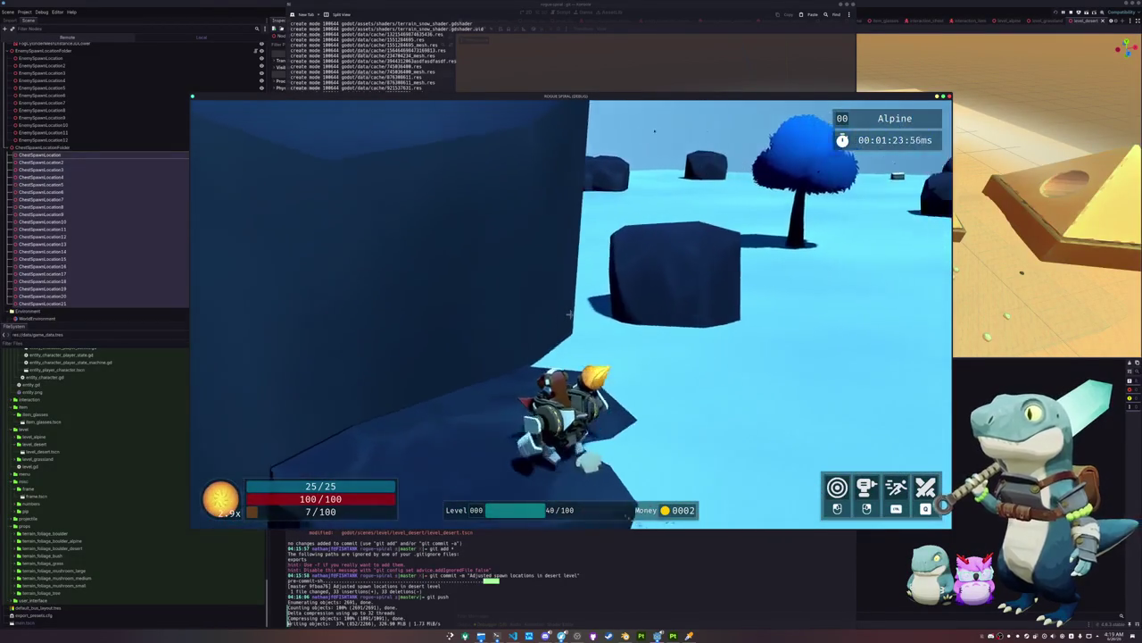
key(w)
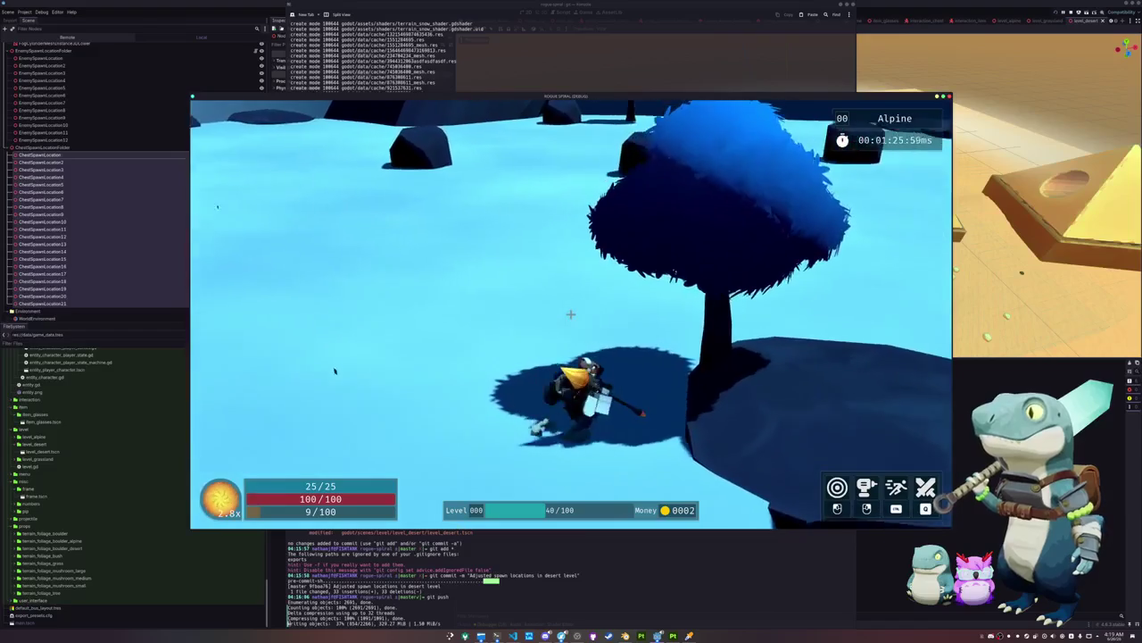
key(w)
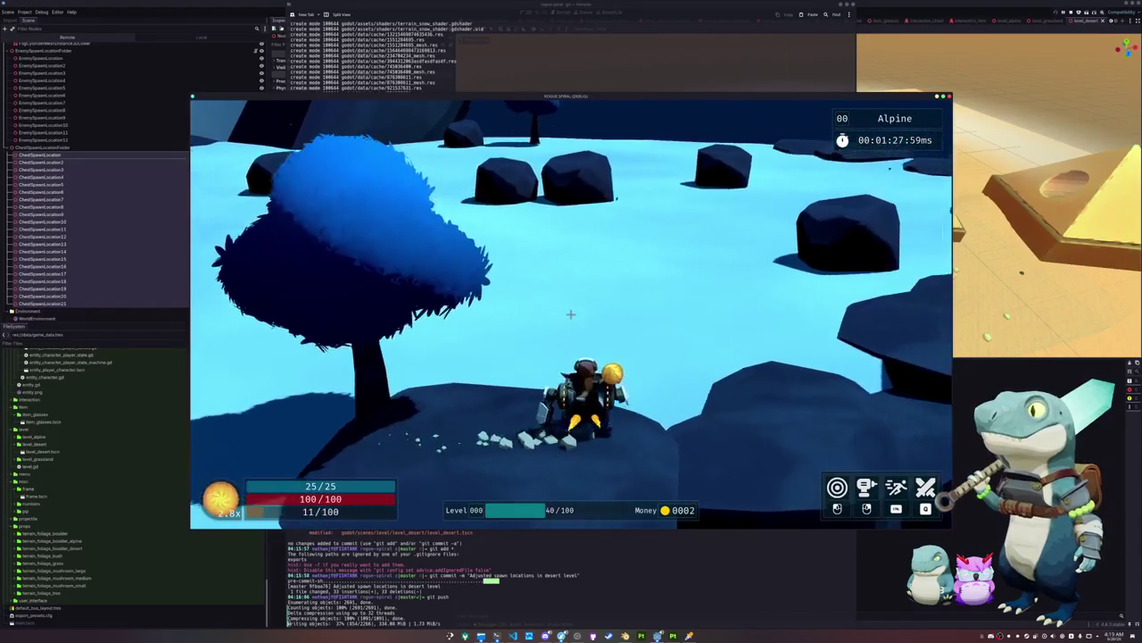
key(w)
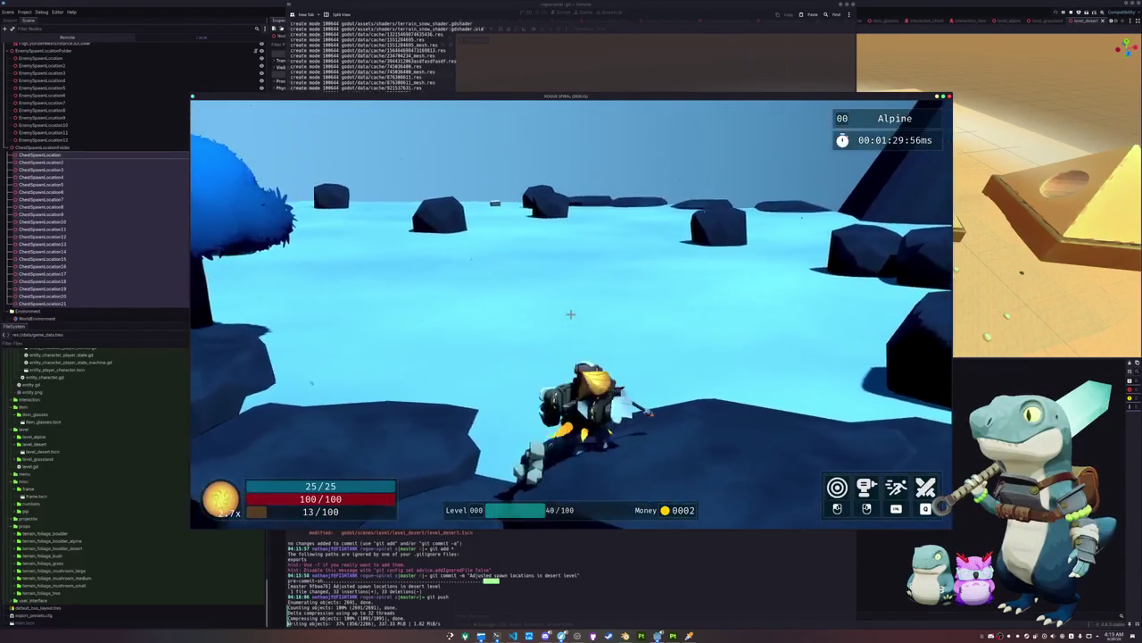
key(w)
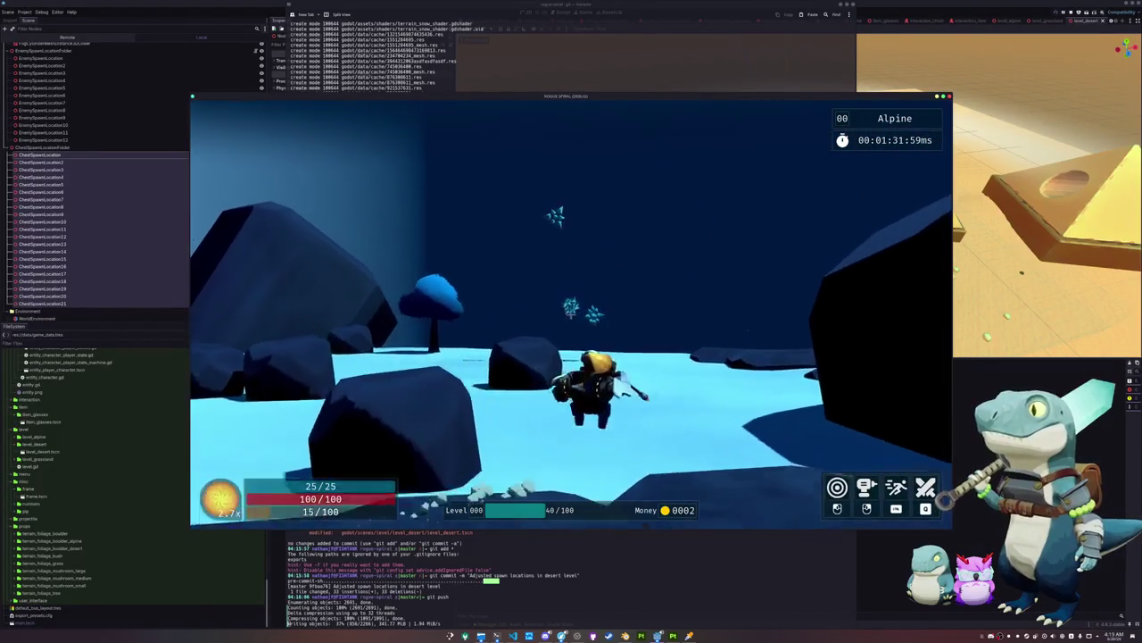
key(w)
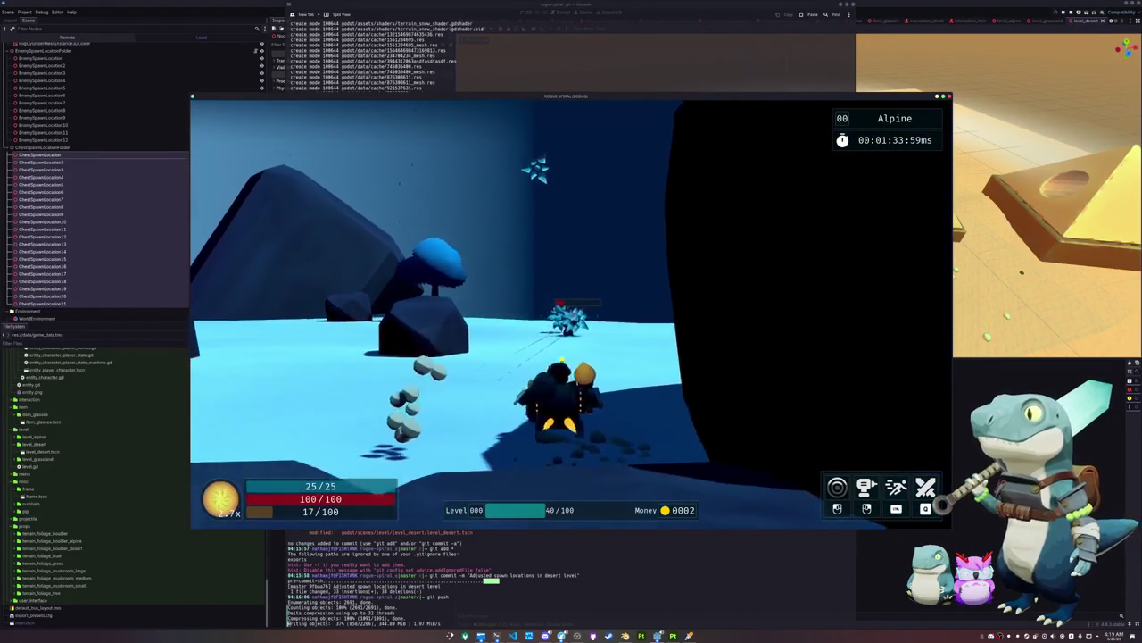
key(w)
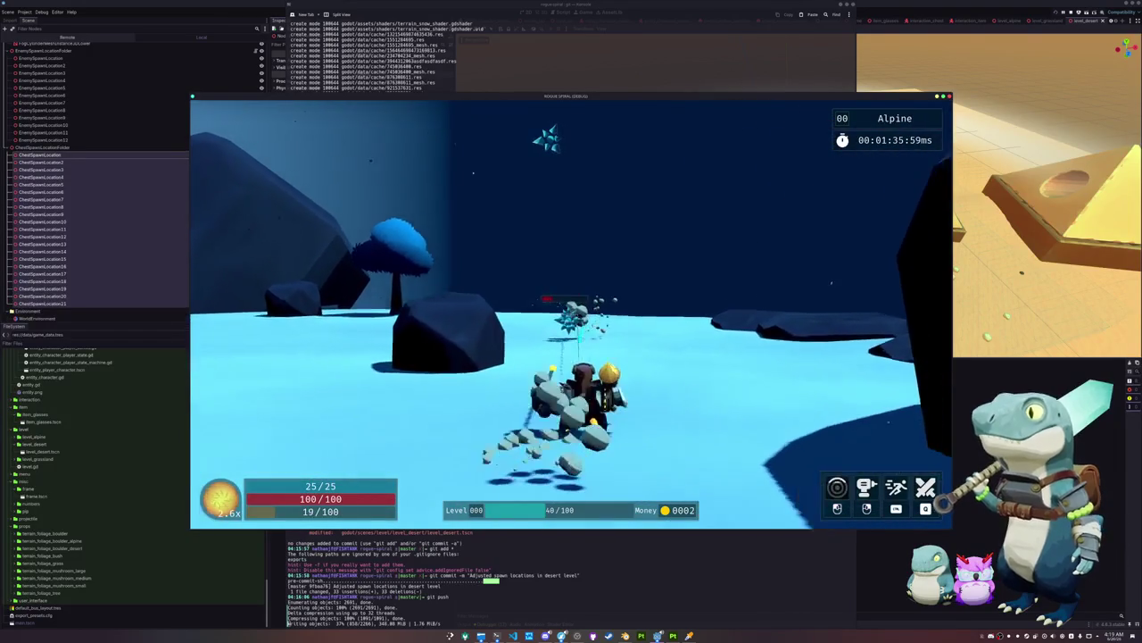
key(w)
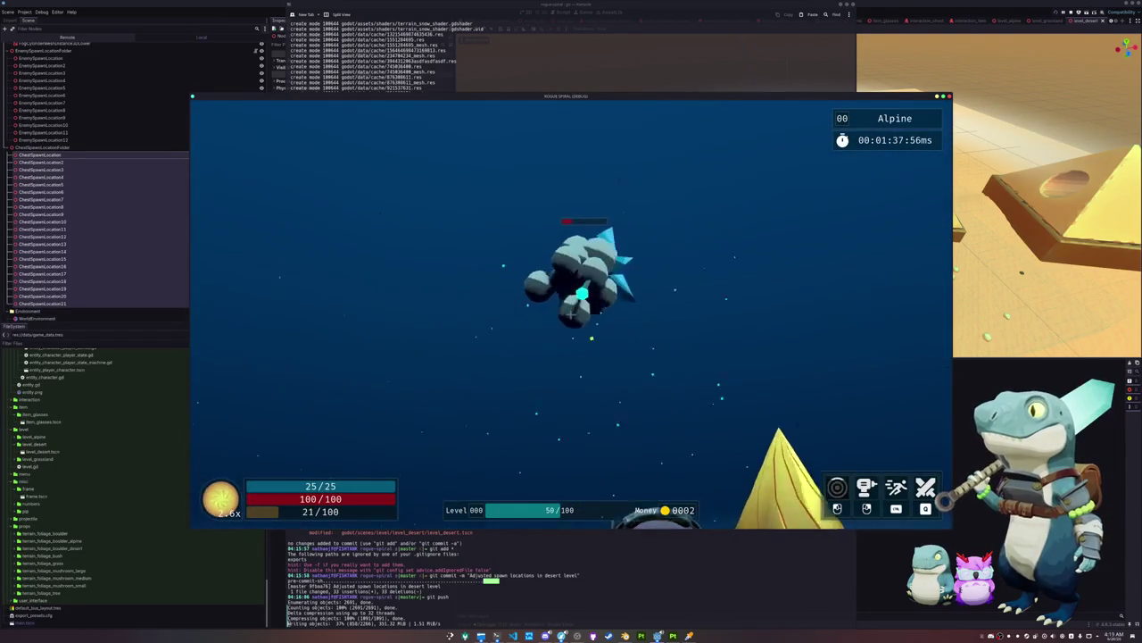
Exit the level to the main menu and stop the running project with F8
key(Escape)
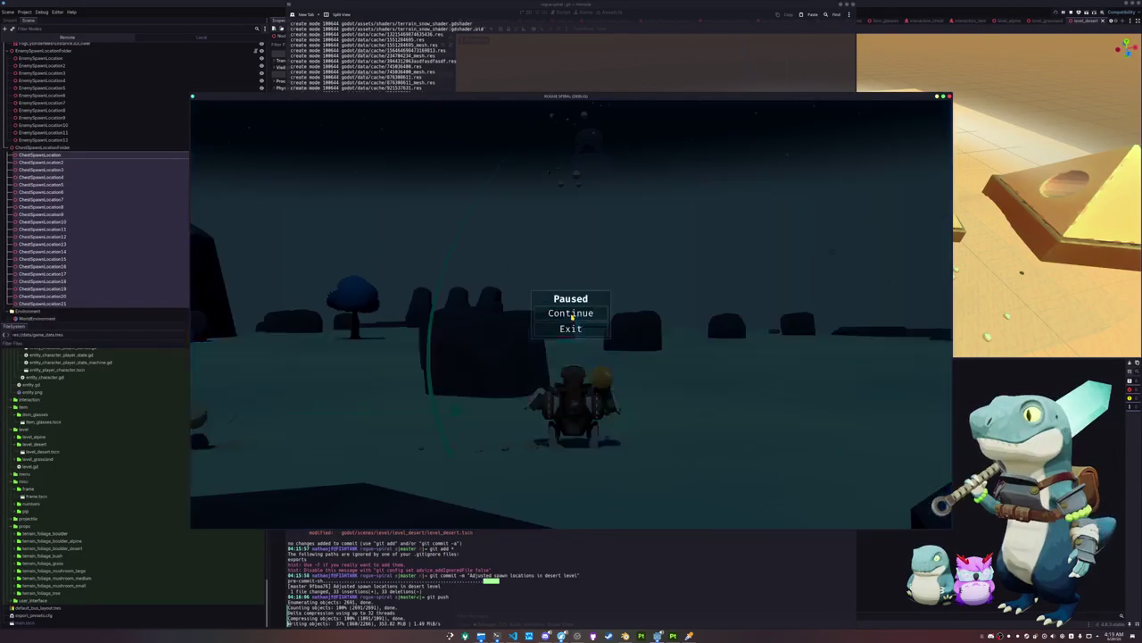
click(572, 329)
key(F8)
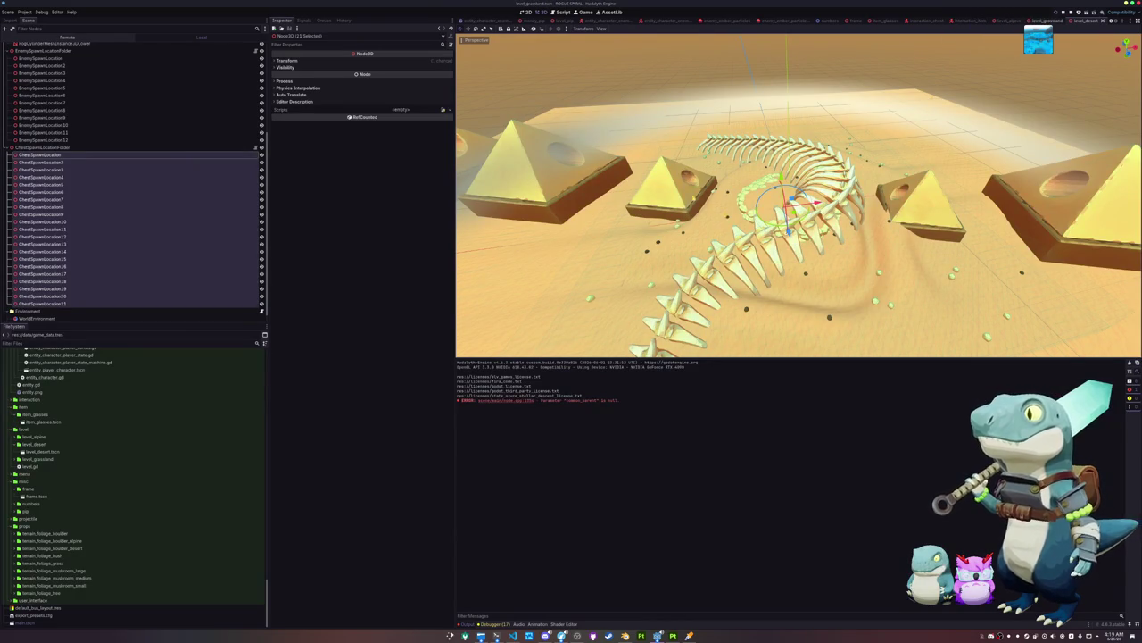
In level_grassland, select and frame all twelve EnemySpawnLocation nodes, then open level_alpine
key(ctrl+shift+Tab)
click(61, 132)
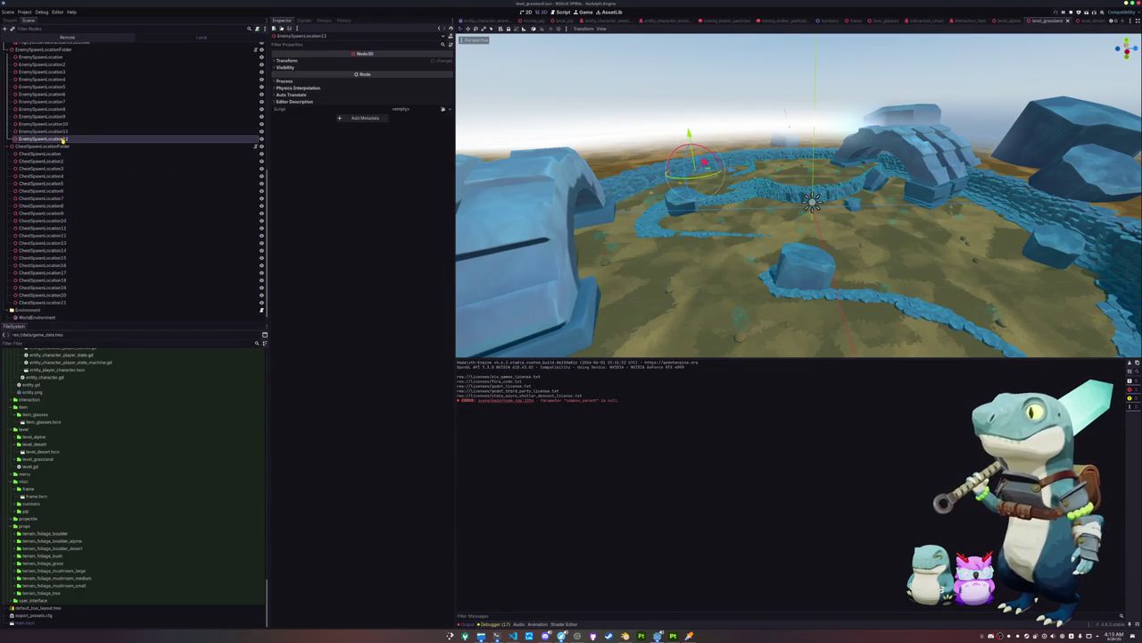
scroll(61, 136, up, 3)
shift+click(51, 128)
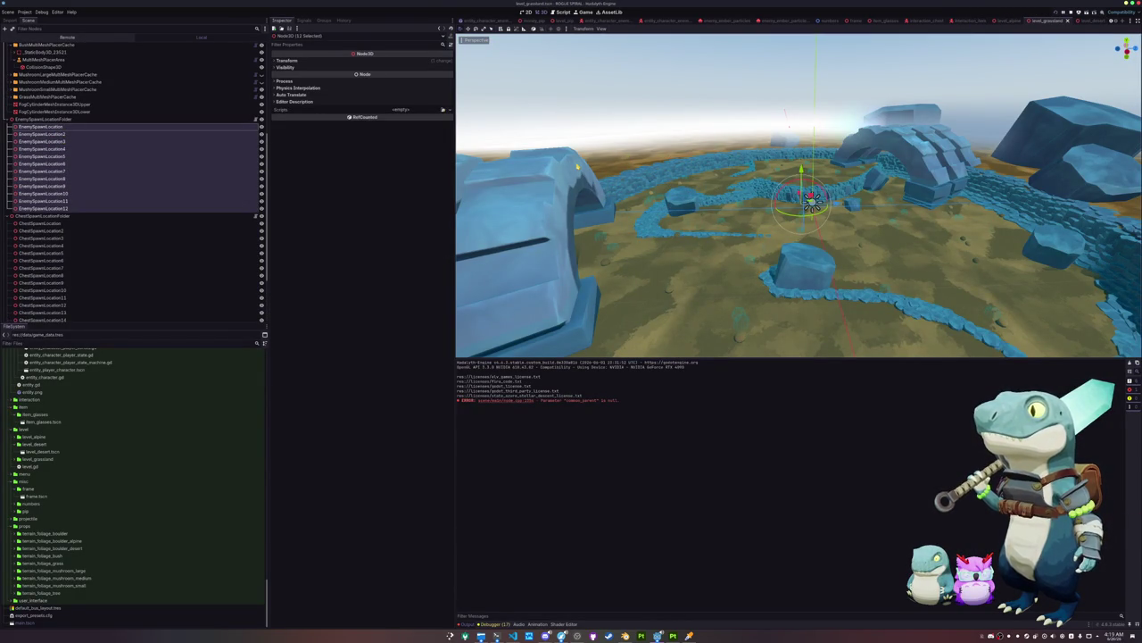
drag(651, 177, 461, 282)
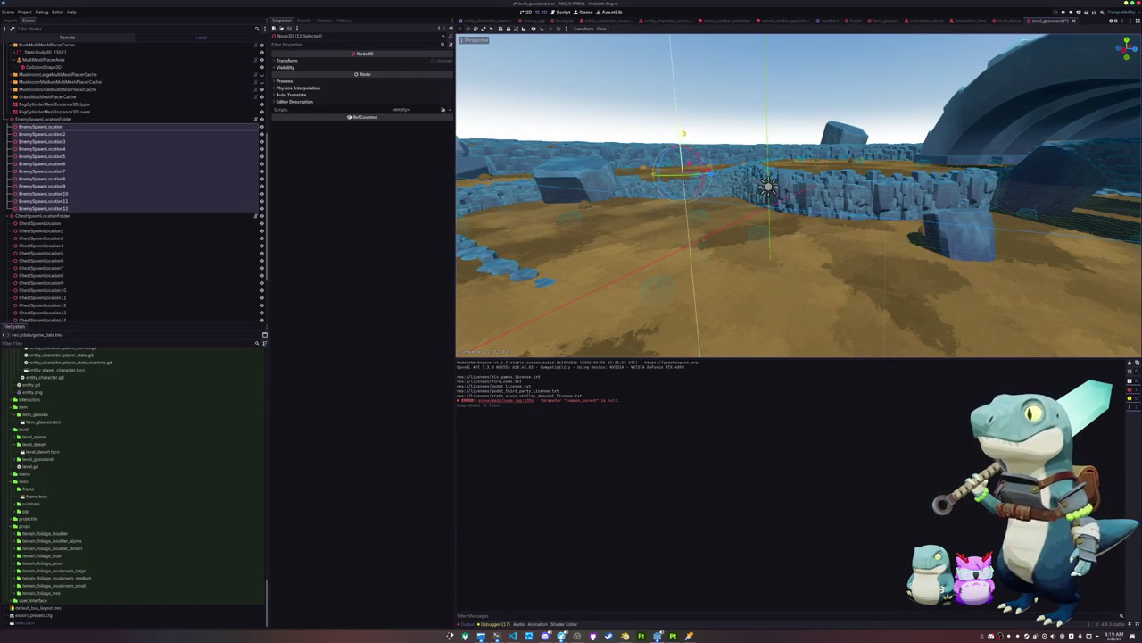
key(f)
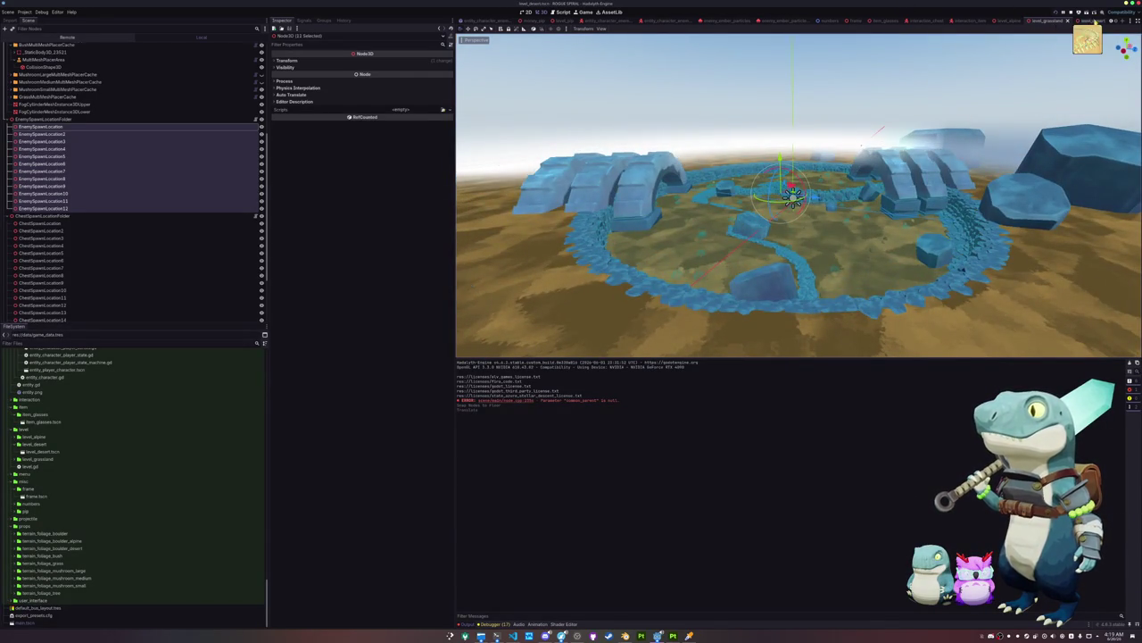
click(1022, 21)
click(1009, 21)
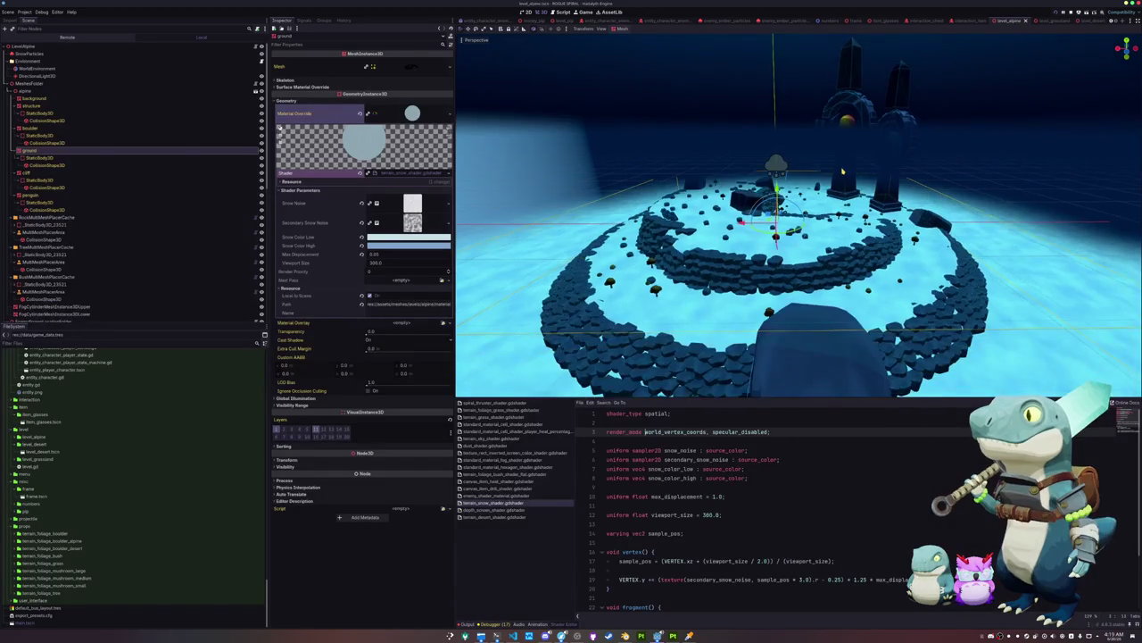
Start a test play of Rogue Spiral with F6 and wait for its main menu
key(F6)
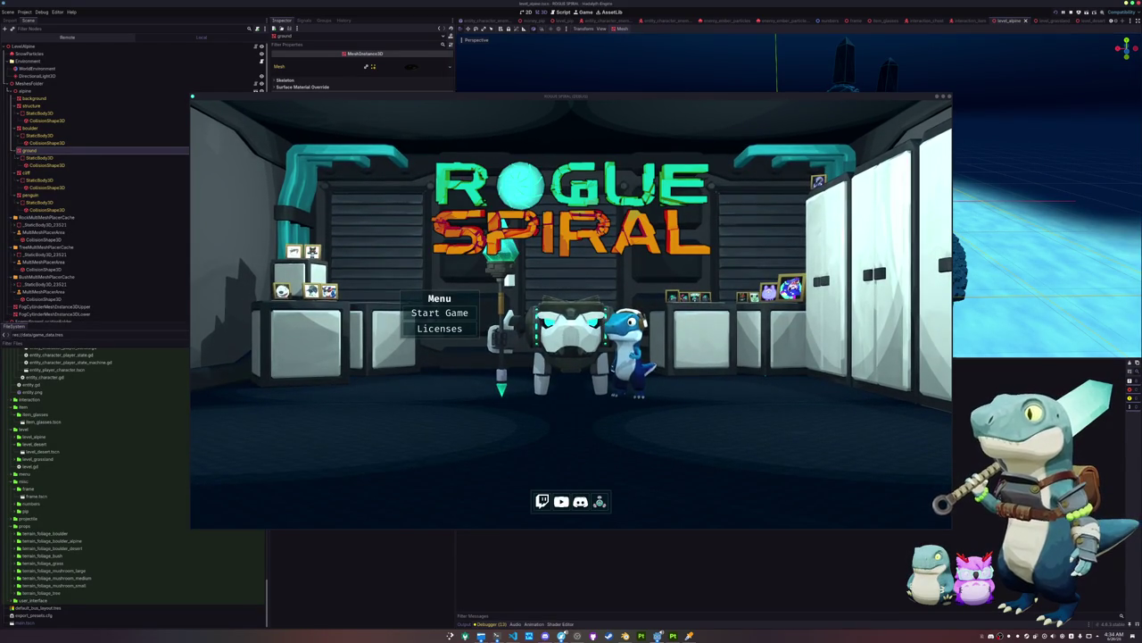
Stop the running Rogue Spiral game with F8
key(F8)
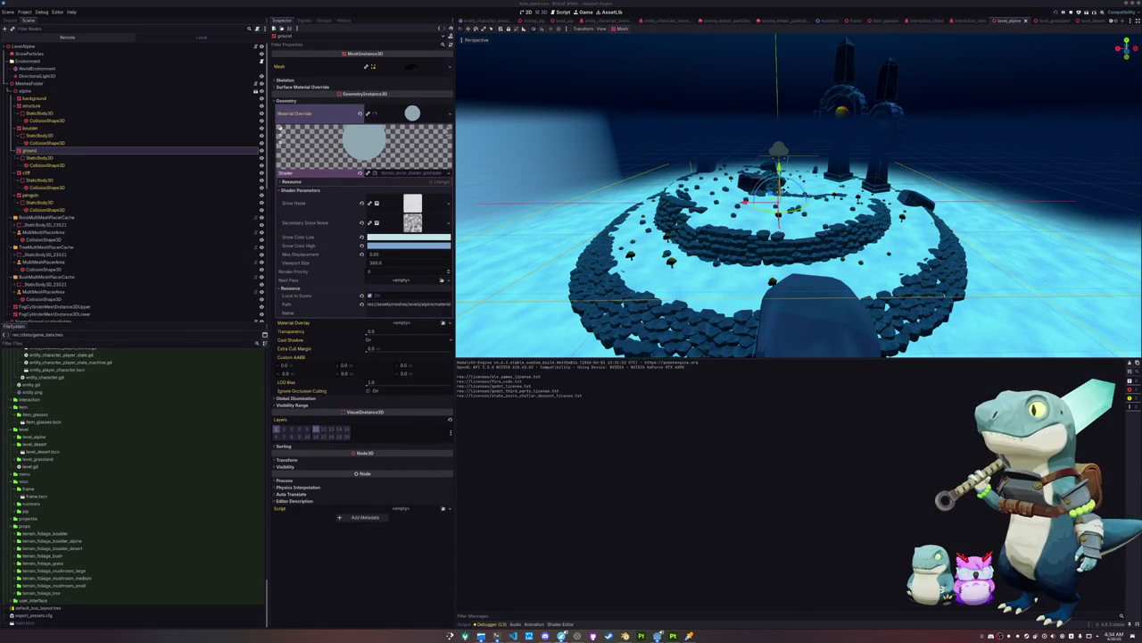
Bring up the itch.io browser window and enlarge it to read the build notifications
key(alt+Tab)
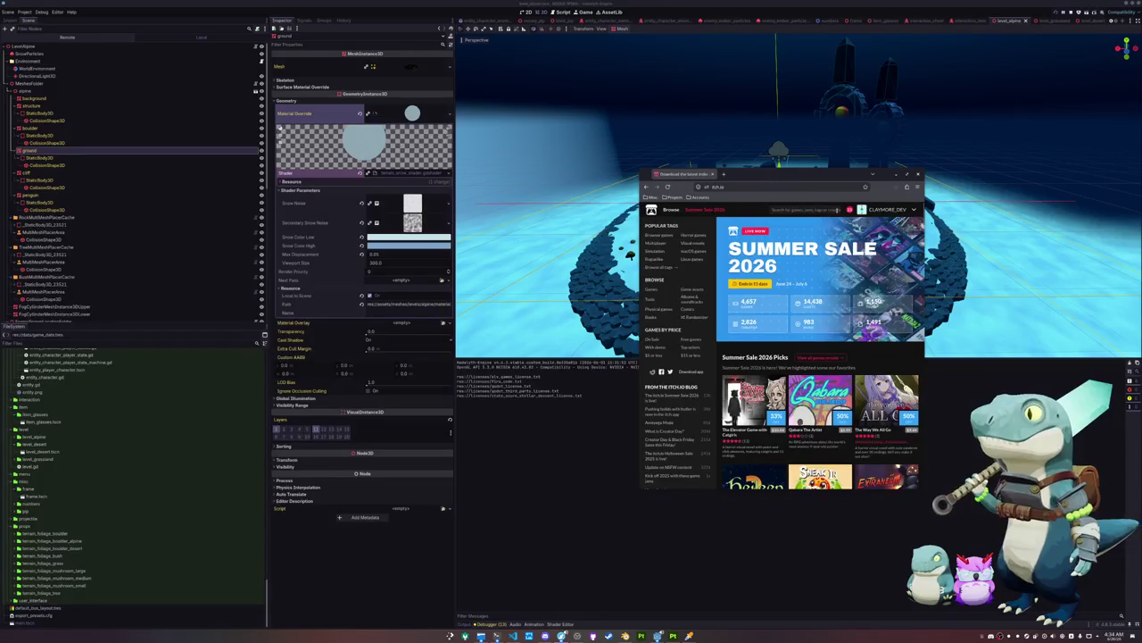
drag(818, 175, 879, 207)
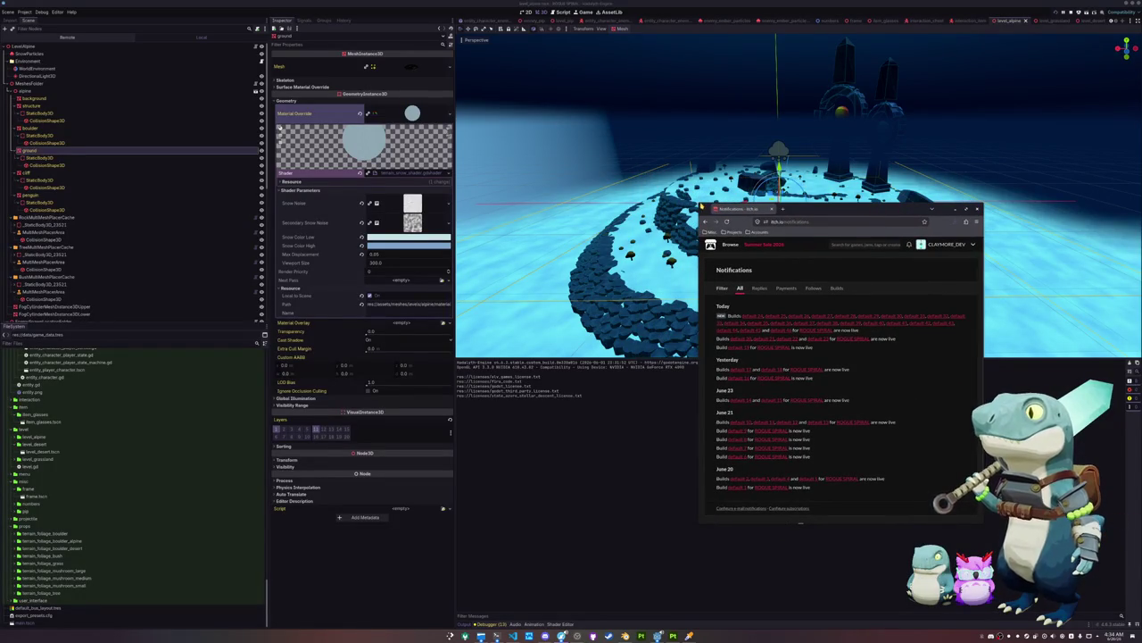
mouse_move(705, 199)
mouse_down()
mouse_move(609, 128)
mouse_move(762, 137)
mouse_up()
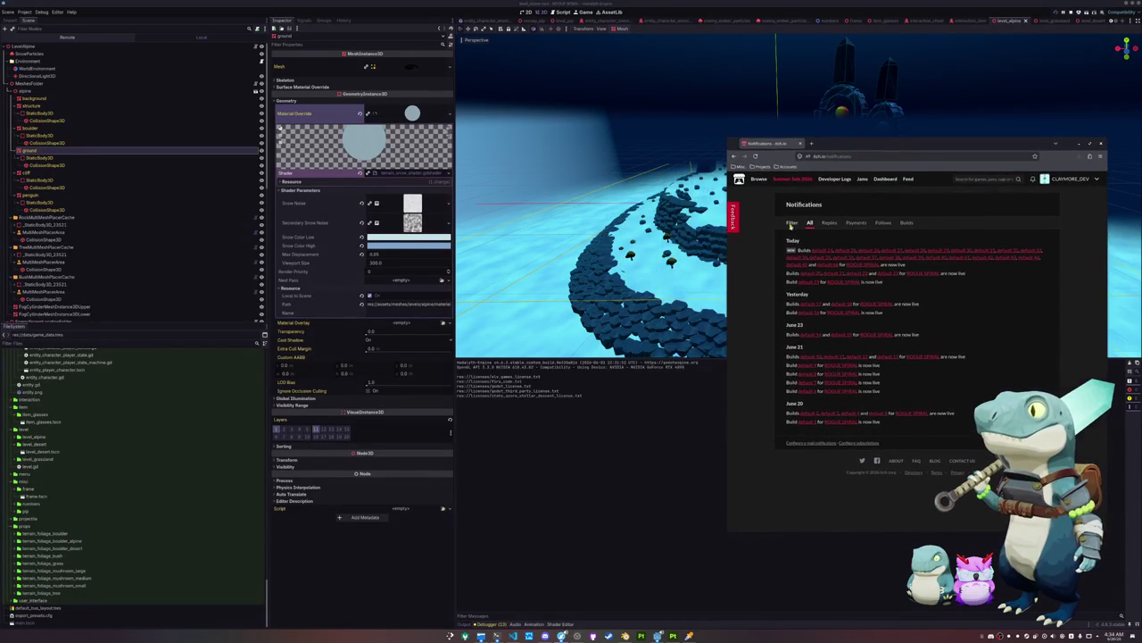
Back in Godot, save the alpine scene and clear the Output log
key(alt+Tab)
key(ctrl+s)
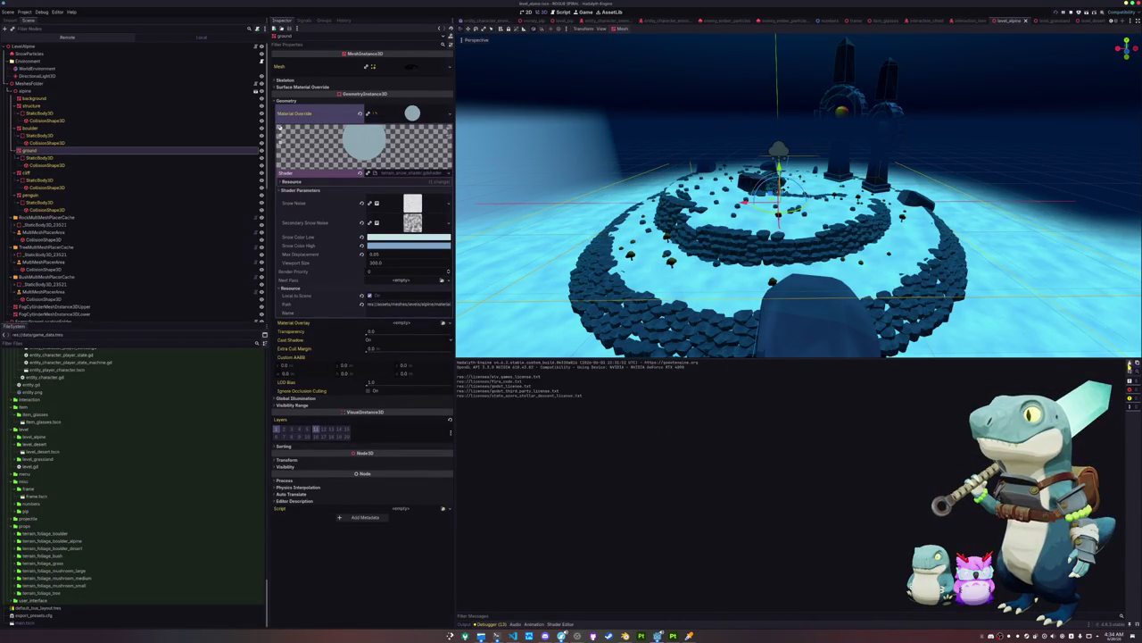
click(1129, 366)
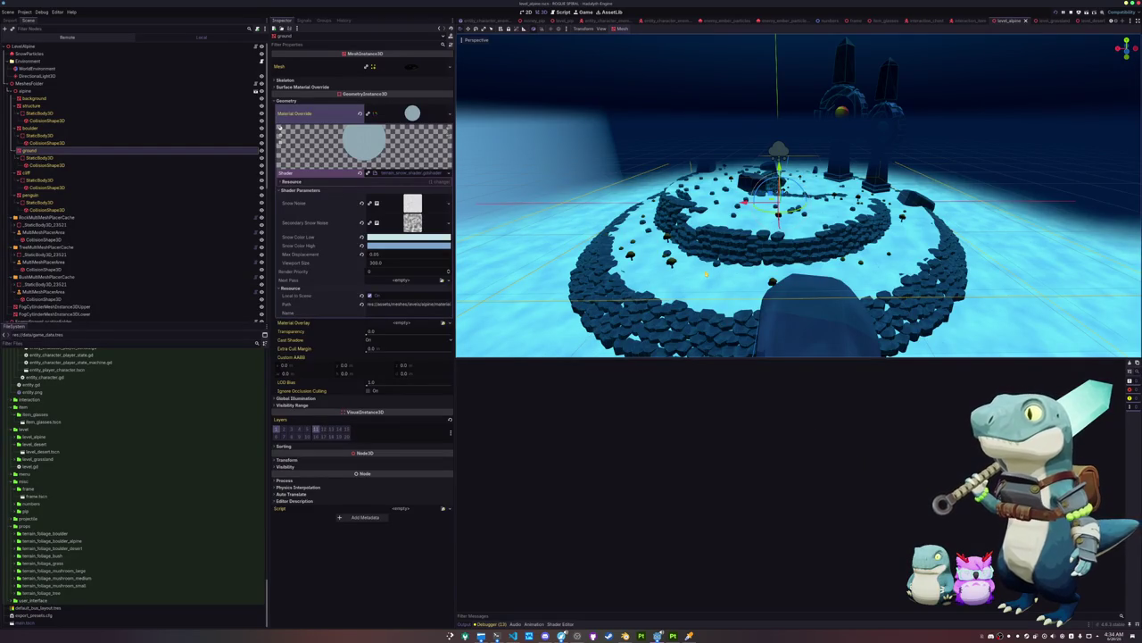
Export all presets as release builds from Project > Export
click(24, 13)
click(36, 46)
click(591, 480)
click(604, 323)
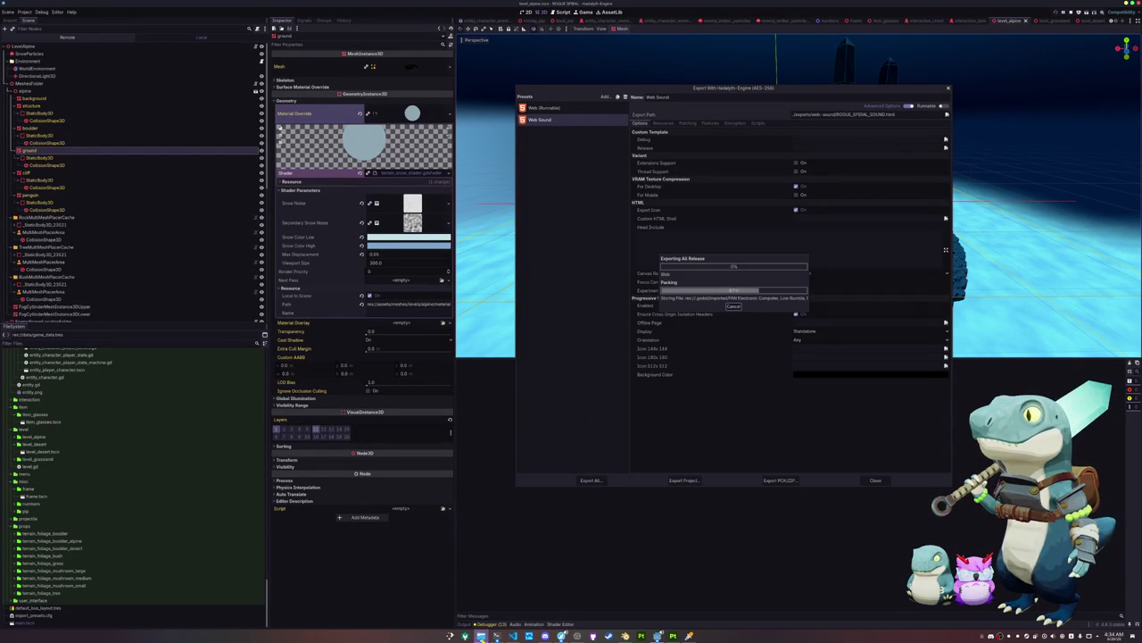
Browse to rogue-spiral/exports/web-sound to check the exported files, then close the Export dialog
click(444, 170)
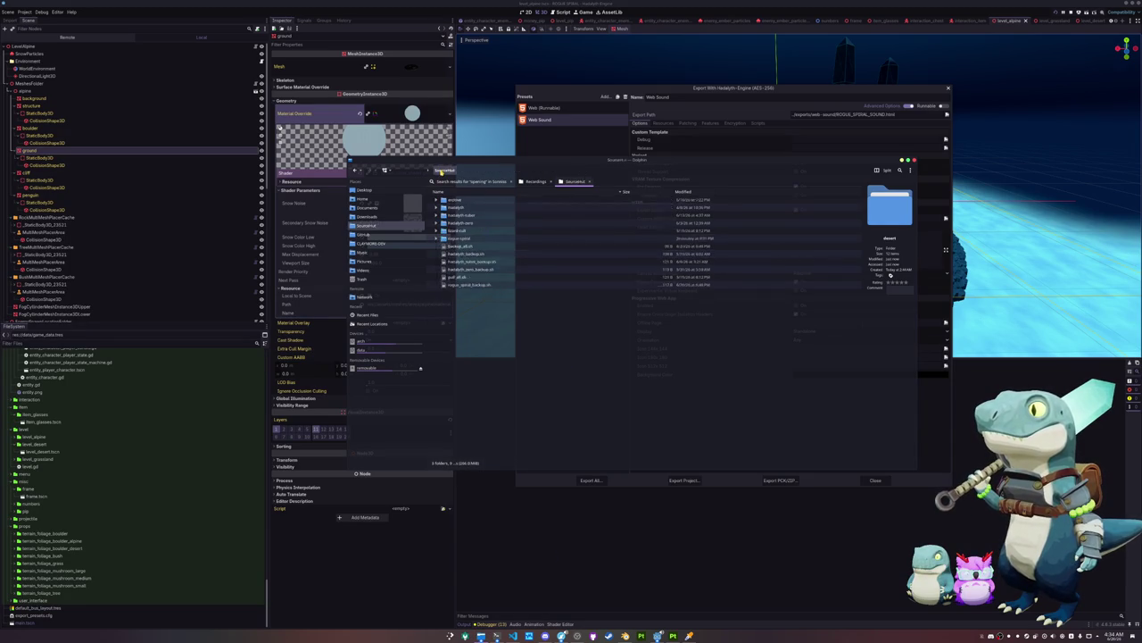
double_click(459, 238)
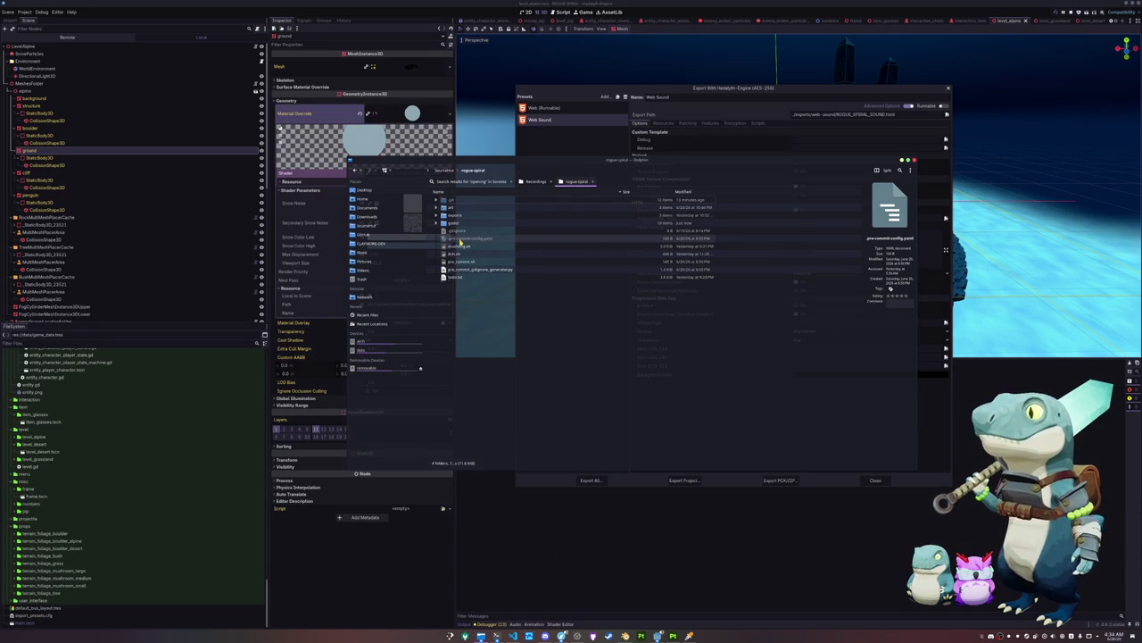
double_click(454, 215)
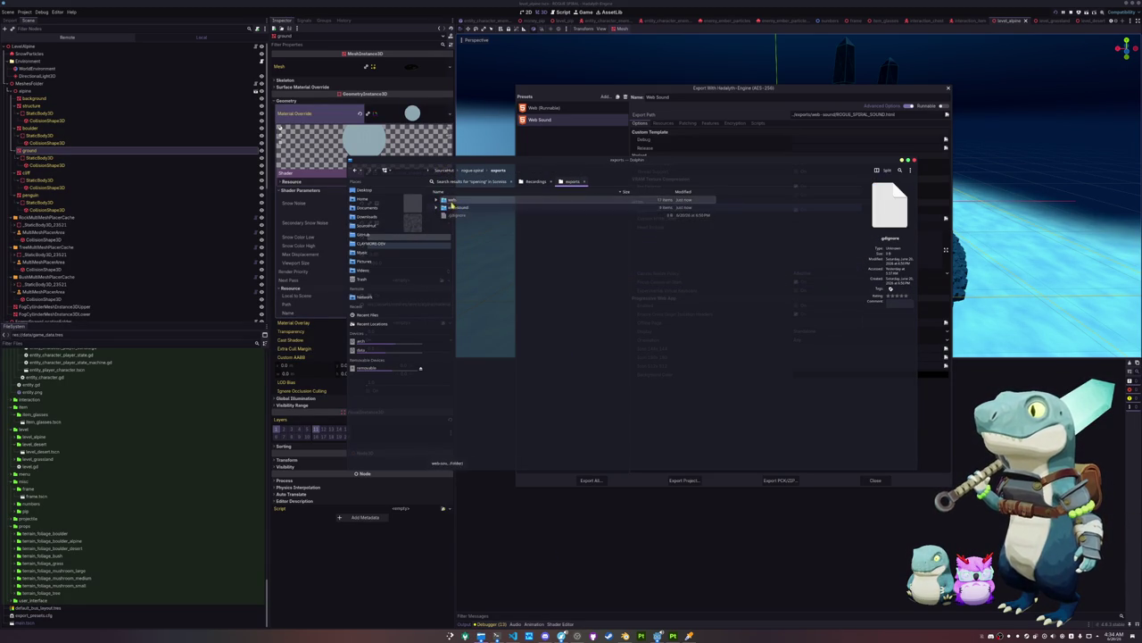
click(438, 200)
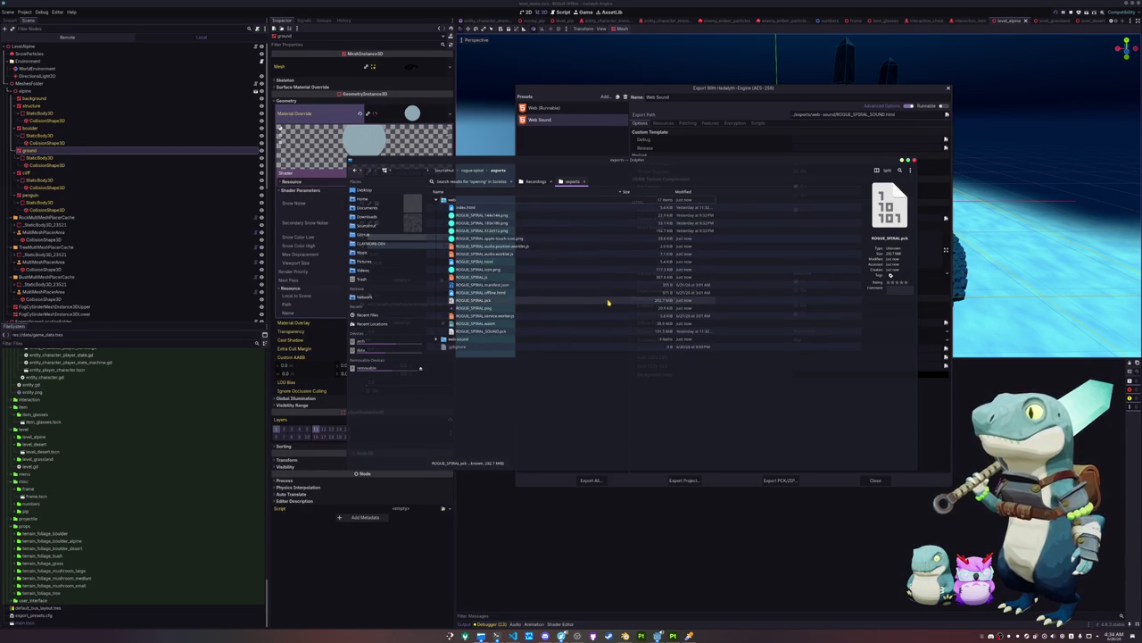
click(636, 478)
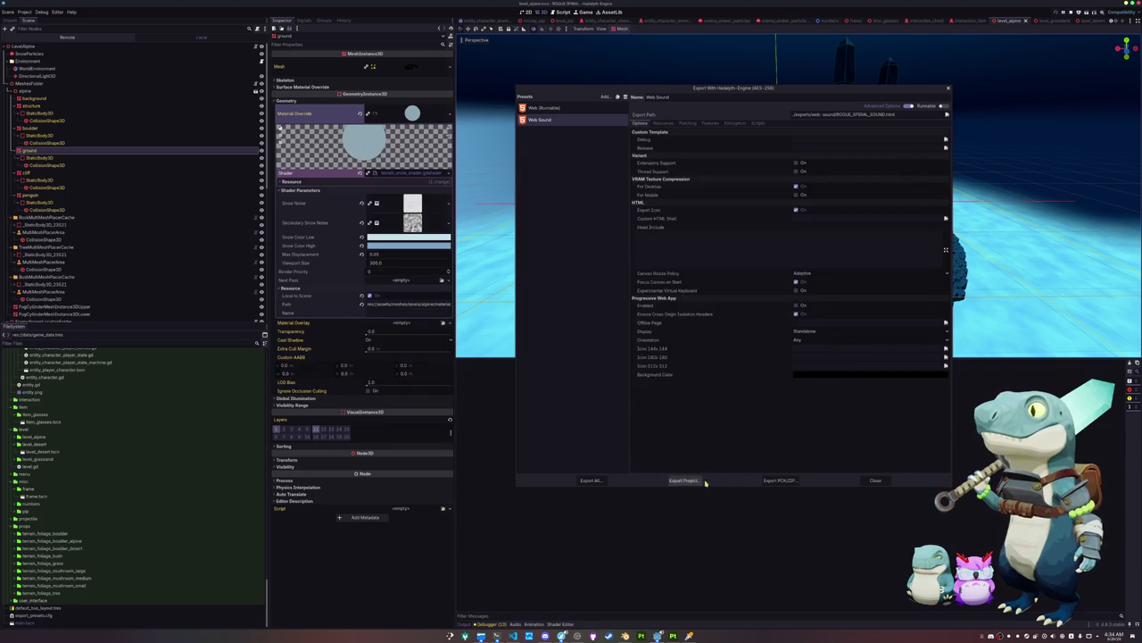
click(874, 480)
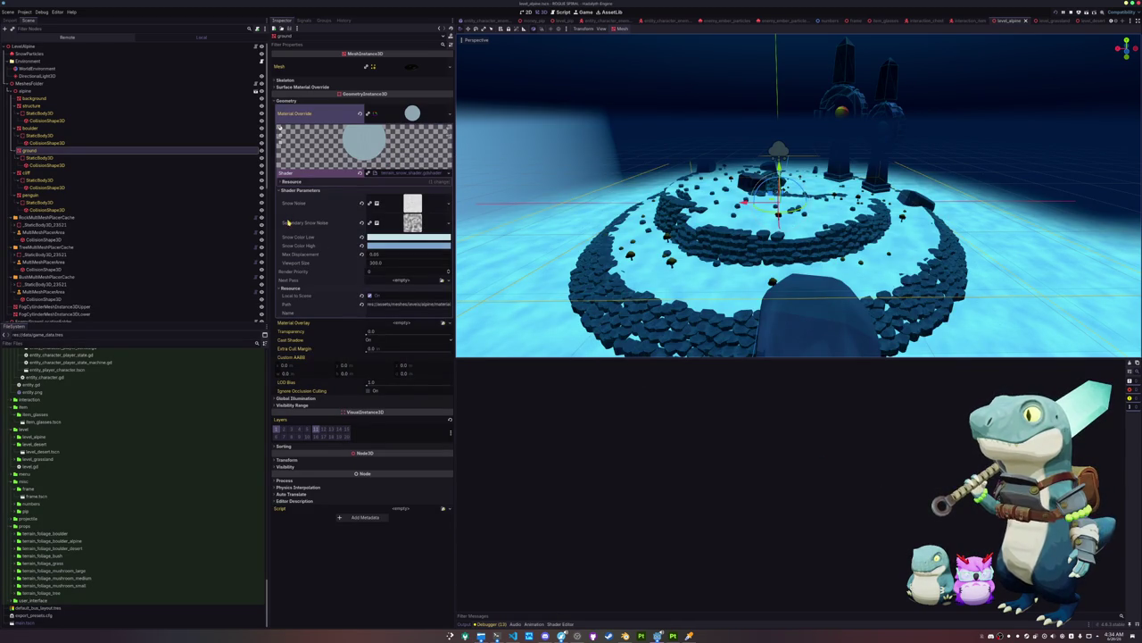
In the export presets, add a Web preset and delete the Web 2 preset
click(24, 11)
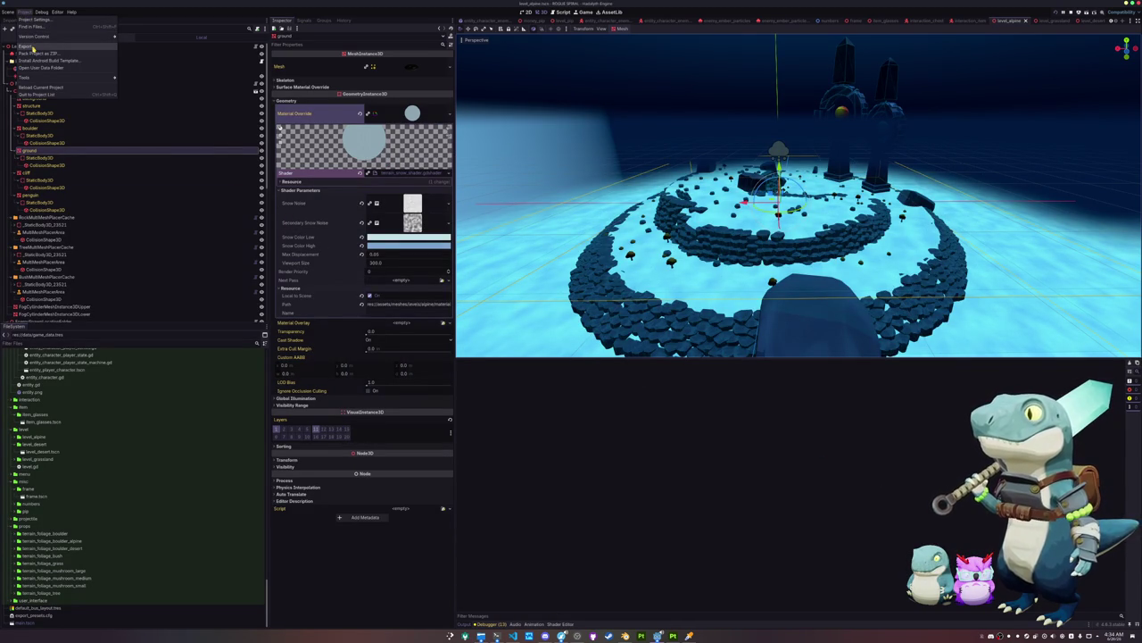
click(32, 46)
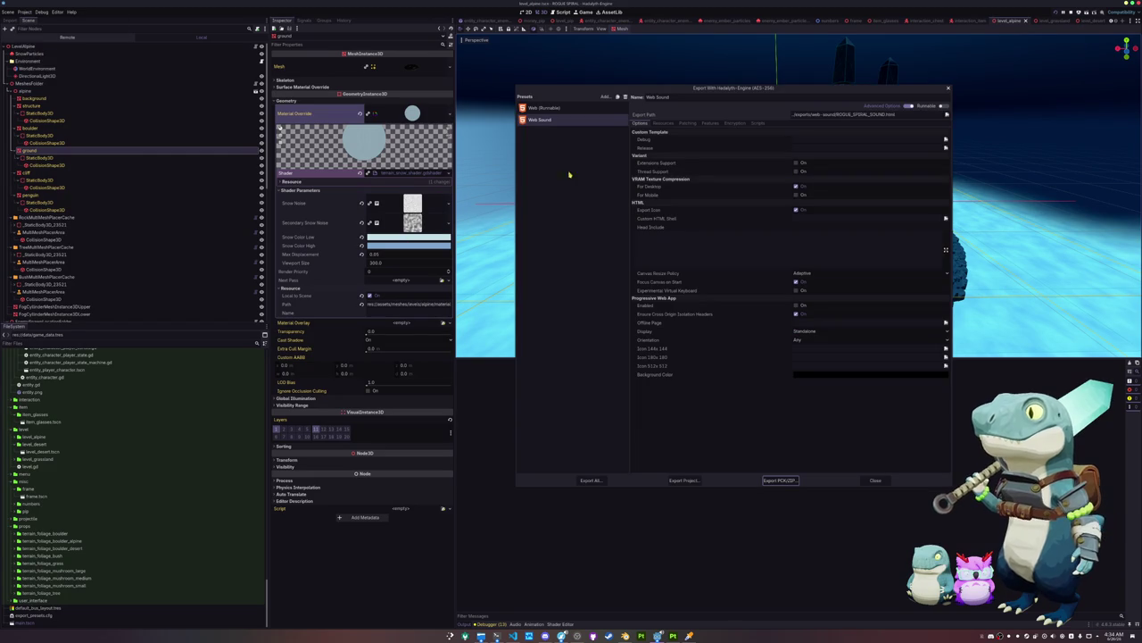
click(605, 96)
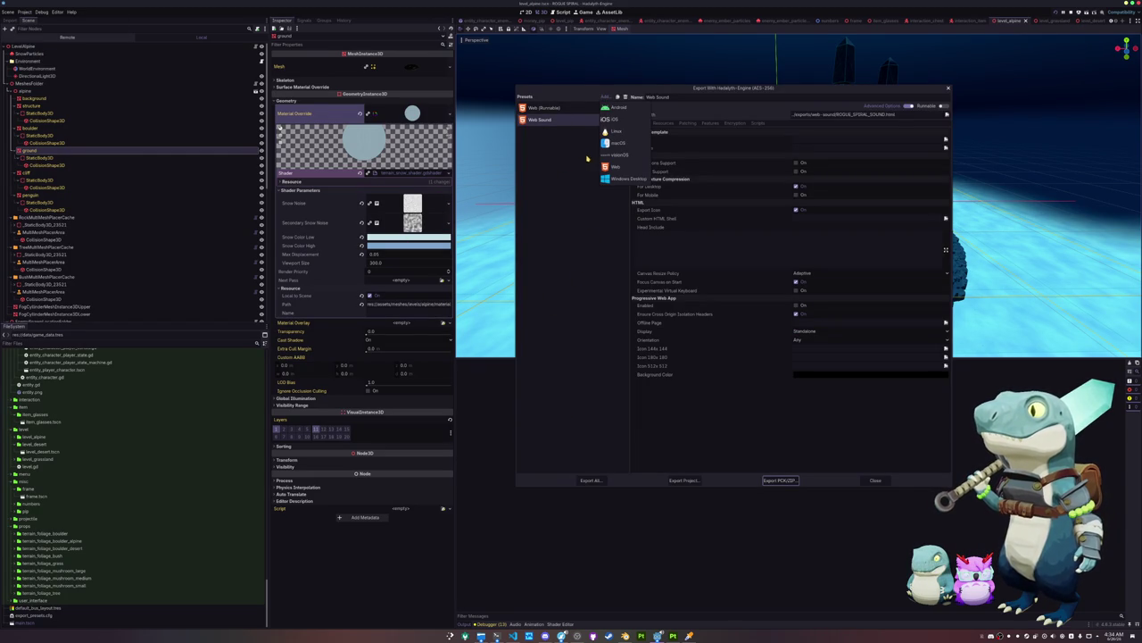
click(614, 167)
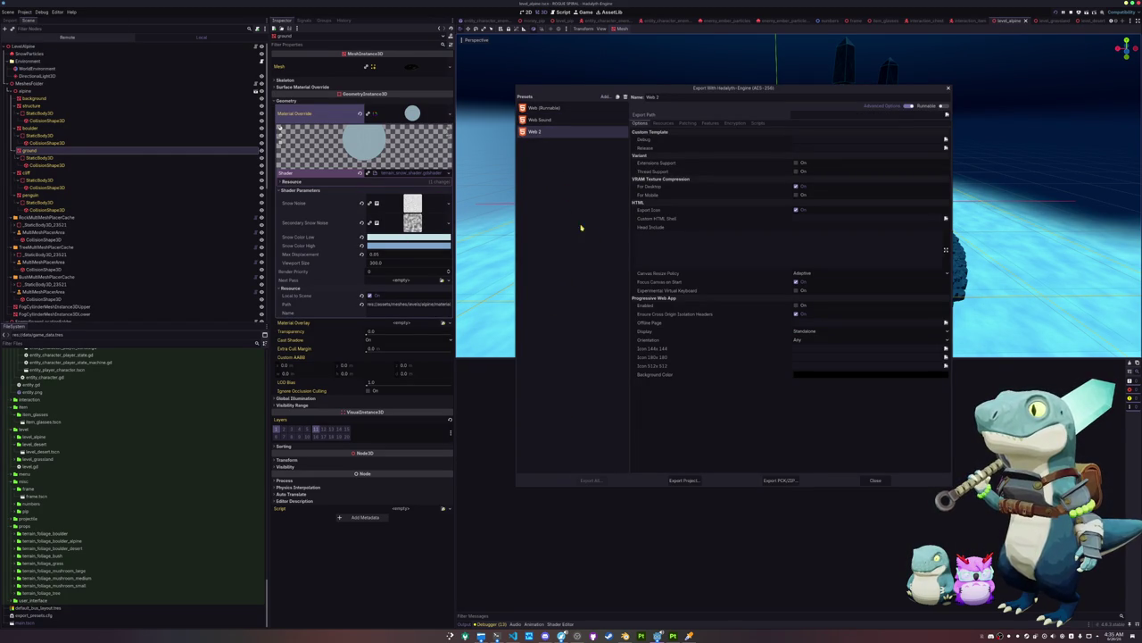
click(624, 96)
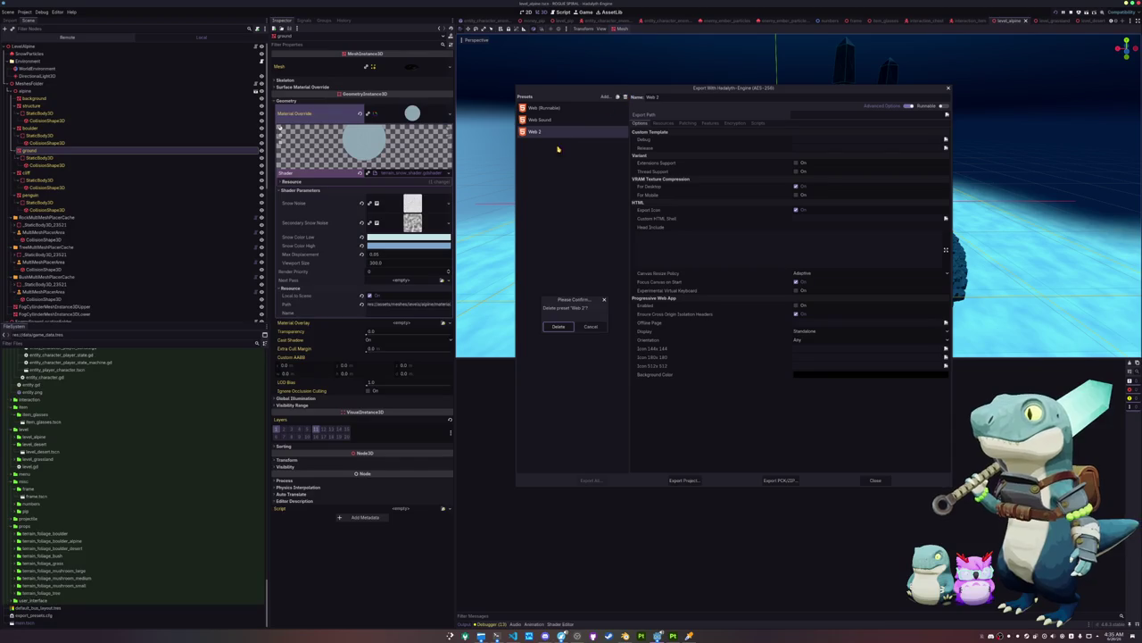
click(560, 329)
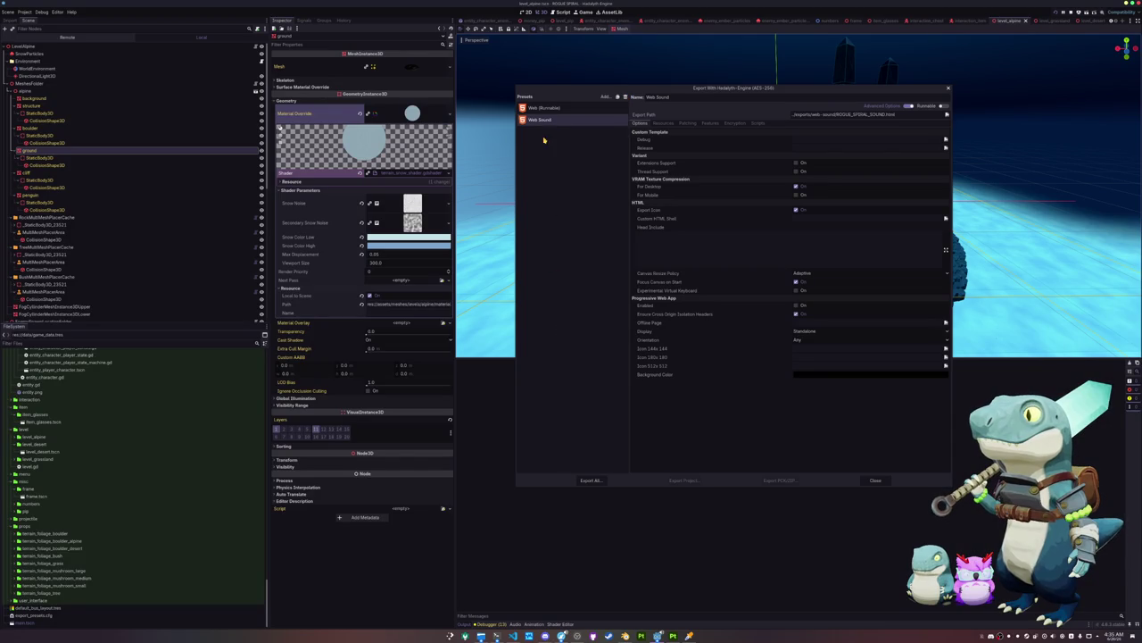
Duplicate the Web Sound preset and rename the copy Web Levels
click(617, 97)
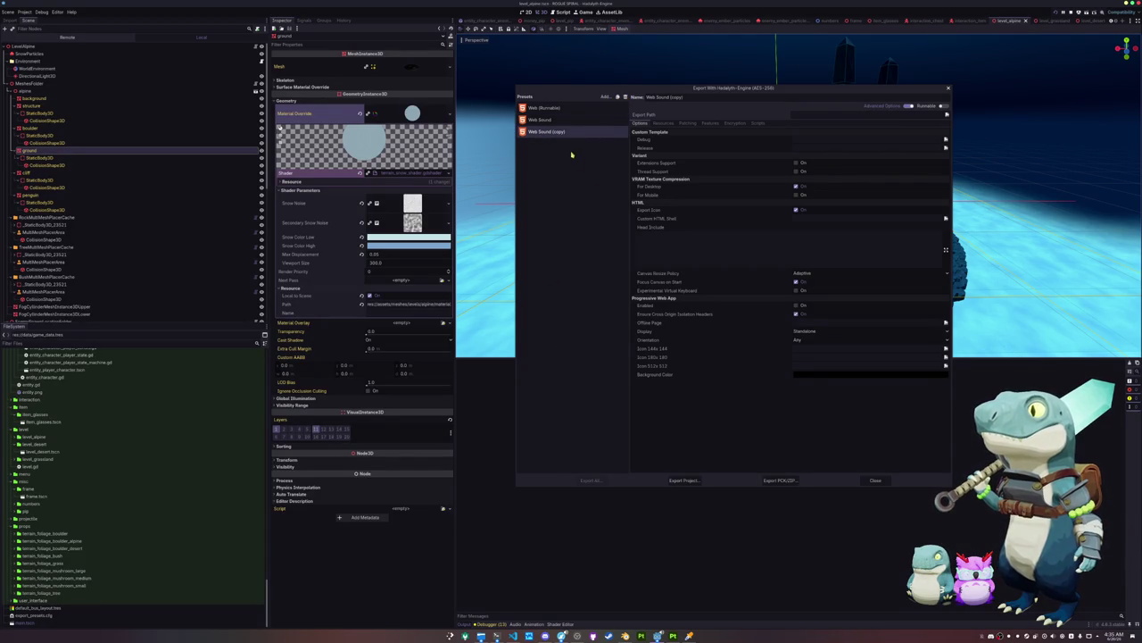
triple_click(690, 97)
text(Web Levels)
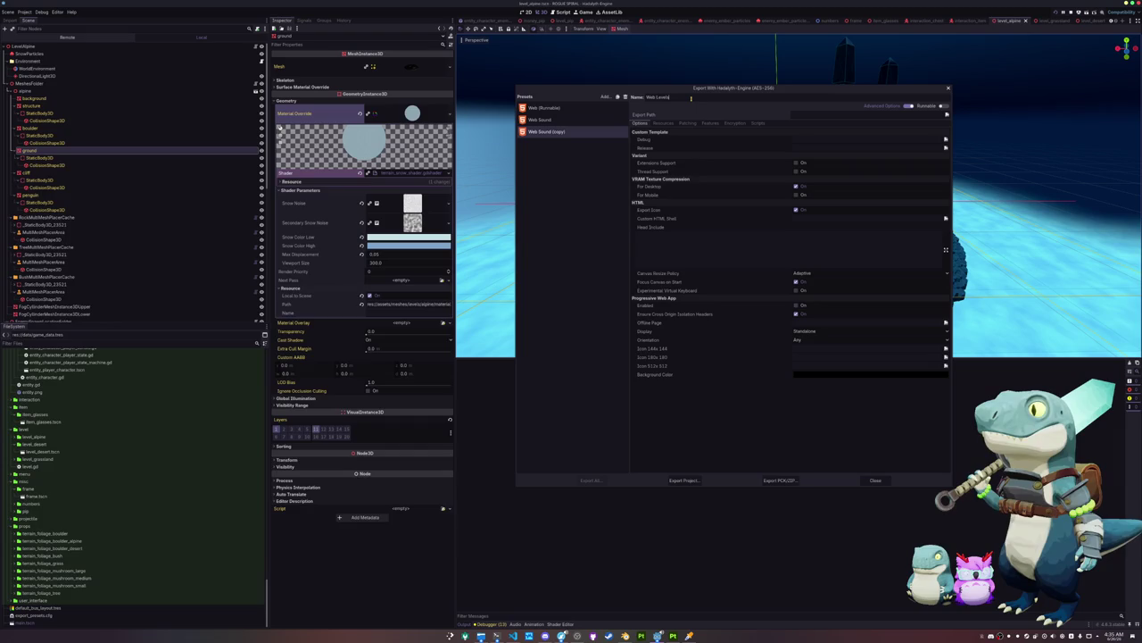
key(Return)
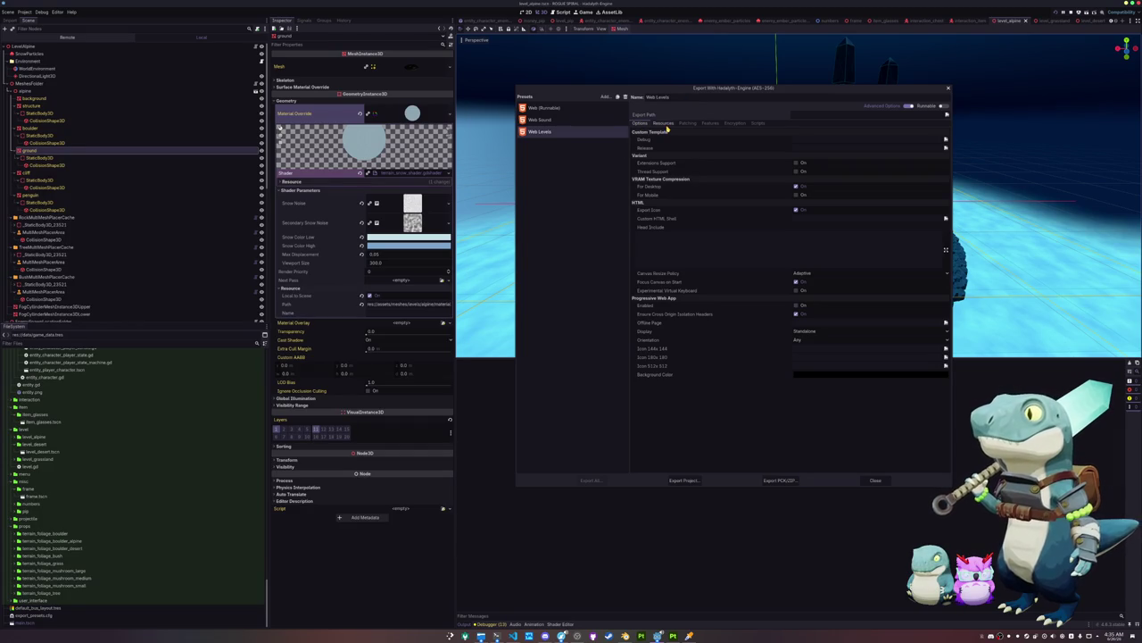
Review the Web Levels tabs, enable pack encryption on Web Sound, and browse for Web Levels' export path
click(664, 124)
click(687, 125)
click(735, 124)
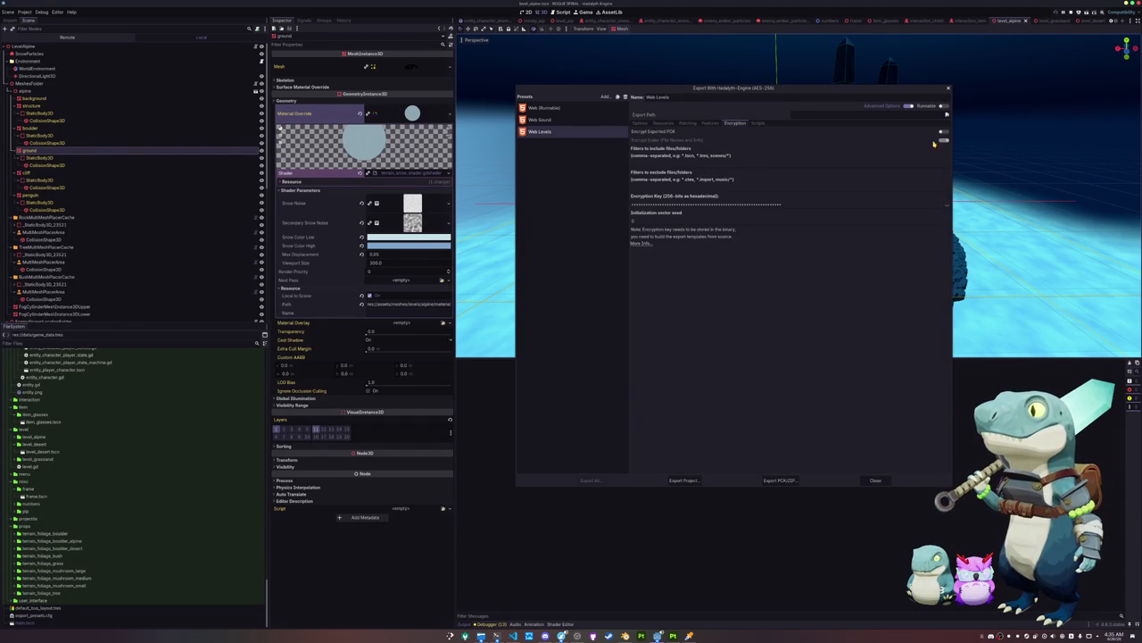
click(540, 119)
click(945, 133)
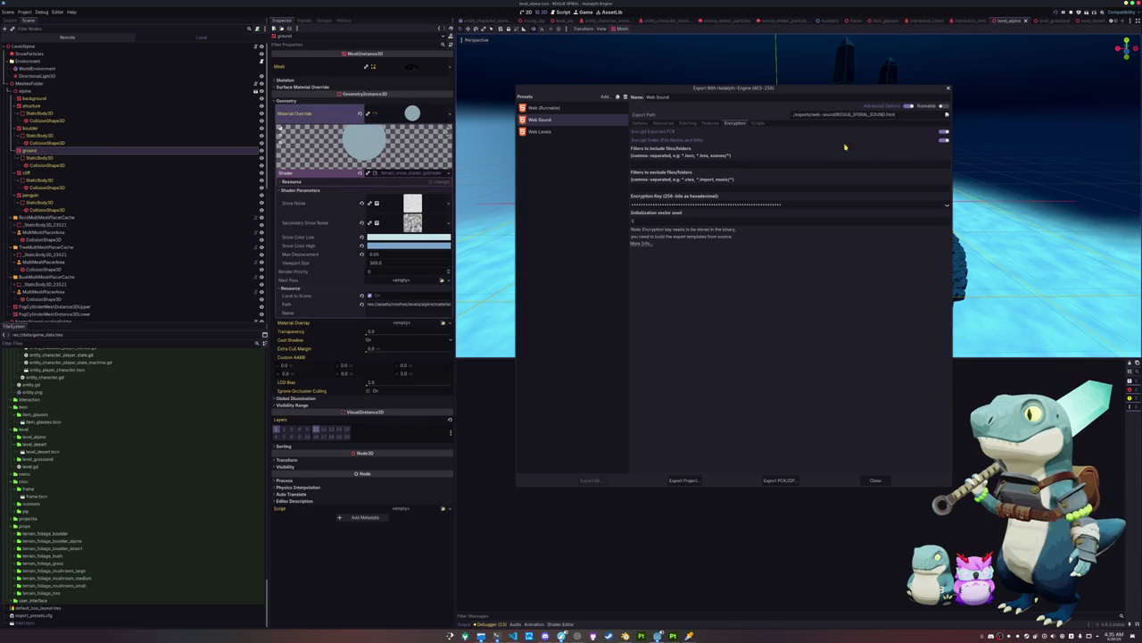
click(540, 131)
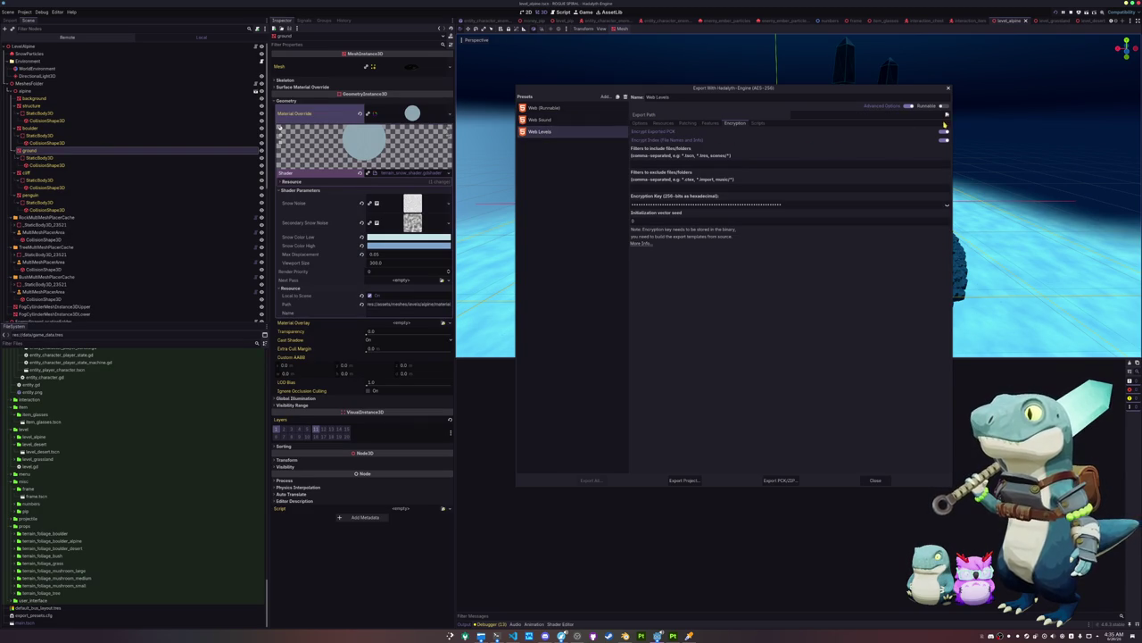
click(947, 114)
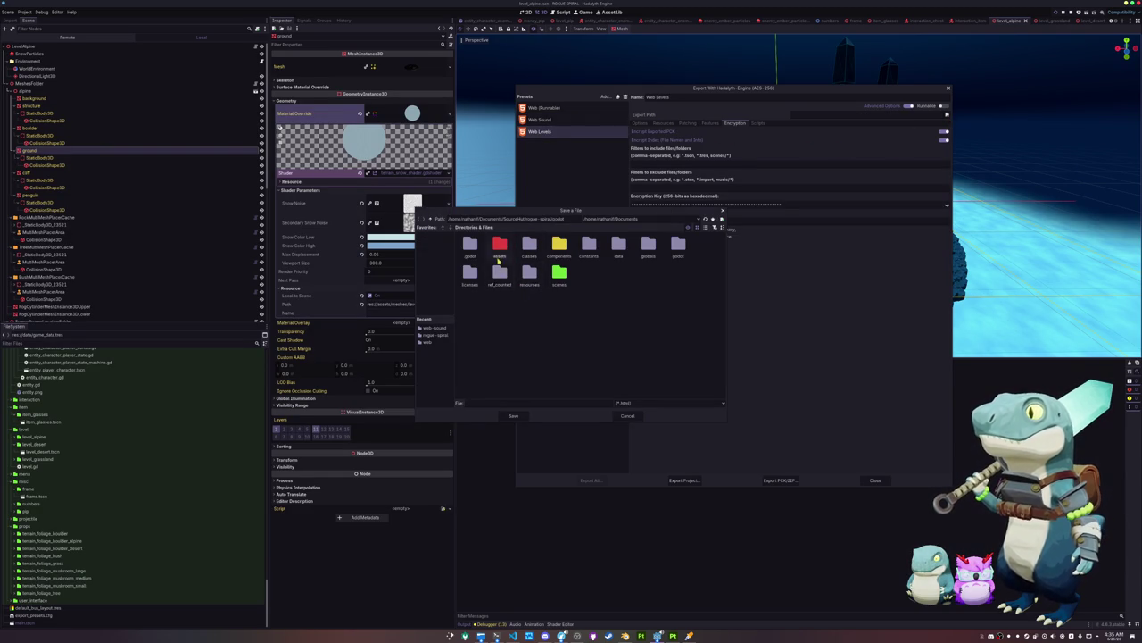
Navigate up to Documents, then into SourceHut/rogue-spiral/exports
click(429, 221)
click(429, 221)
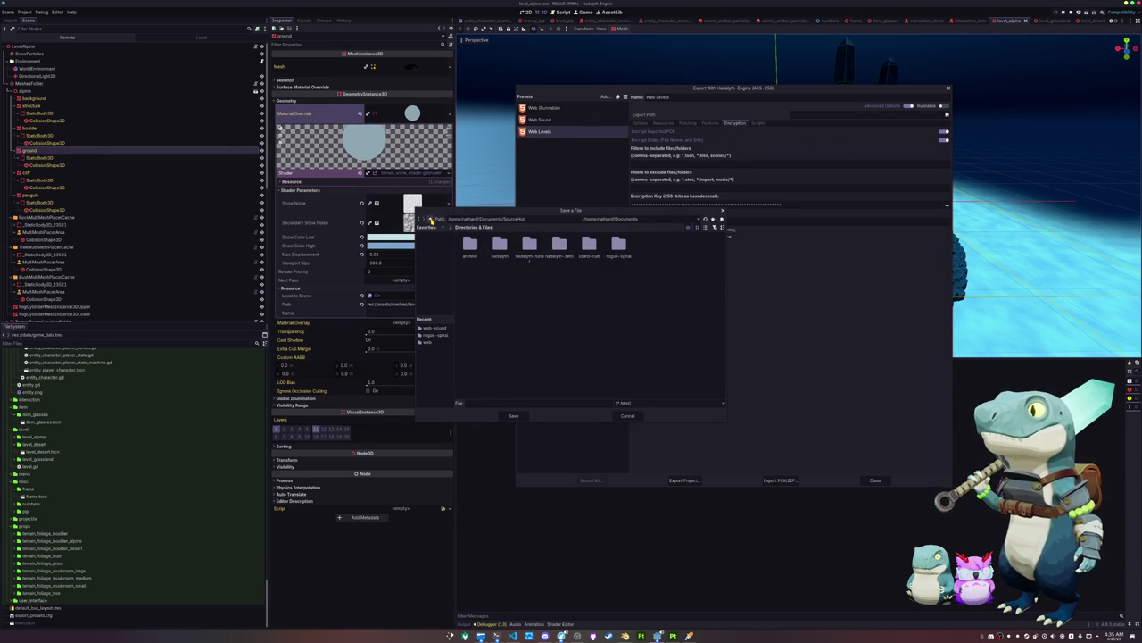
click(429, 220)
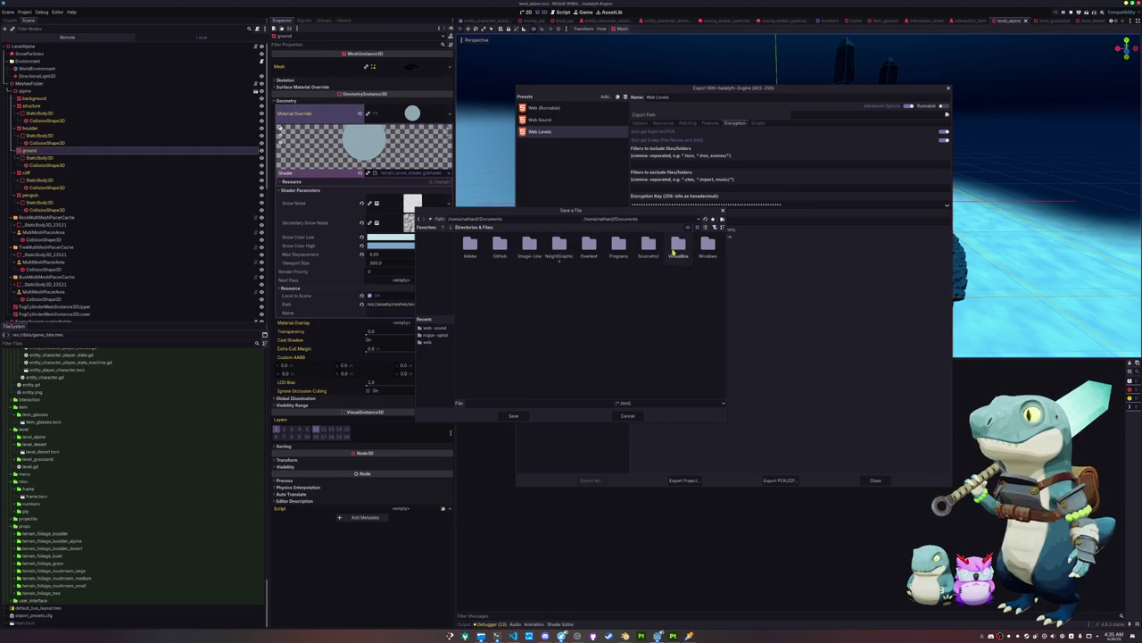
double_click(648, 246)
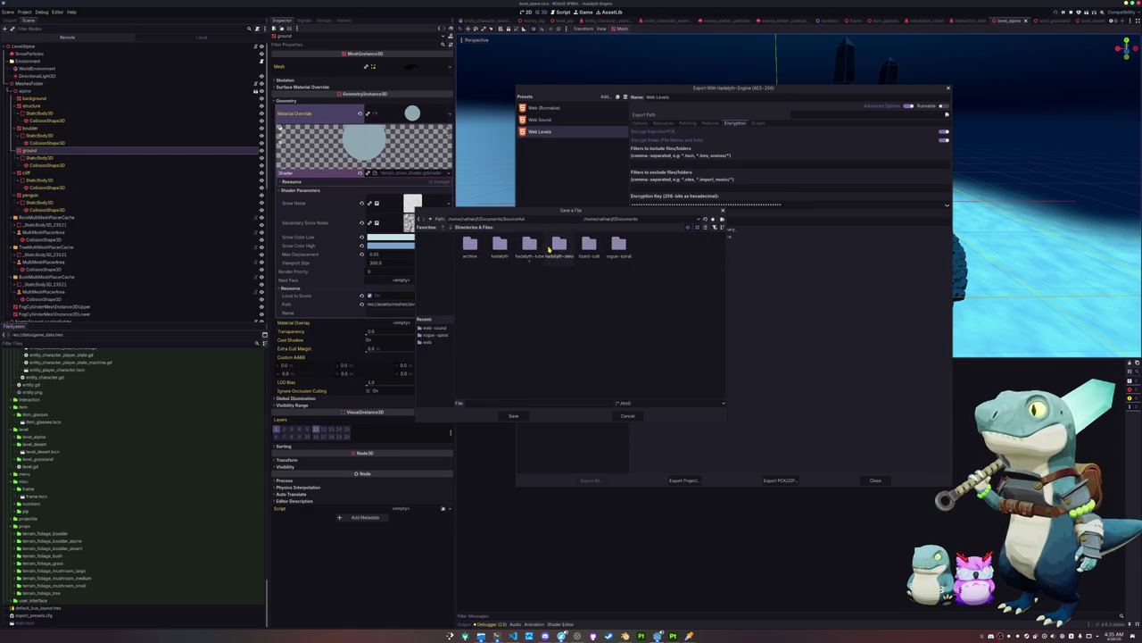
double_click(619, 246)
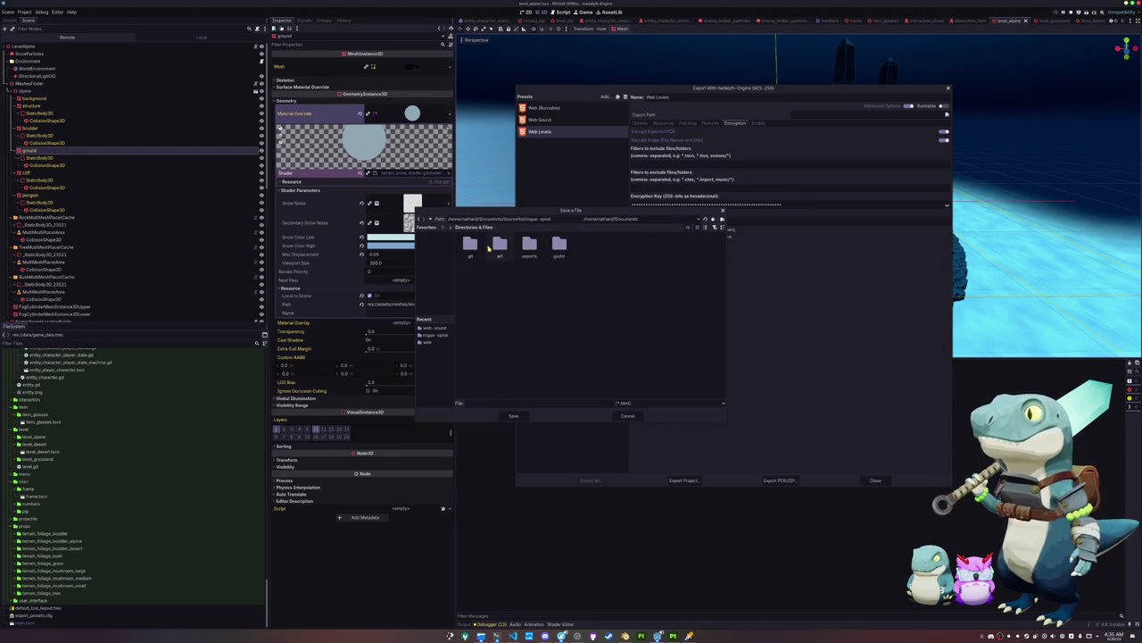
double_click(530, 248)
Create a web-level folder and save the export path as ROGUE_SPIRAL_LEVEL.html
click(722, 218)
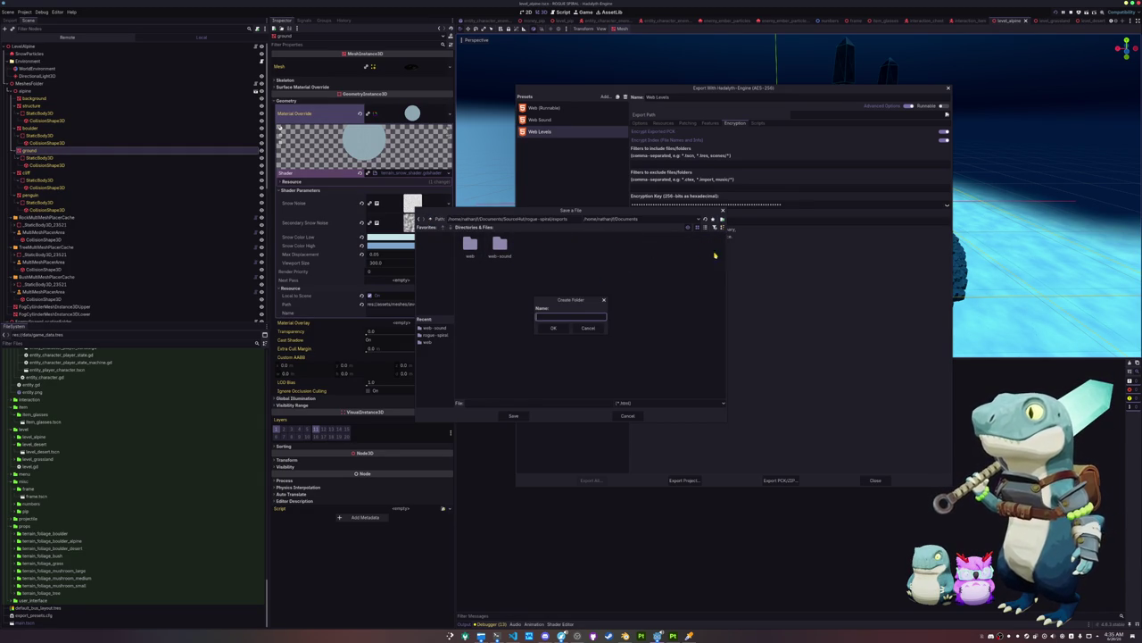
text(web-lvl)
key(Return)
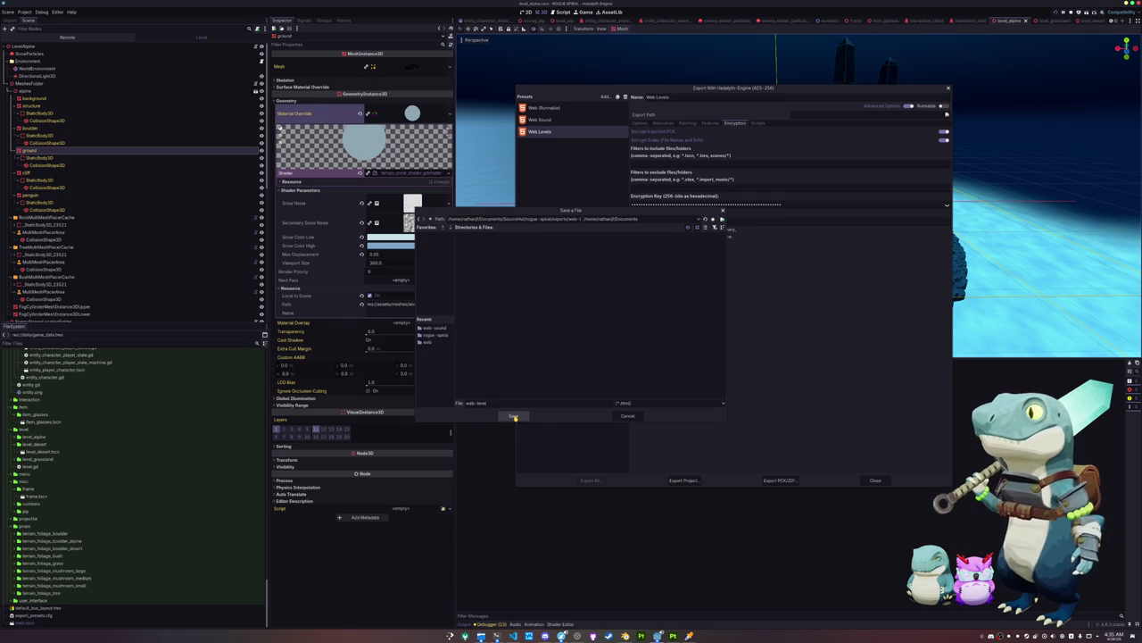
triple_click(505, 402)
text(W)
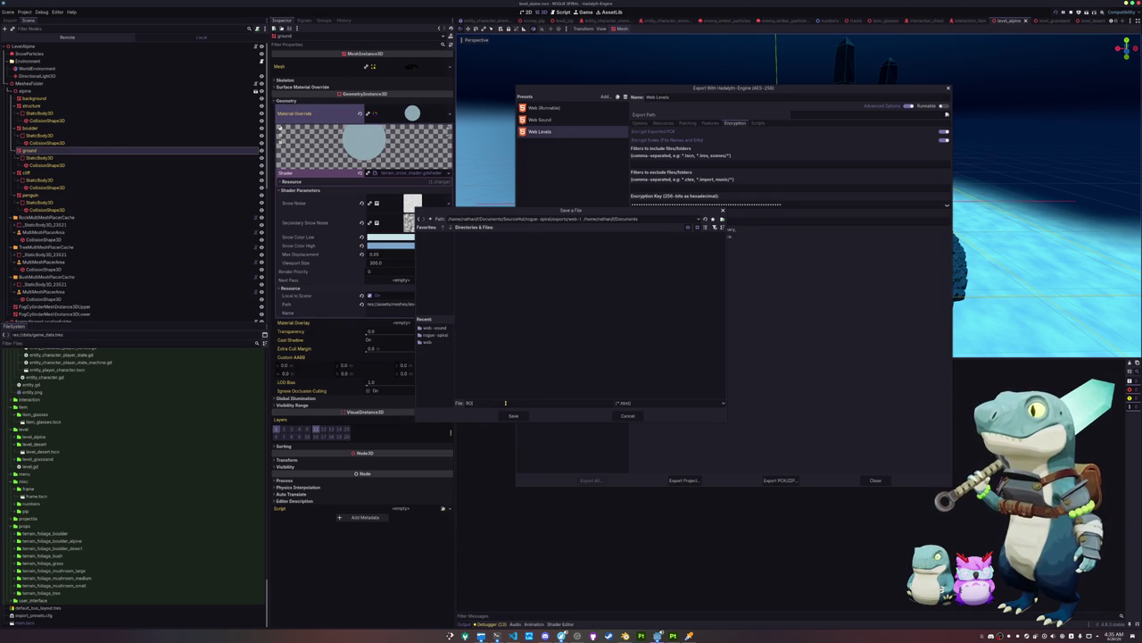
text(SPIRA)
text(L_LEVE)
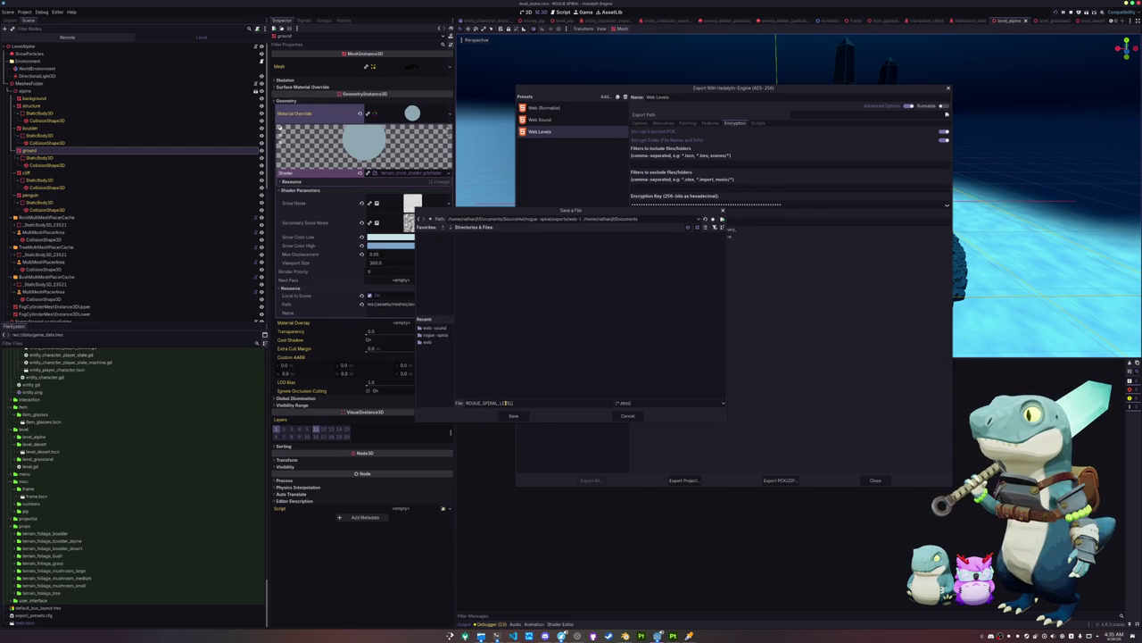
click(516, 415)
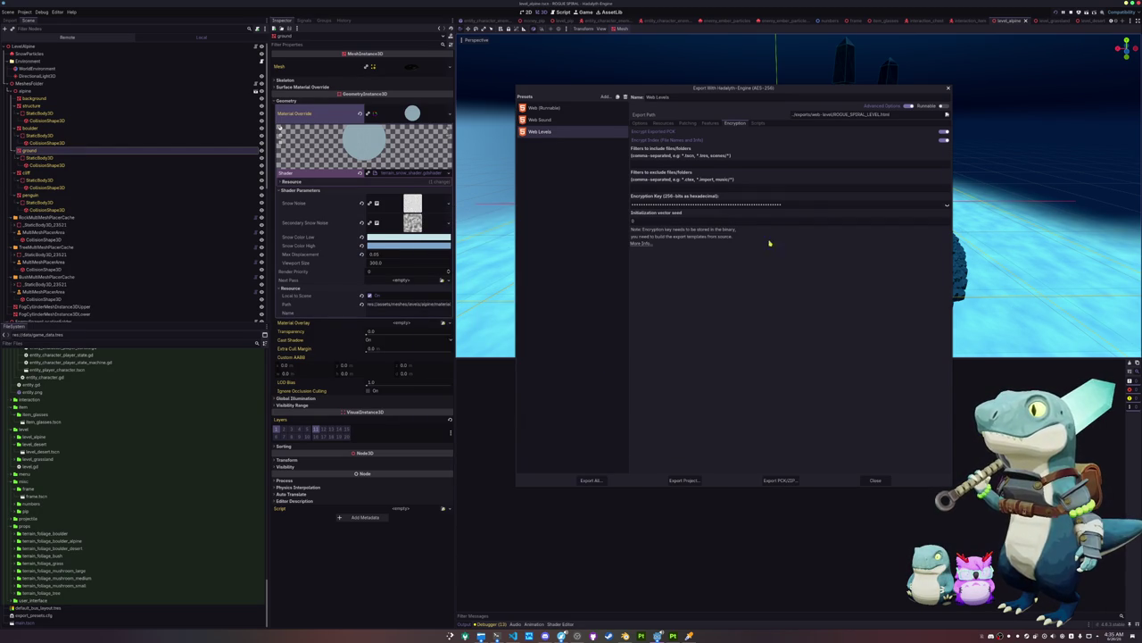
Select the Web (Runnable) preset and export all presets as release builds
click(549, 107)
click(595, 481)
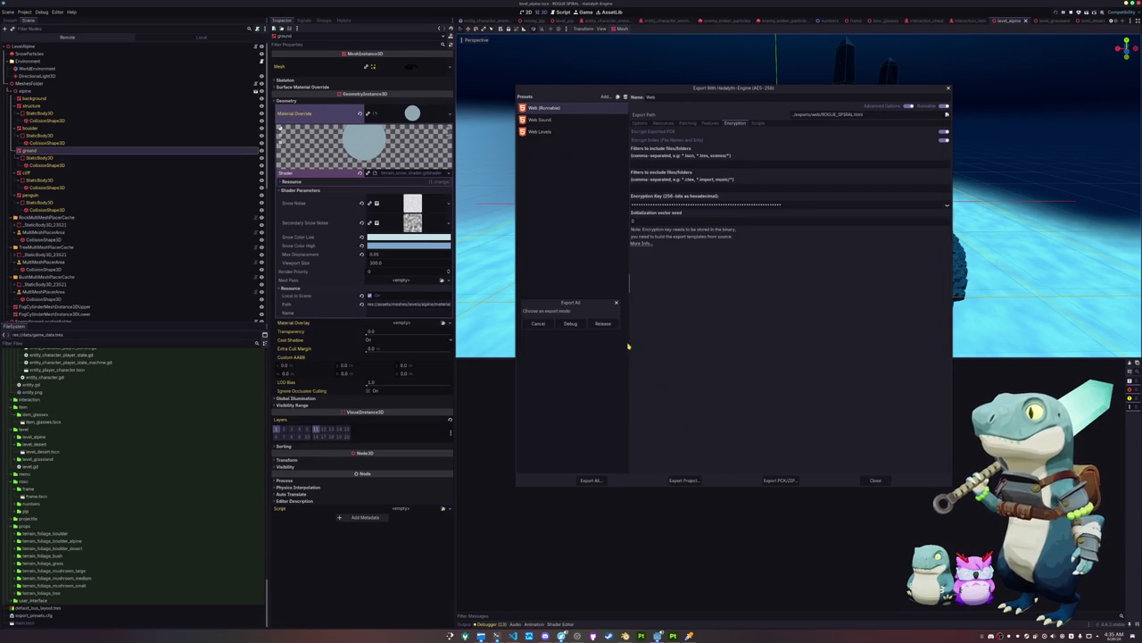
click(603, 324)
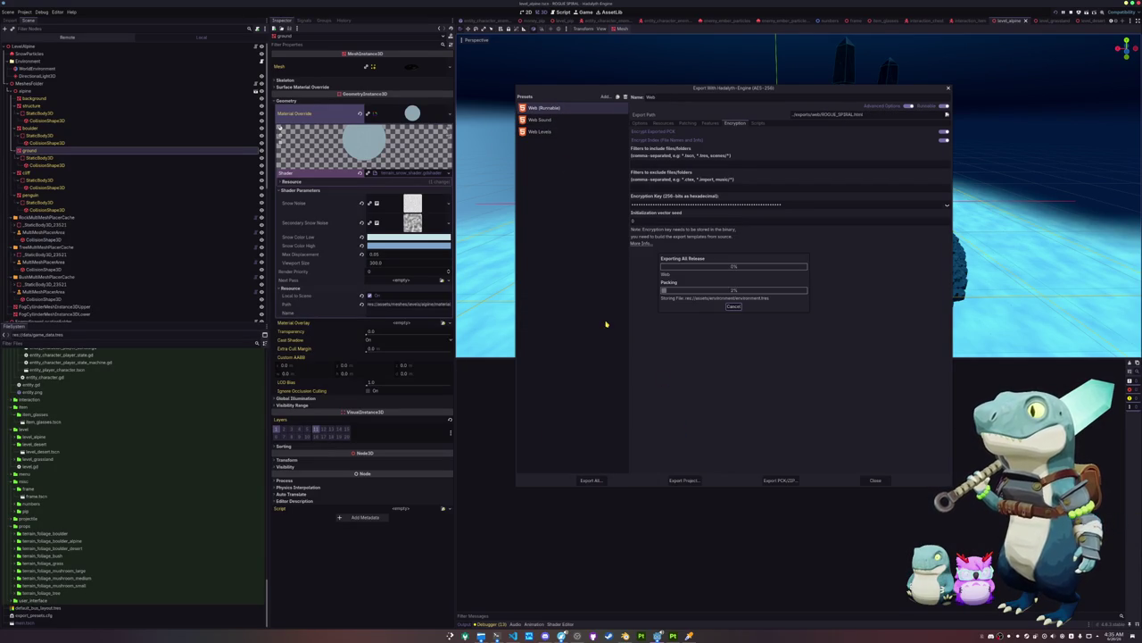
click(734, 306)
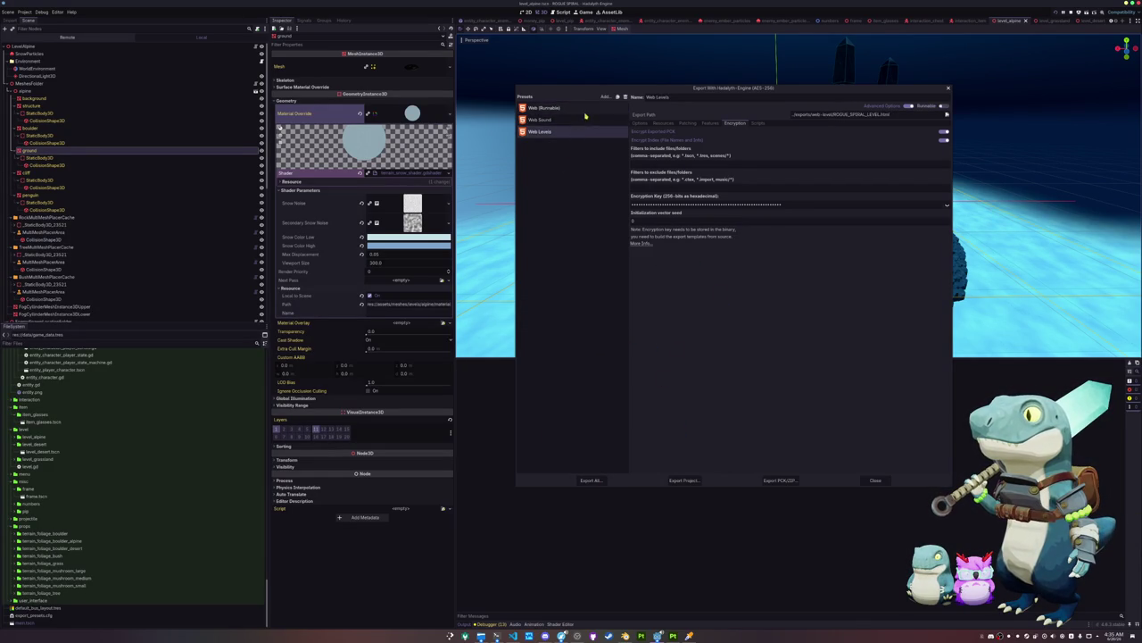
Browse the Web (Runnable) preset's settings pages, ending on its resource exclude filters
click(688, 123)
click(661, 125)
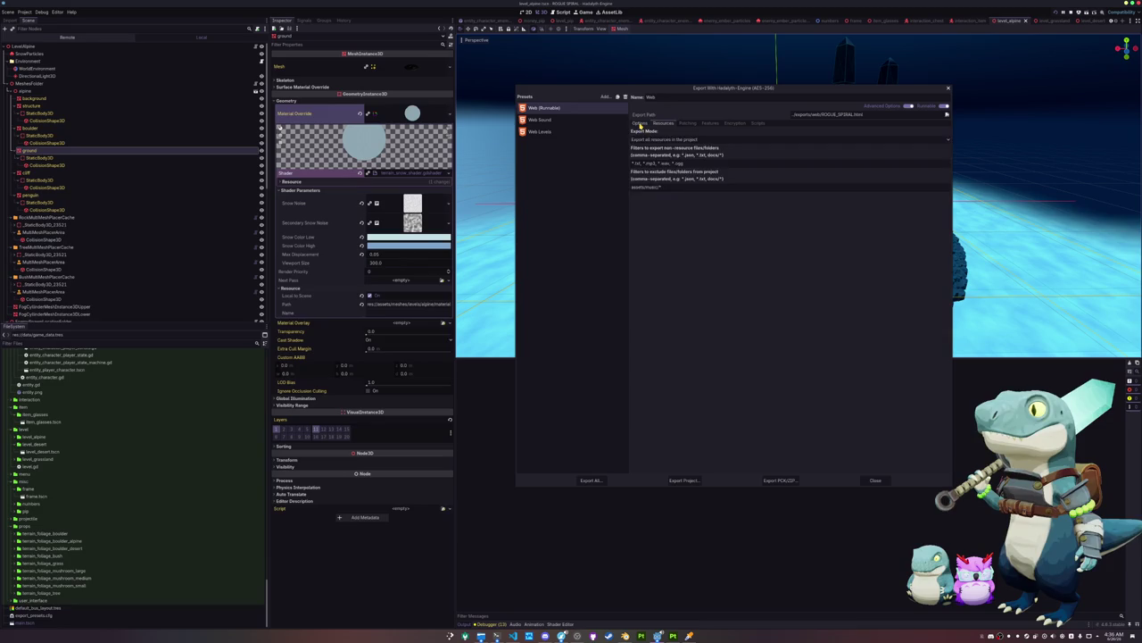
click(640, 124)
click(711, 125)
click(737, 124)
click(711, 124)
click(664, 124)
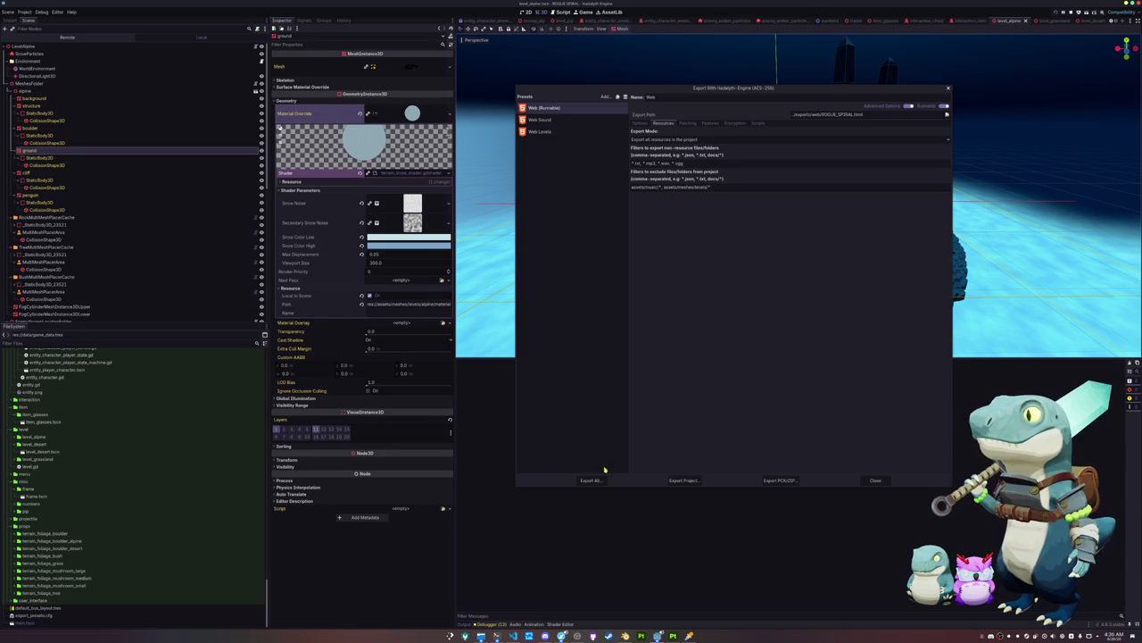
click(482, 635)
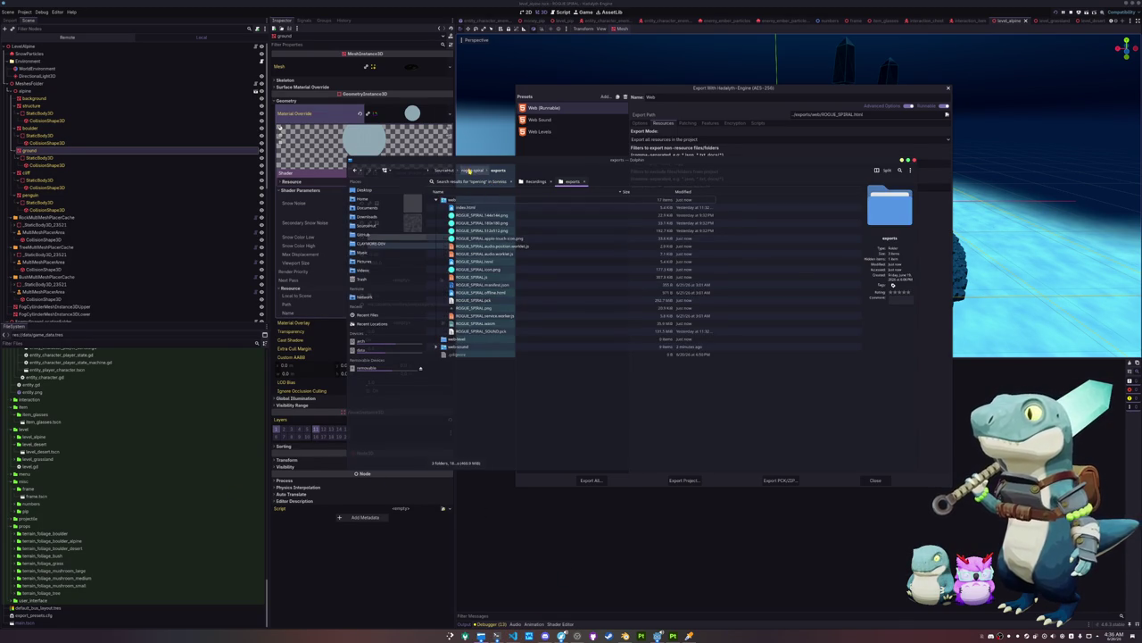
In Dolphin, expand godot/assets/meshes/levels to reveal the alpine, desert and grassland subfolders
click(454, 223)
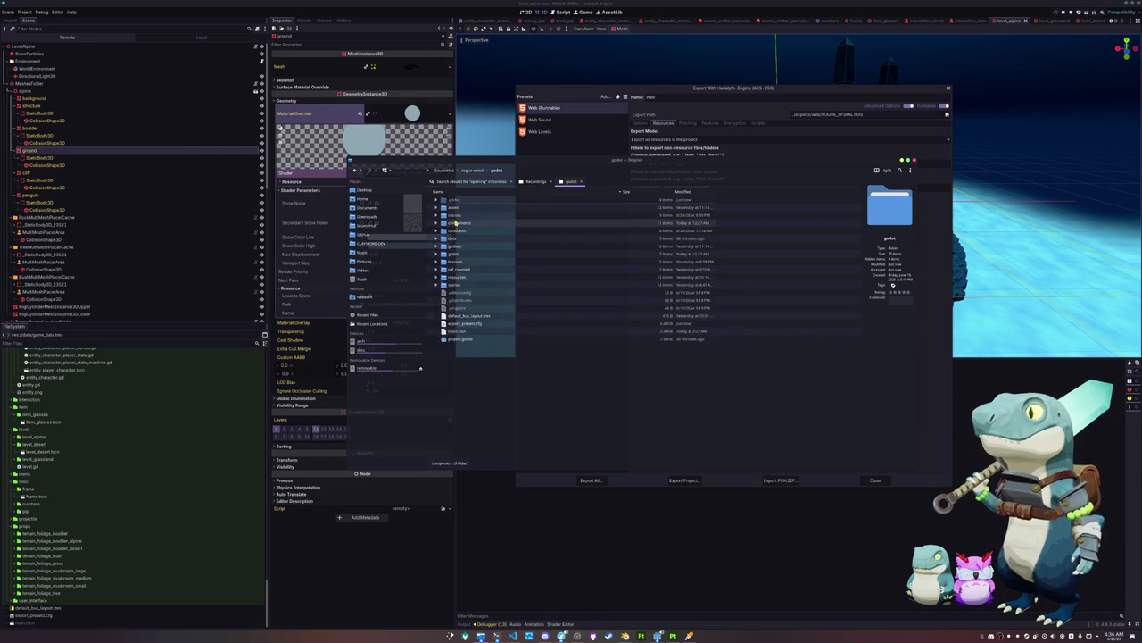
click(456, 210)
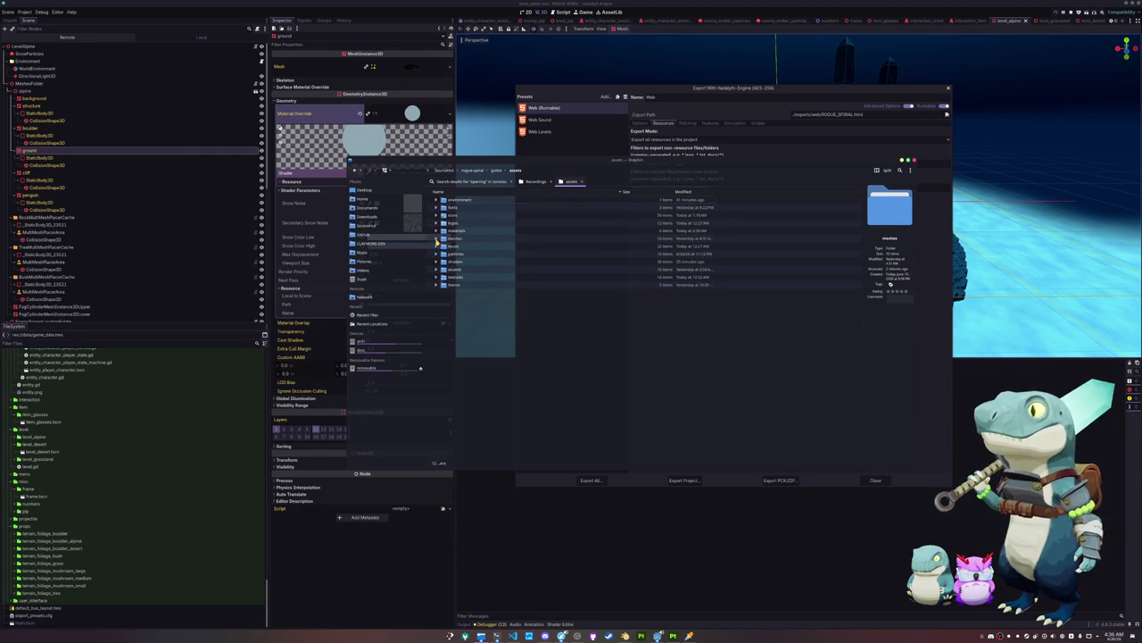
click(443, 240)
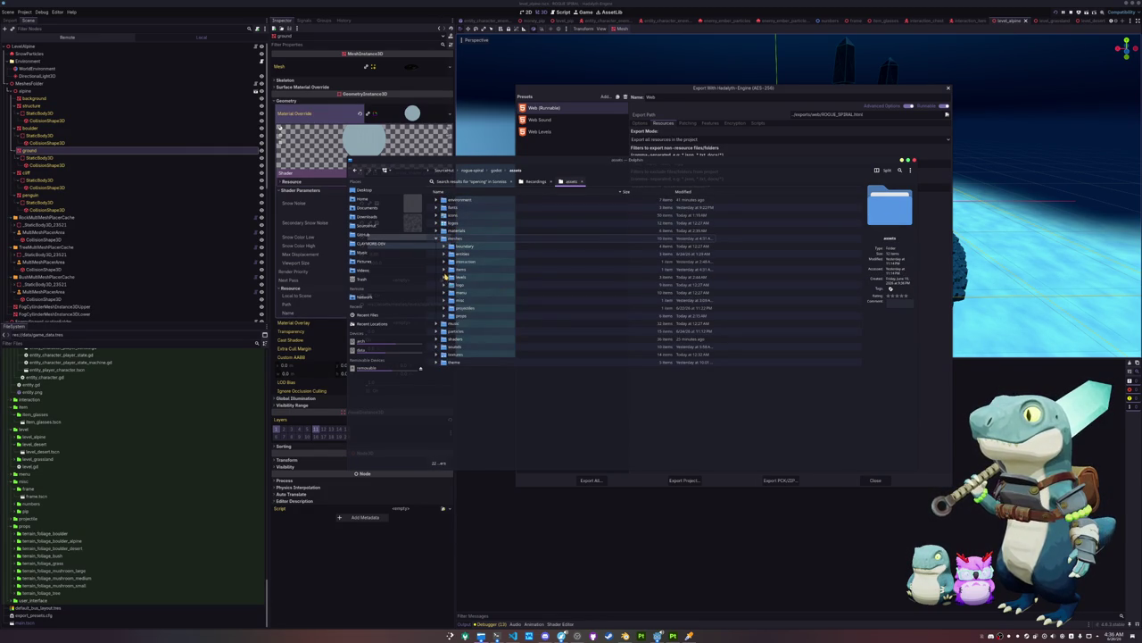
click(446, 278)
Move Dolphin aside, select the levels exclude-filter text, and switch to Web Levels
drag(625, 161, 295, 198)
drag(712, 186, 671, 188)
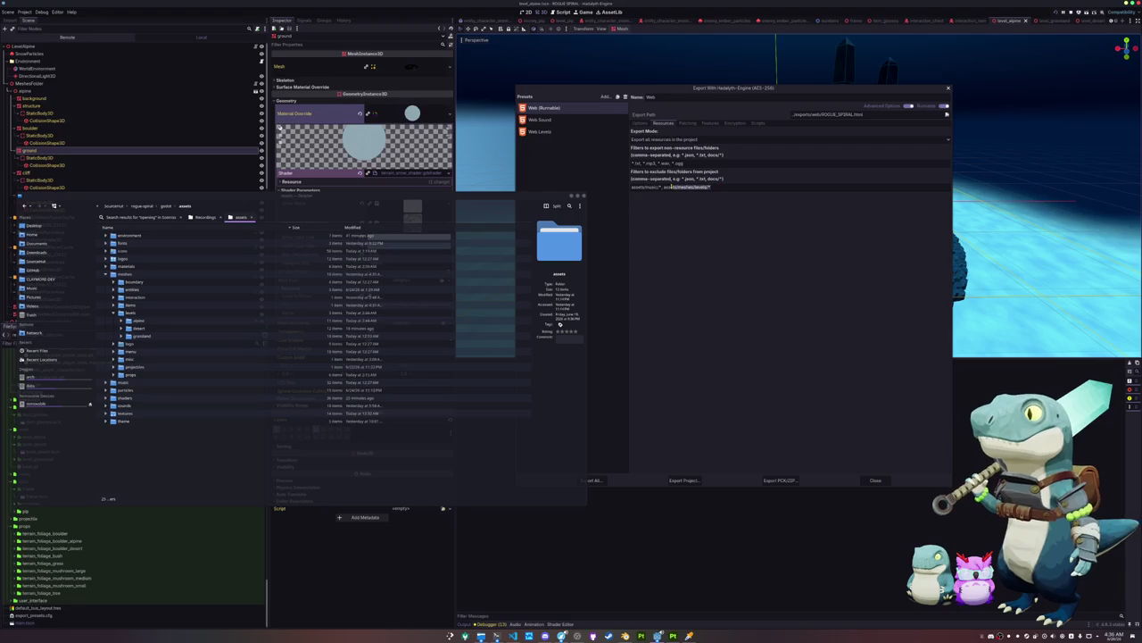
click(539, 131)
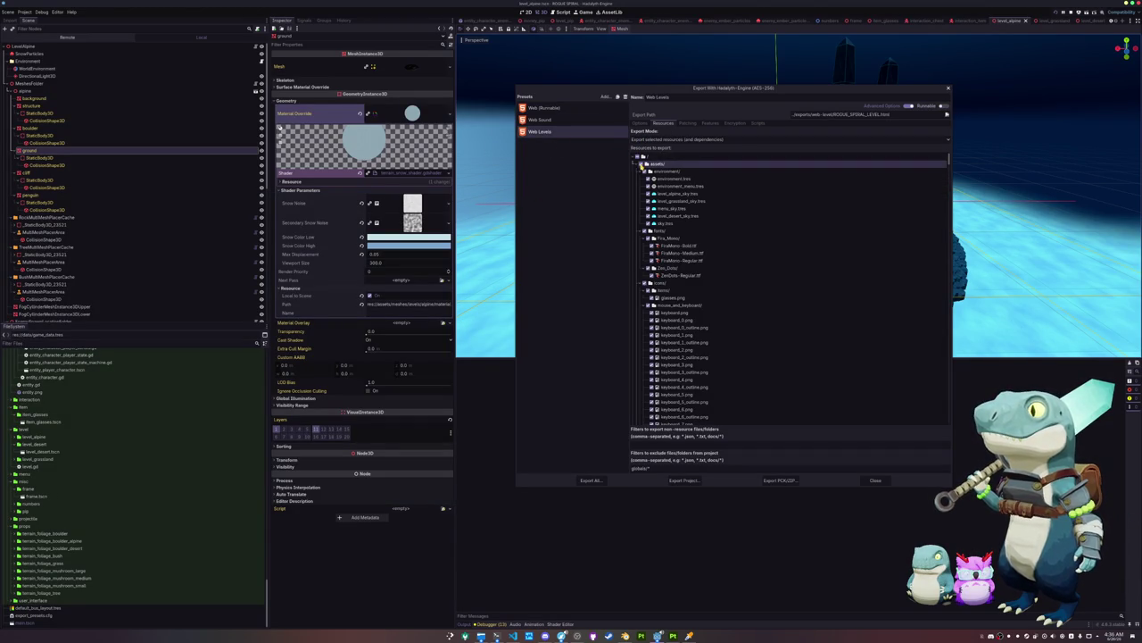
Collapse the logos, materials, entities, interaction and items folders, then check levels/
scroll(650, 284, down, 5)
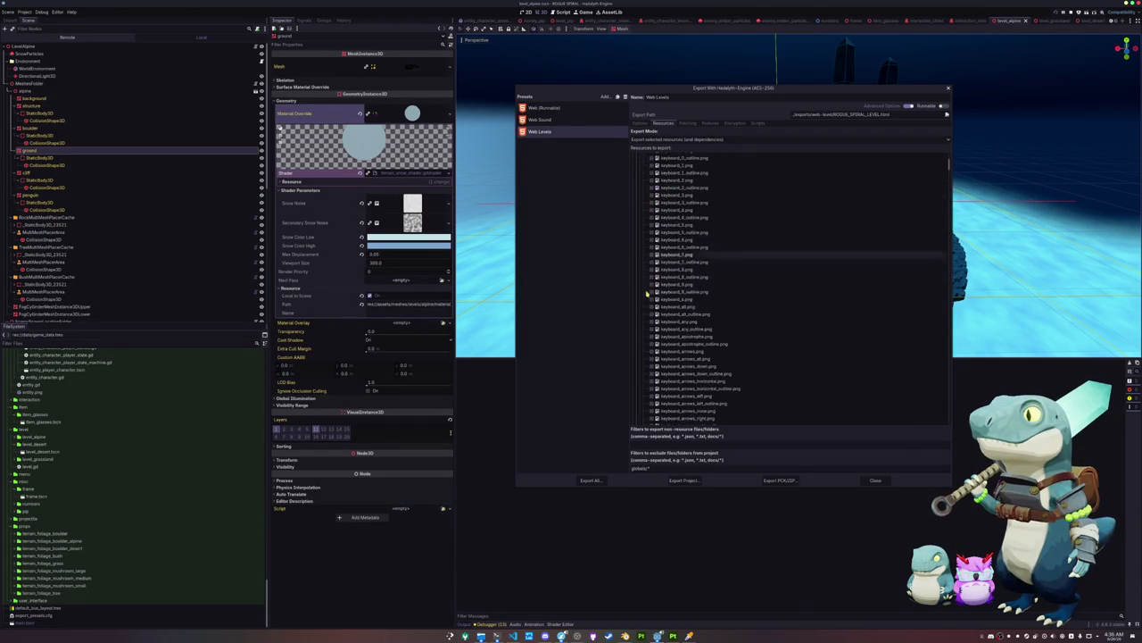
scroll(649, 284, up, 5)
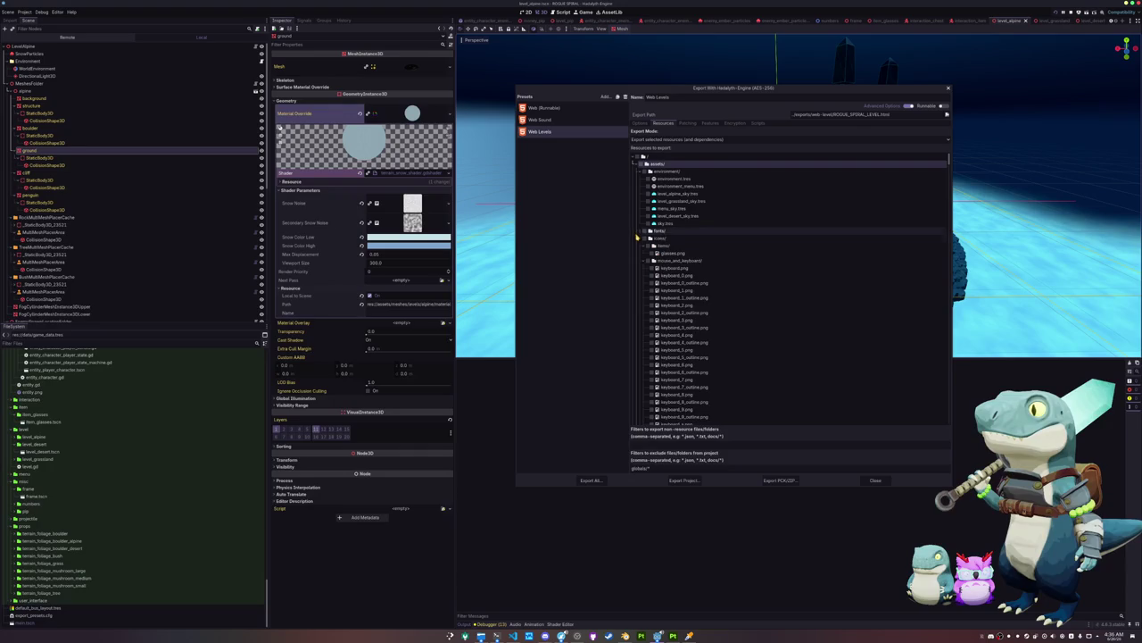
click(643, 246)
click(643, 253)
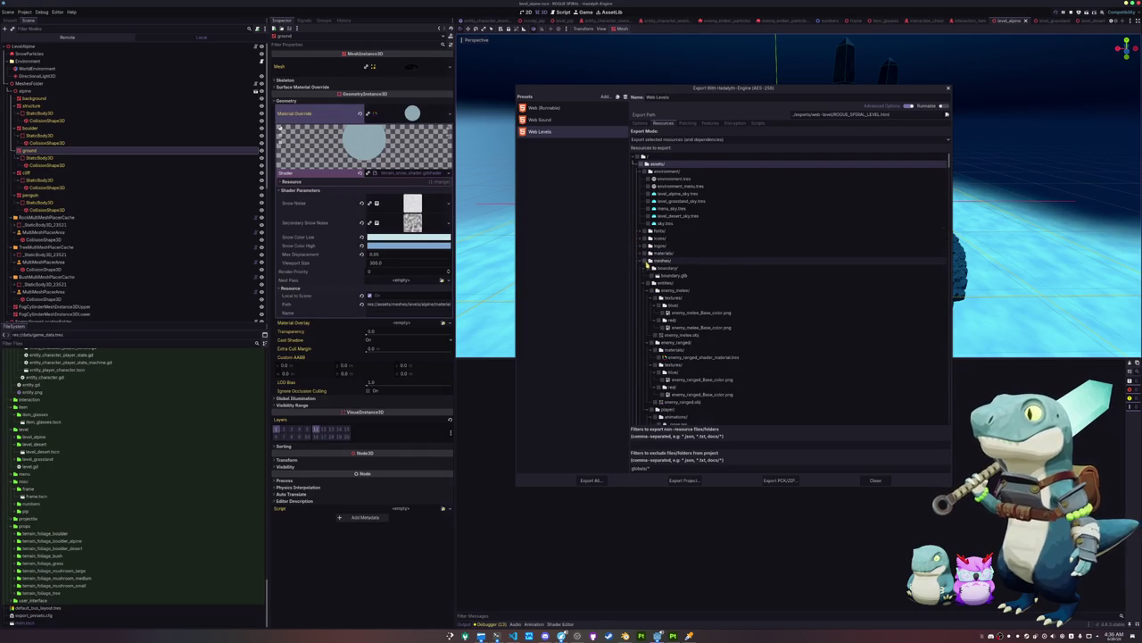
click(646, 284)
click(645, 290)
click(644, 297)
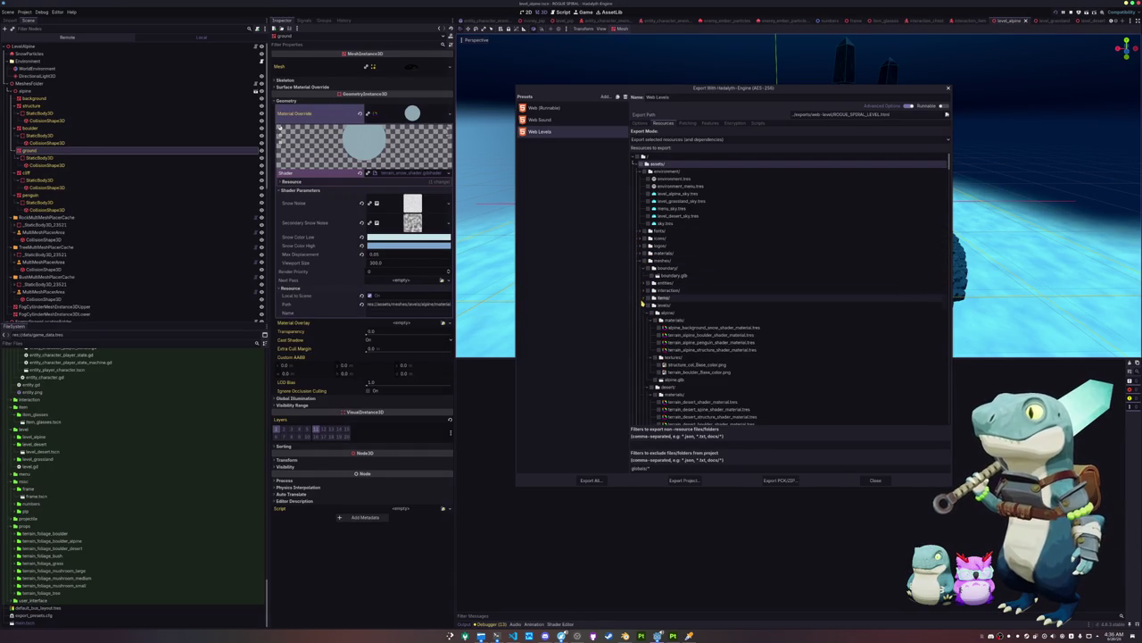
click(647, 305)
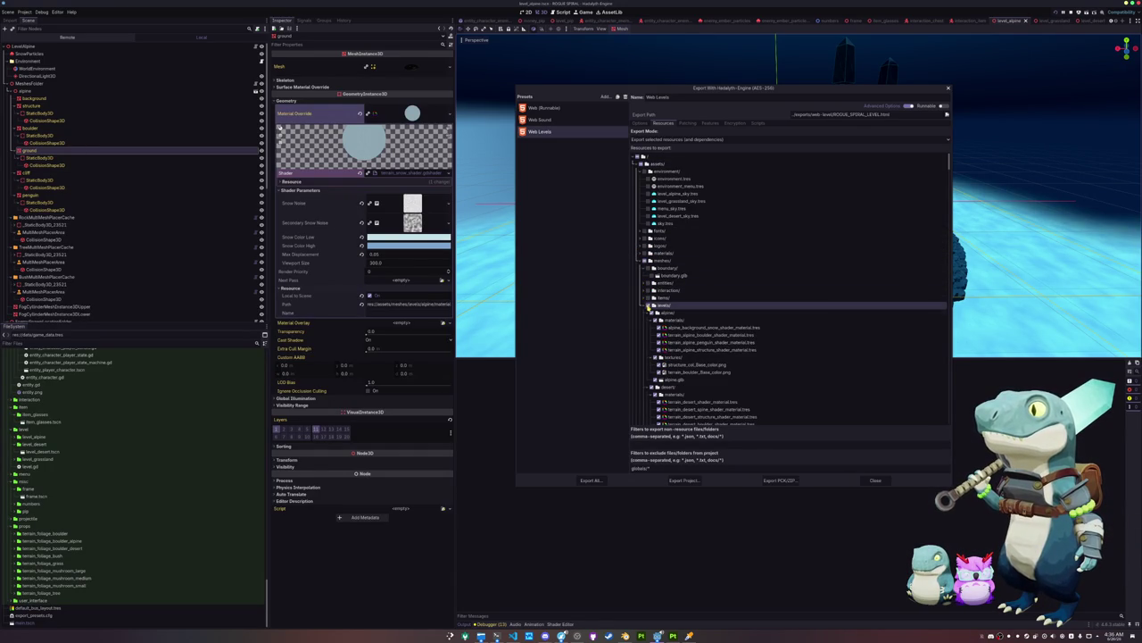
Export all presets as release builds and close the Export dialog
click(591, 481)
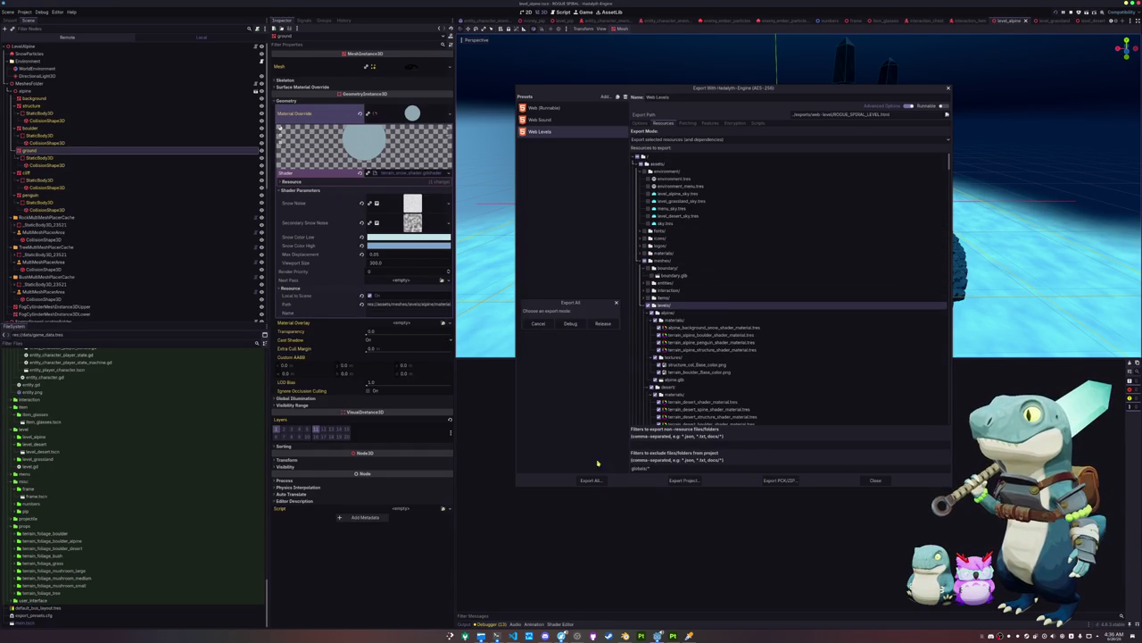
click(604, 324)
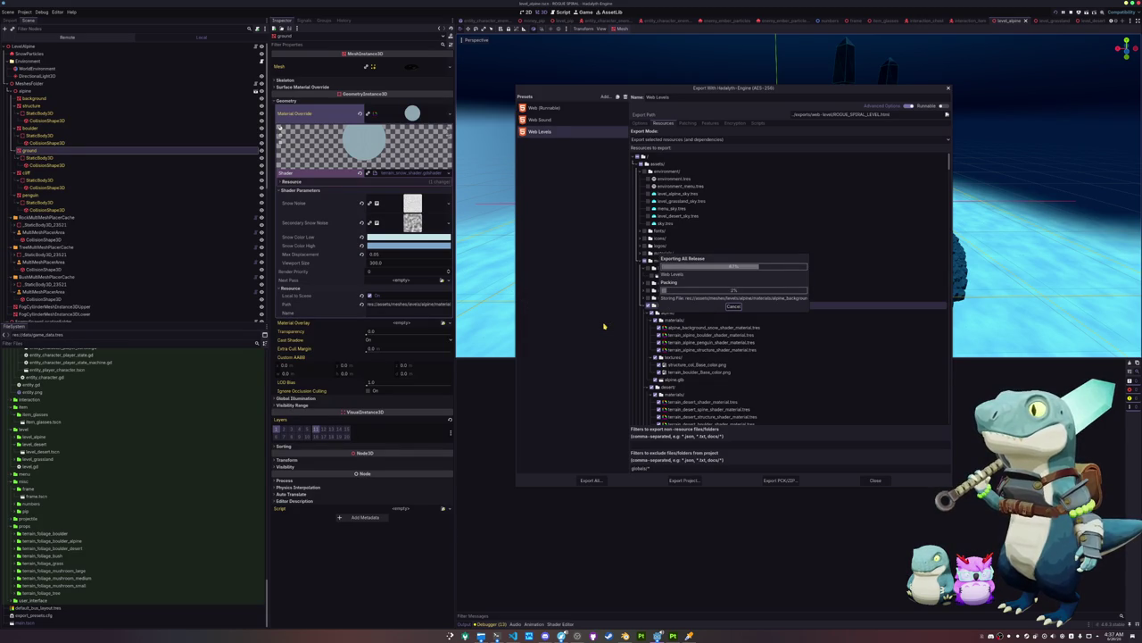
click(870, 481)
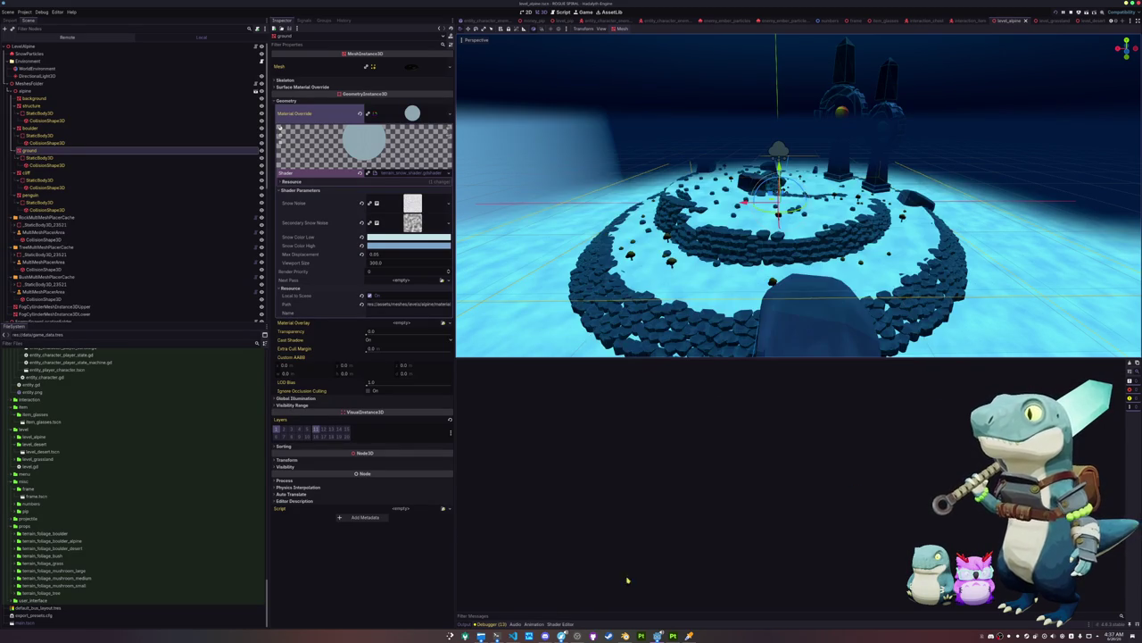
click(513, 635)
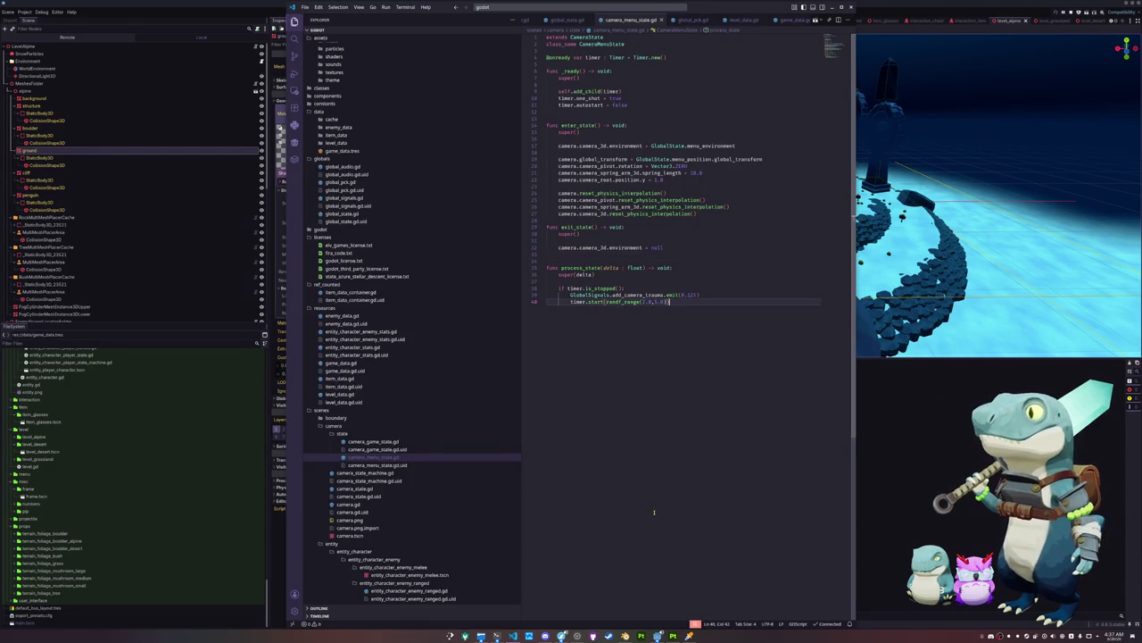
Run 'code .' in Konsole to open the rogue-spiral folder in VS Code
click(871, 522)
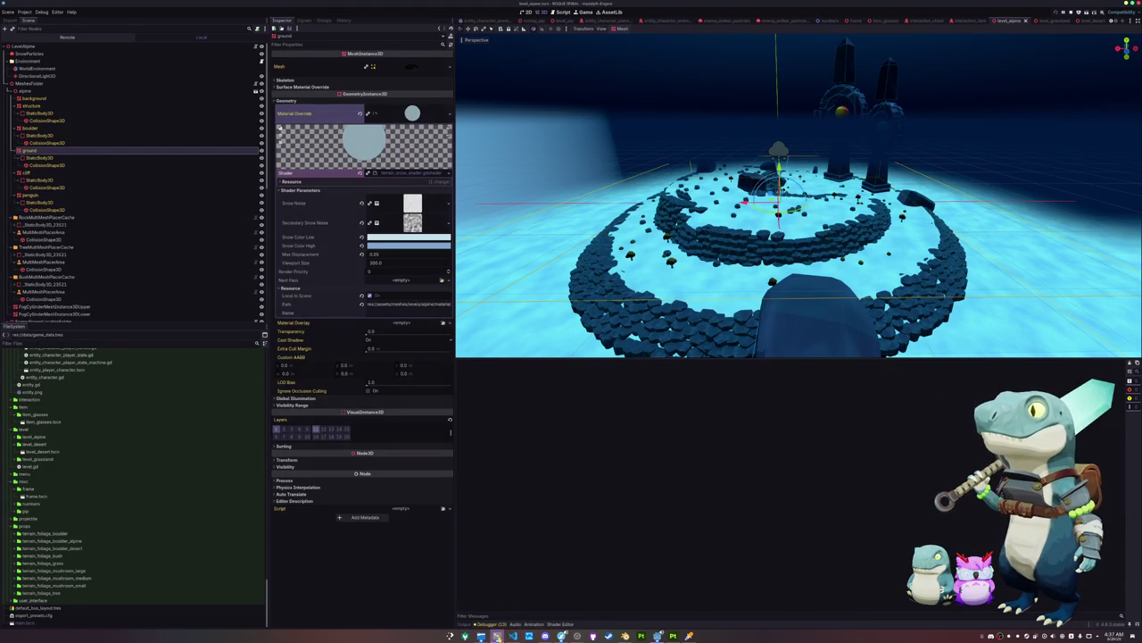
click(497, 635)
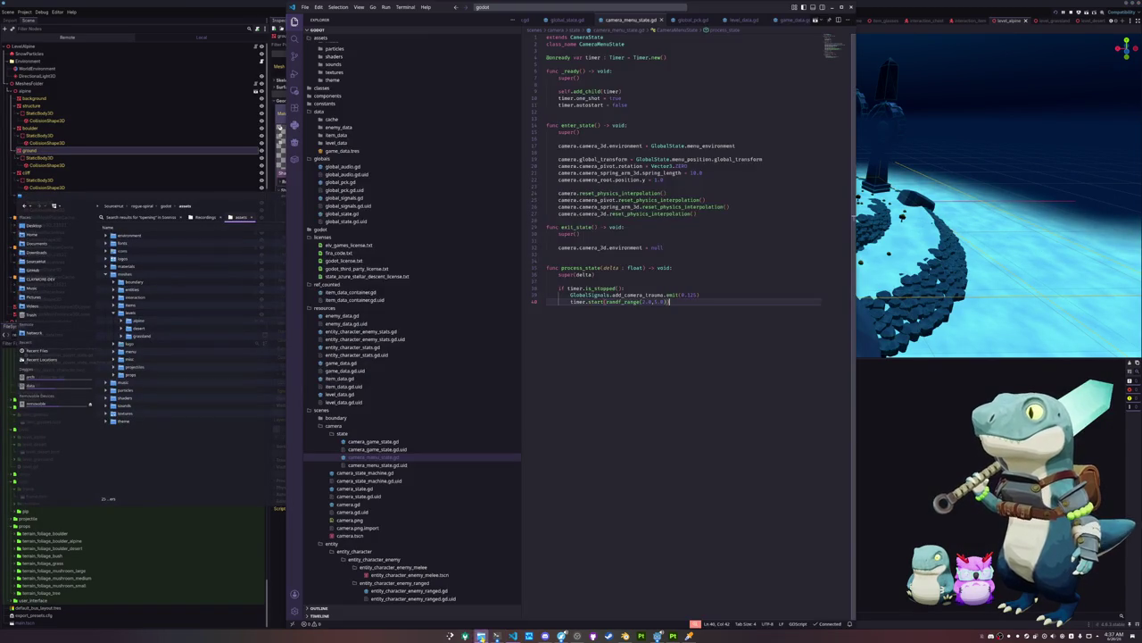
mouse_move(480, 636)
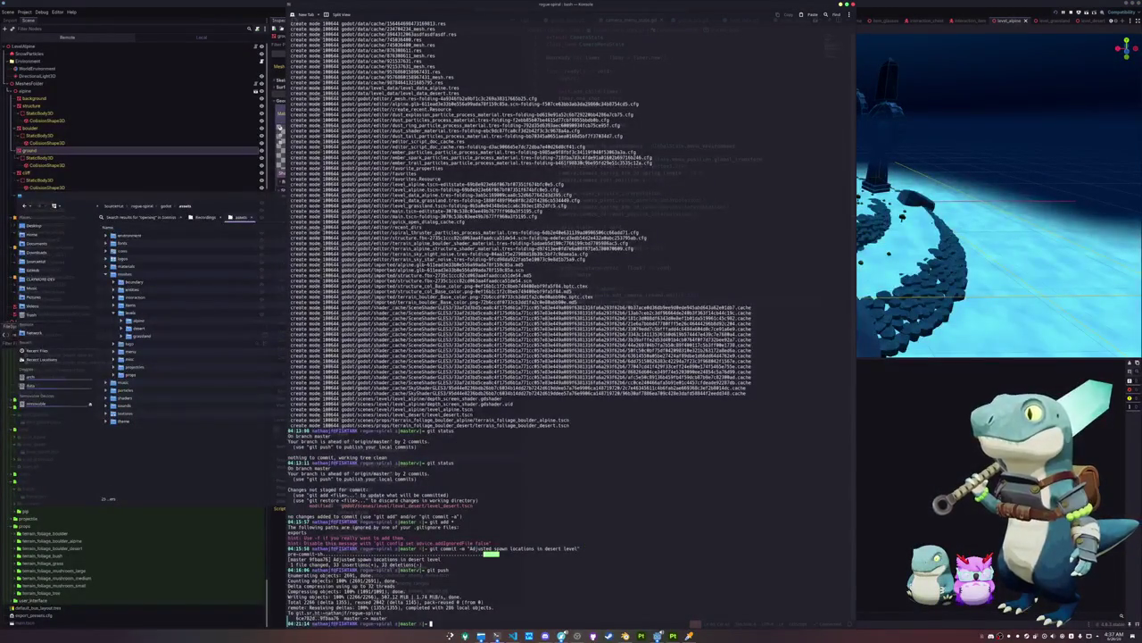
text(code.)
key(Return)
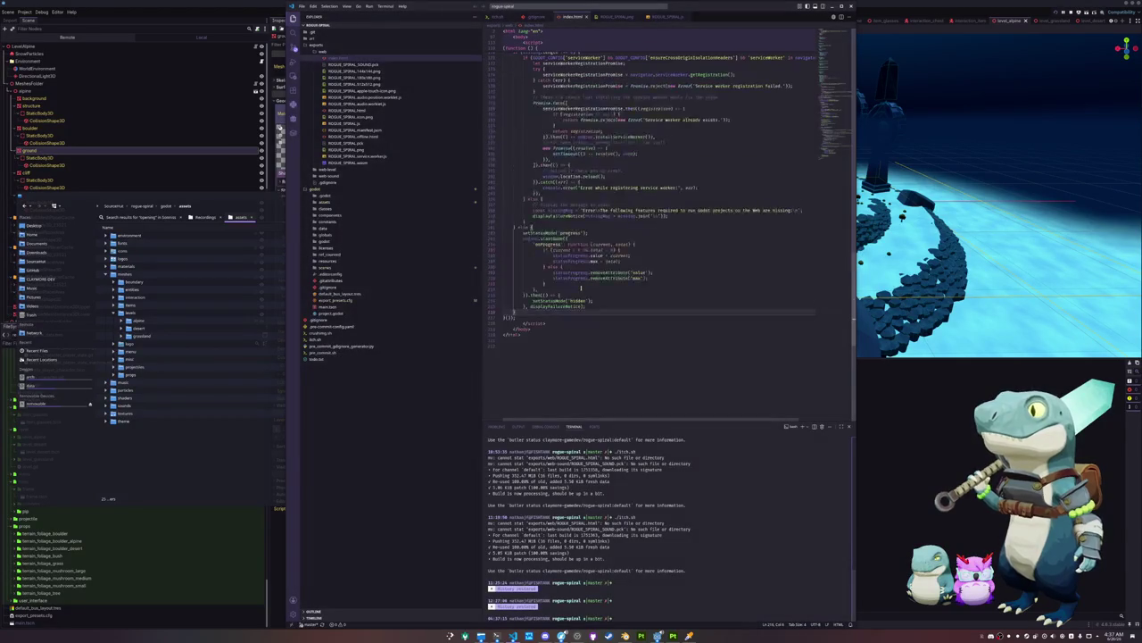
Select the engine.startGame block through displayFailureNotice and unindent it one level
scroll(581, 287, up, 3)
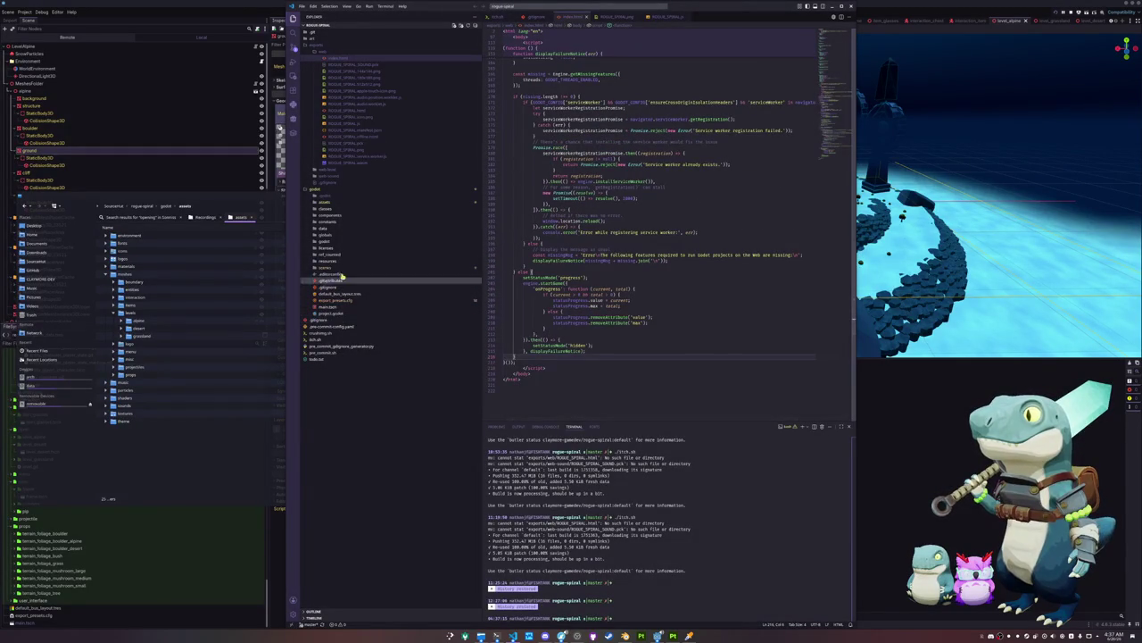
scroll(652, 227, up, 5)
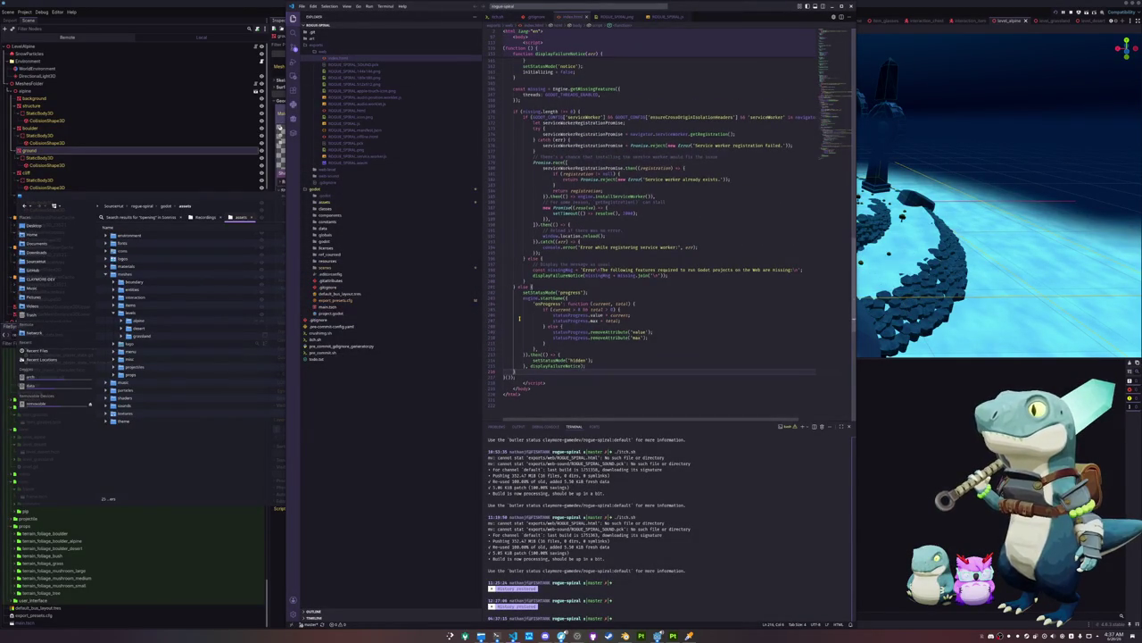
scroll(651, 232, down, 5)
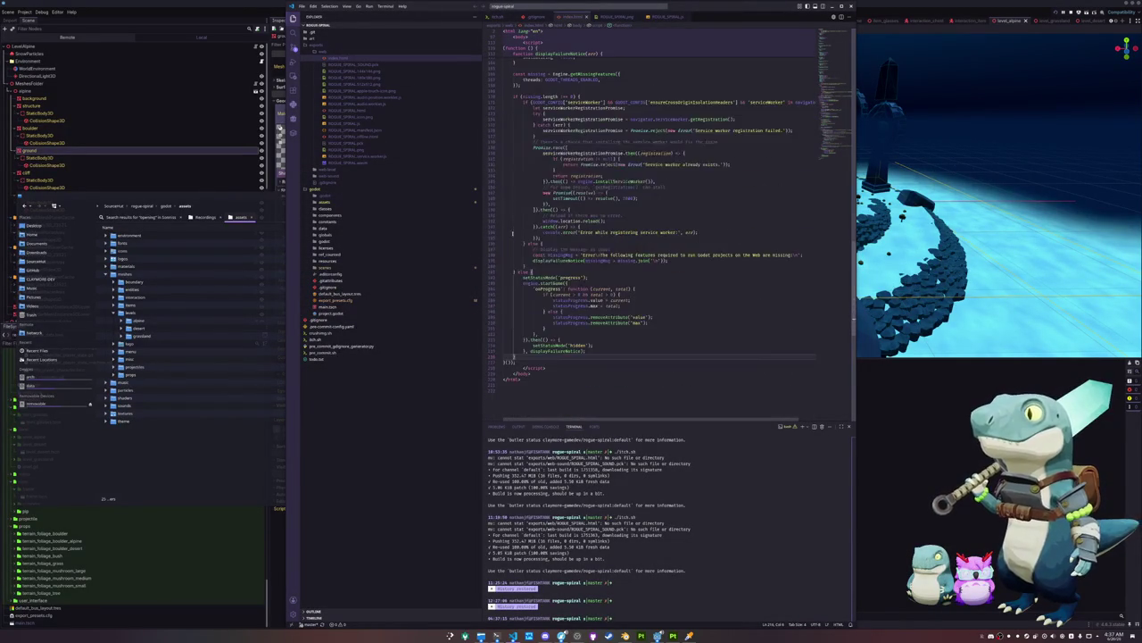
scroll(558, 353, up, 1)
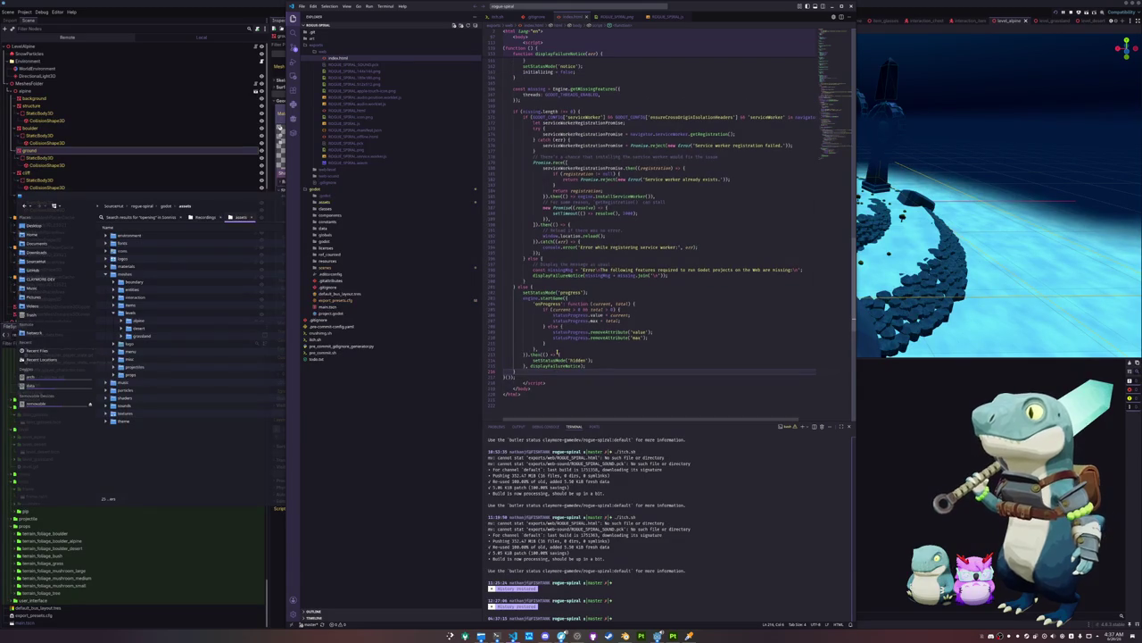
click(575, 298)
drag(523, 298, 618, 370)
key(ctrl+c)
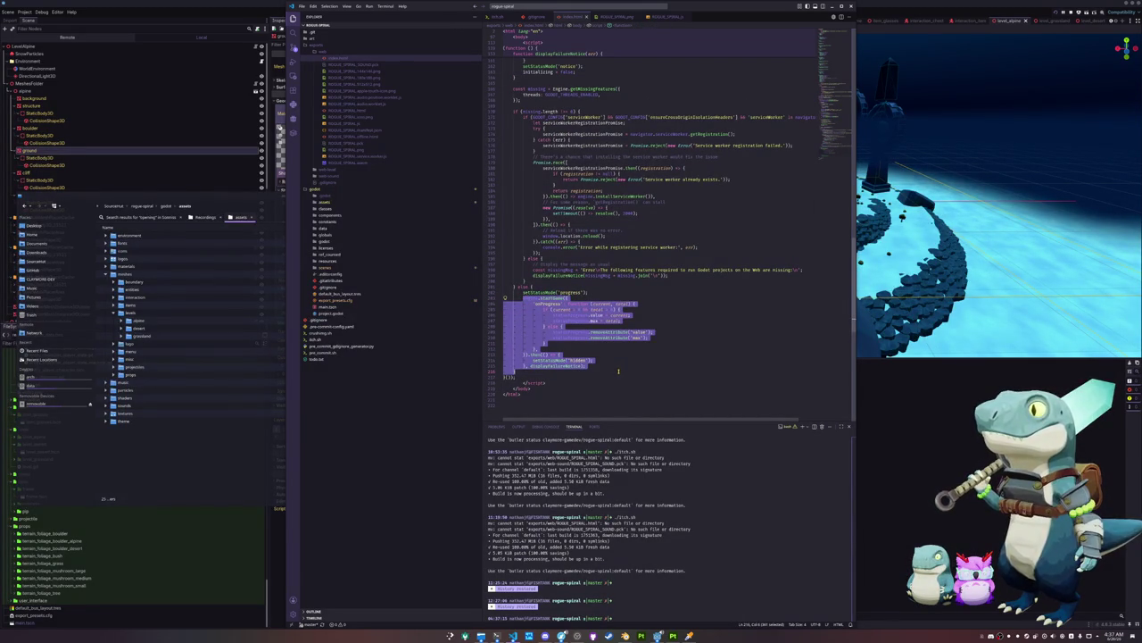
scroll(618, 370, up, 2)
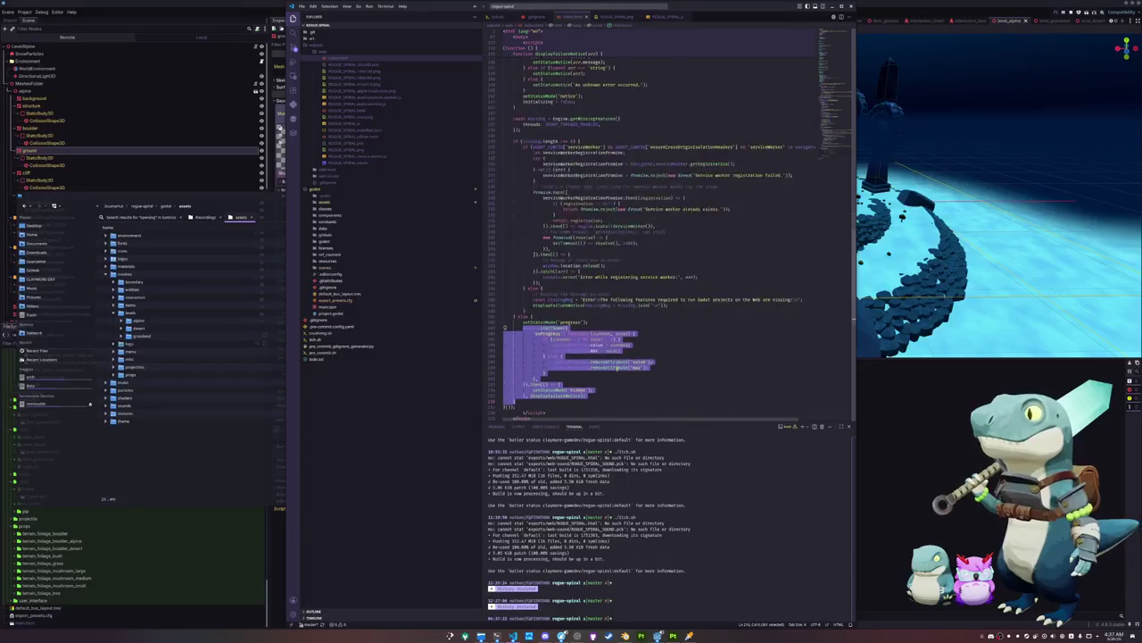
key(ctrl+v)
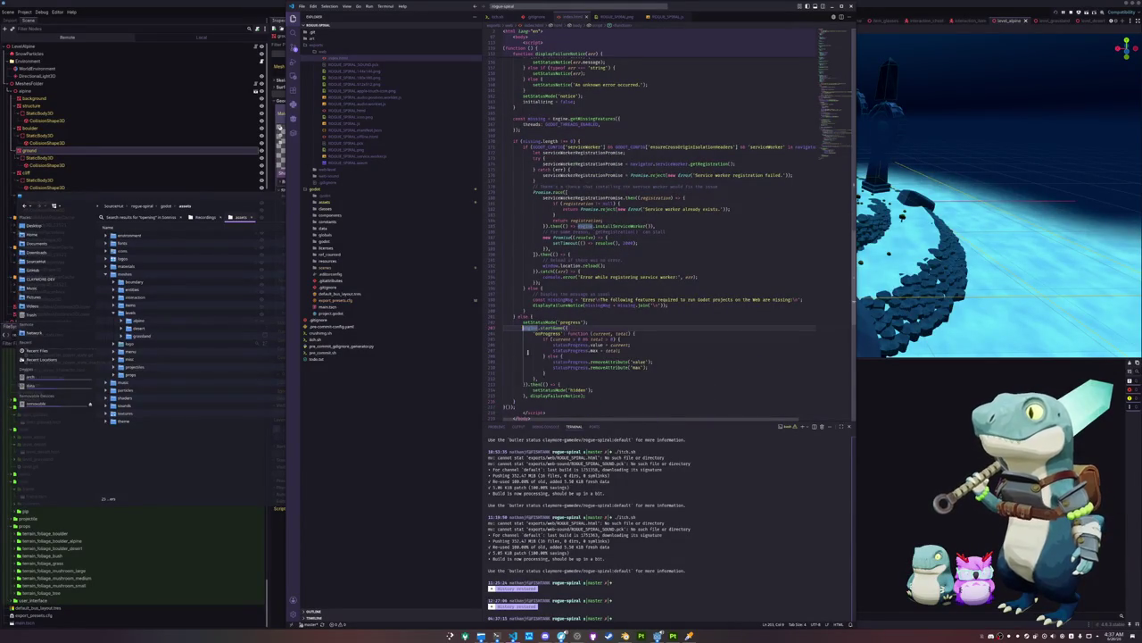
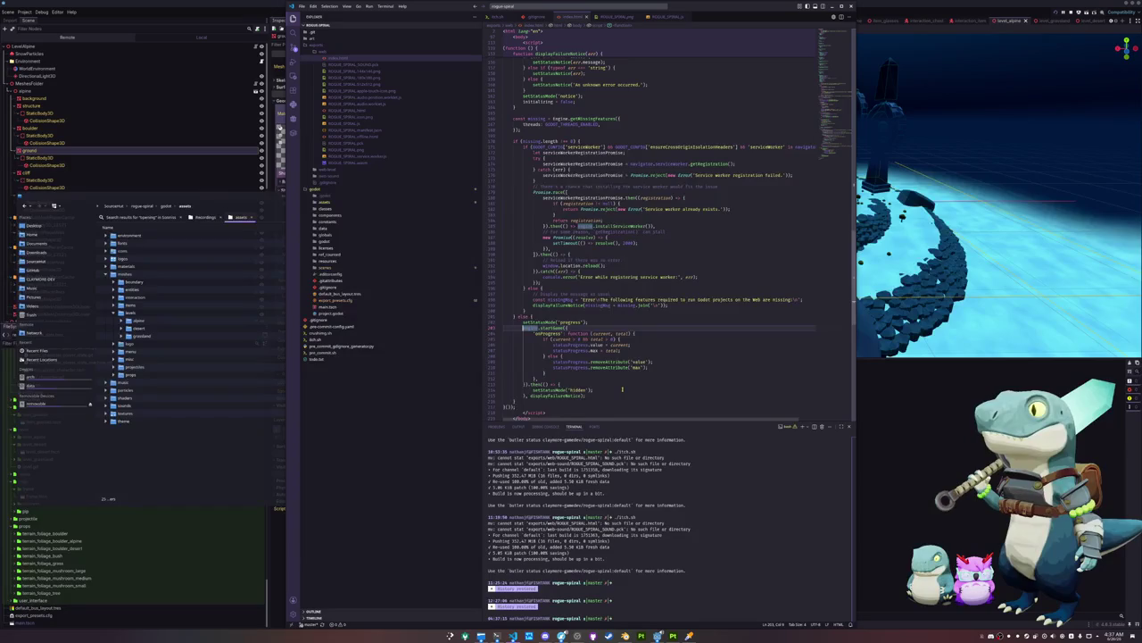
Scroll through the engine loading script in index.html, then return to the Godot editor
scroll(622, 389, down, 1)
scroll(674, 381, up, 5)
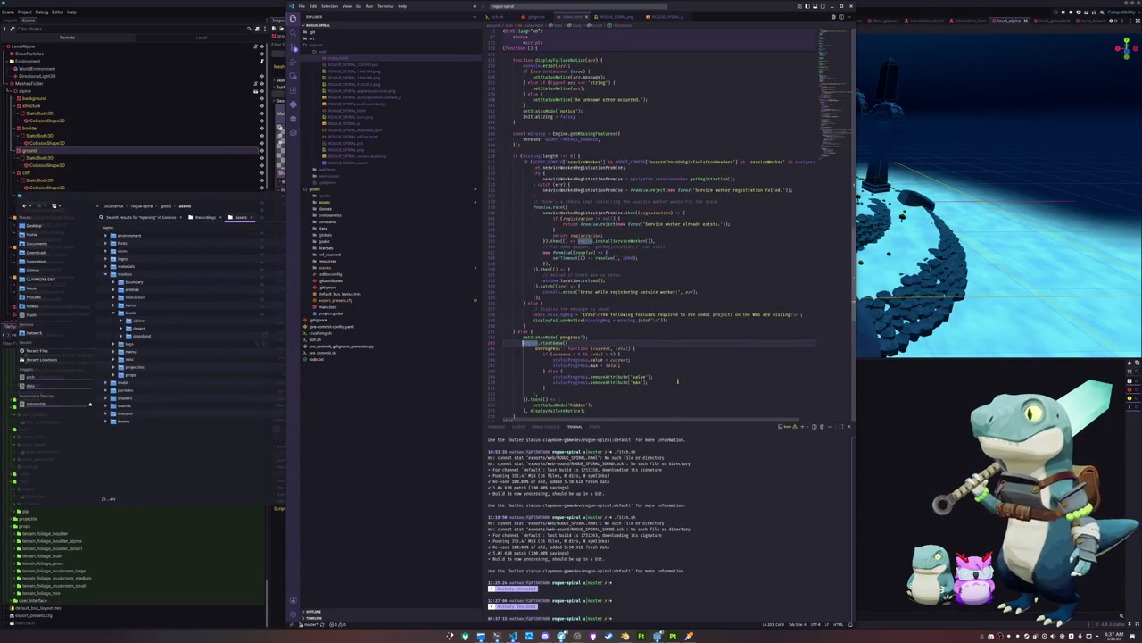
scroll(677, 381, up, 15)
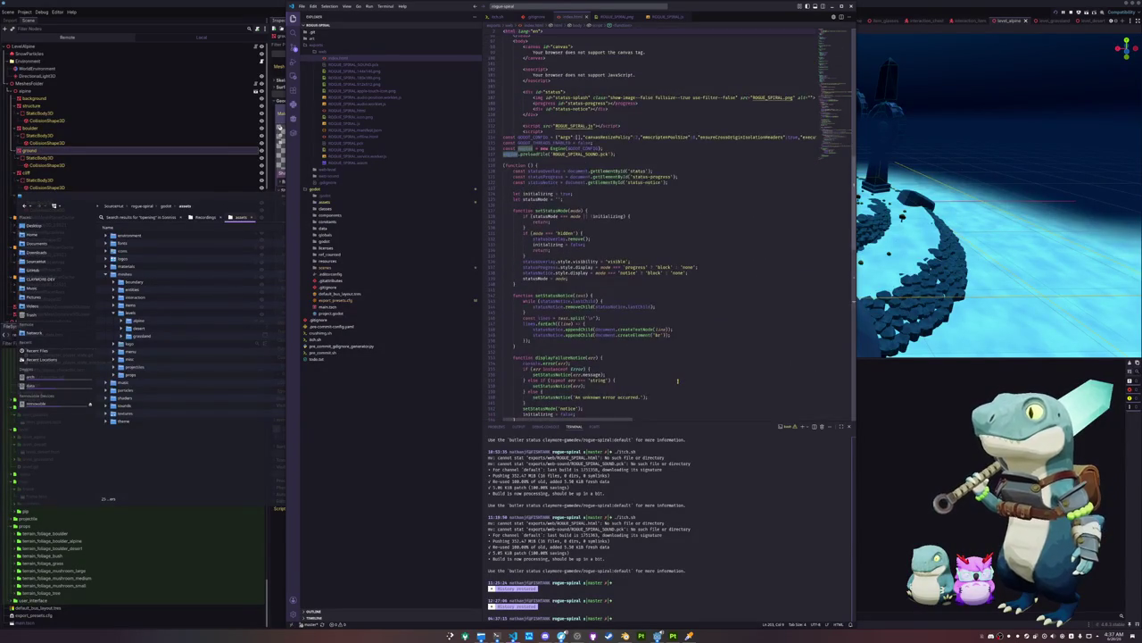
scroll(677, 381, down, 2)
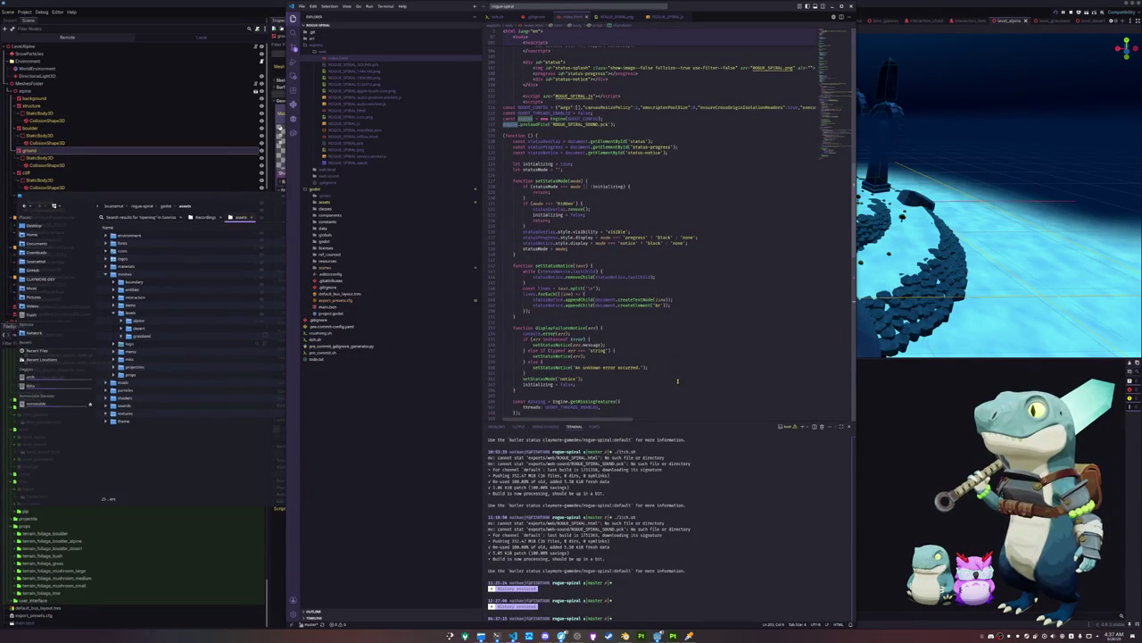
scroll(677, 381, down, 15)
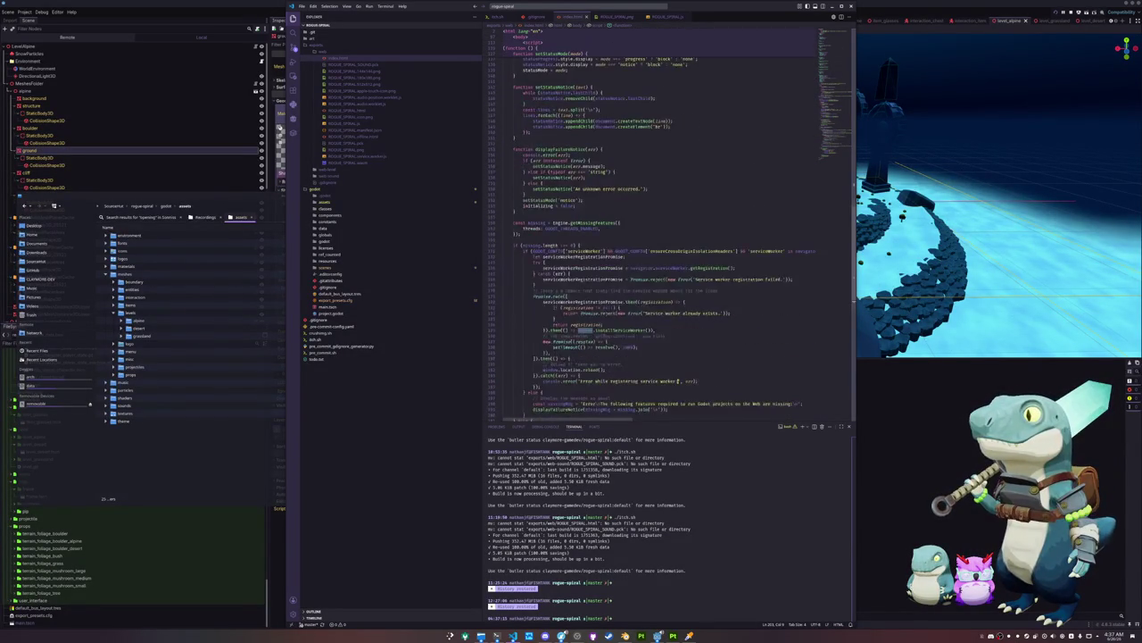
scroll(642, 382, down, 5)
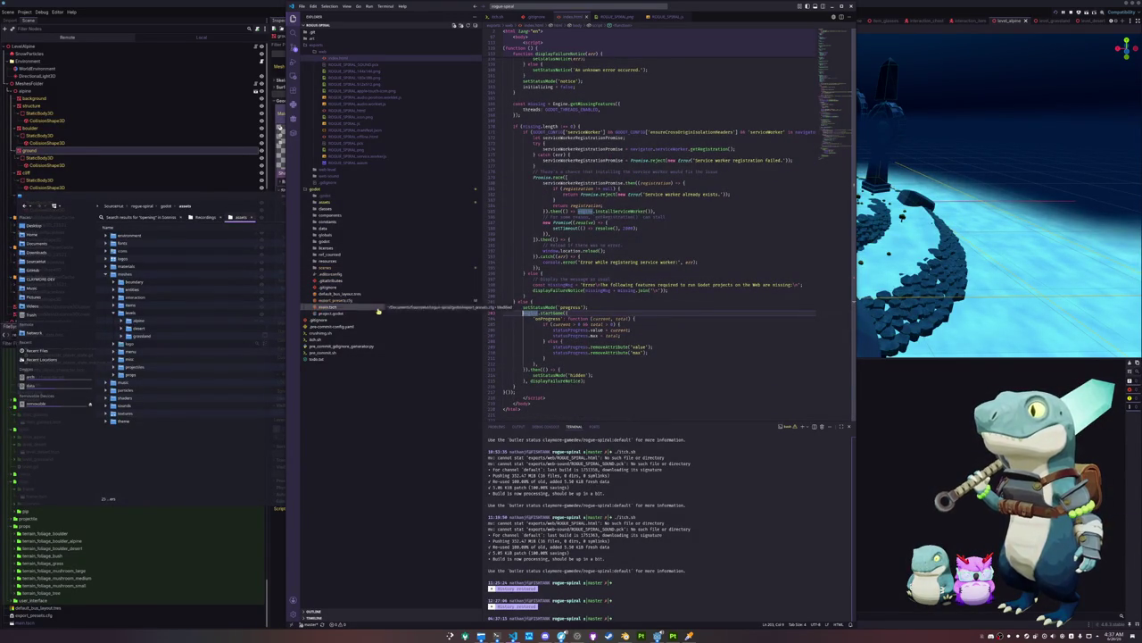
key(alt+Tab)
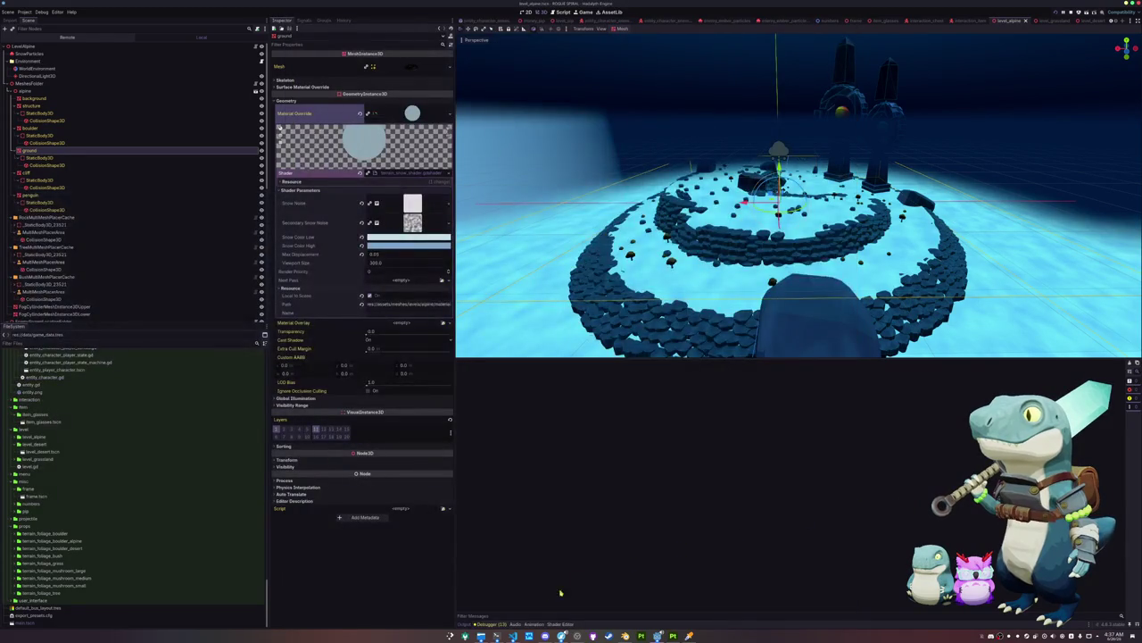
Open global_pck.gd and paste a copy of the sound pack loading block above pass
click(514, 636)
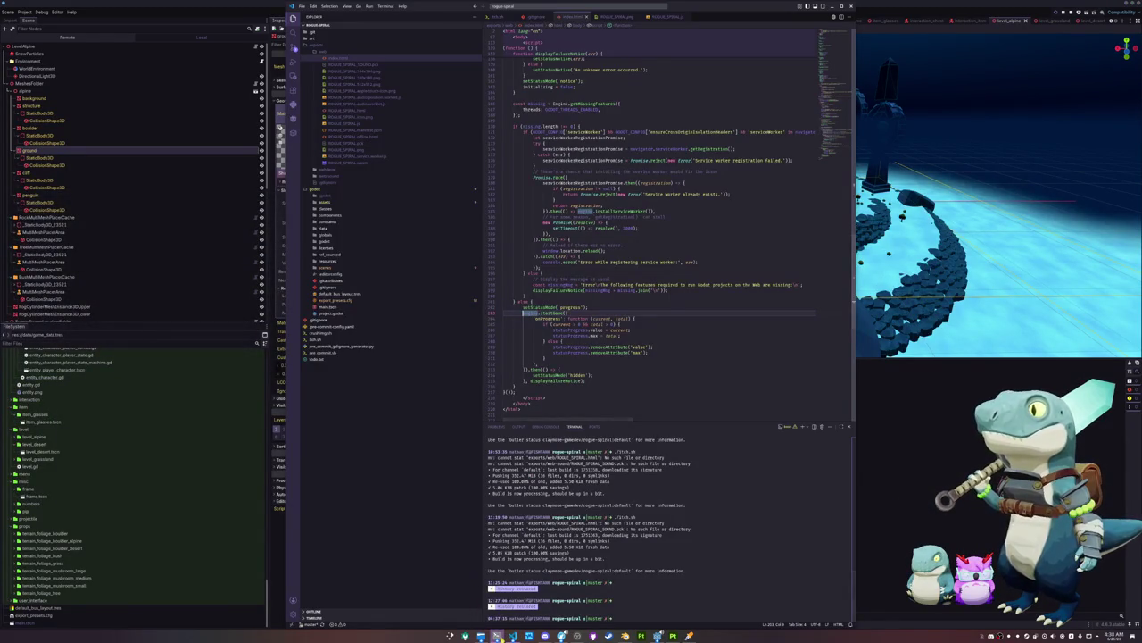
click(497, 635)
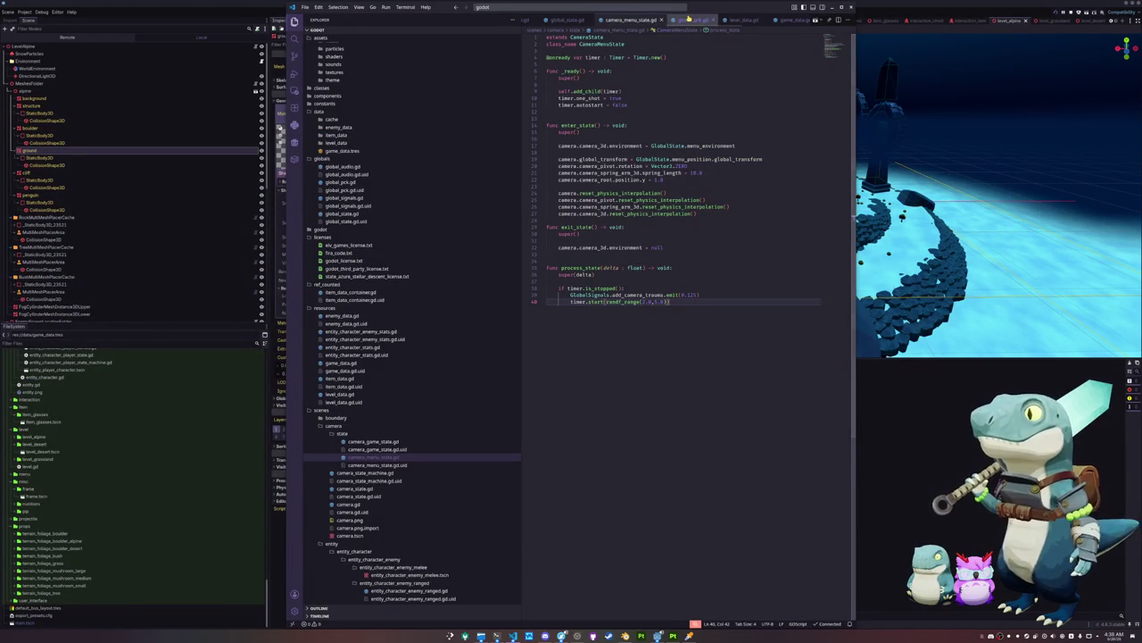
click(689, 19)
key(shift+Up)
key(shift+Up)
key(shift+Up)
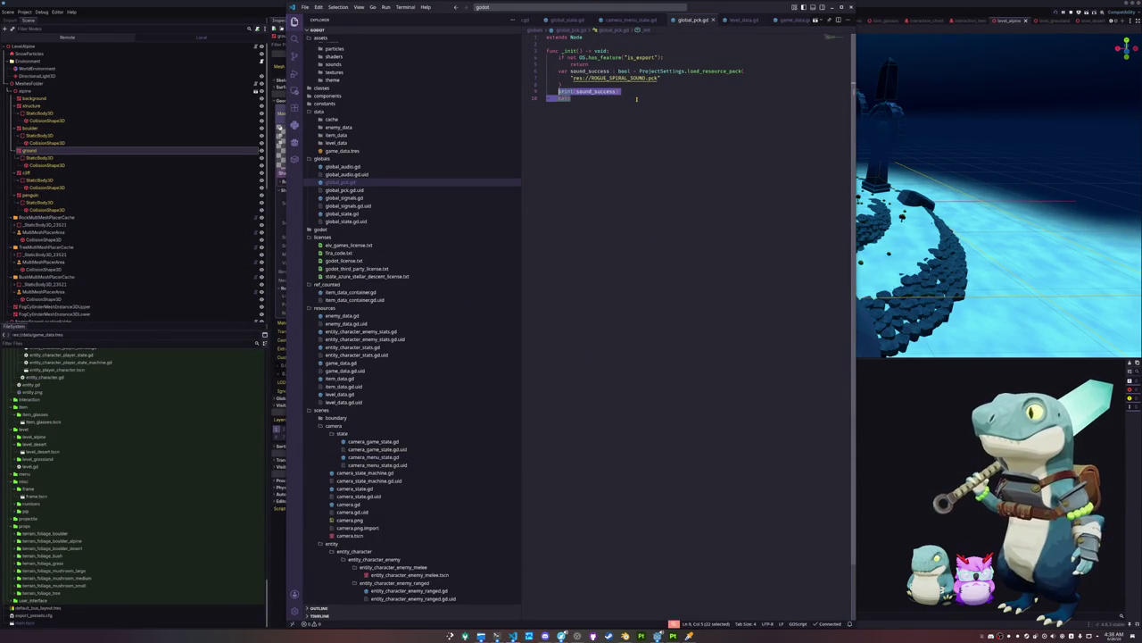
click(636, 98)
key(Return)
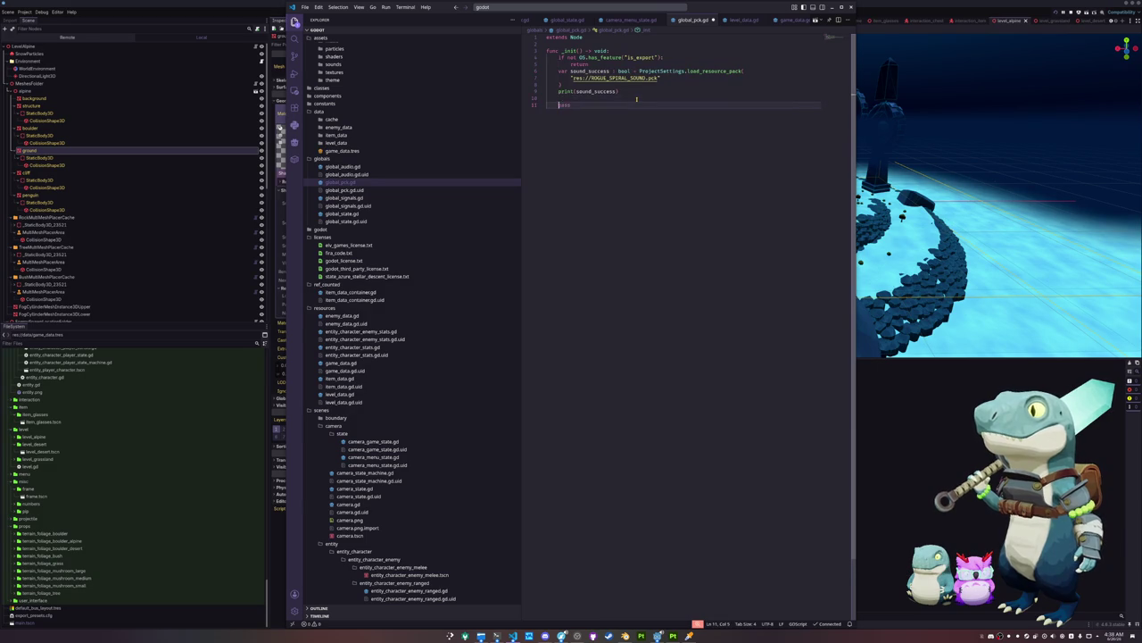
key(ctrl+v)
key(BackSpace)
key(BackSpace)
Rename the copy's variable to level_success, point it at ROGUE_SPIRAL_LEVEL.pck, and delete pass
click(618, 104)
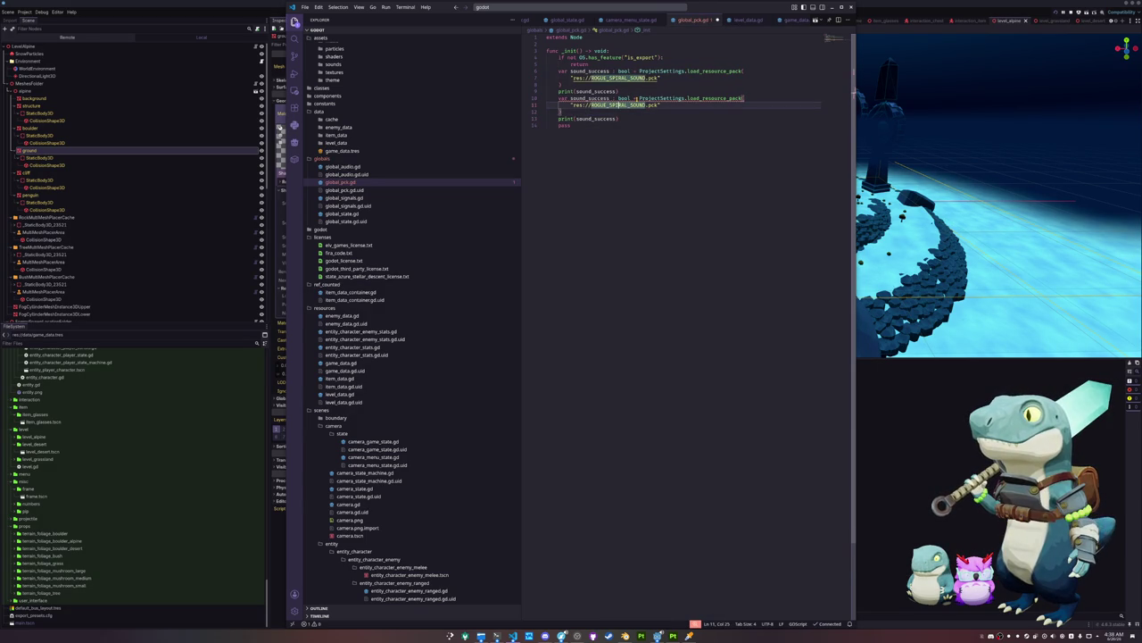
double_click(590, 99)
key(ctrl+shift+l)
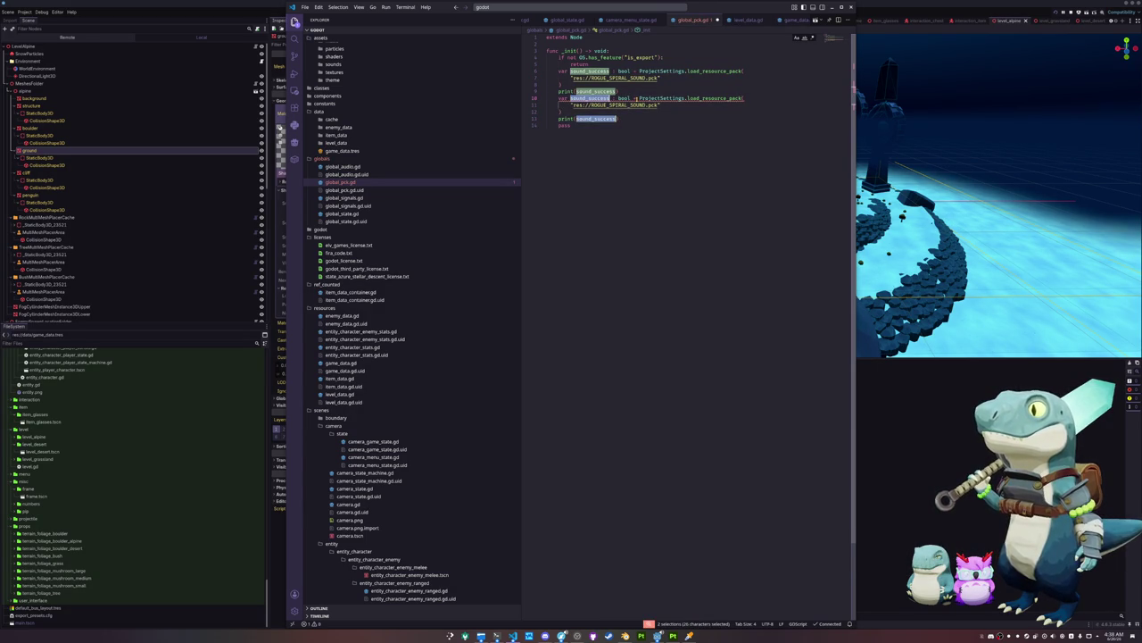
text(level_s)
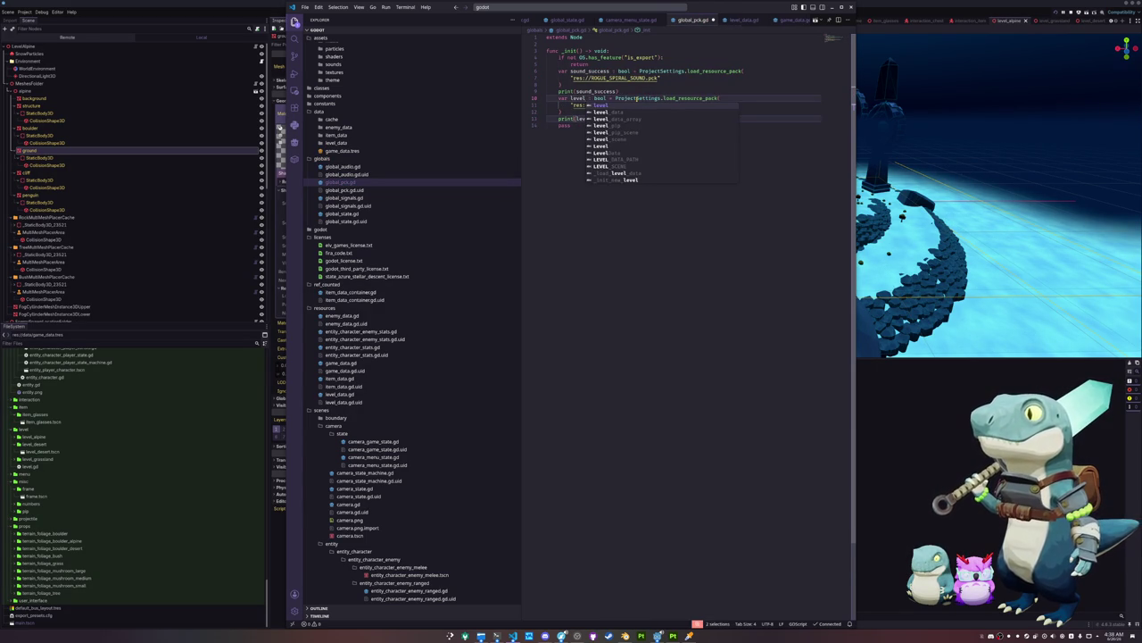
text(uccess)
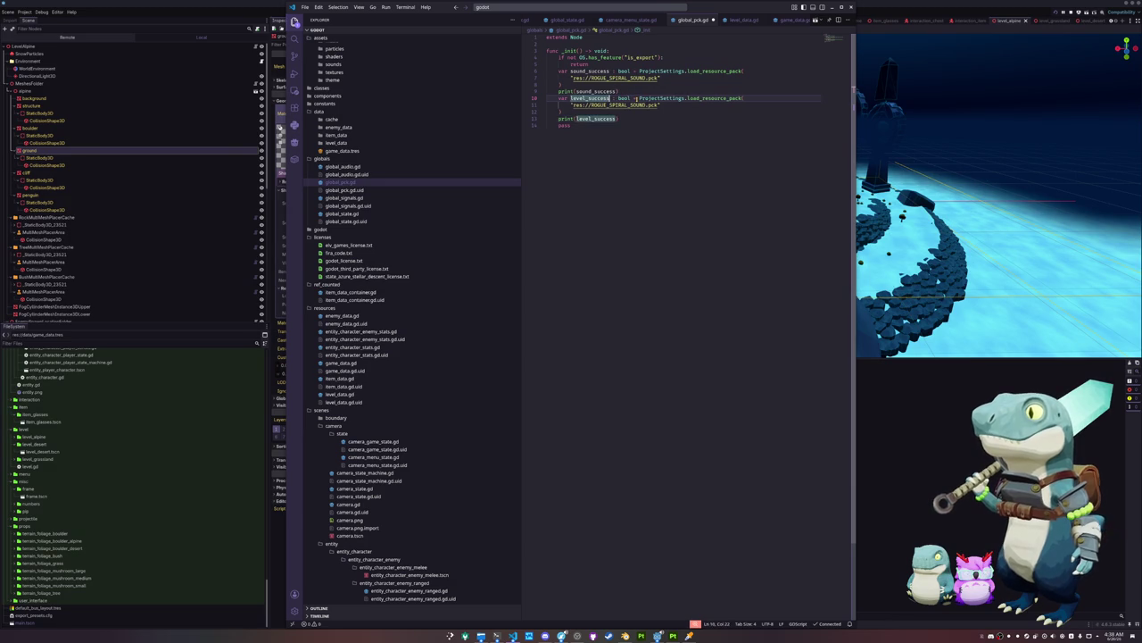
key(ctrl+shift+Right)
key(BackSpace)
text(SPIRAL_L)
key(Down)
key(Down)
key(Down)
key(BackSpace)
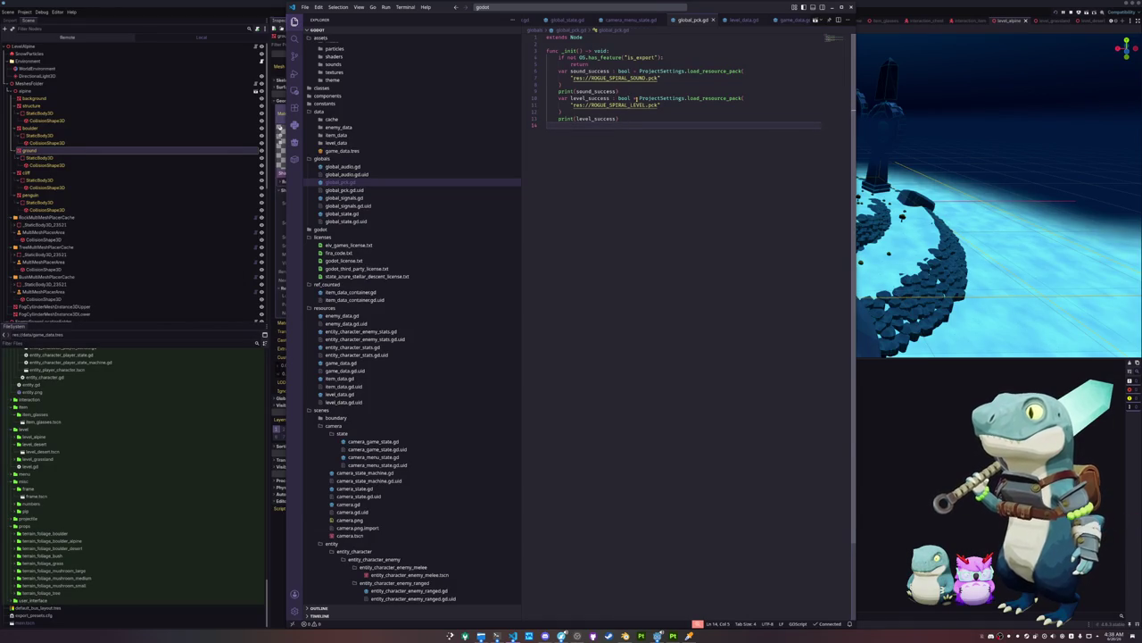
click(920, 456)
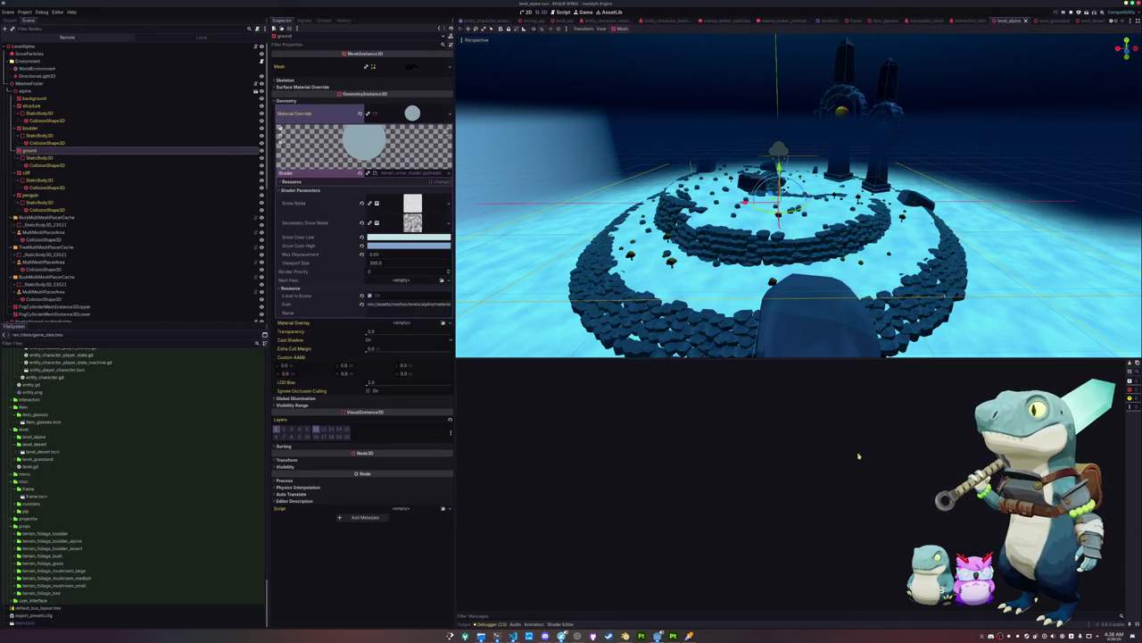
Export all presets, including Web Level, as release builds from Project > Export
click(24, 11)
click(27, 45)
click(590, 480)
click(601, 324)
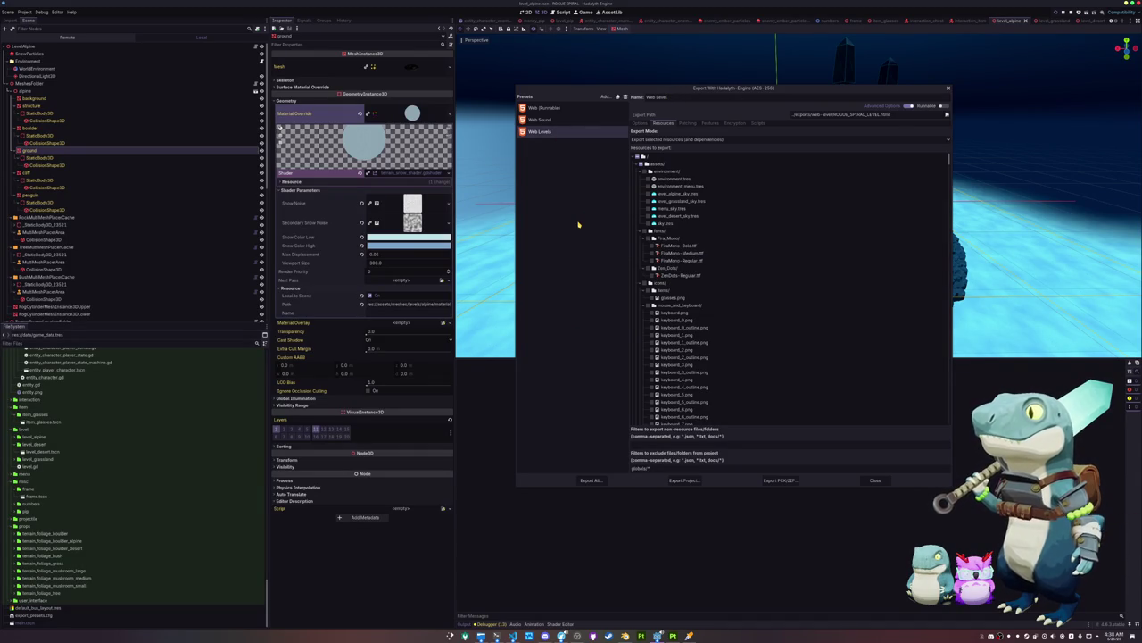
click(590, 480)
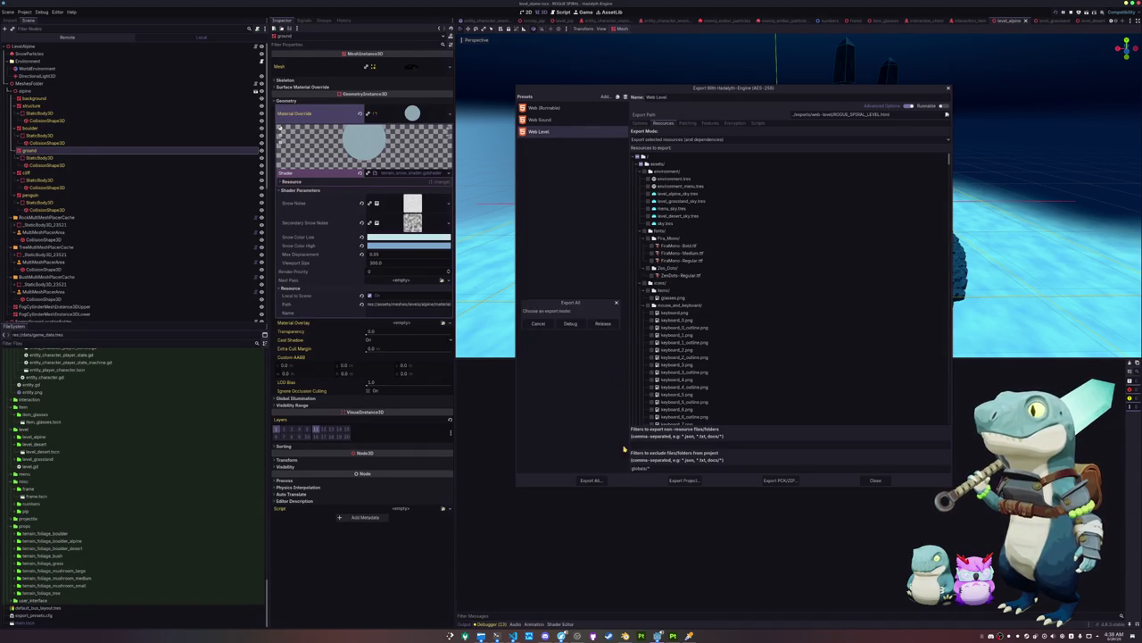
click(603, 324)
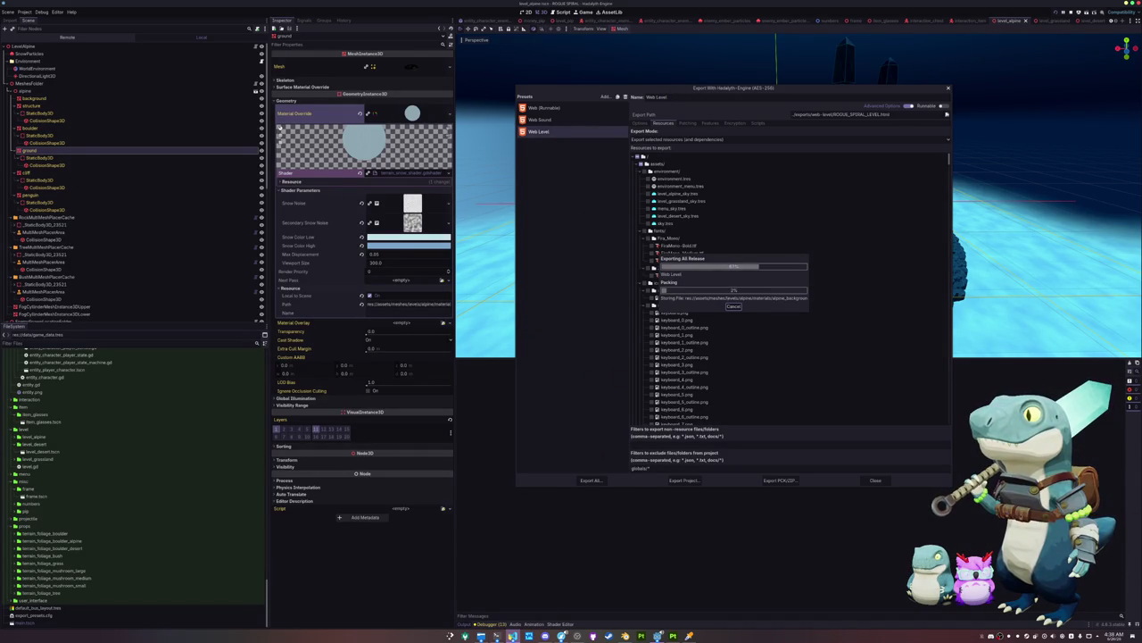
click(514, 635)
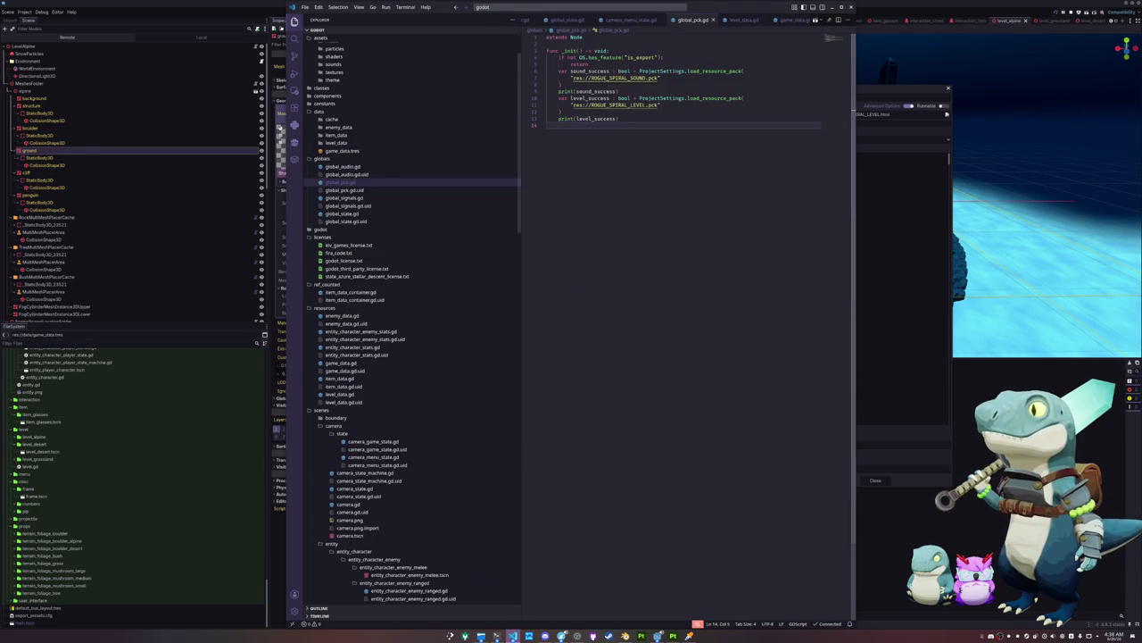
Find the engine.preloadFile line for ROGUE_SPIRAL_SOUND.pck in the exported index.html script
key(alt+Tab)
scroll(624, 232, down, 1)
scroll(532, 350, up, 8)
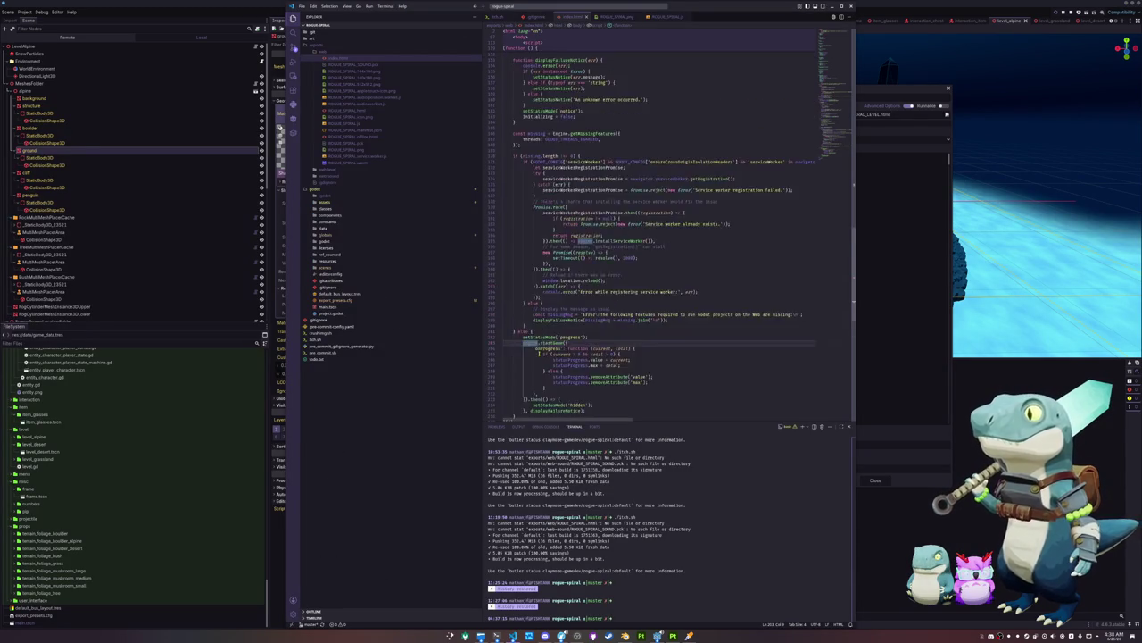
scroll(529, 342, up, 10)
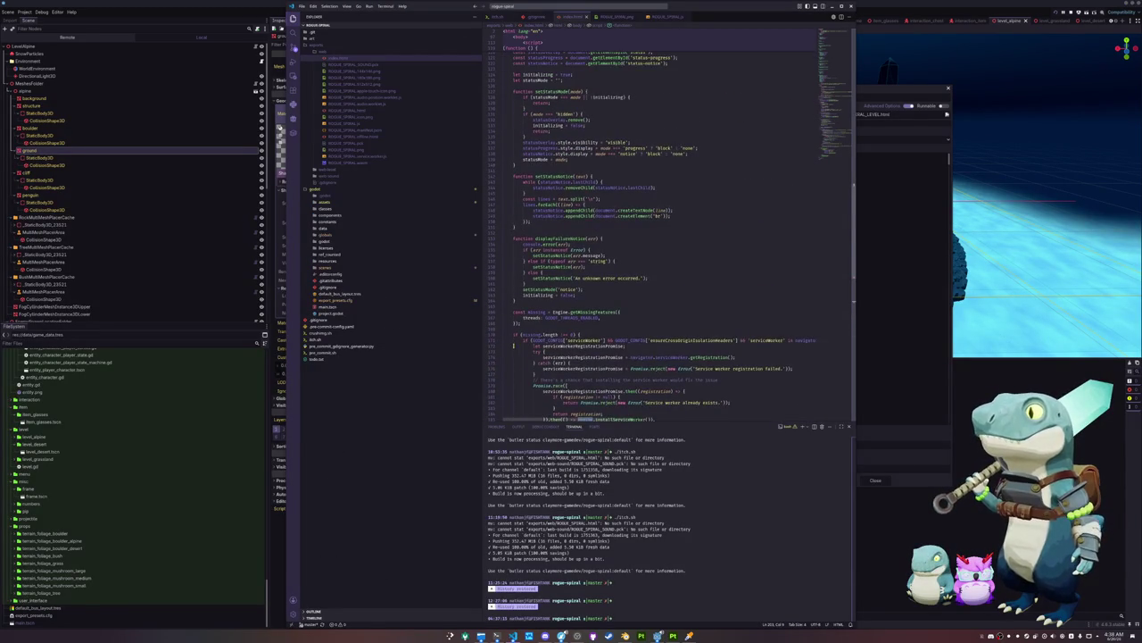
scroll(622, 323, up, 3)
click(615, 153)
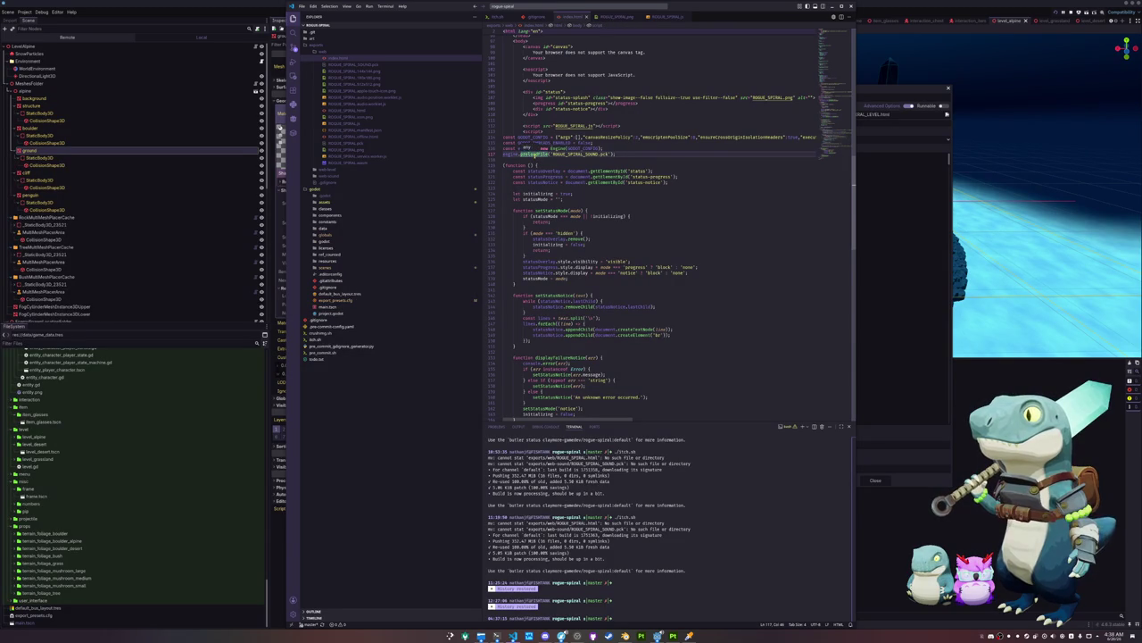
click(506, 165)
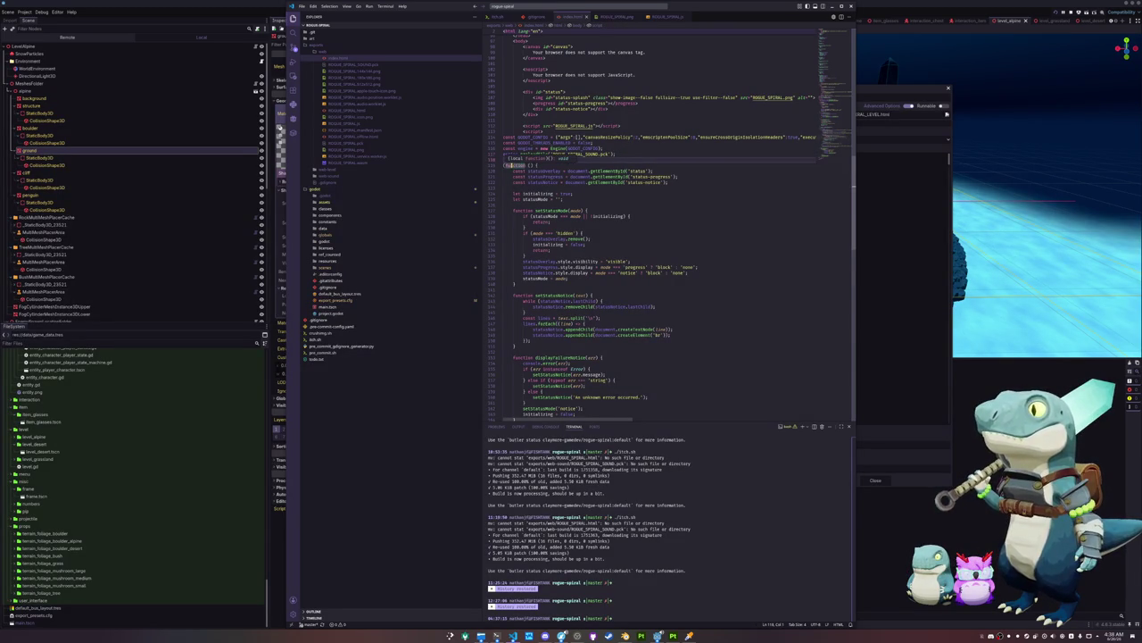
scroll(558, 163, down, 7)
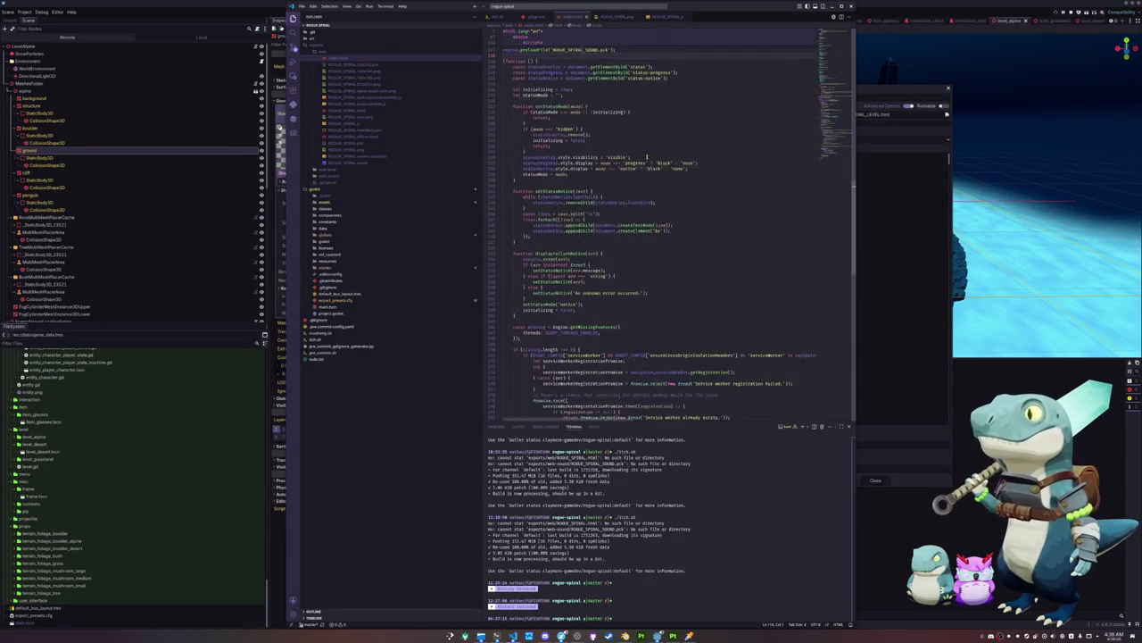
scroll(643, 175, down, 9)
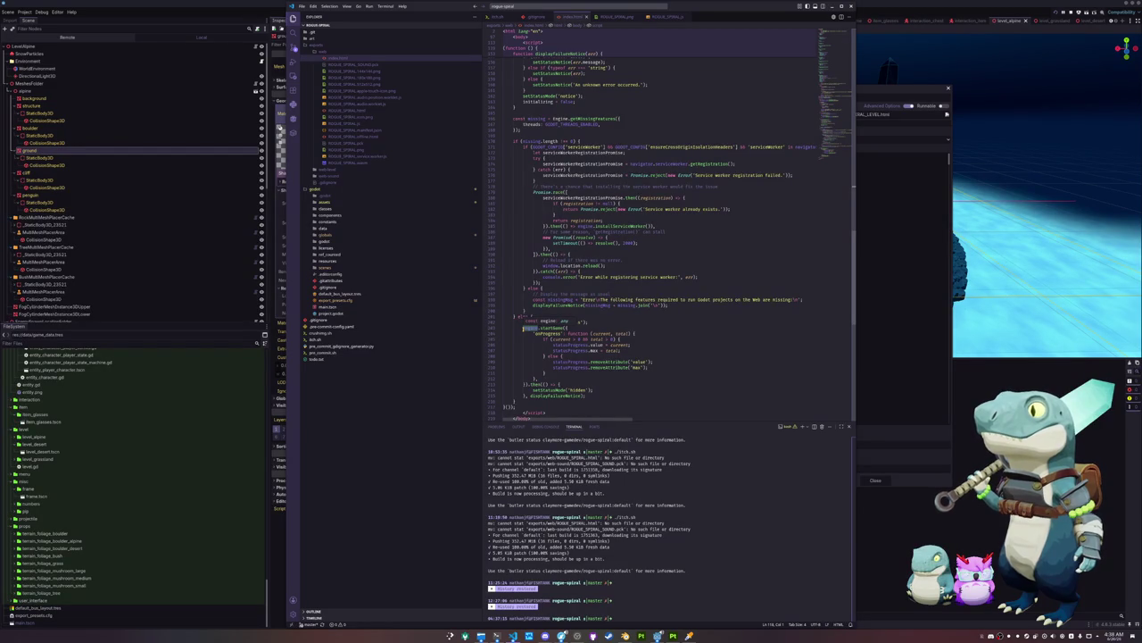
scroll(571, 207, up, 20)
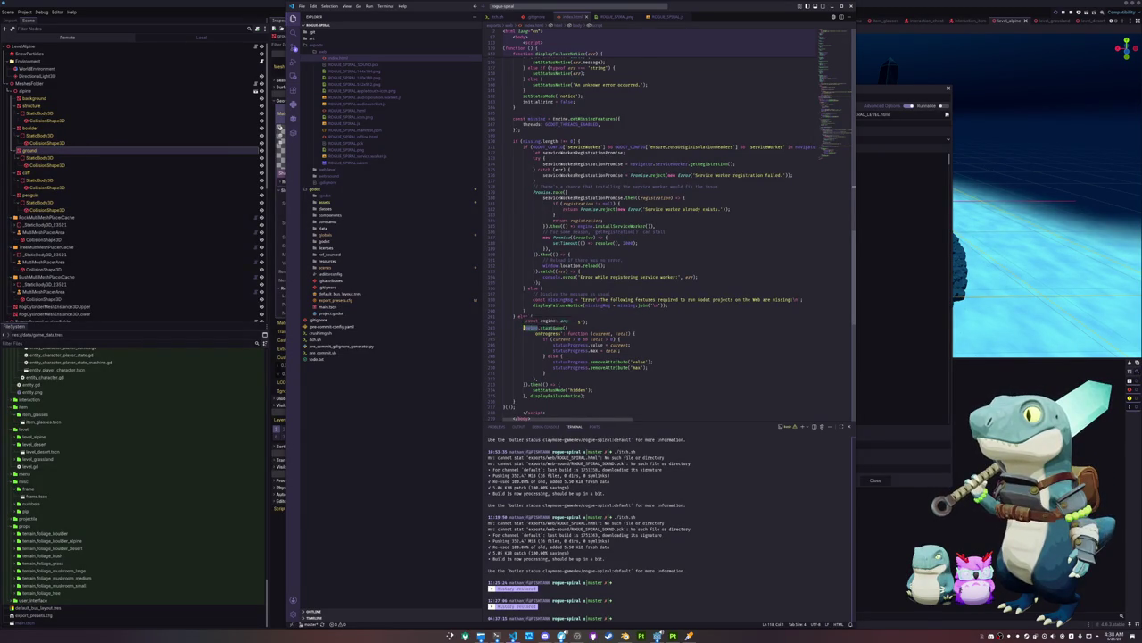
click(618, 185)
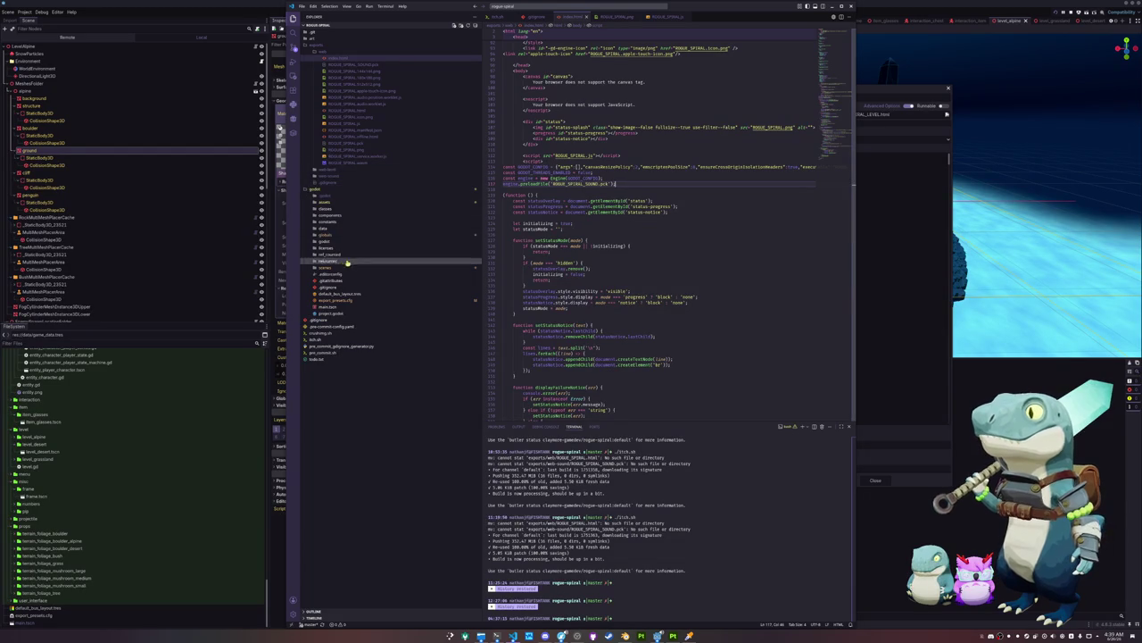
In itch.sh, add an mv line moving web-level/ROGUE_SPIRAL_LEVEL.pck into exports/web
click(340, 340)
click(568, 279)
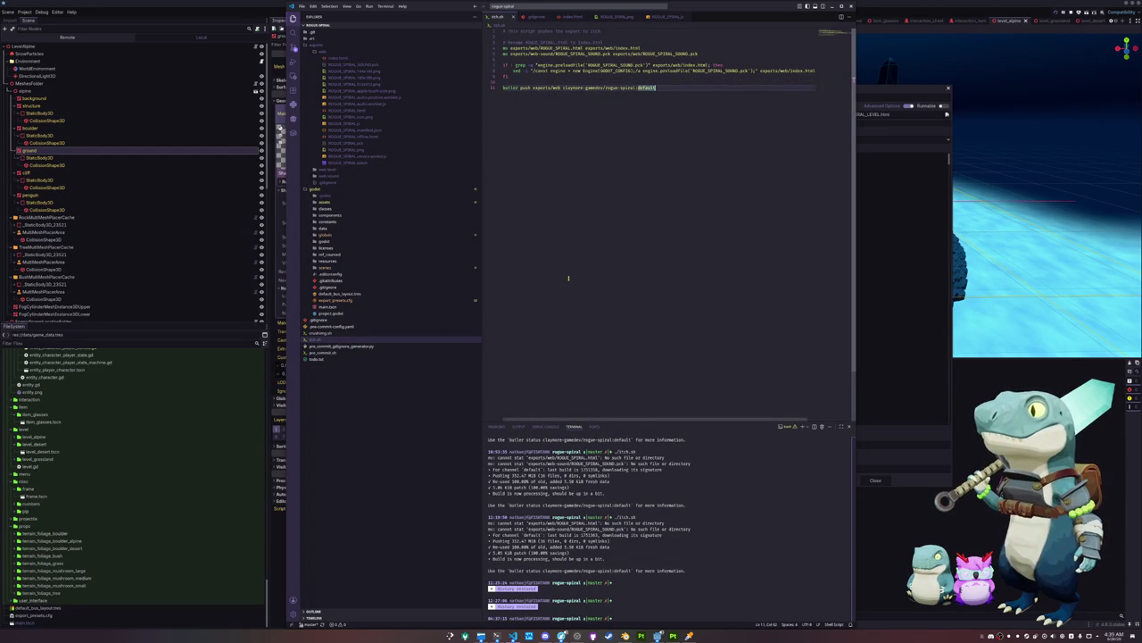
key(ctrl+equal)
key(Up)
key(Up)
key(Up)
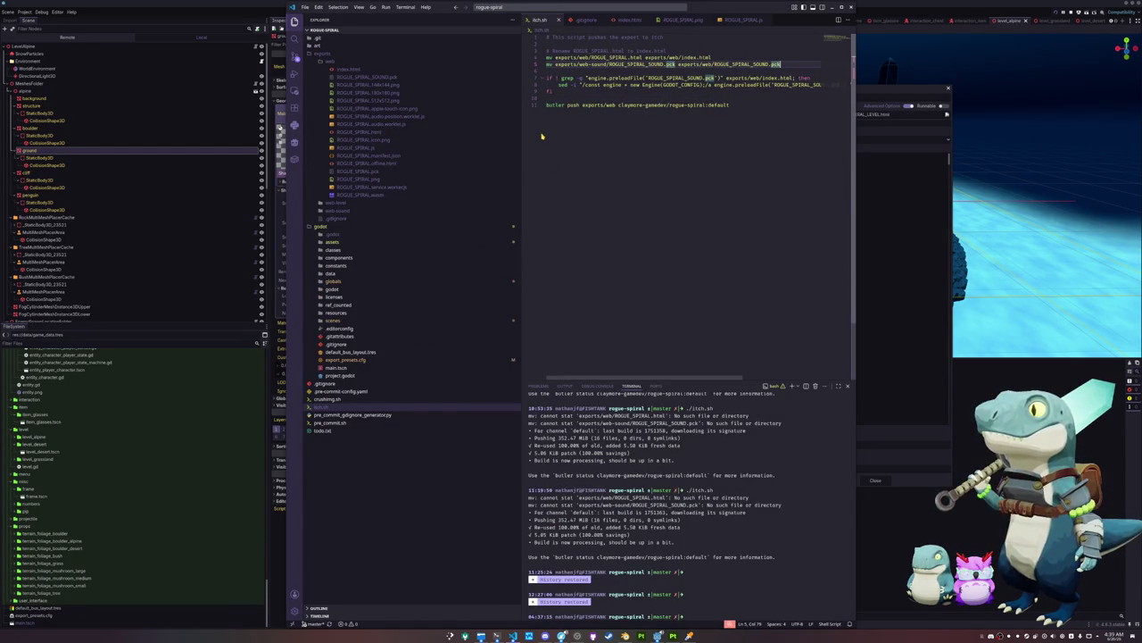
key(shift+alt+Down)
key(ctrl+Left)
key(ctrl+Left)
key(ctrl+Left)
key(ctrl+Left)
key(ctrl+Left)
key(ctrl+shift+Right)
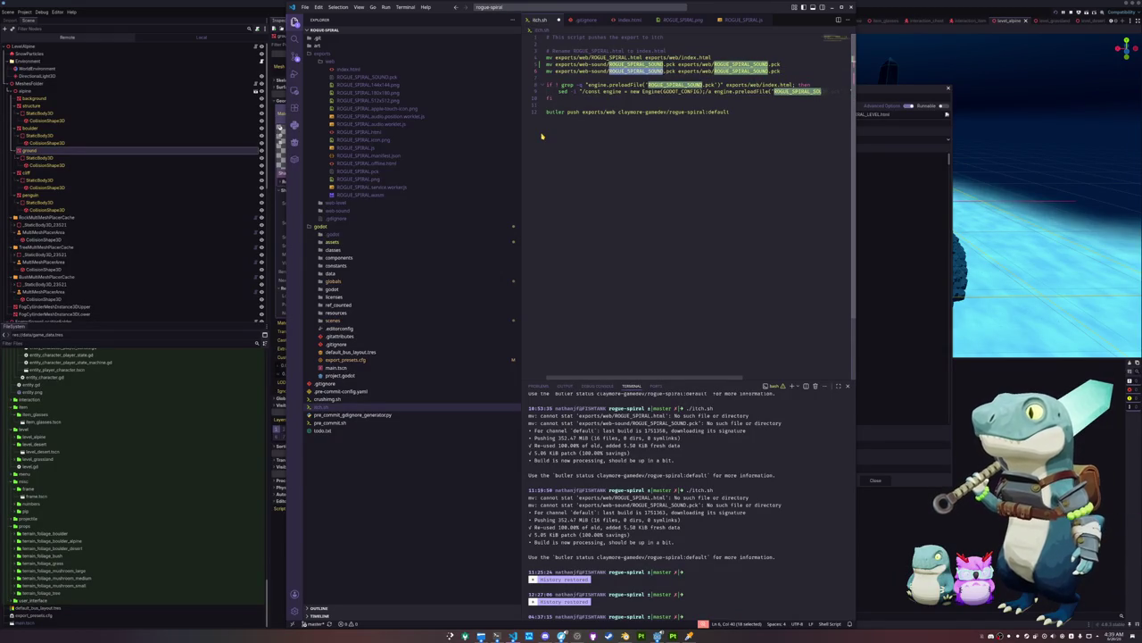
text(ROGUE_SPIRAL_LEVEL)
key(ctrl+Left)
key(ctrl+Left)
key(ctrl+shift+Right)
text(level)
key(ctrl+Right)
key(ctrl+Right)
key(End)
key(Left)
key(Left)
key(Left)
key(shift+Left)
key(shift+Left)
key(shift+Left)
text(LEVEL)
key(Down)
Duplicate the sed command that inserts the sound pack's preloadFile call into index.html
key(Down)
key(End)
key(ctrl+Left)
key(ctrl+Left)
key(ctrl+Left)
key(ctrl+shift+Right)
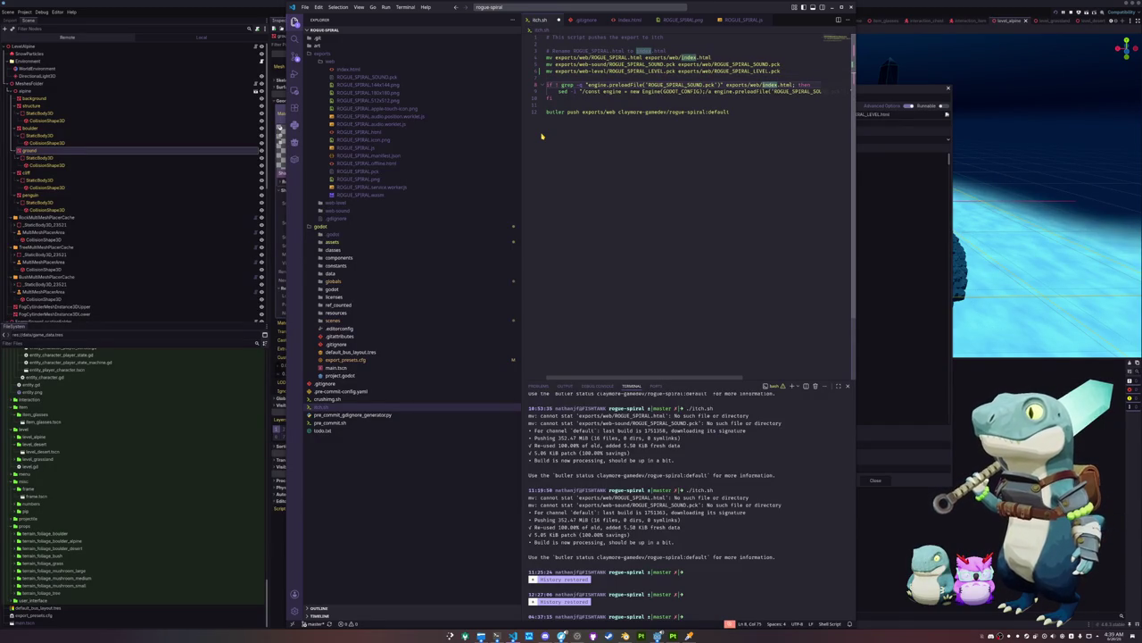
key(Down)
key(ctrl+Left)
key(ctrl+Left)
key(ctrl+Left)
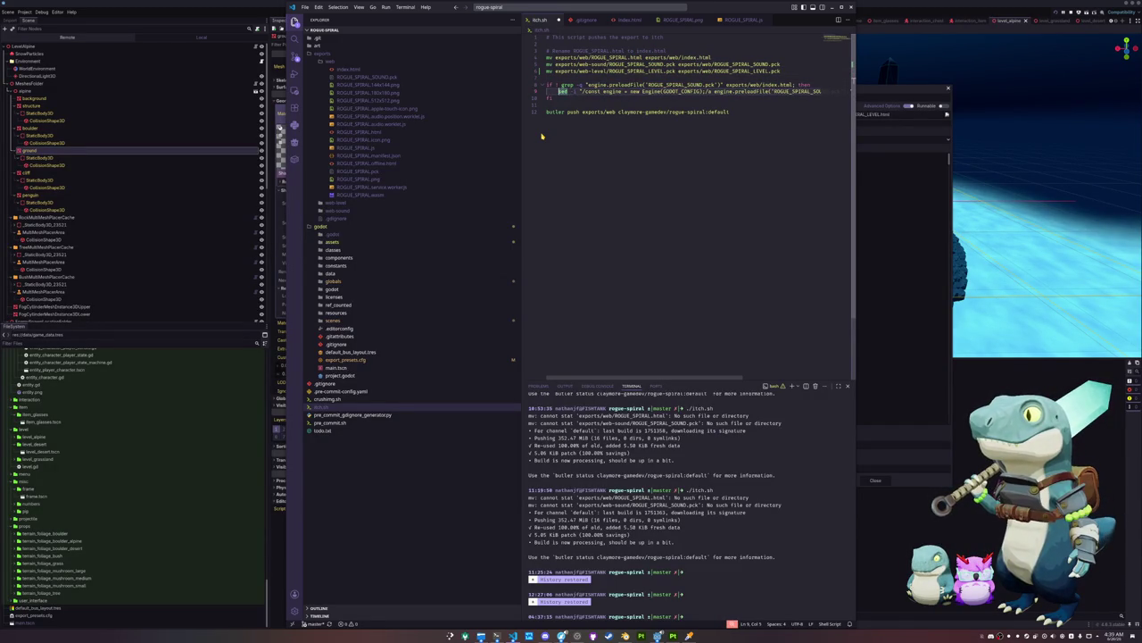
key(End)
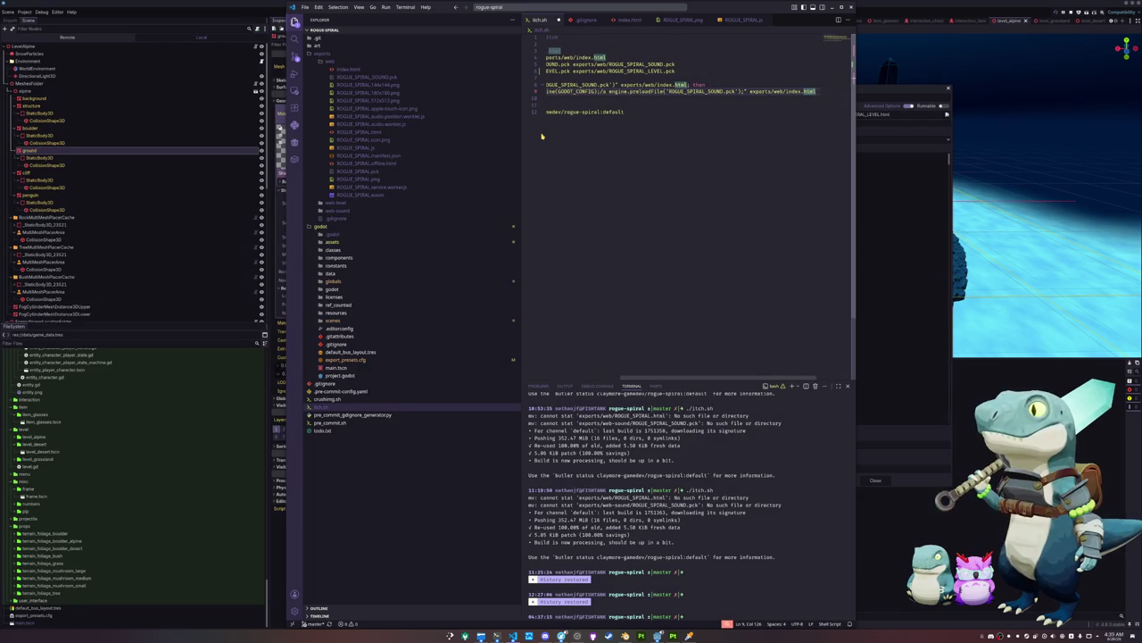
key(Left)
key(Left)
key(Left)
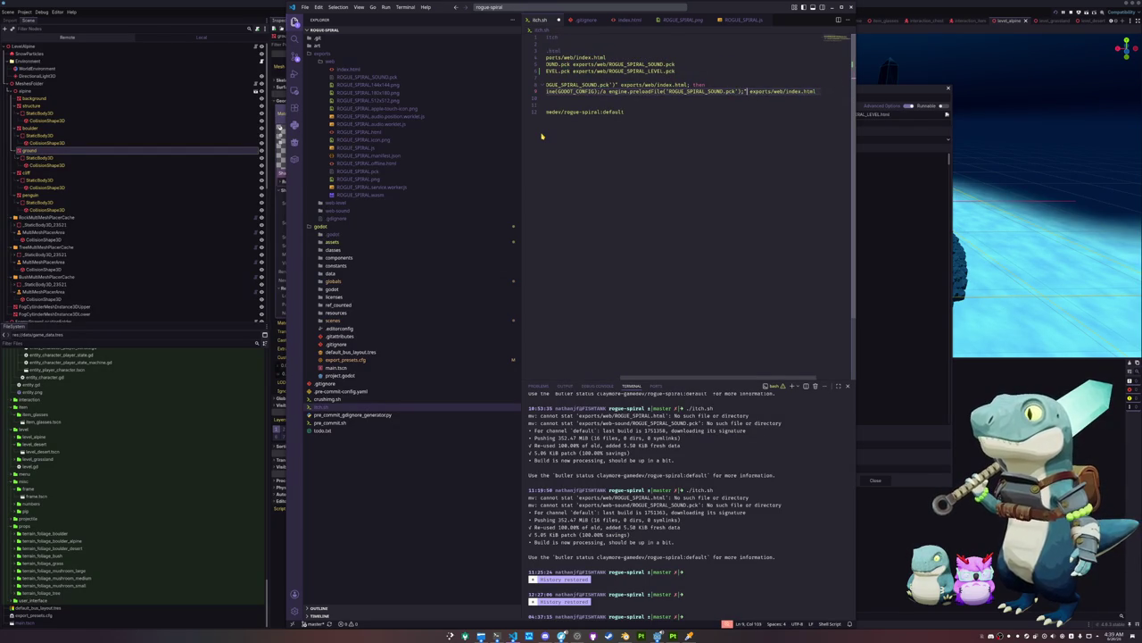
key(ctrl+shift+Left)
key(ctrl+shift+Left)
key(ctrl+shift+Left)
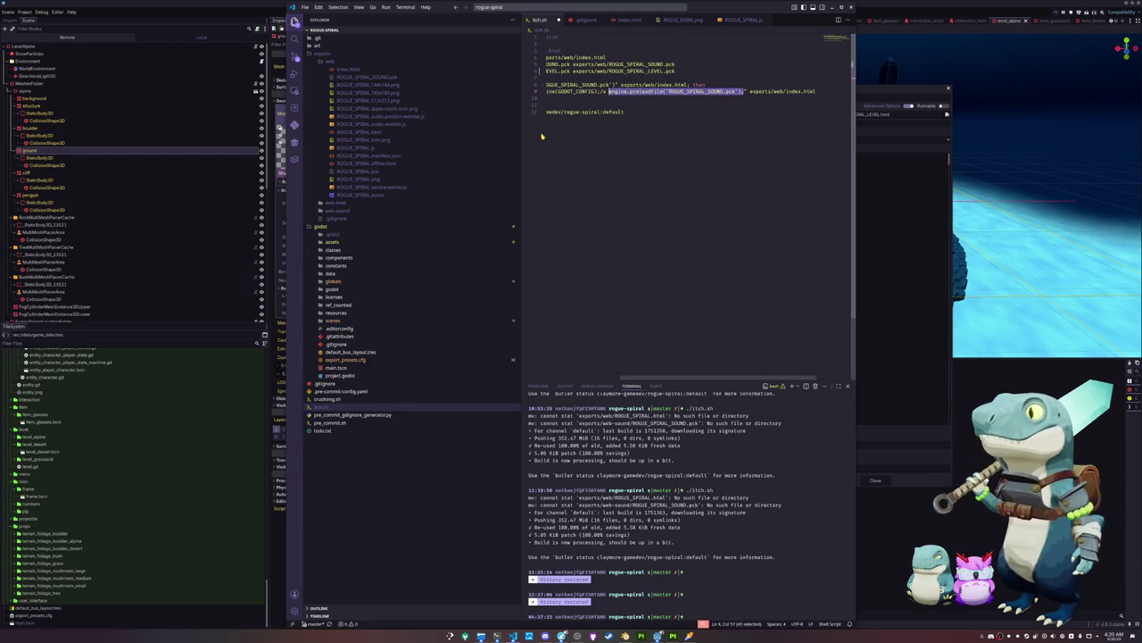
key(Right)
text(\n)
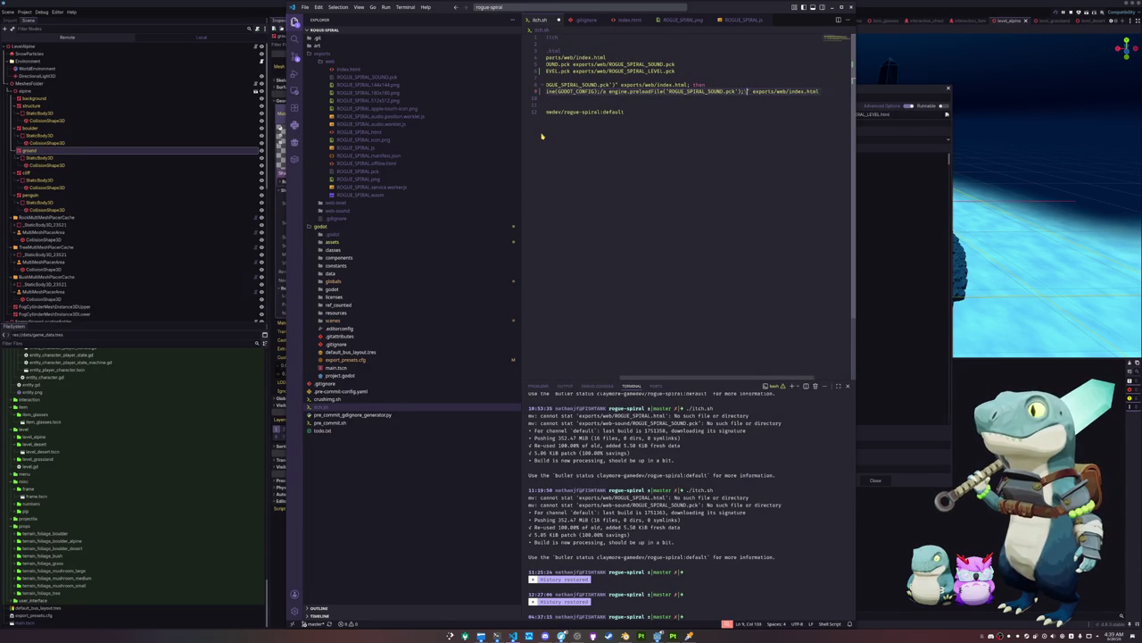
key(BackSpace)
key(BackSpace)
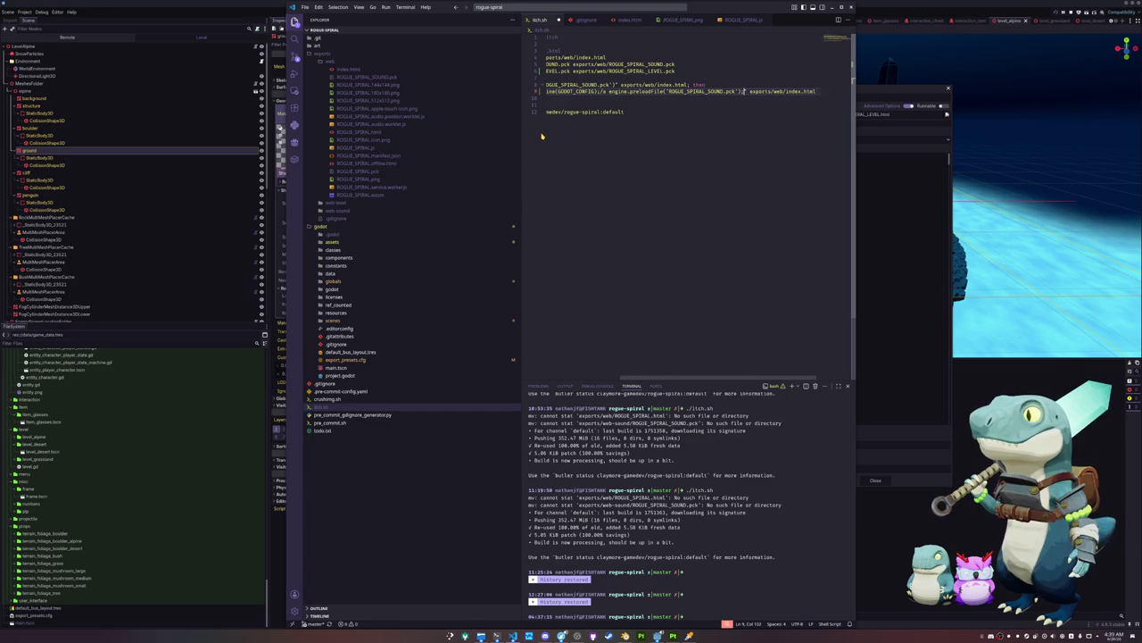
key(Return)
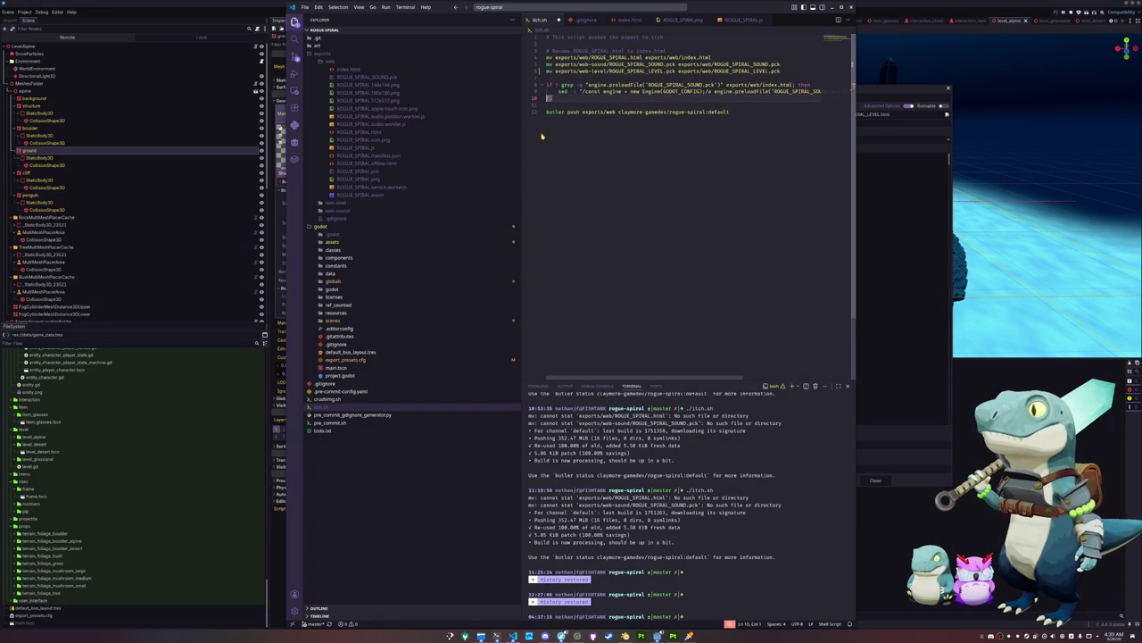
text(sed -i "/const engine = new Engine(GODOT_CONFIG);/a engine.preloadFile('ROGUE_SPIRAL_SOUND.pck');" exports/web/index.html)
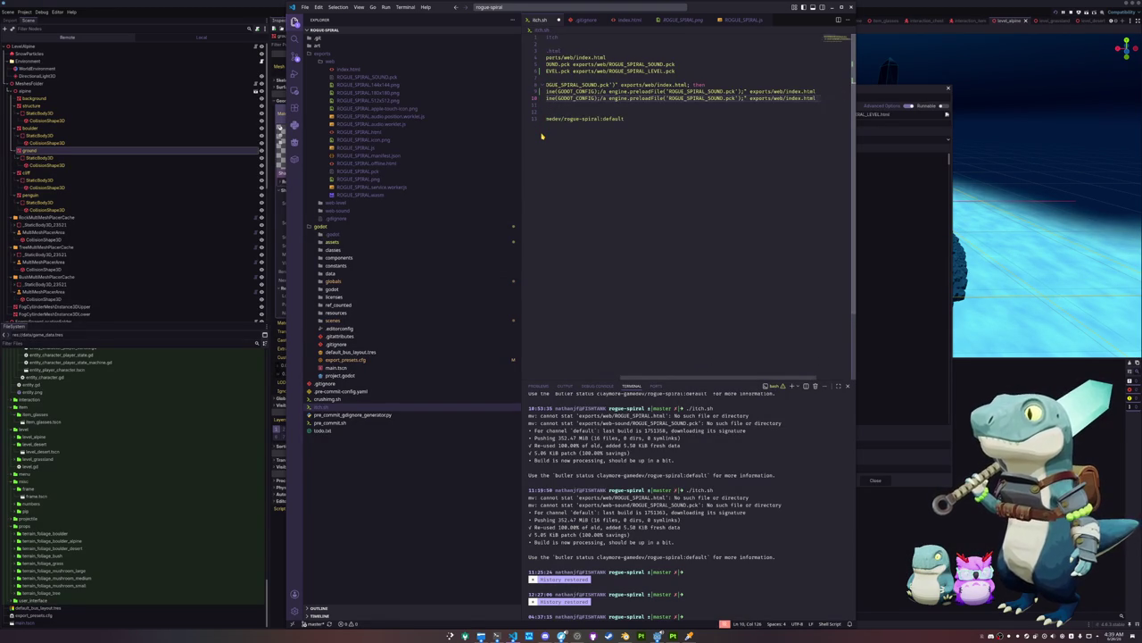
Make the copied sed line append engine.preloadFile('ROGUE_SPIRAL_LEVEL.pck') after the sound preload
key(Home)
key(ctrl+Right)
key(ctrl+Right)
key(ctrl+shift+Right)
key(ctrl+Right)
key(ctrl+Right)
key(ctrl+Right)
key(ctrl+Right)
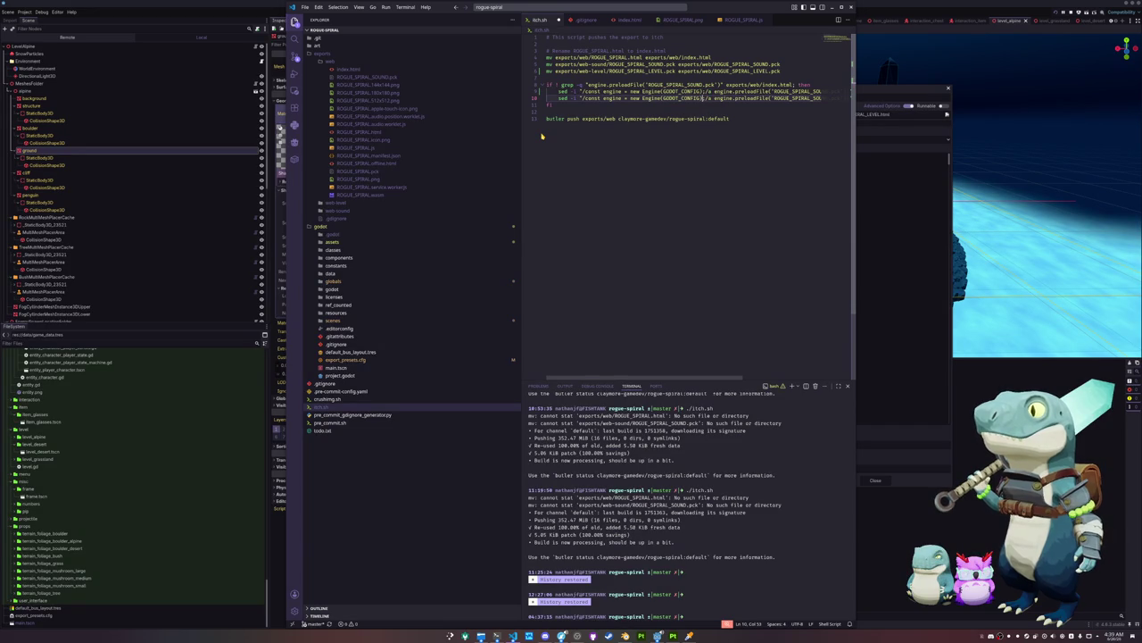
key(Up)
key(shift+Right)
key(shift+Right)
key(shift+Right)
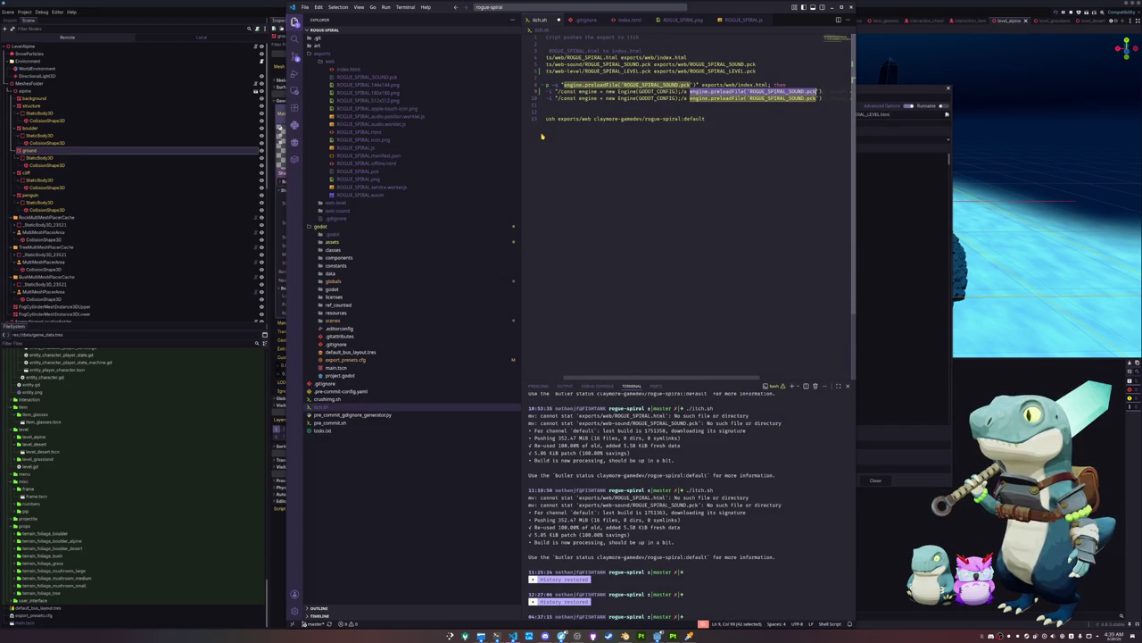
key(Left)
key(ctrl+Left)
key(ctrl+Left)
key(ctrl+Left)
key(ctrl+shift+Left)
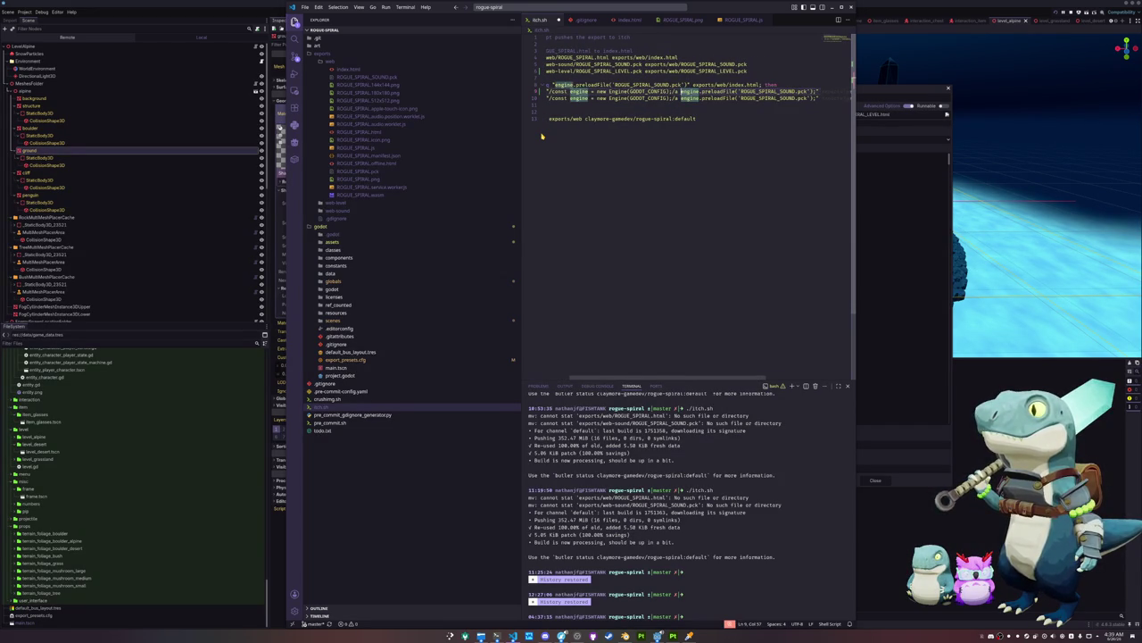
key(ctrl+shift+Left)
key(ctrl+shift+Left)
key(ctrl+shift+Left)
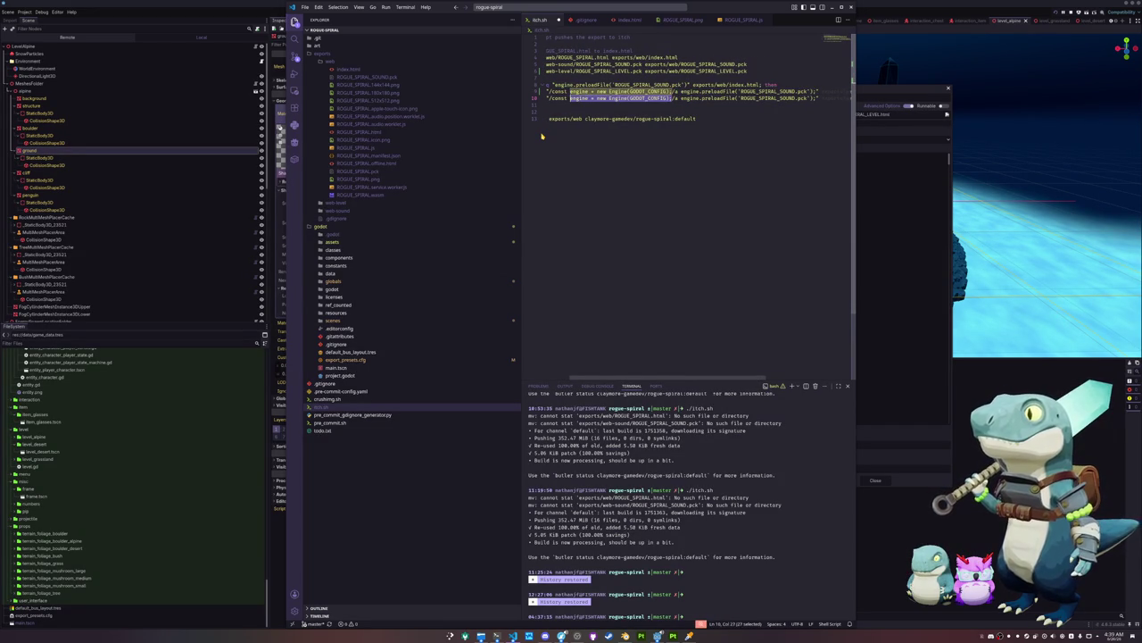
text(engine.preloadFile('ROGUE_SPIRAL_SOUND.pck');)
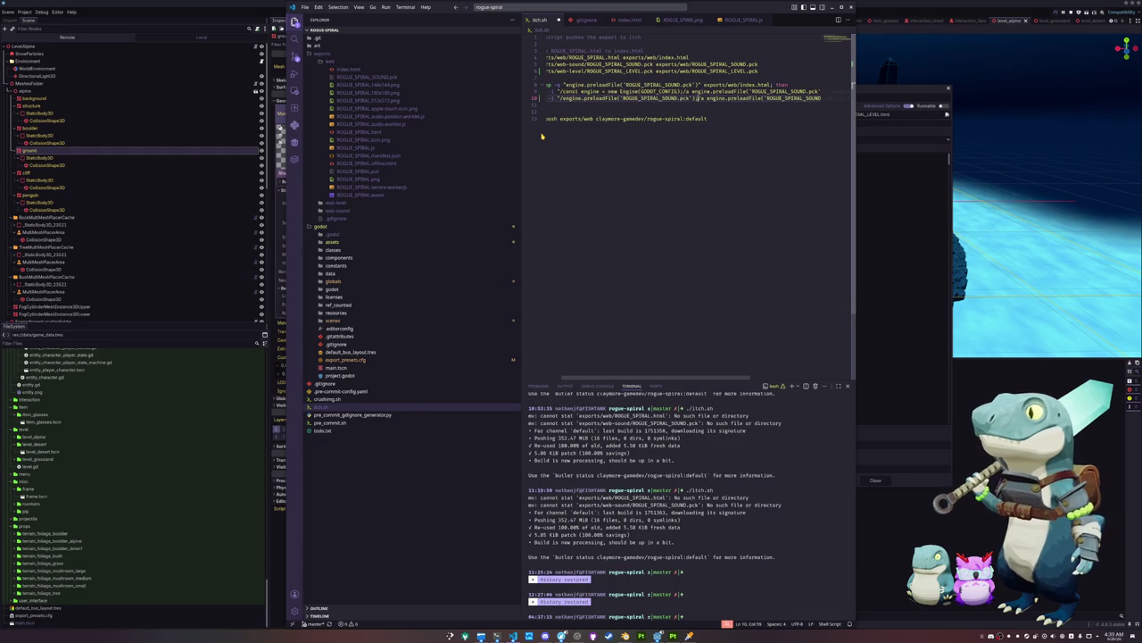
key(ctrl+Right)
key(ctrl+Right)
key(ctrl+Right)
key(ctrl+shift+Left)
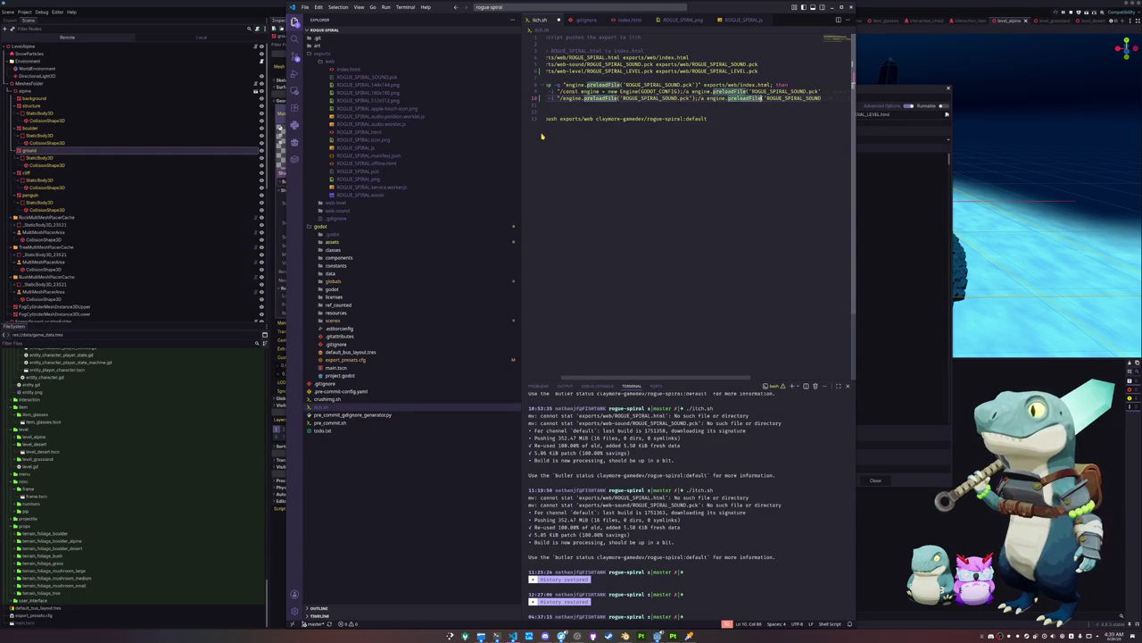
text(ROGUE_)
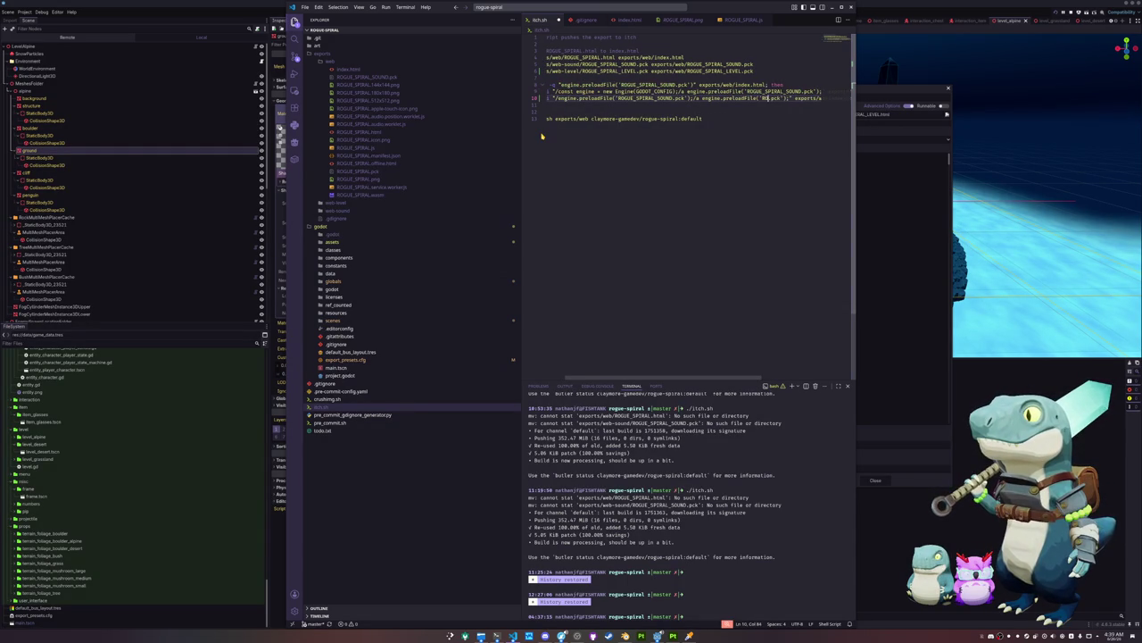
text(SPIRAL_LEVEL)
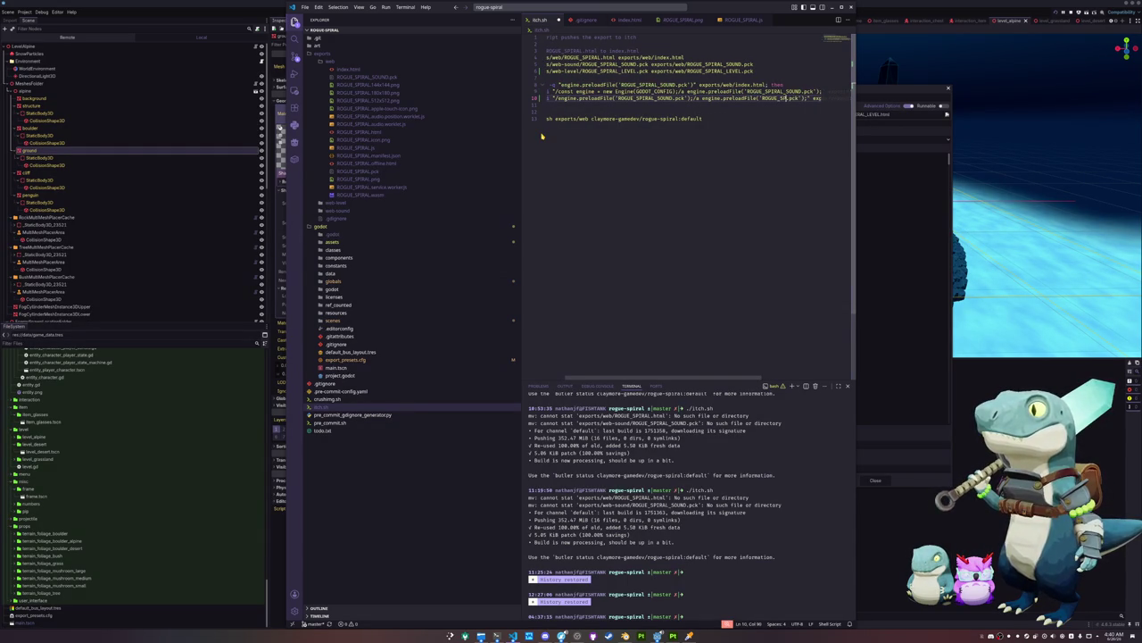
key(Down)
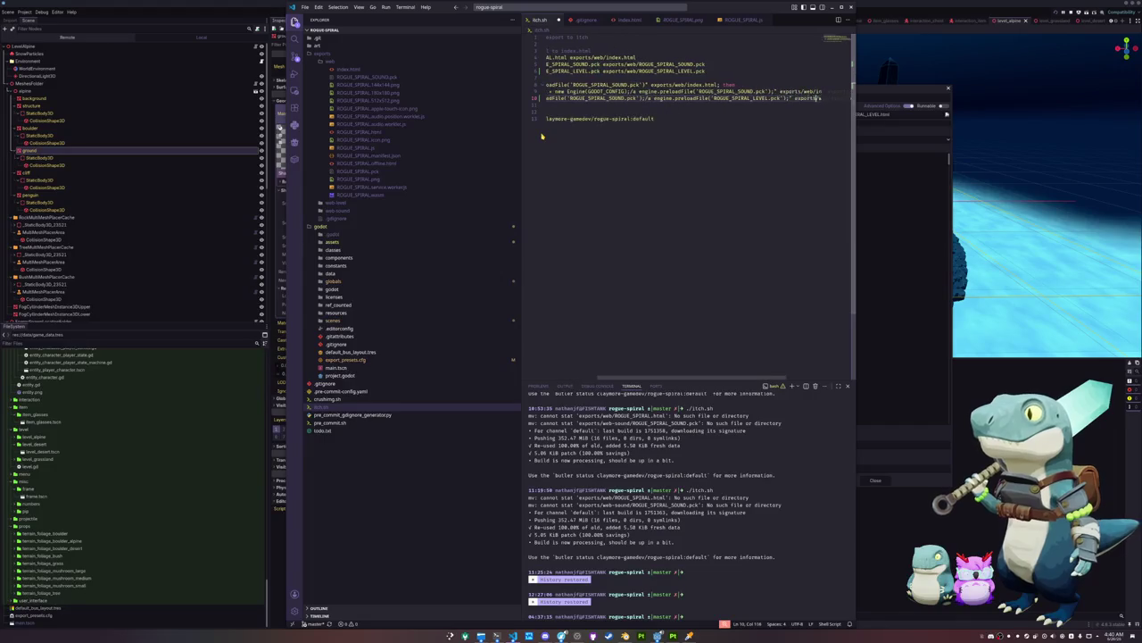
key(Down)
key(Down)
key(End)
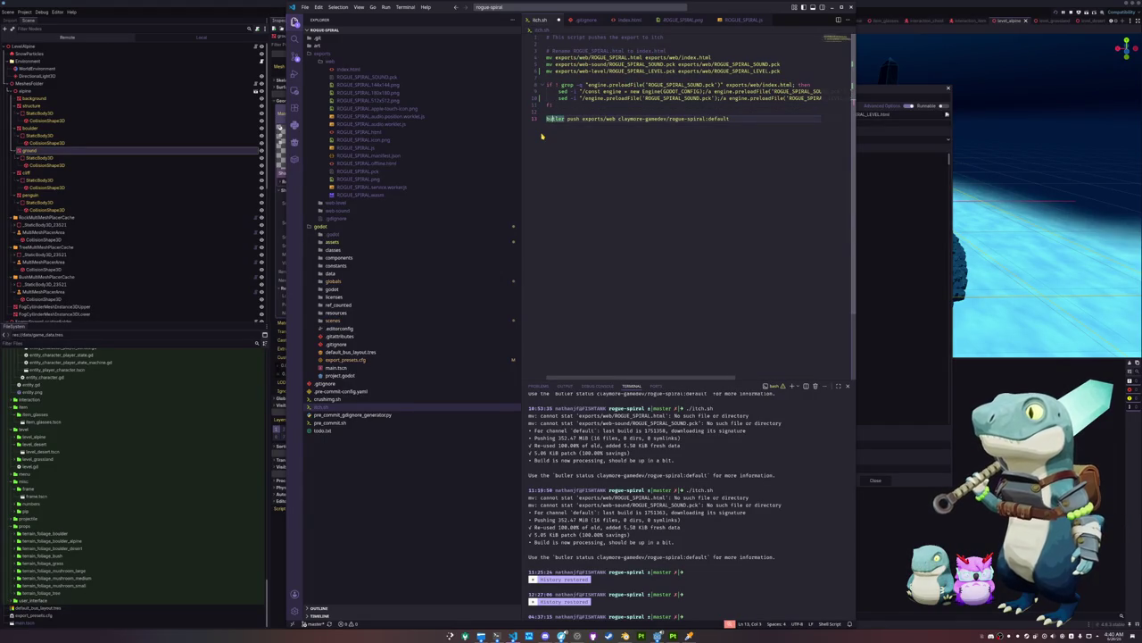
click(732, 531)
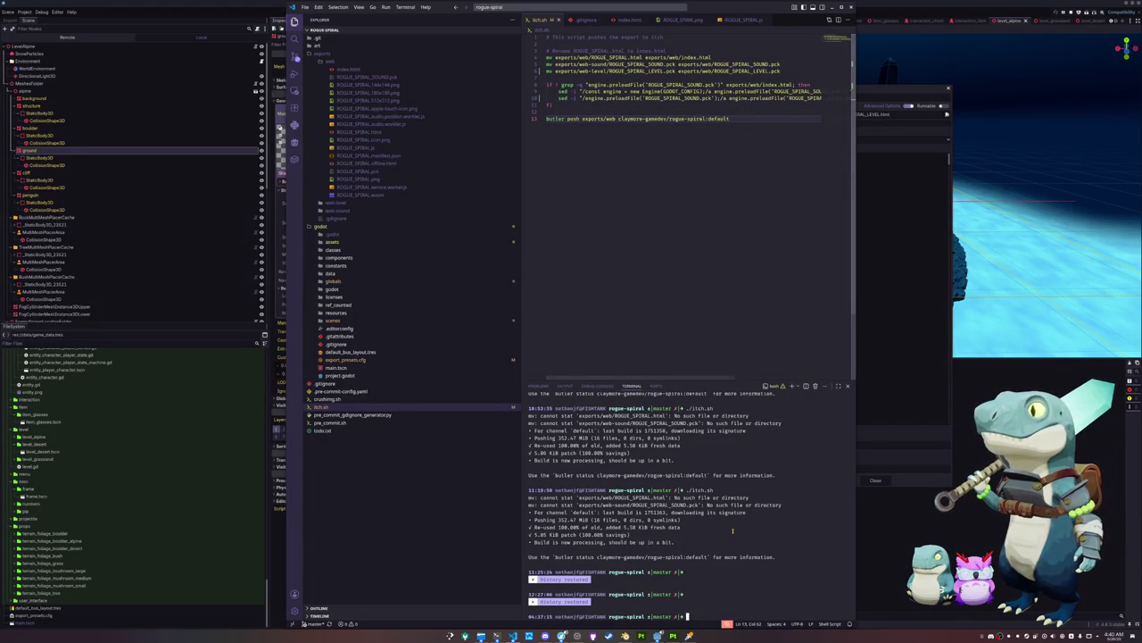
Run ./itch.sh to push the build, and open the rogue-spiral project folder in the file manager
text(./itch.sh)
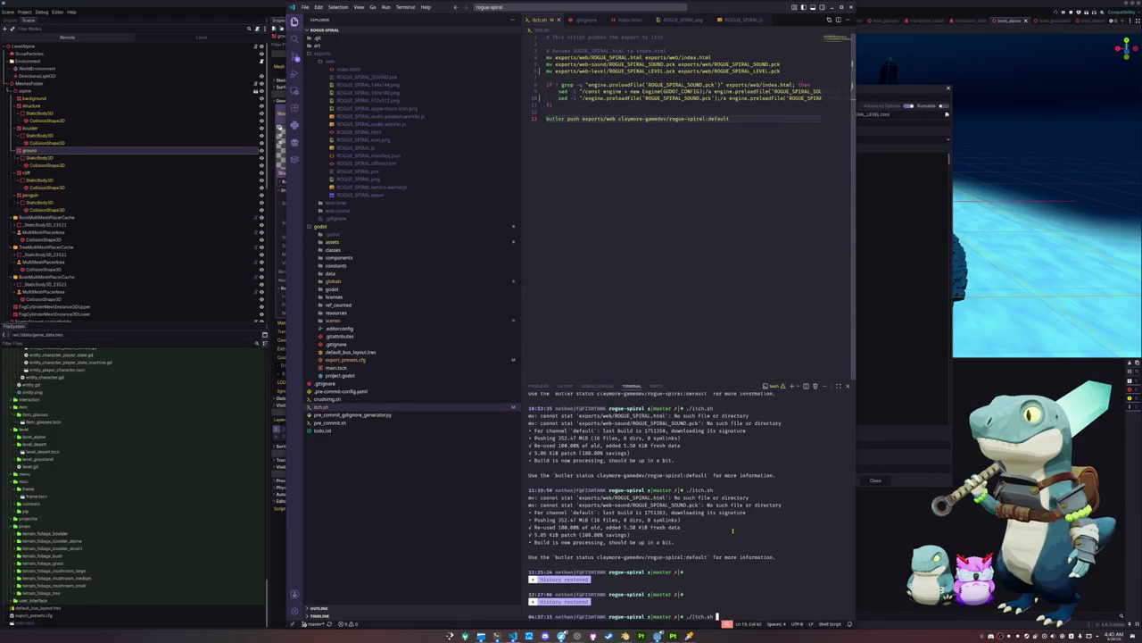
key(Return)
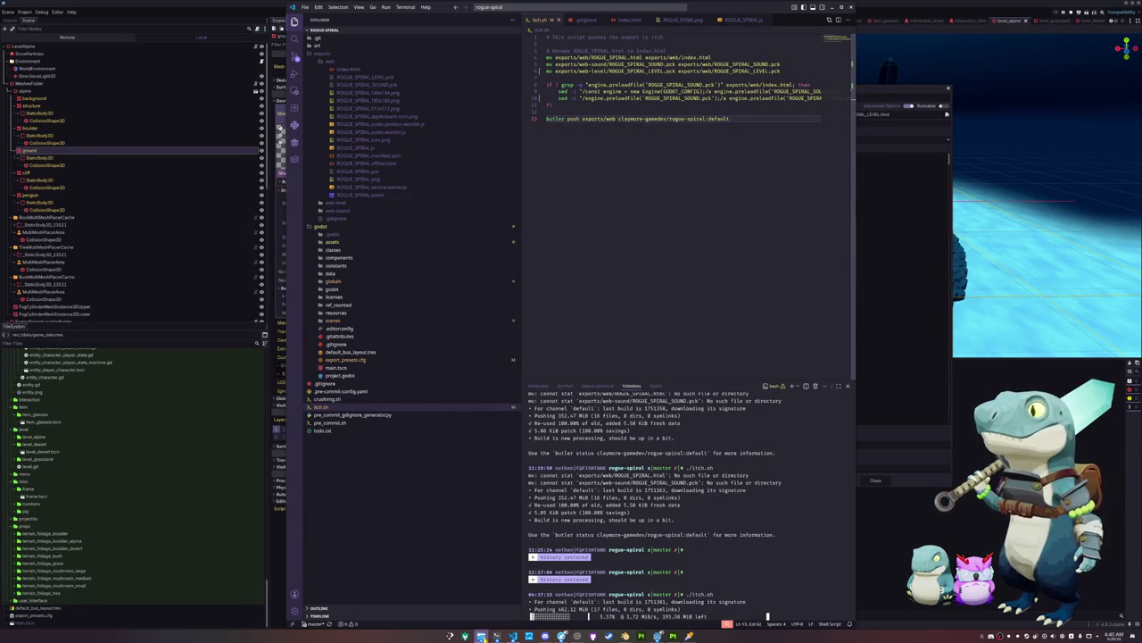
click(497, 635)
drag(401, 195, 706, 193)
click(449, 203)
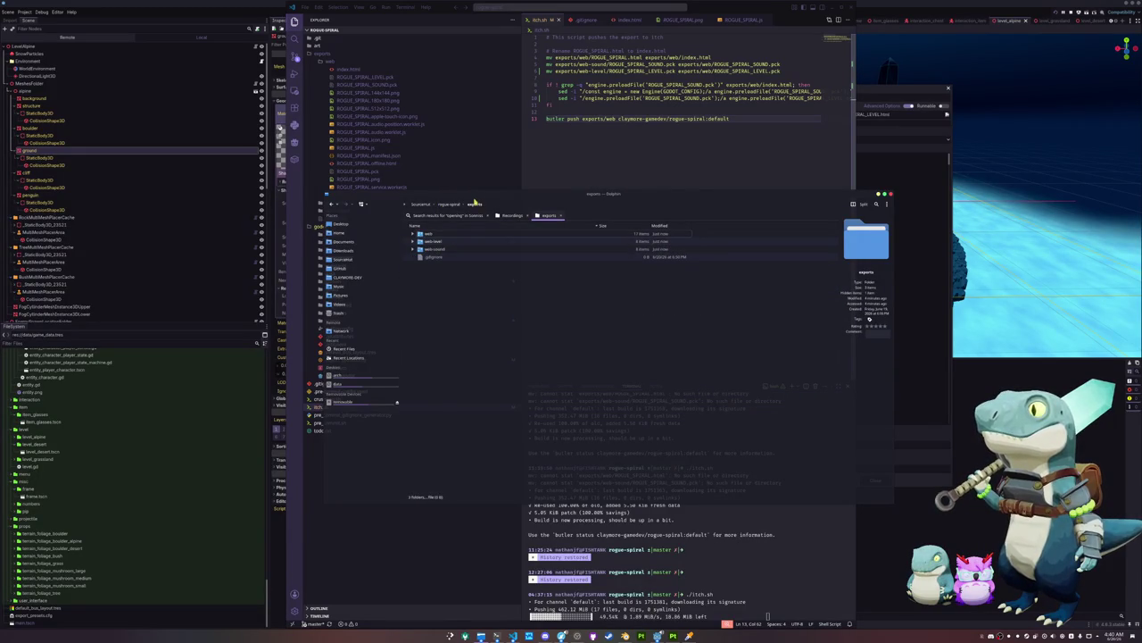
Open export > web in Dolphin and check the sizes of the ROGUE_SPIRAL .pck files
double_click(436, 250)
click(393, 240)
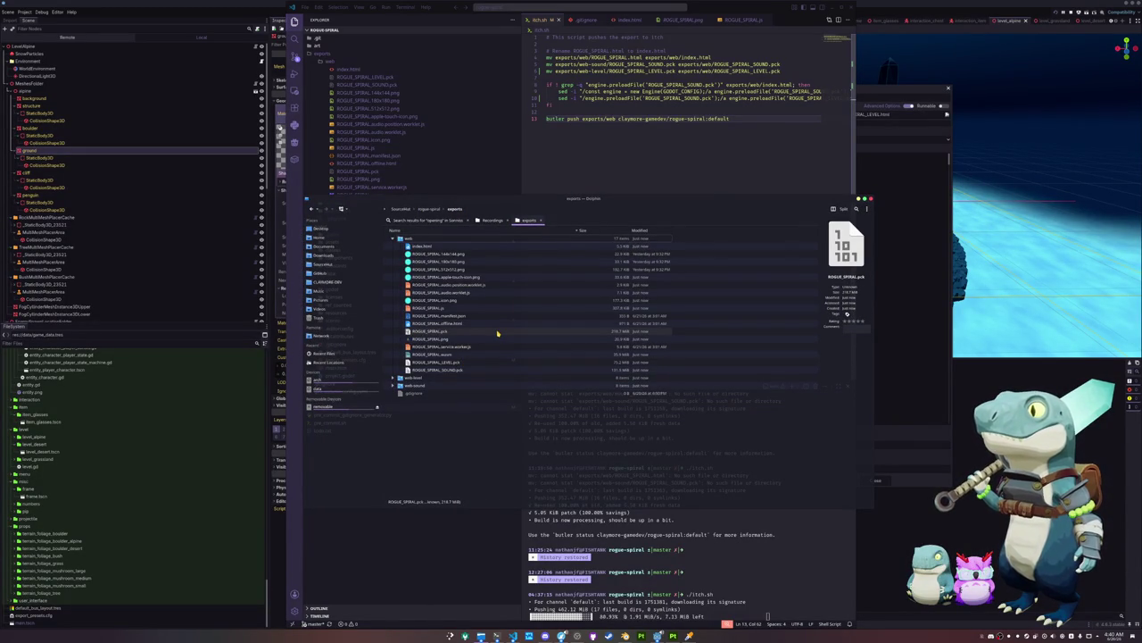
click(498, 334)
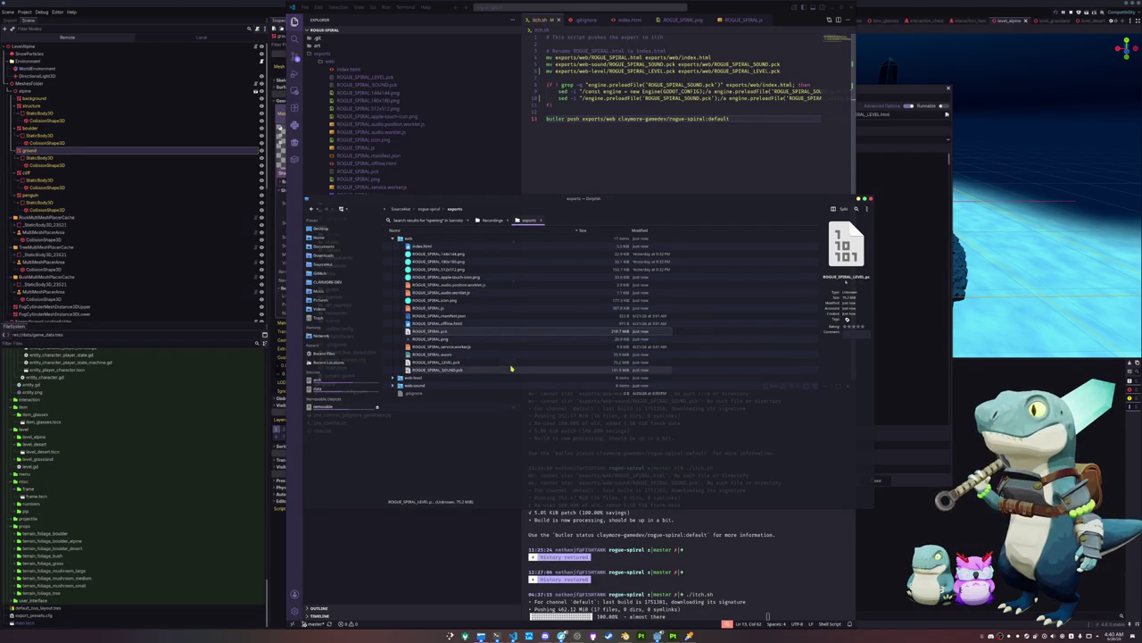
click(510, 363)
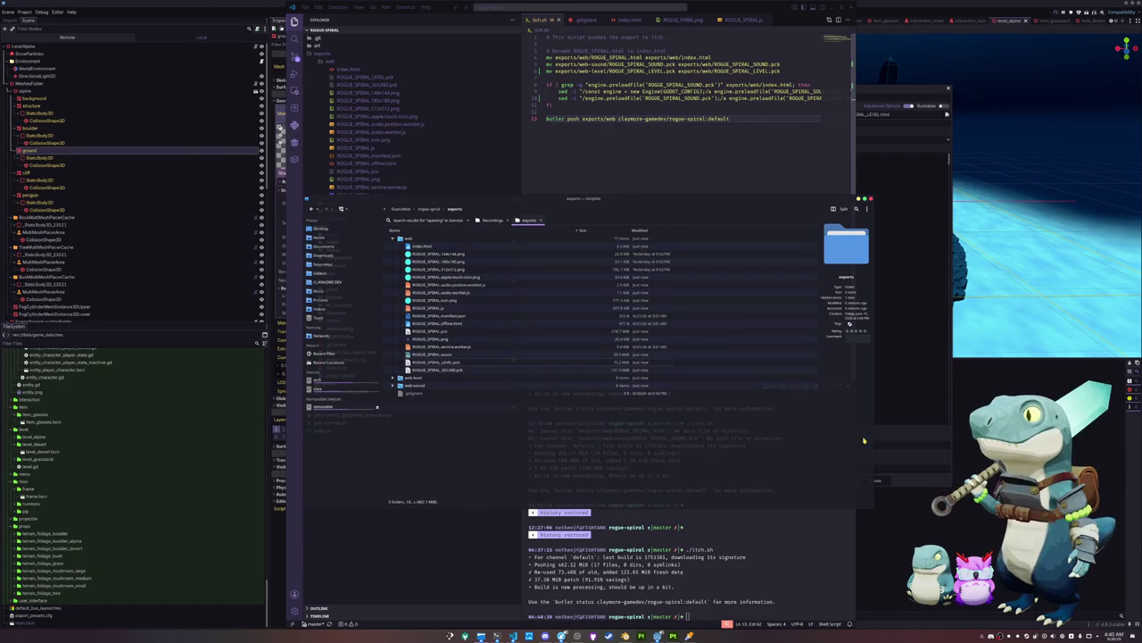
click(901, 439)
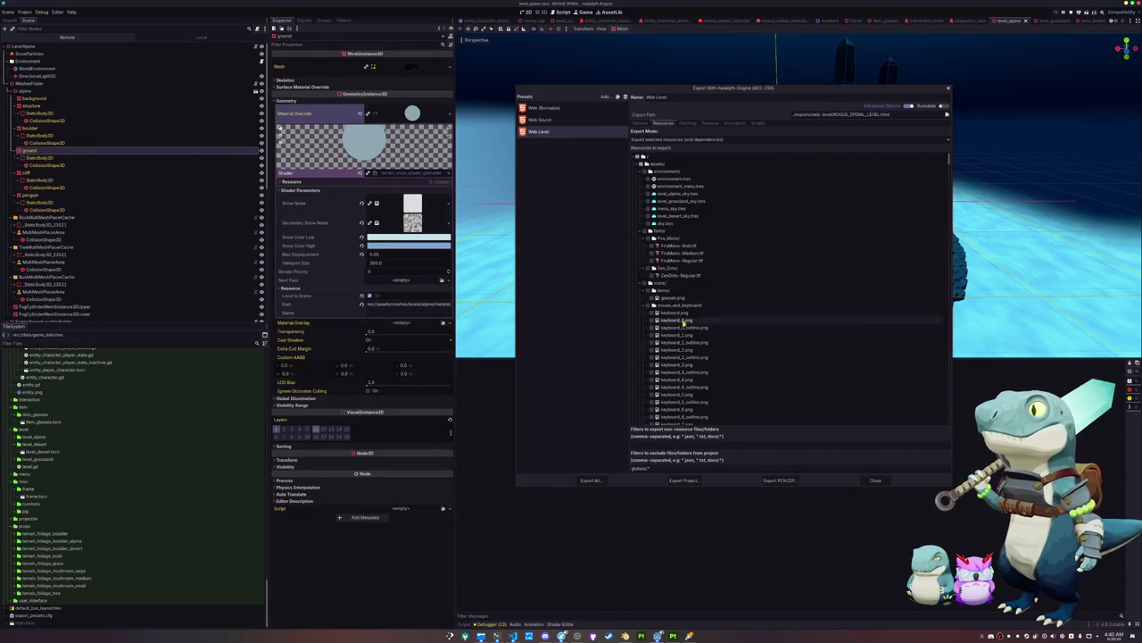
Collapse Web Level's export resource folders, from environment through music, then close the Export dialog
click(639, 174)
click(639, 177)
click(639, 185)
click(639, 192)
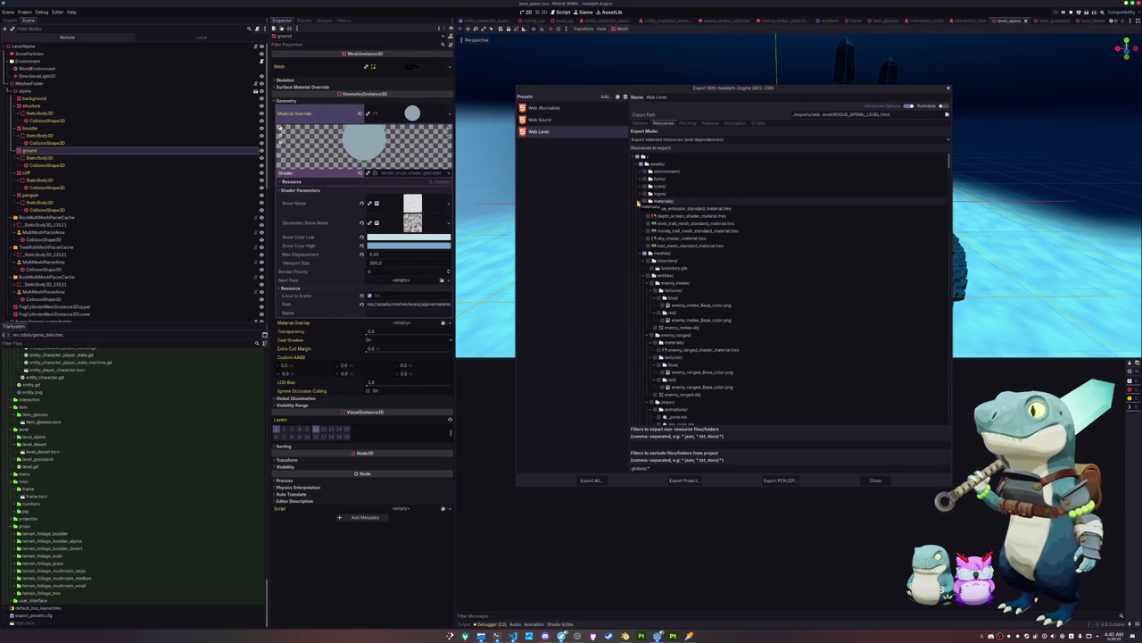
click(639, 202)
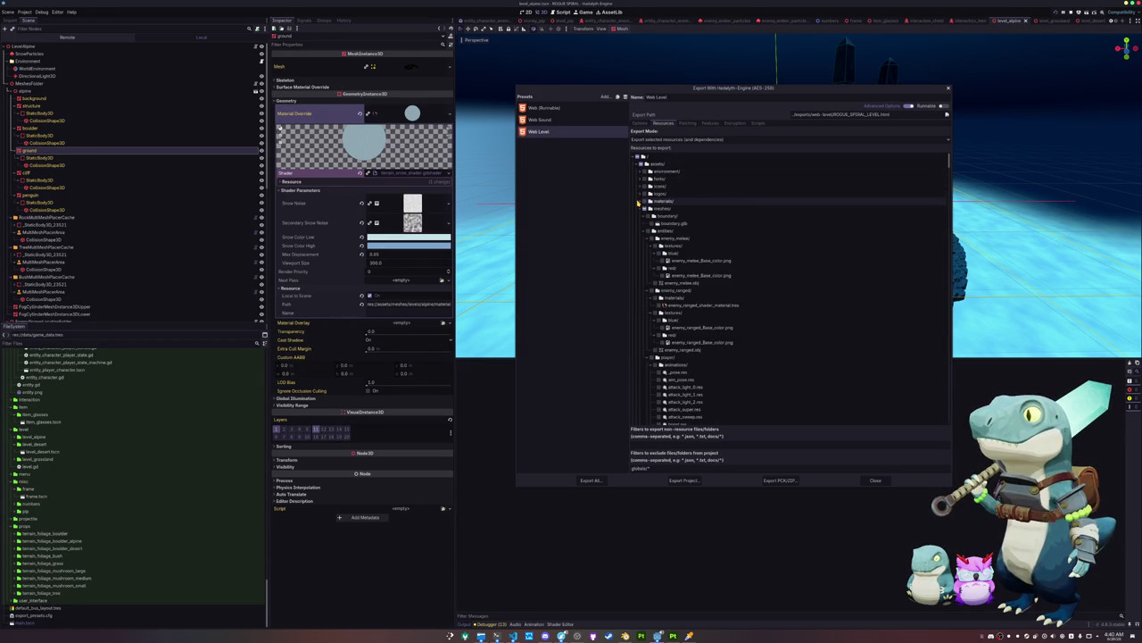
click(639, 208)
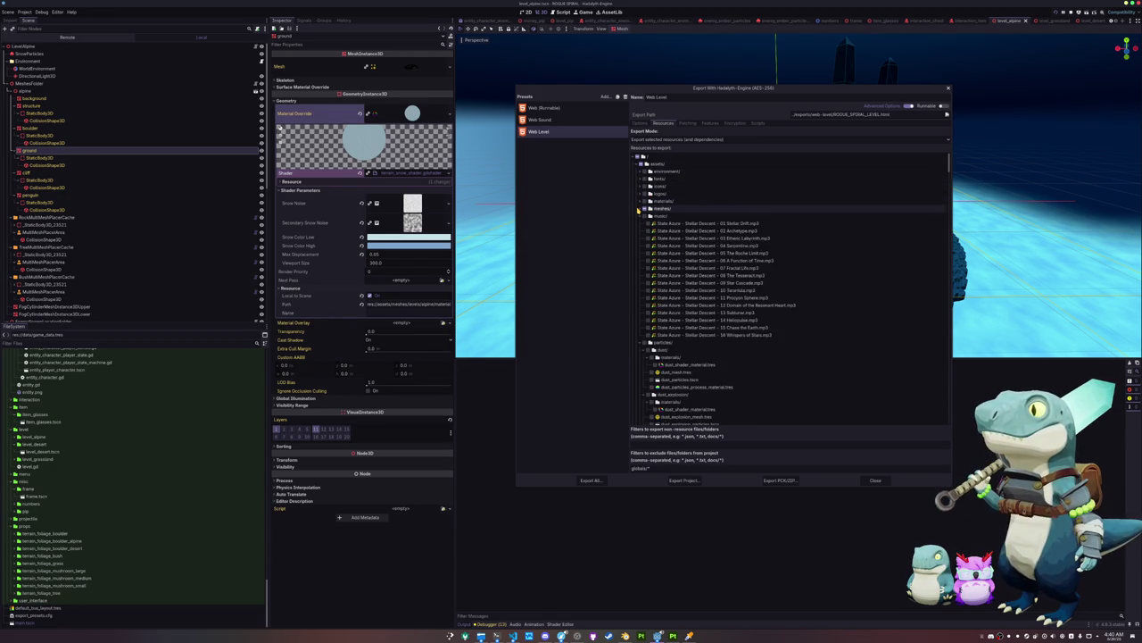
click(640, 214)
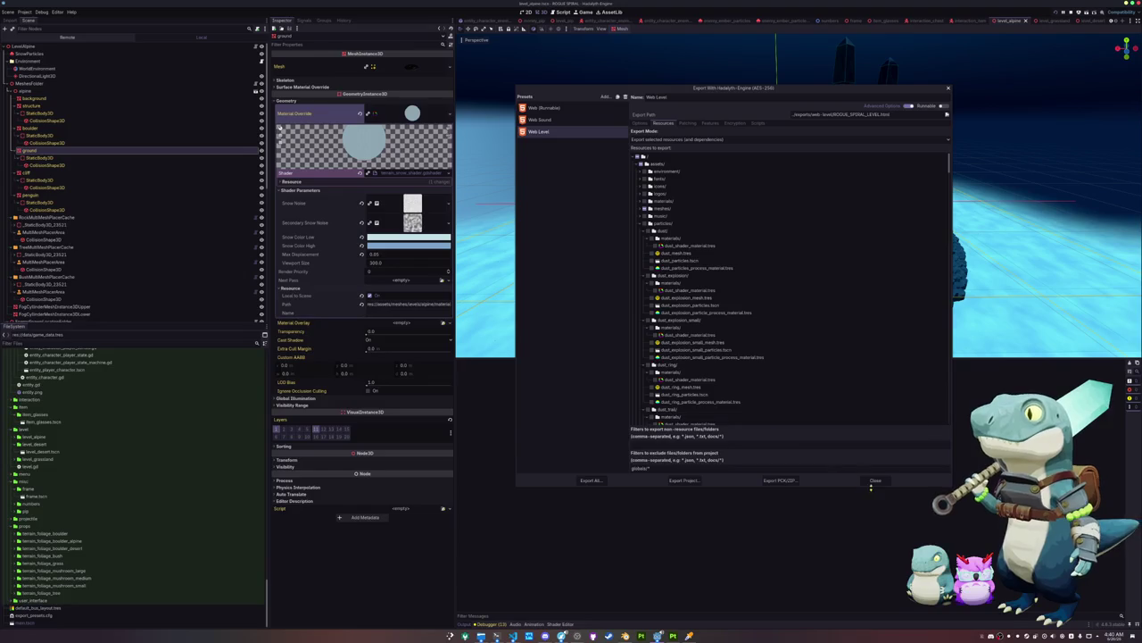
click(875, 481)
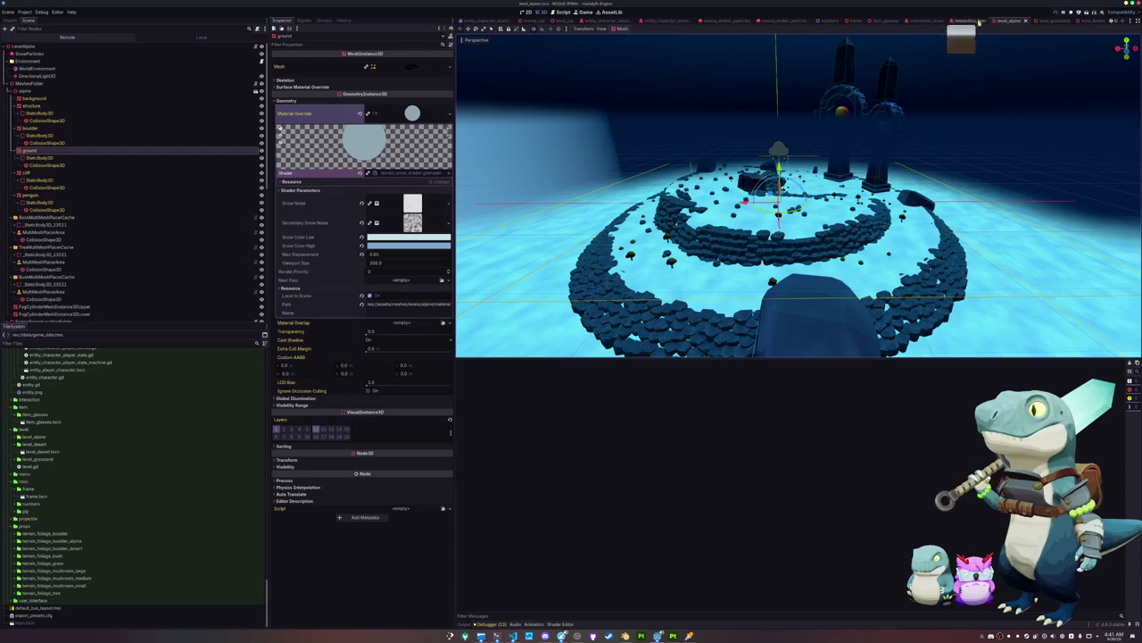
In level_grassland, inspect the cliff mesh's material override shader and albedo texture
click(1052, 20)
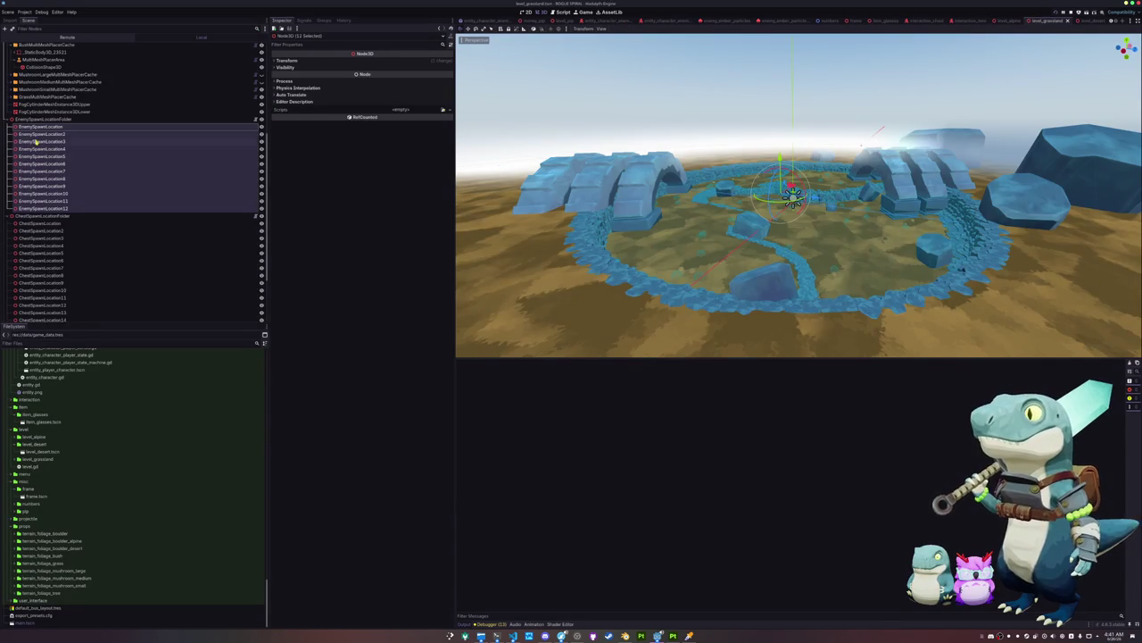
scroll(41, 135, up, 5)
click(27, 68)
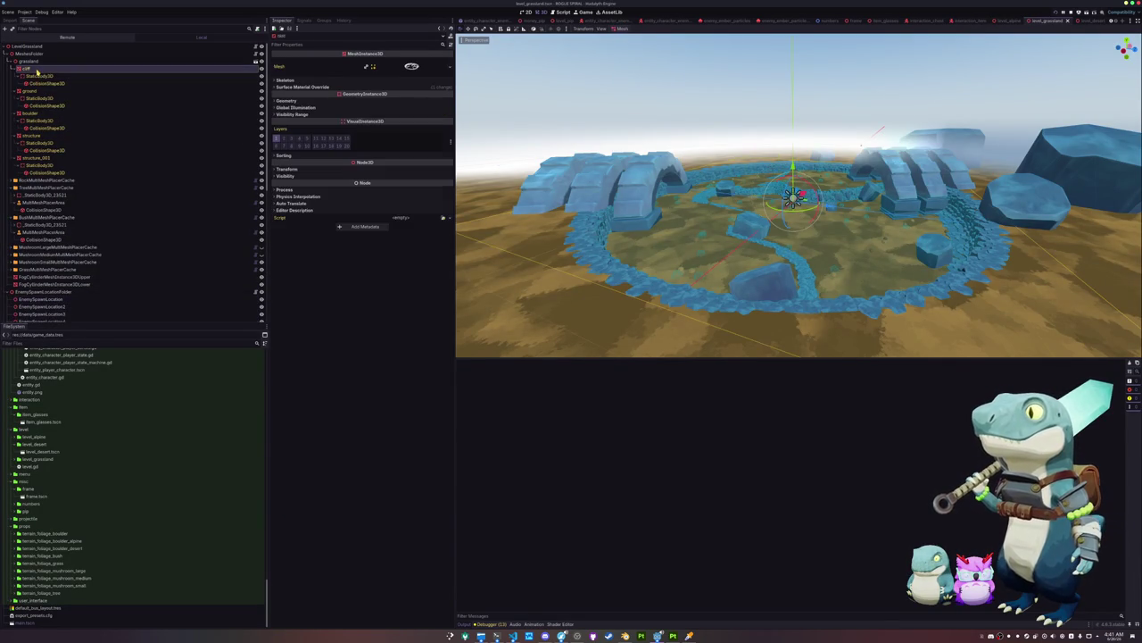
click(304, 87)
click(412, 100)
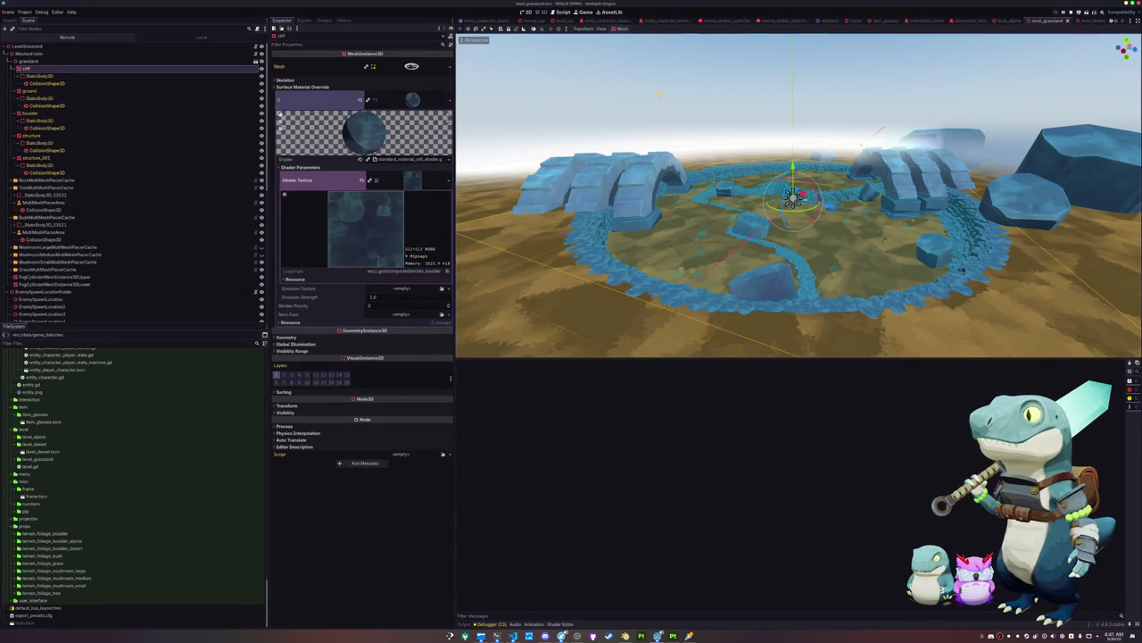
In level_desert, inspect the light, WorldEnvironment and the ground's terrain_desert_shader material
click(1087, 19)
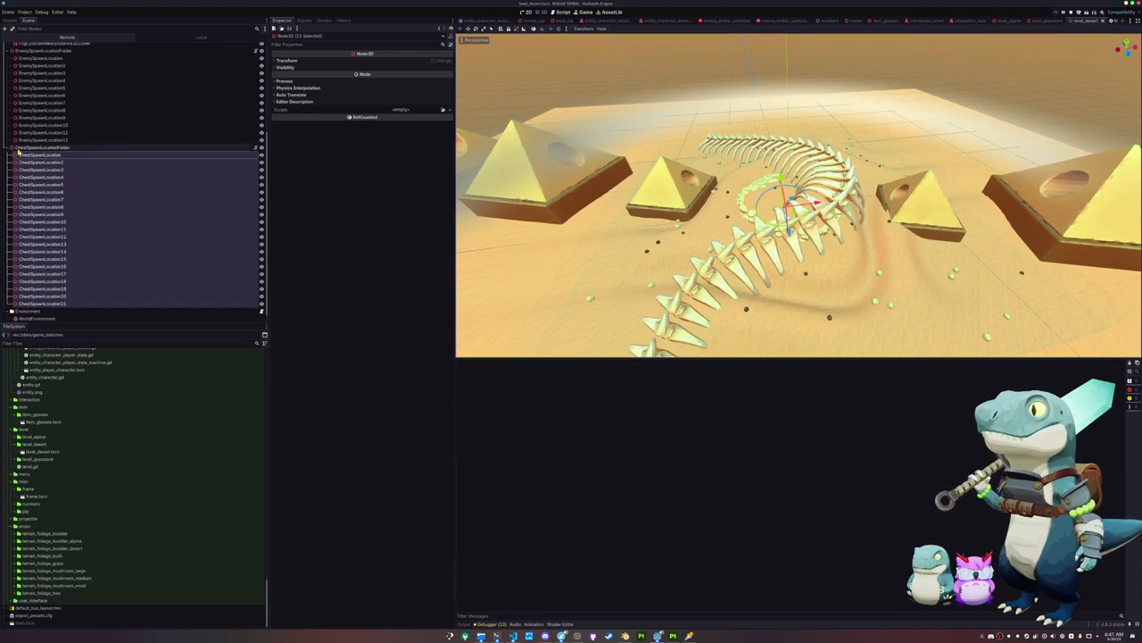
click(39, 156)
scroll(40, 162, down, 1)
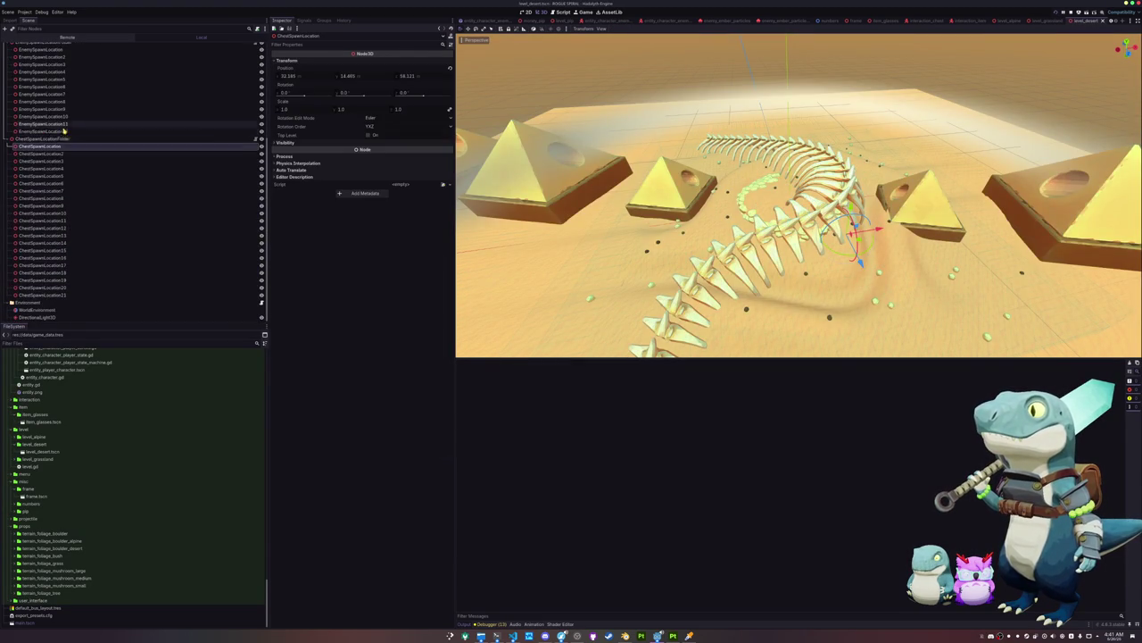
click(45, 317)
click(49, 309)
scroll(134, 205, up, 5)
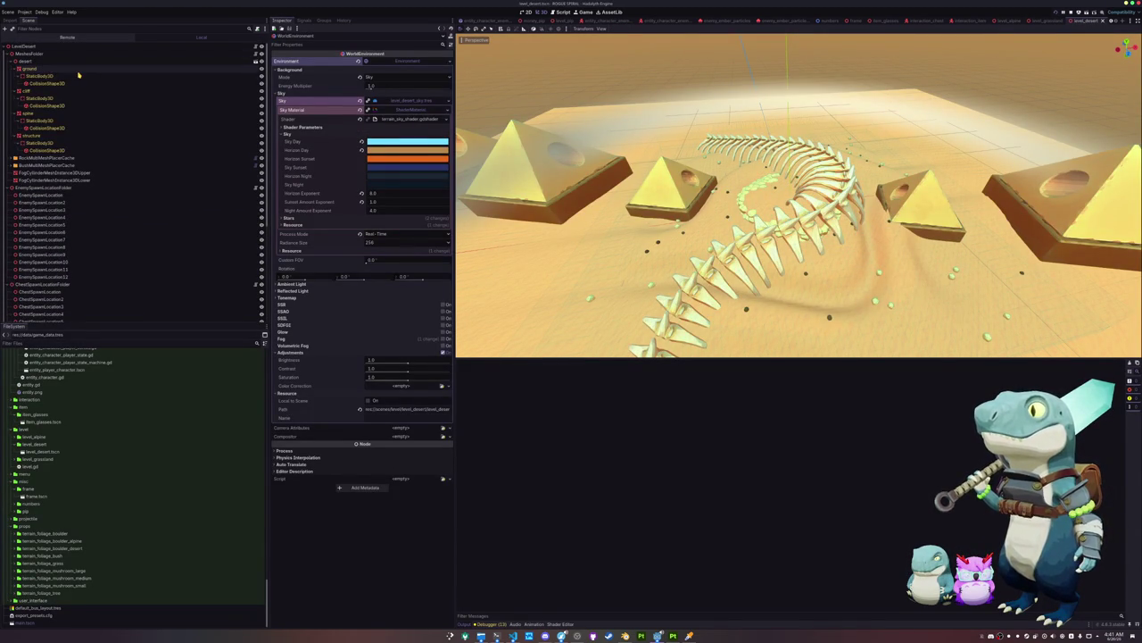
click(55, 69)
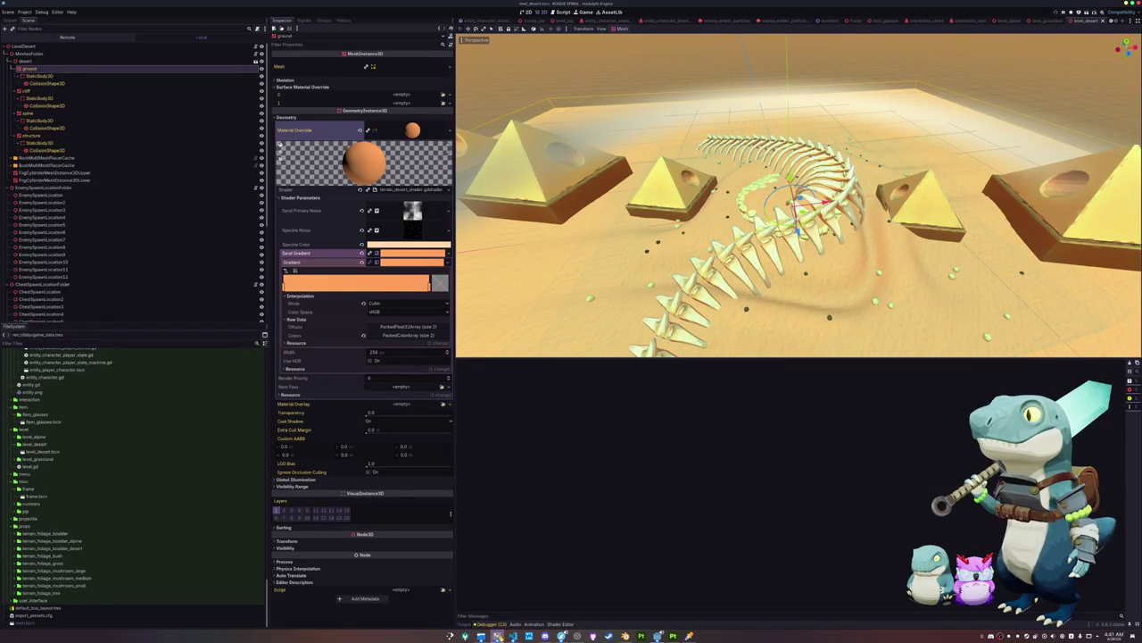
click(514, 636)
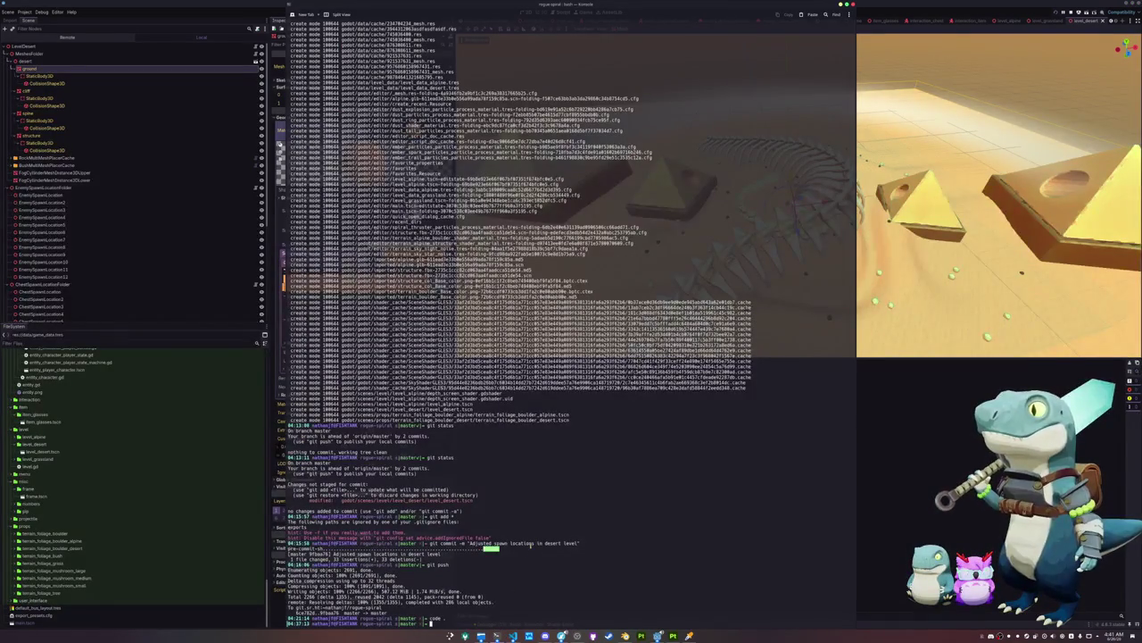
Open the ROGUE SPIRAL itch.io page, which rejects ROGUE_SPIRAL.pck at 218.72 MB, over the 200 MB limit
text(code .)
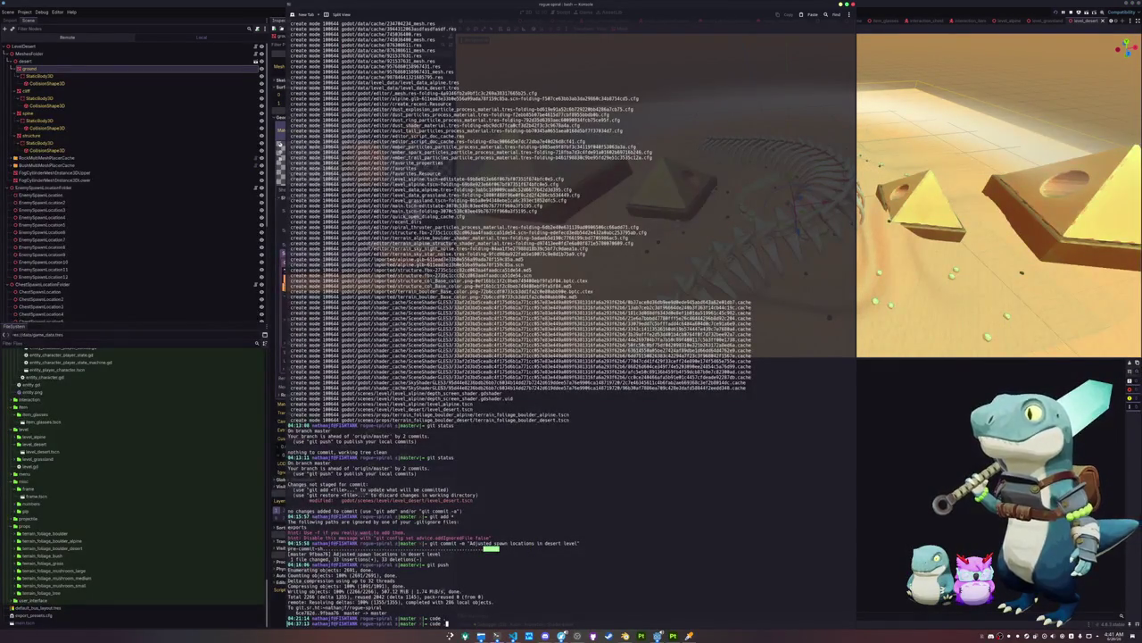
click(562, 636)
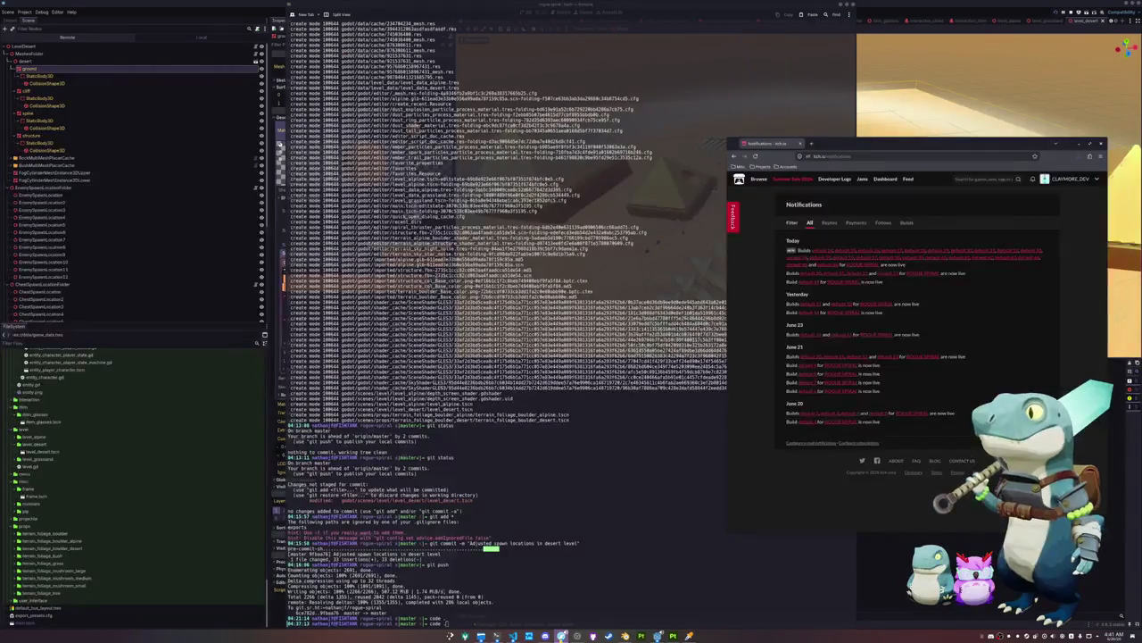
click(824, 252)
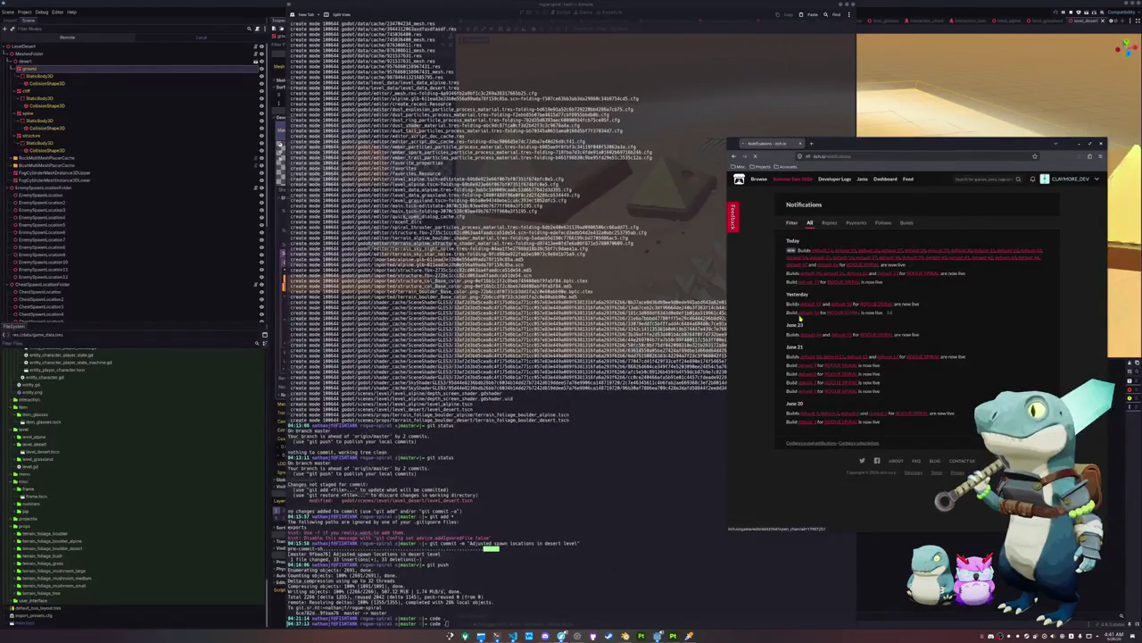
click(829, 200)
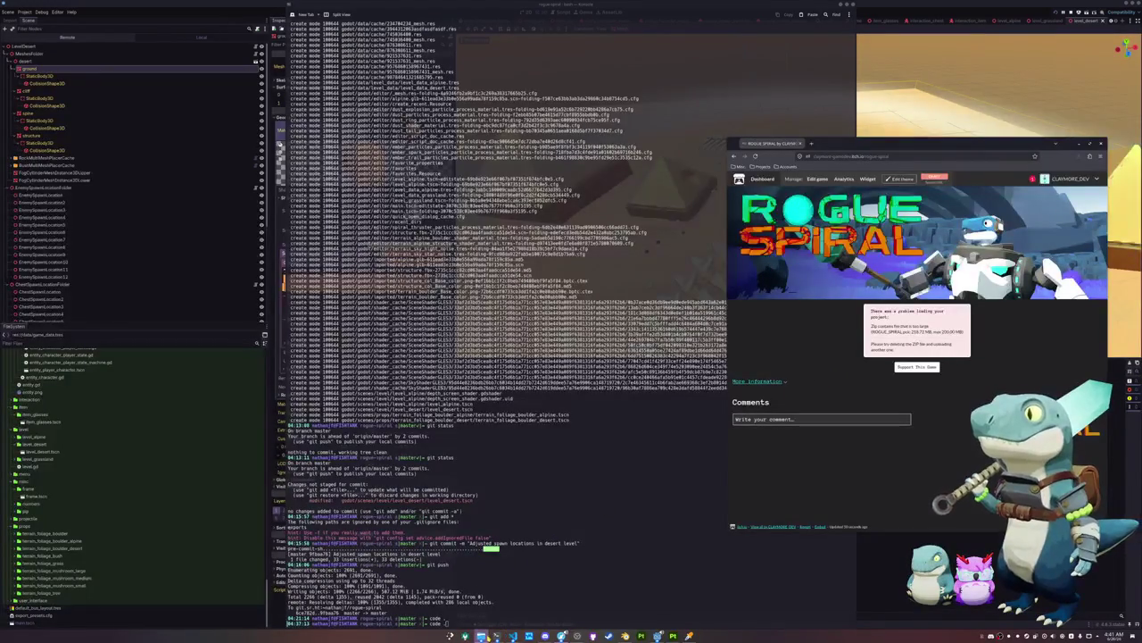
mouse_move(482, 636)
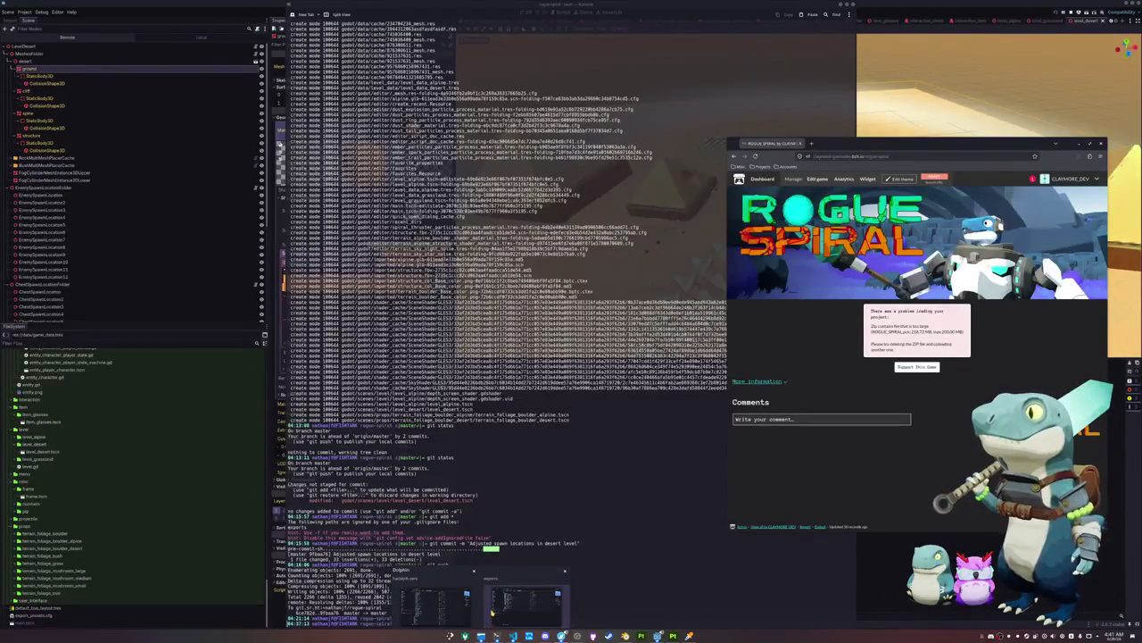
click(438, 603)
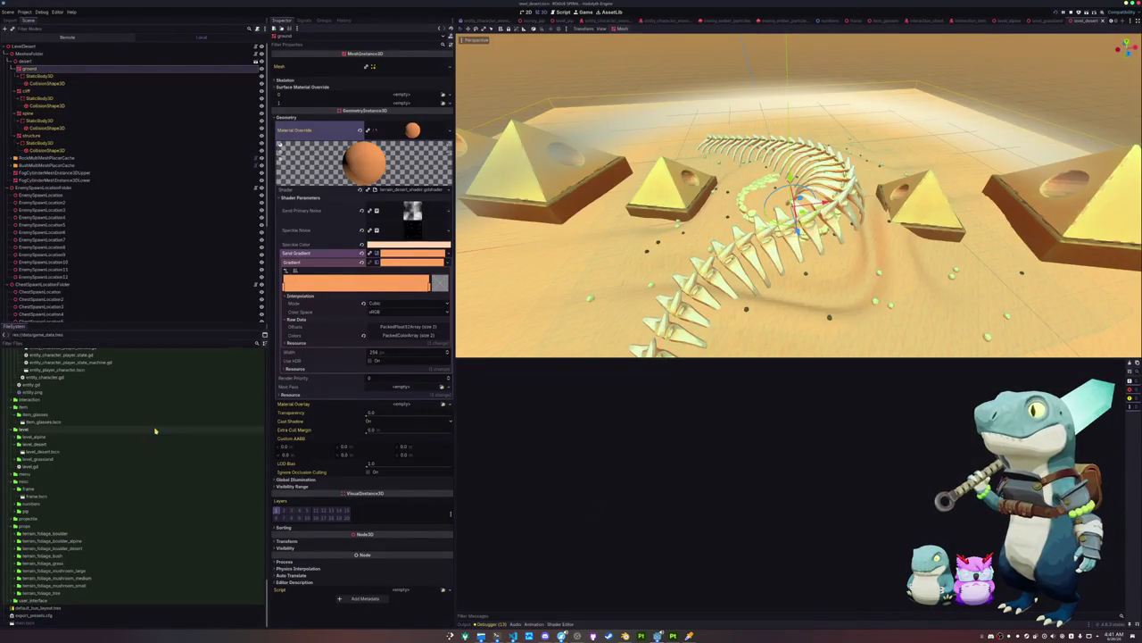
Collapse the entity, item, level, misc and props subfolders under scenes
scroll(154, 416, up, 10)
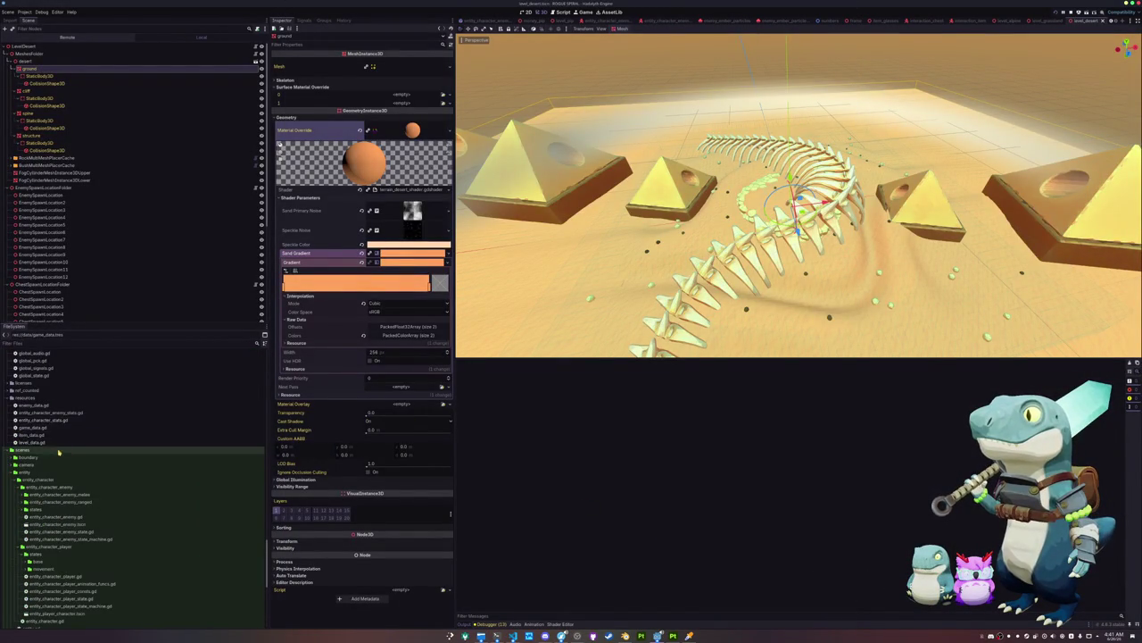
double_click(35, 472)
scroll(36, 478, down, 2)
double_click(27, 458)
double_click(29, 466)
double_click(24, 481)
click(27, 533)
double_click(26, 533)
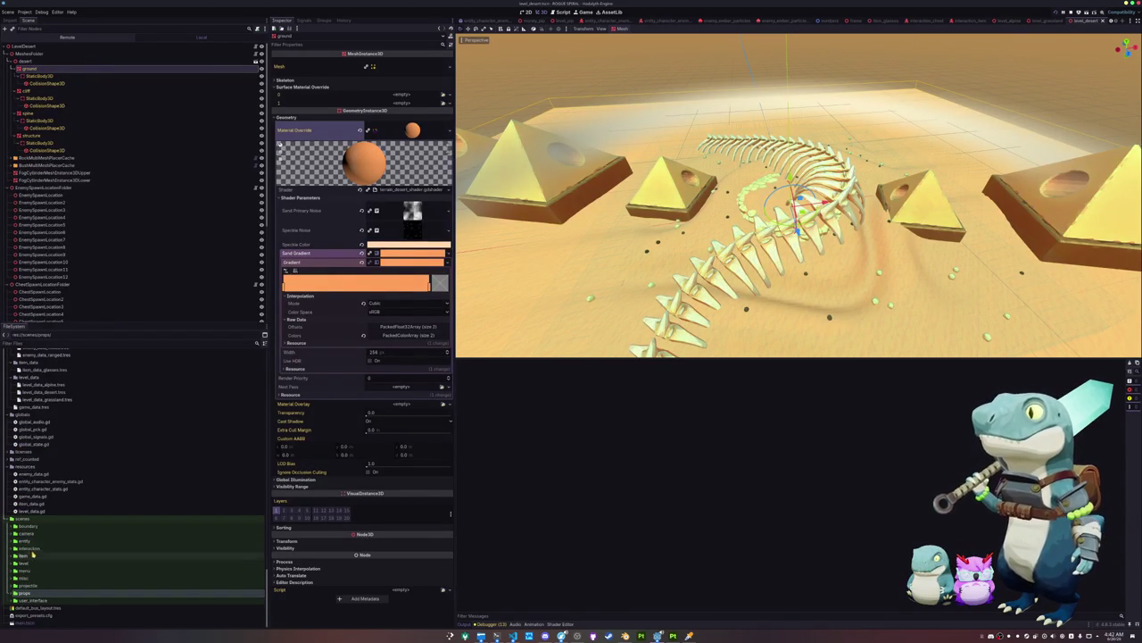
click(27, 541)
Open the scenes folder in Dolphin and scan its disk usage with Filelight
right_click(35, 519)
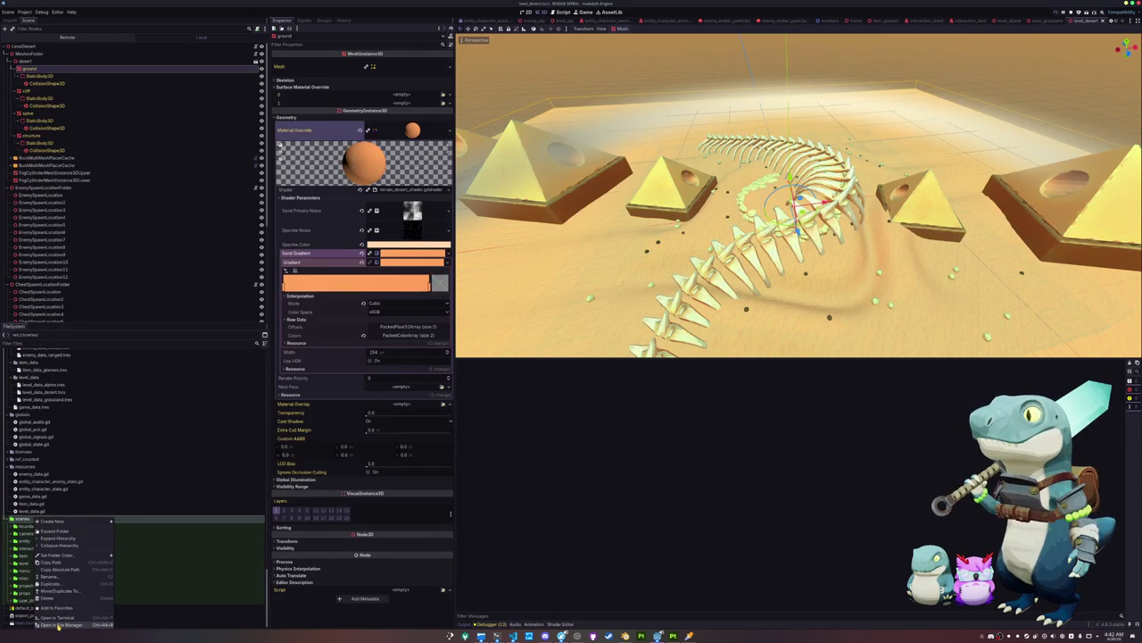
click(57, 624)
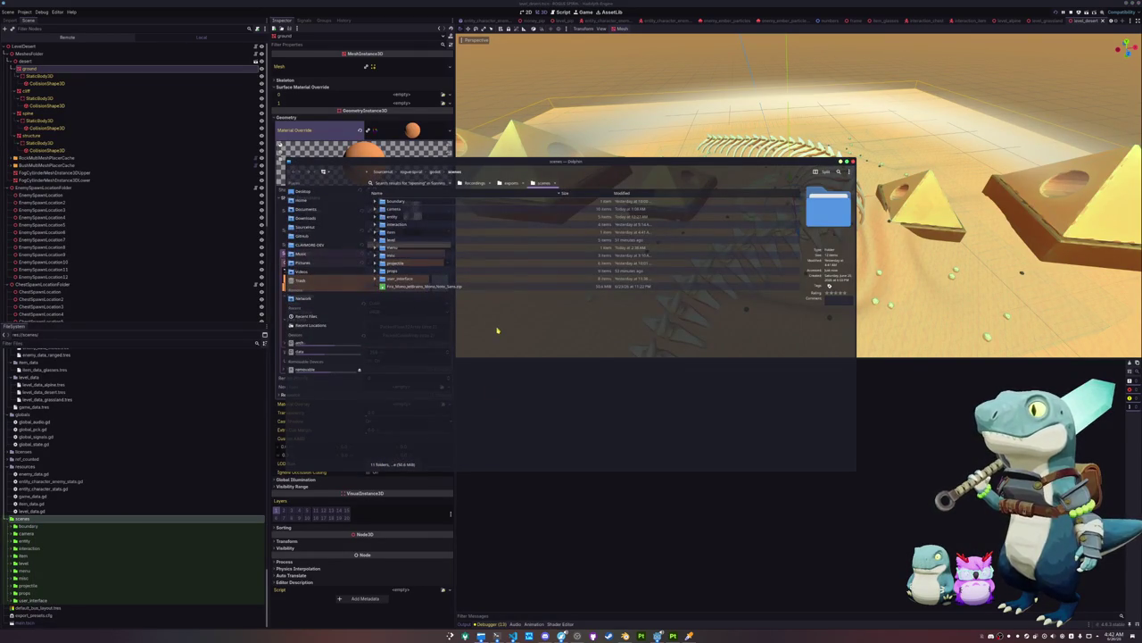
right_click(499, 330)
click(526, 399)
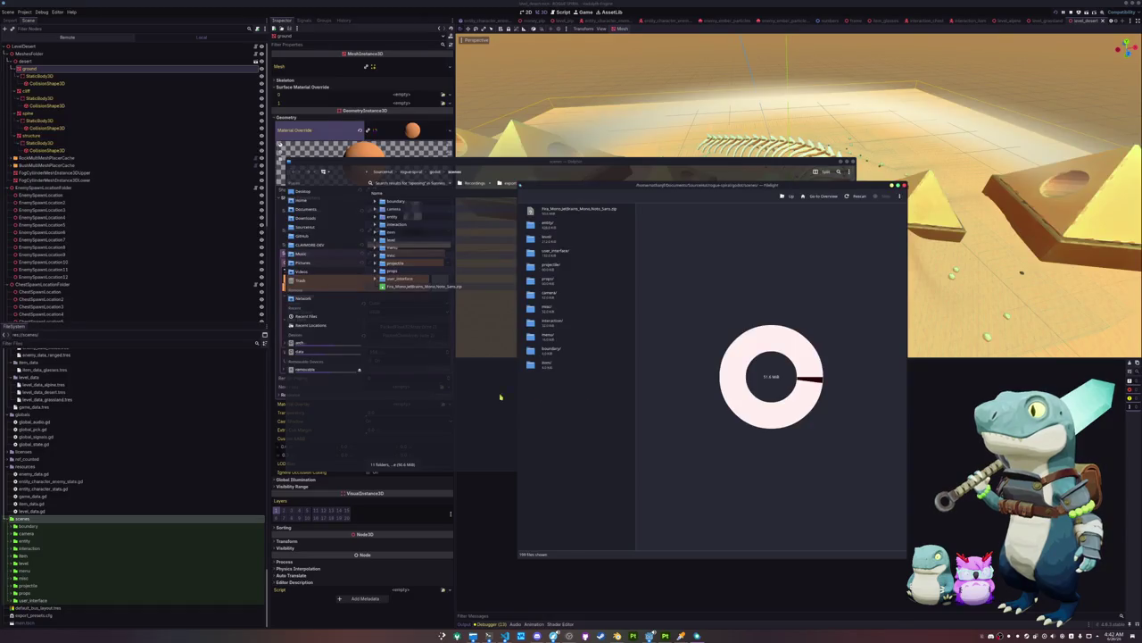
Back in Godot, collapse the sounds and theme folders to bring the assets tree into view
click(49, 418)
scroll(50, 428, up, 10)
scroll(49, 430, up, 10)
scroll(35, 434, up, 5)
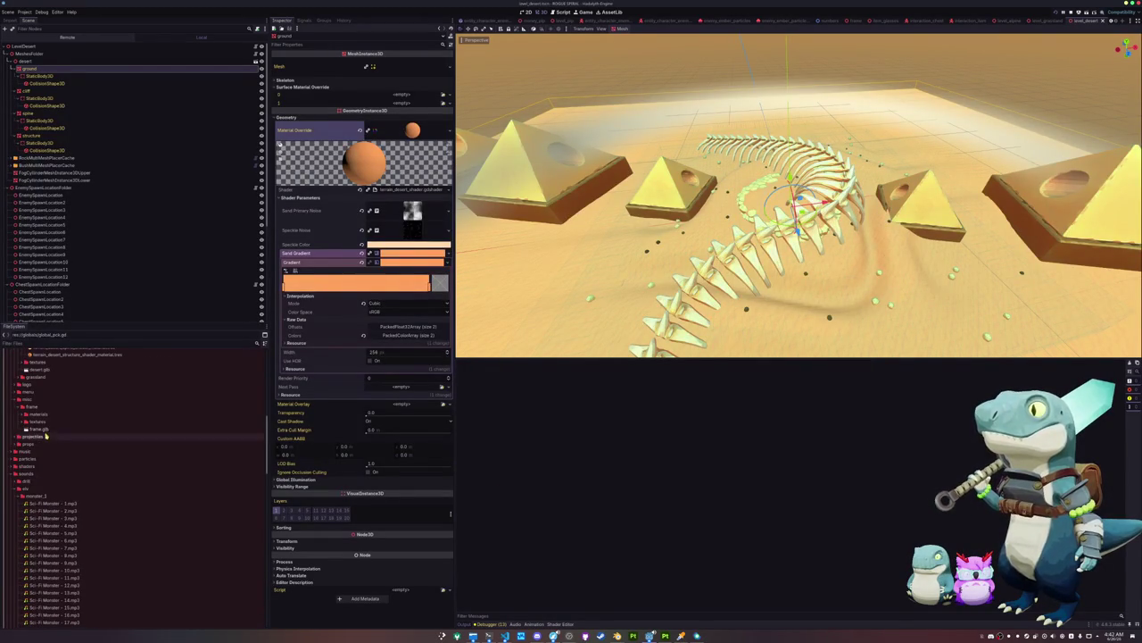
double_click(31, 475)
double_click(27, 489)
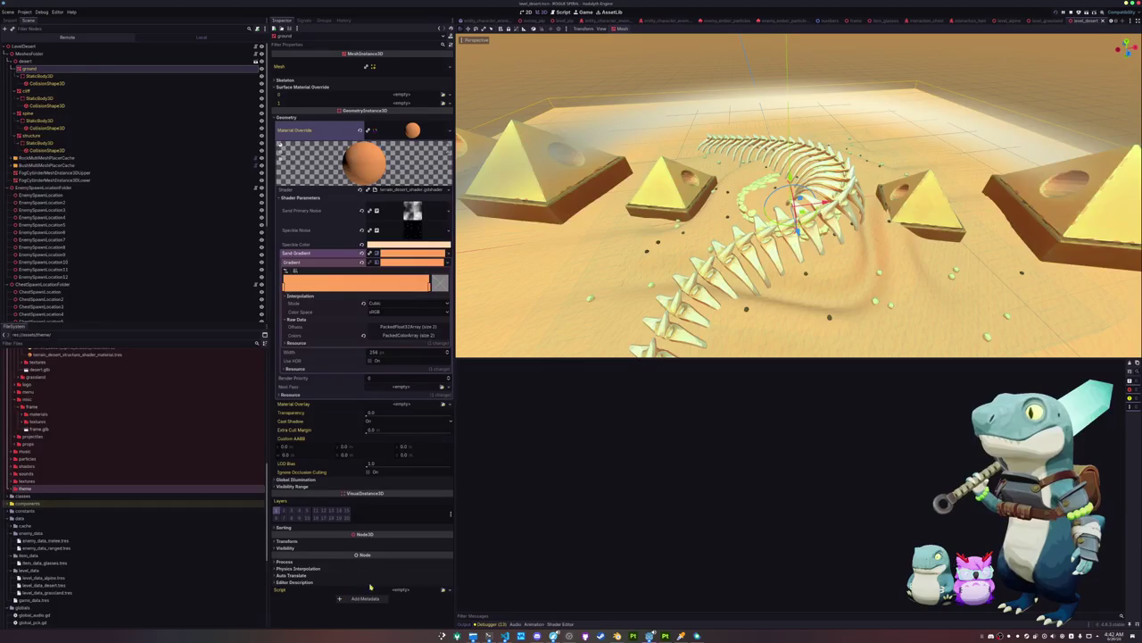
scroll(43, 439, up, 10)
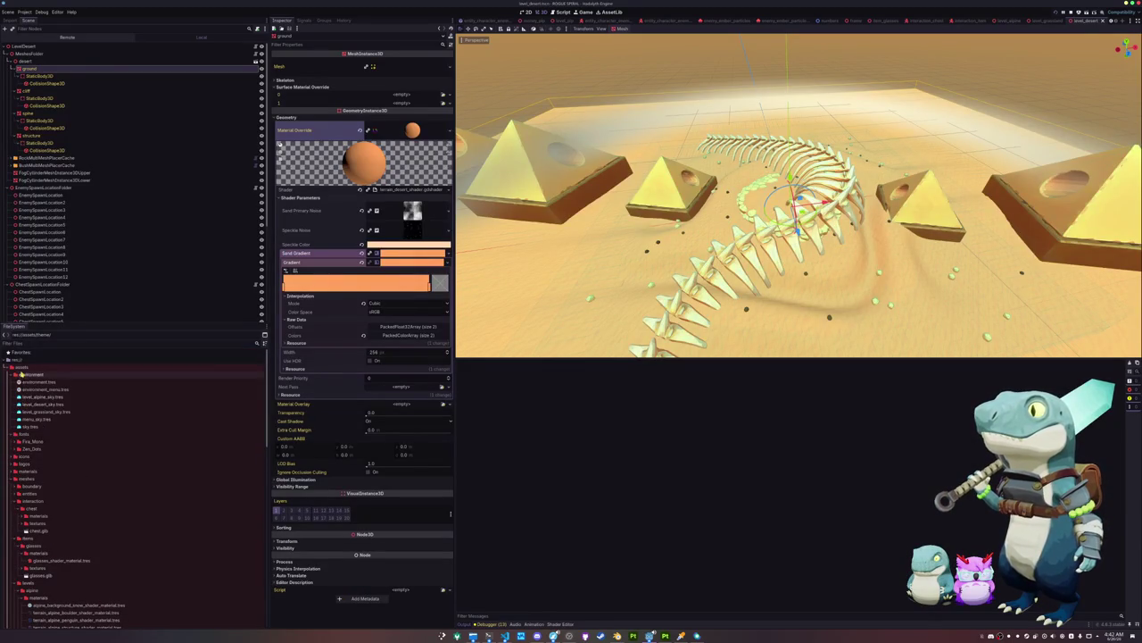
Open the assets folder in Dolphin and show its disk usage in Filelight
right_click(11, 366)
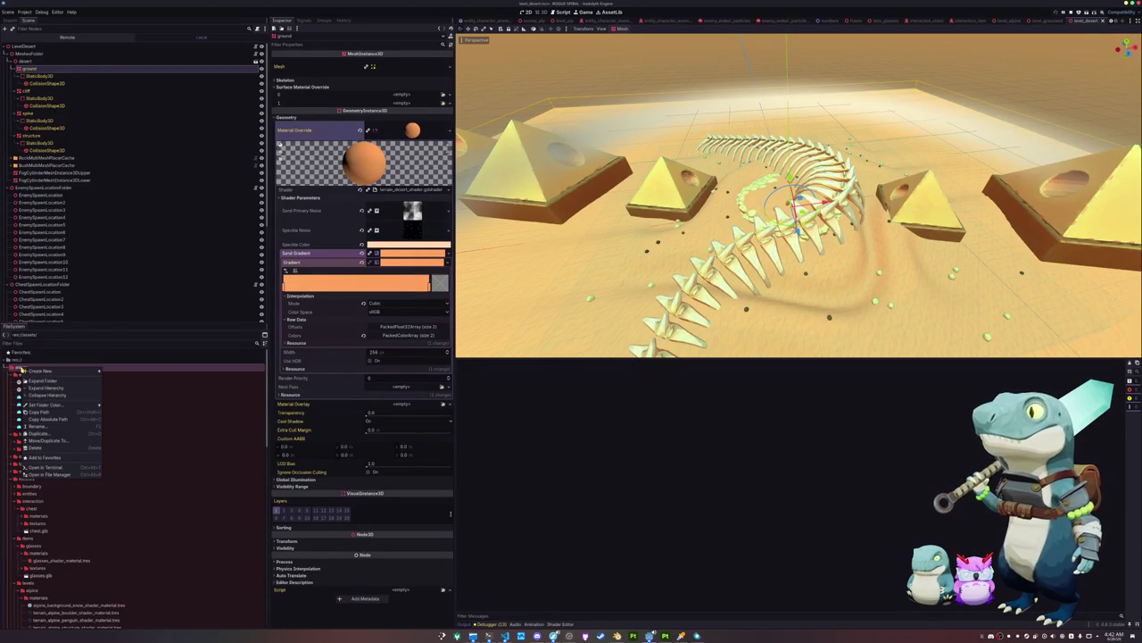
click(49, 474)
right_click(589, 337)
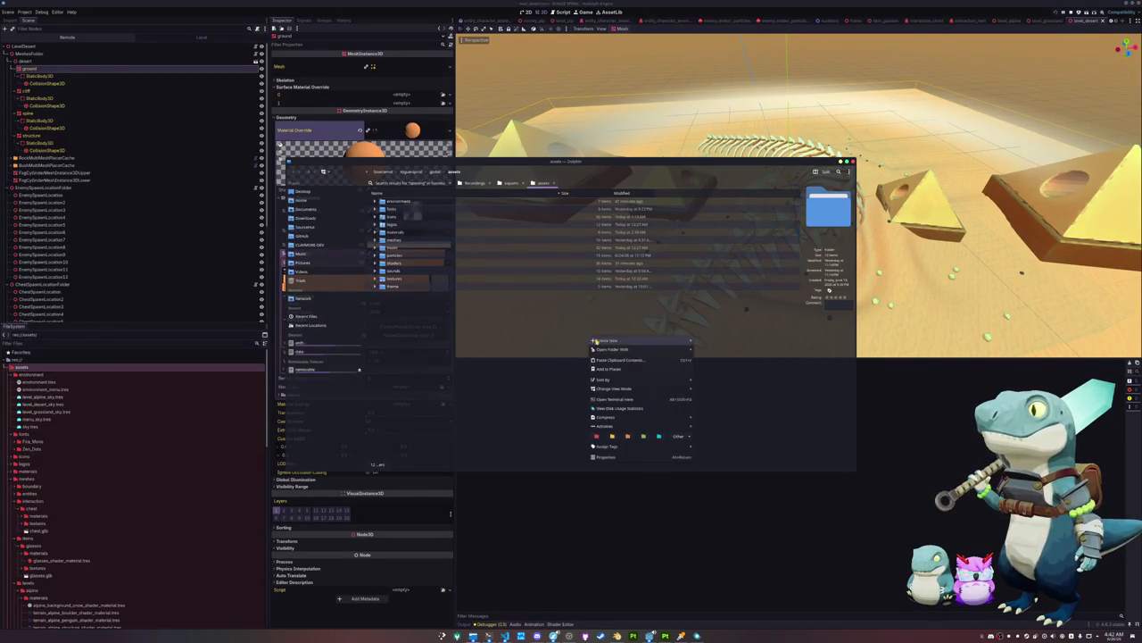
click(616, 408)
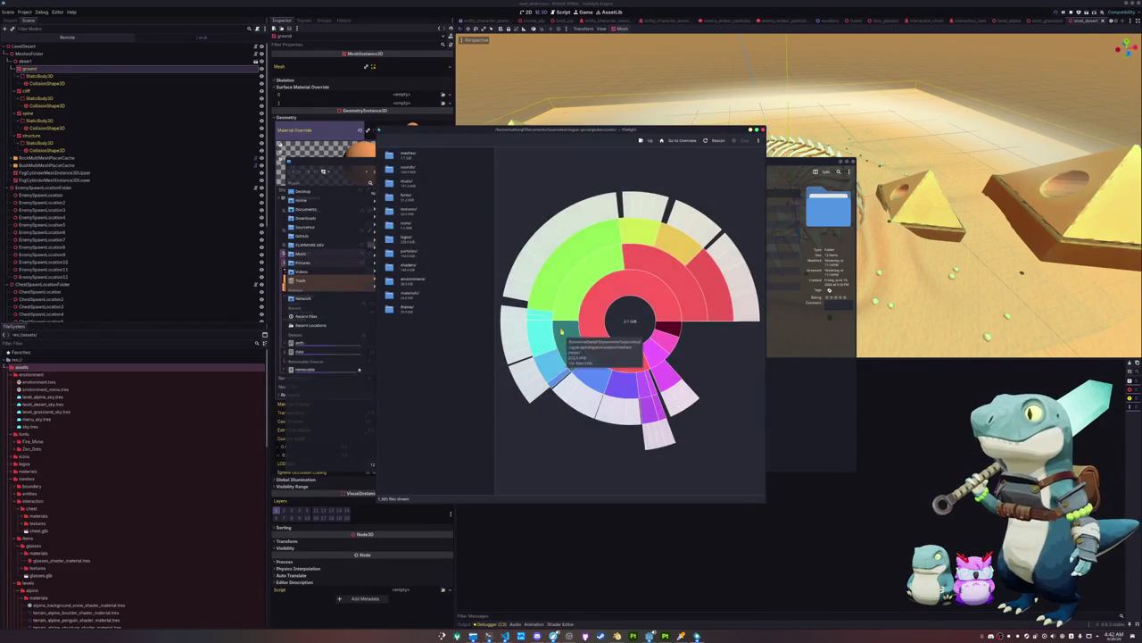
Drill into meshes and its levels subfolder, then go back up to the meshes overview
click(436, 159)
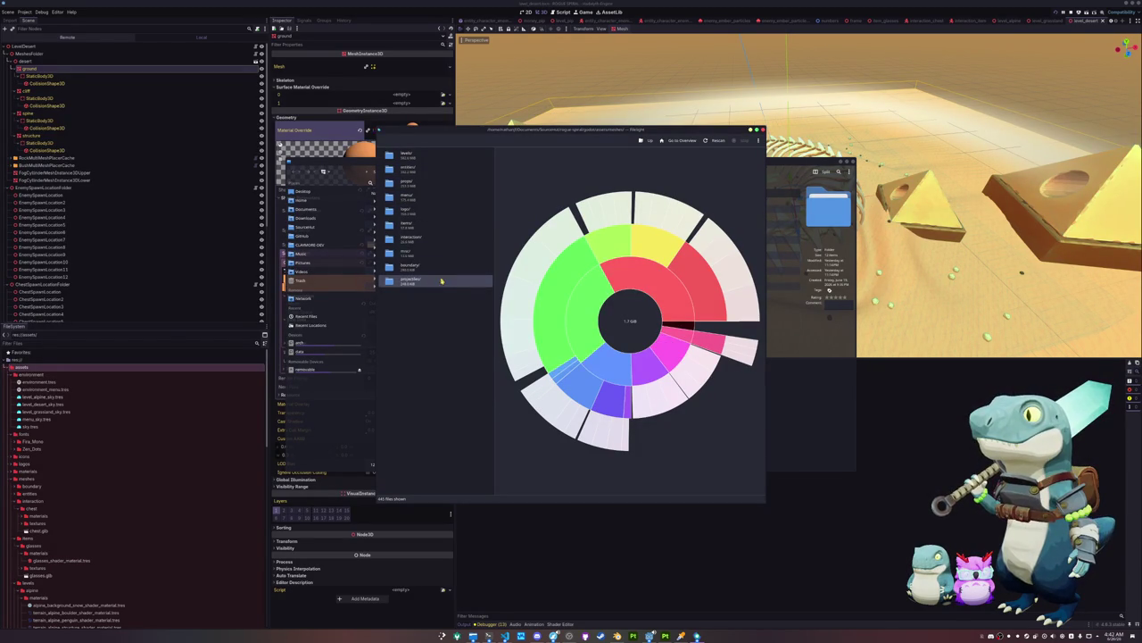
click(448, 160)
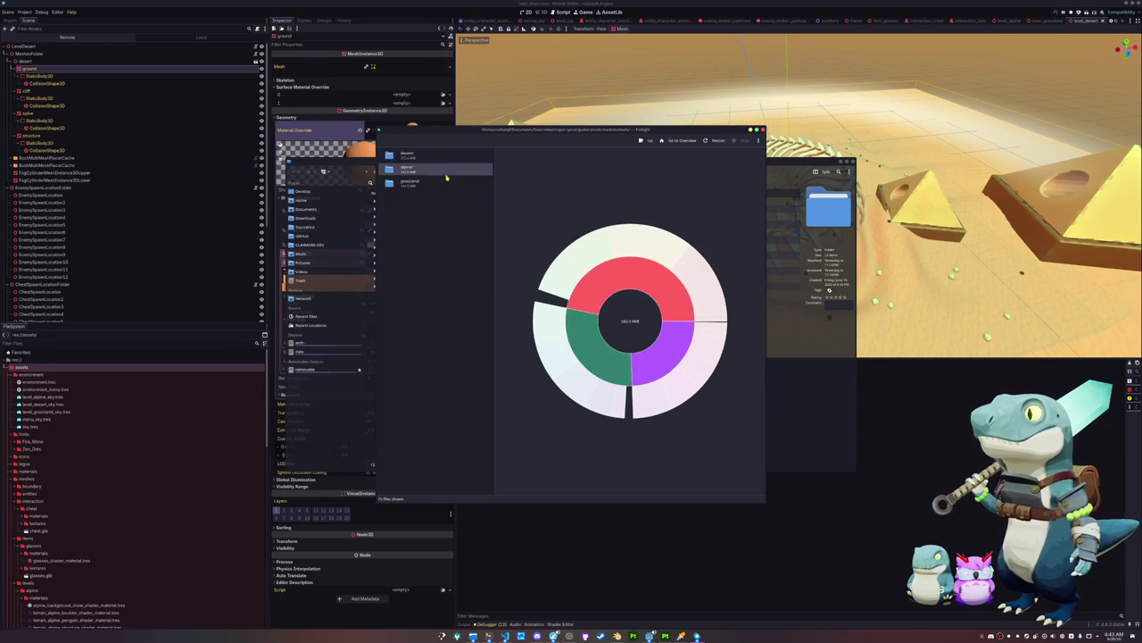
click(651, 141)
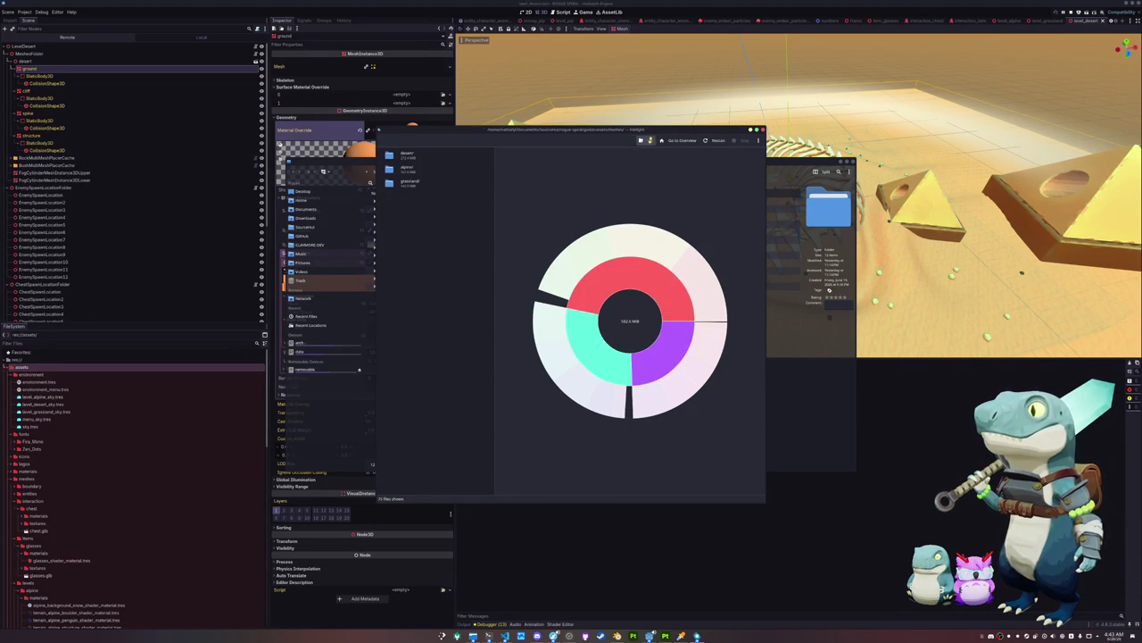
click(24, 12)
Filter Project Settings for 'hidden', enable Application > Config > Use Hidden Project Data Directory, and save & restart
click(54, 19)
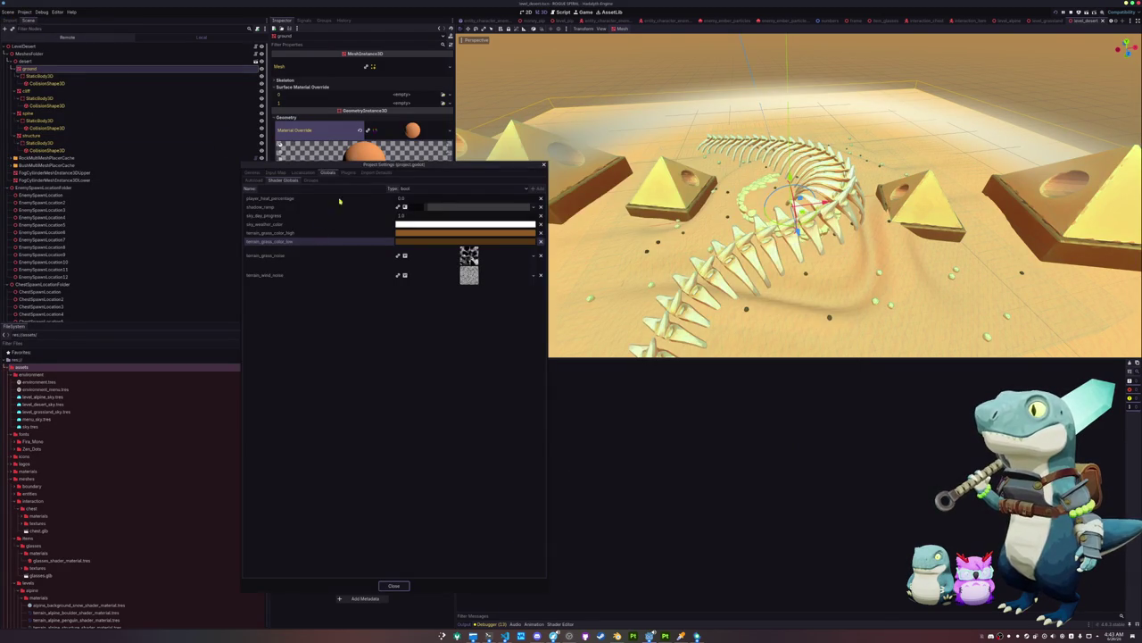
drag(339, 165, 619, 144)
click(533, 152)
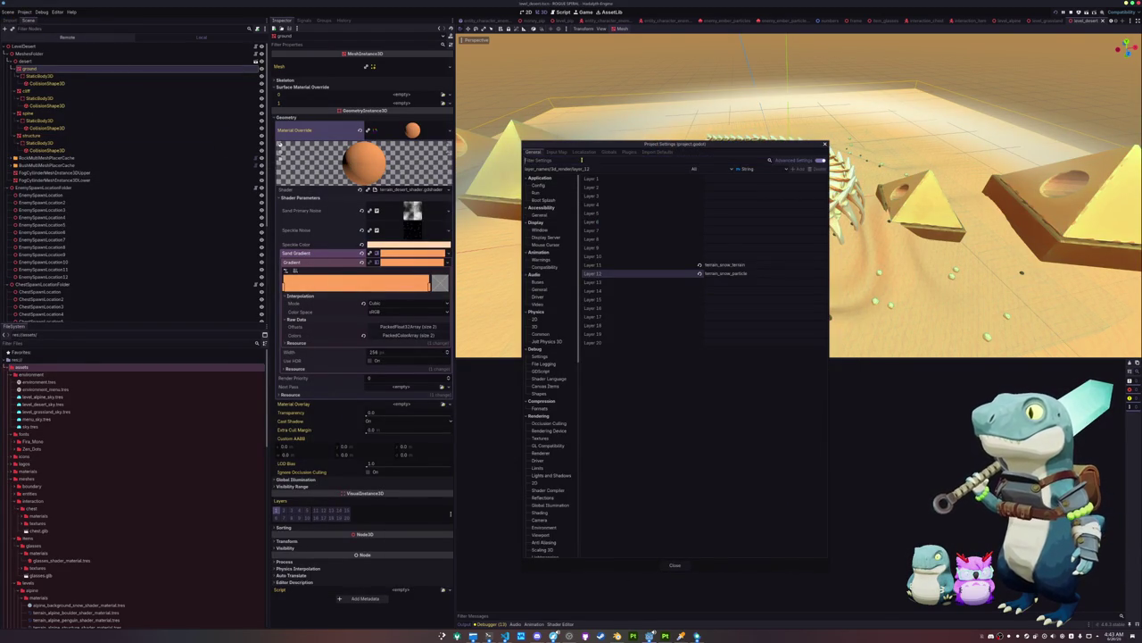
click(582, 160)
text(hidden)
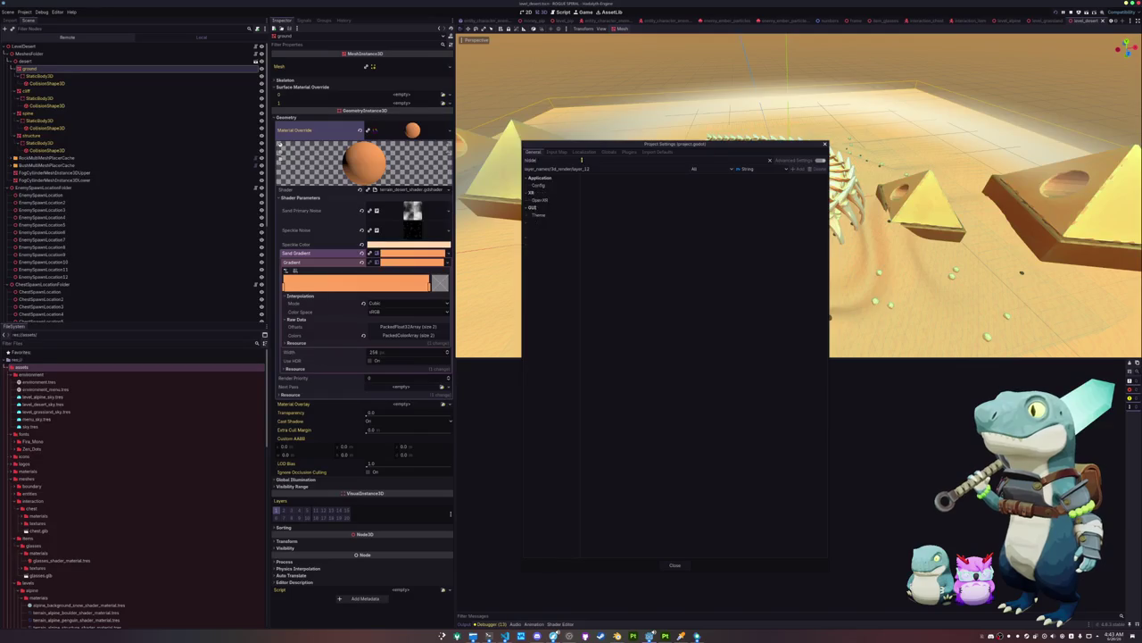
click(550, 186)
click(707, 178)
click(803, 553)
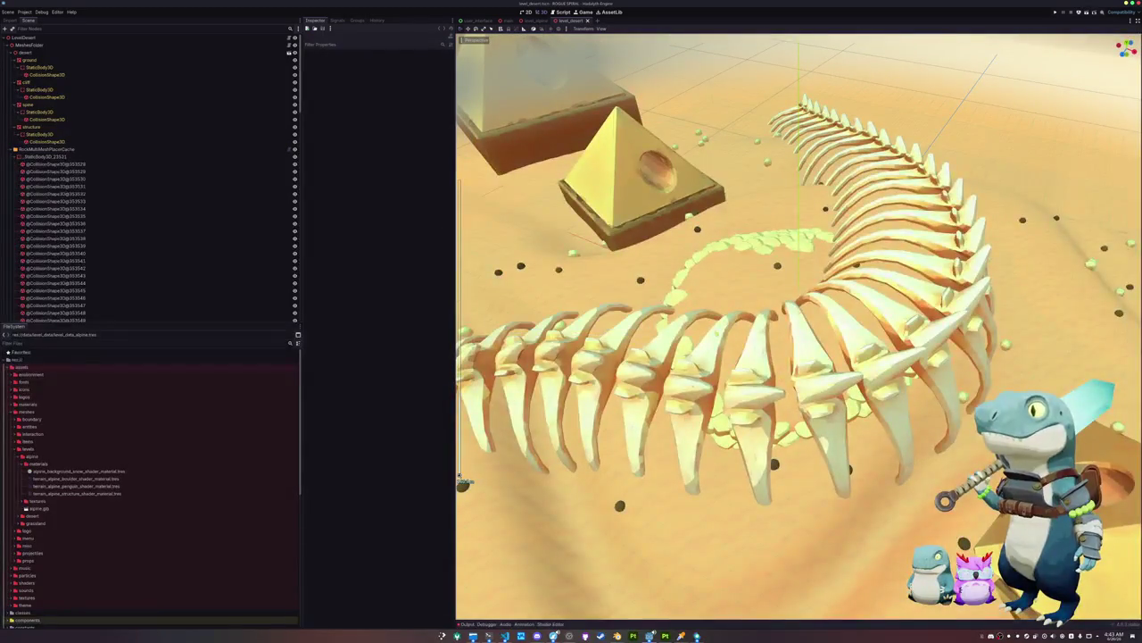
Export all presets from the Project > Export window
click(24, 12)
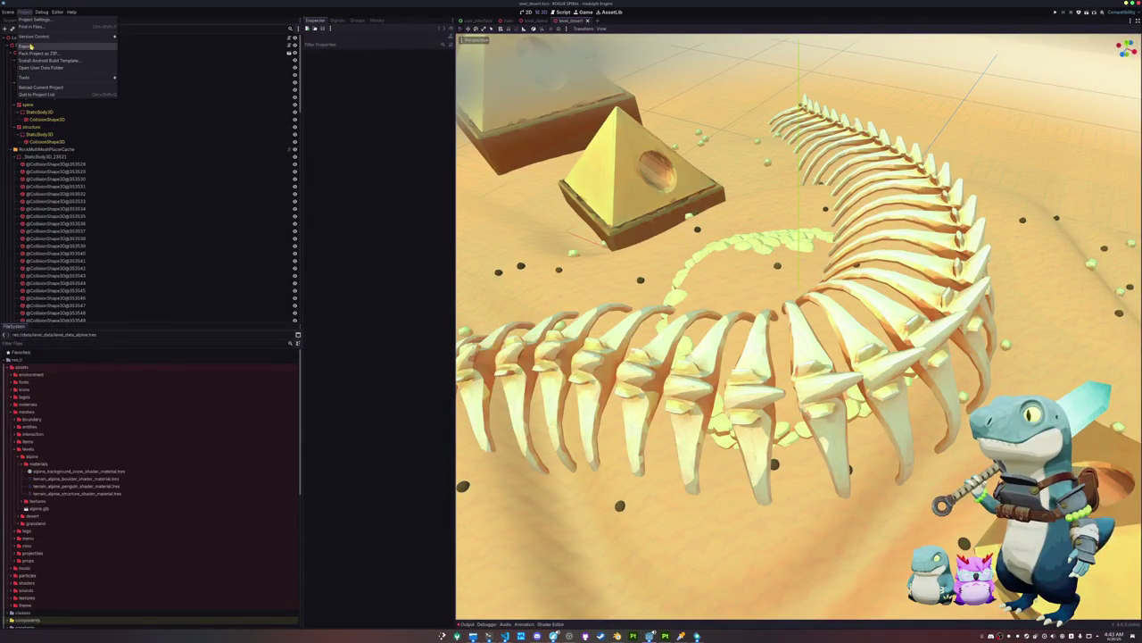
click(31, 46)
click(480, 386)
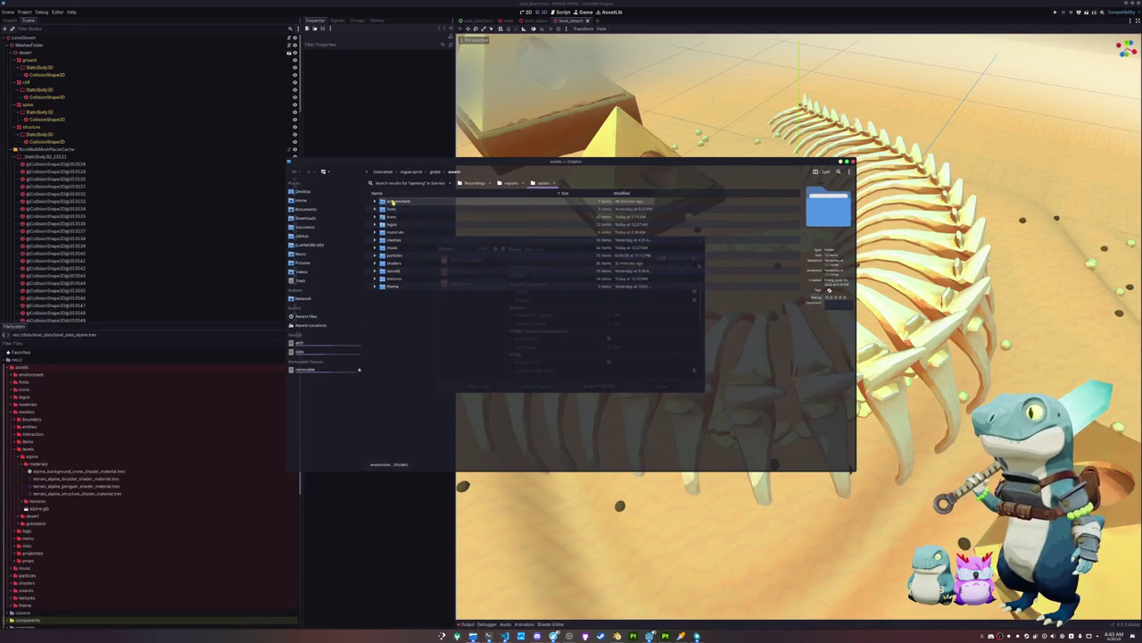
In Dolphin, expand the web, web-level and web-sound exports and compare level pck with main pck sizes
click(411, 171)
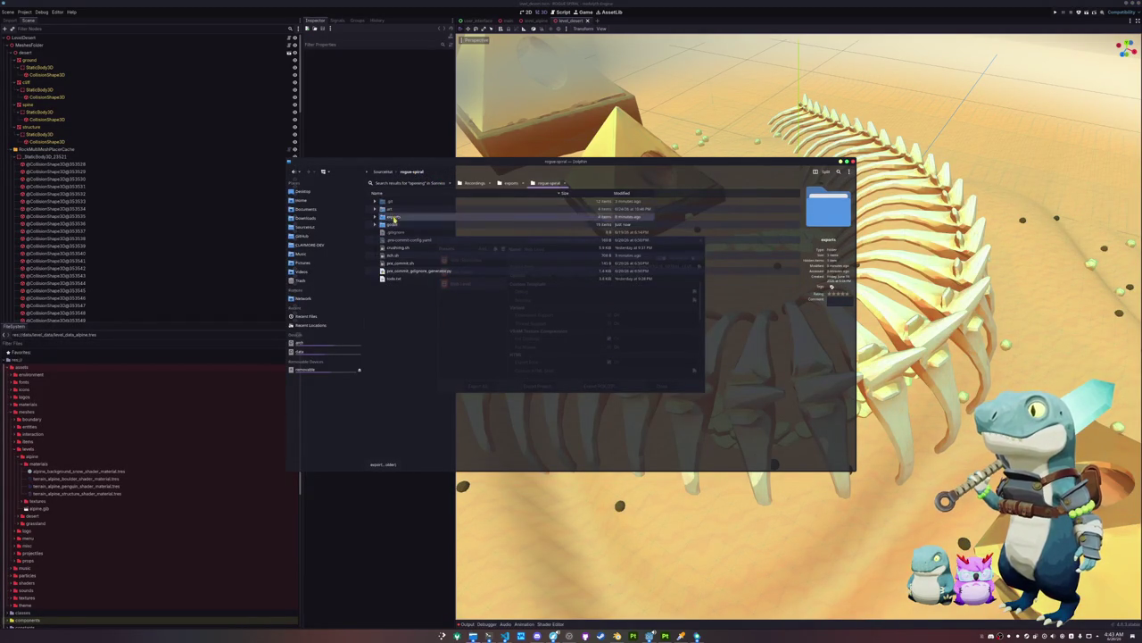
double_click(393, 216)
key(Down)
key(Up)
key(Right)
key(Down)
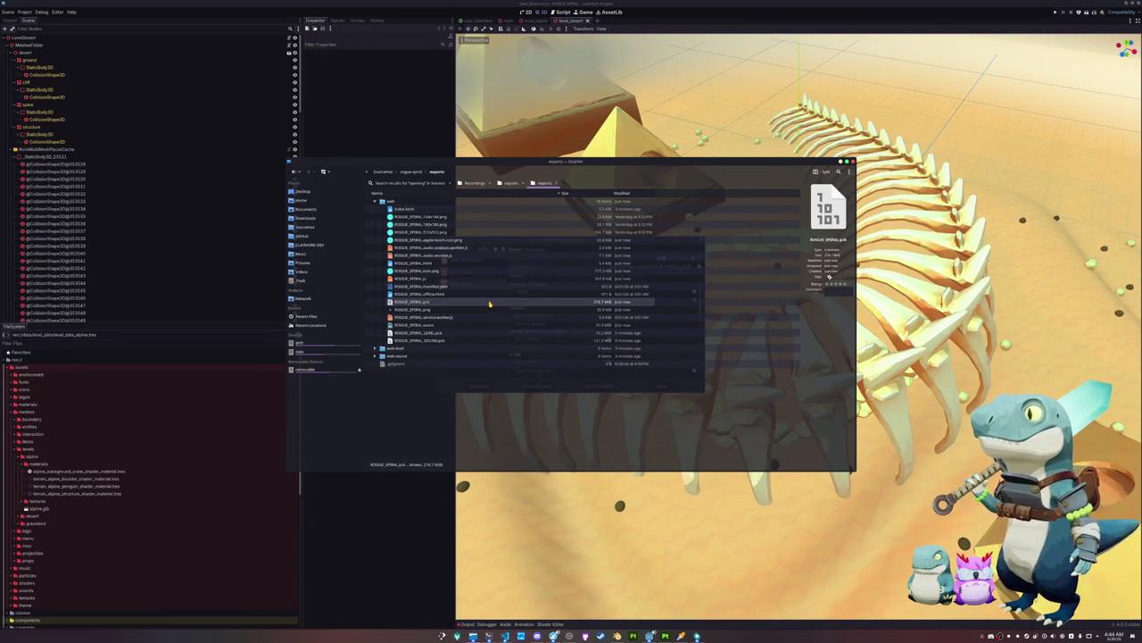
click(375, 355)
click(375, 348)
scroll(376, 372, down, 2)
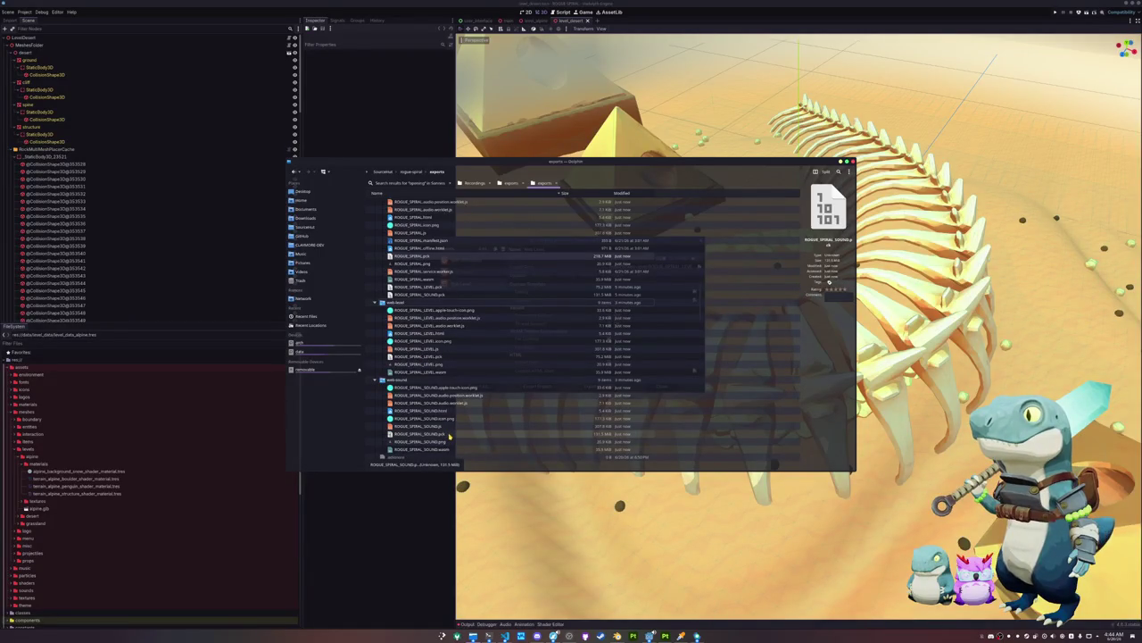
click(464, 356)
click(451, 257)
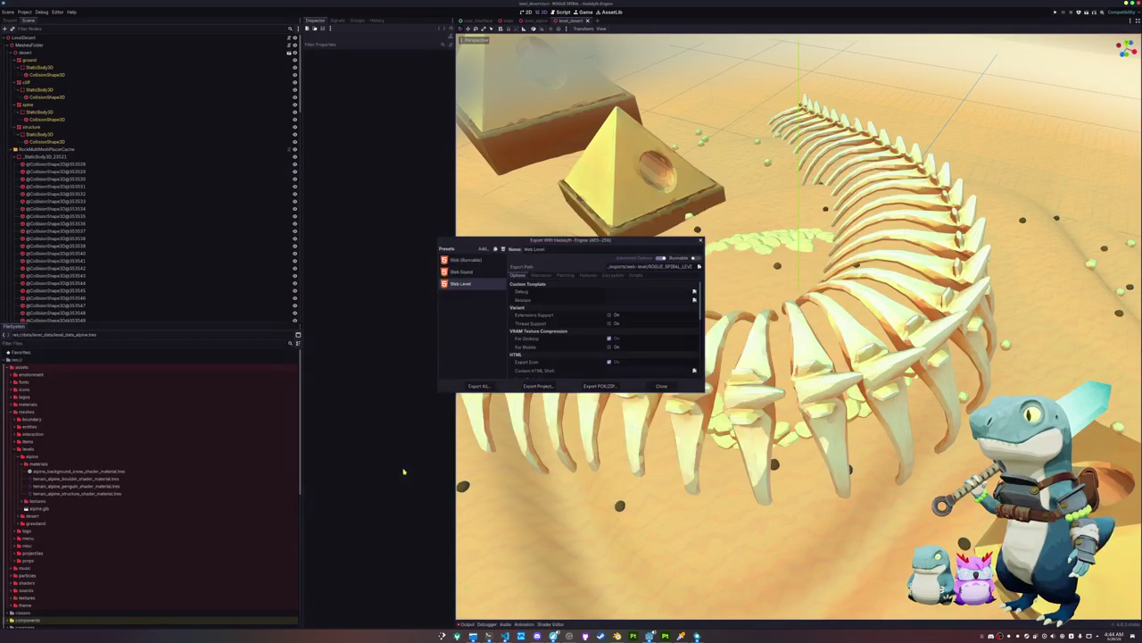
Add a new Web export preset and name it Web Entity
click(483, 249)
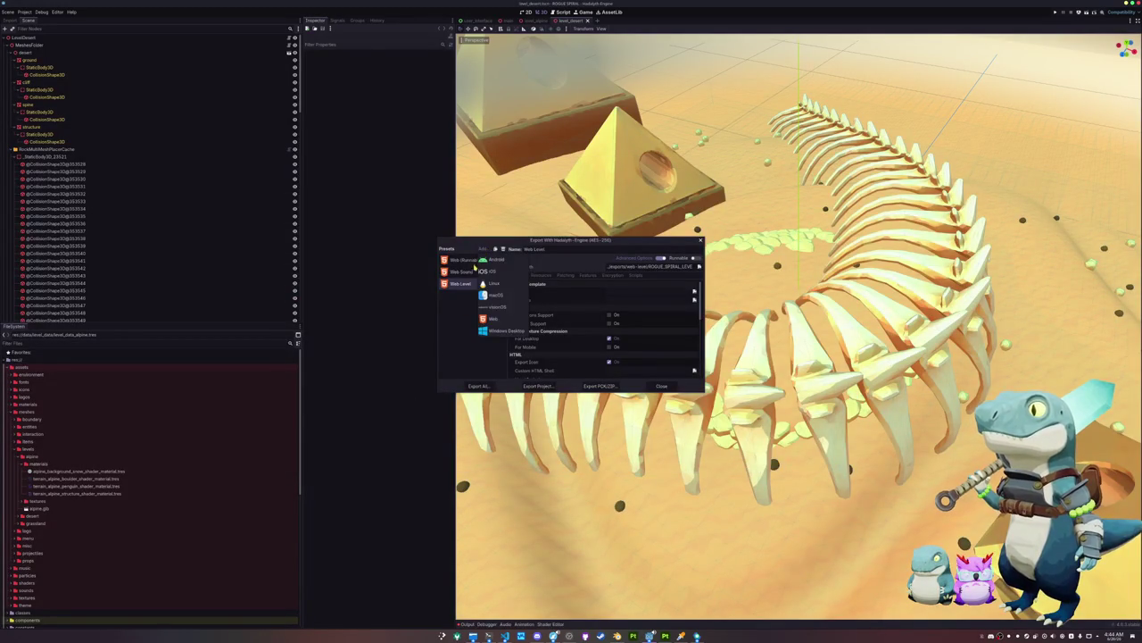
click(489, 319)
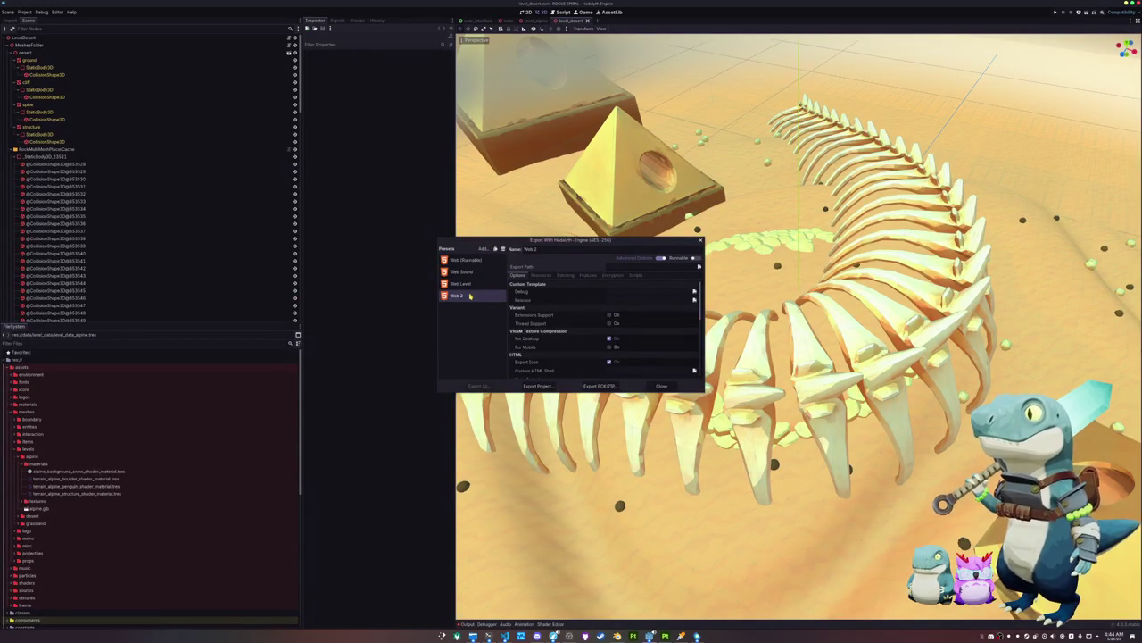
triple_click(541, 248)
text(W)
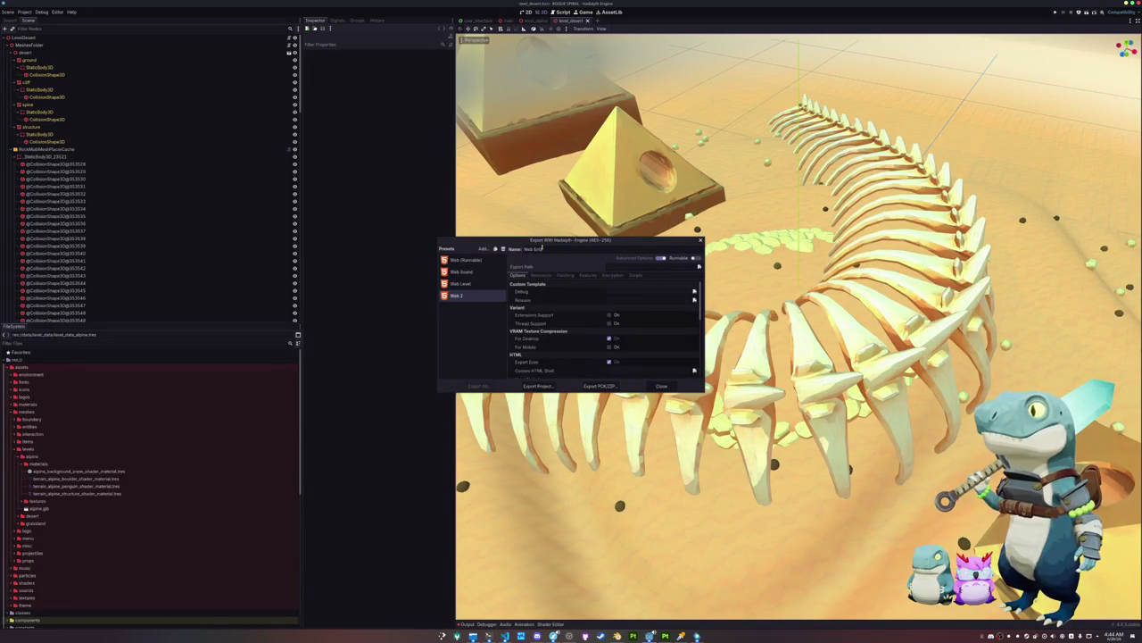
triple_click(546, 248)
click(622, 266)
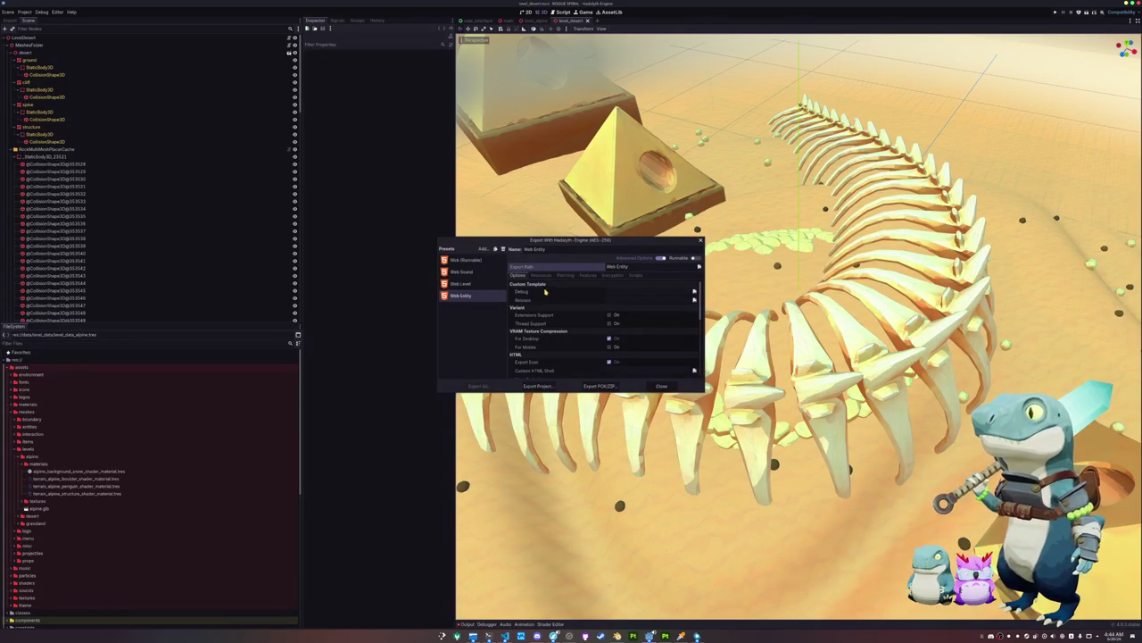
Set its export path to a new exports/web-entity folder with file name ROGUE_SPIRAL_ENTIT
click(699, 266)
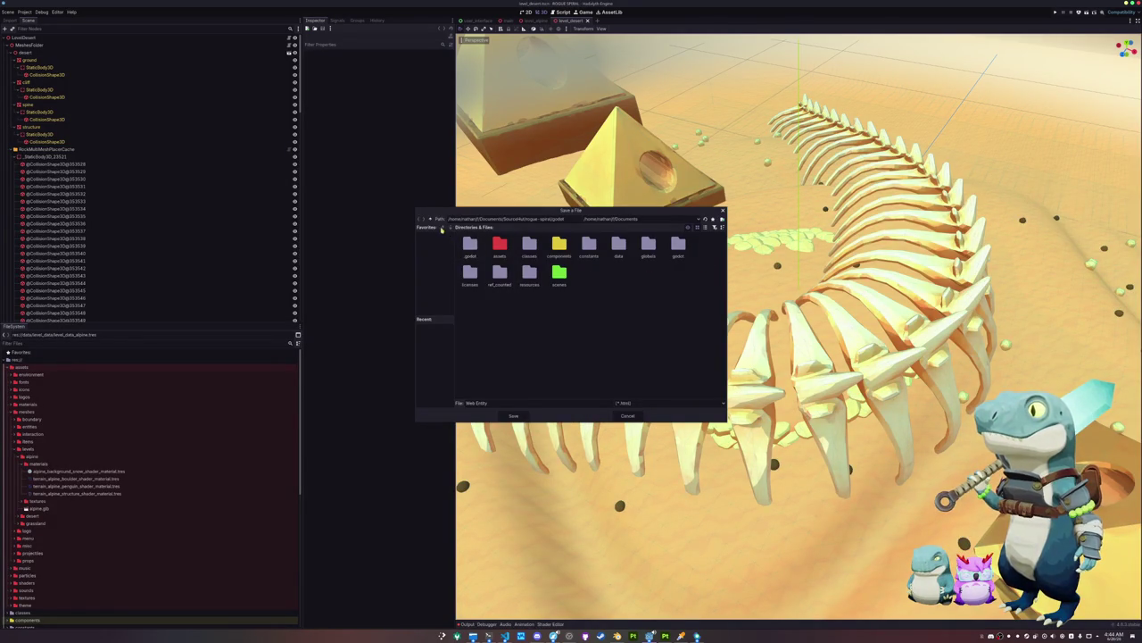
click(430, 221)
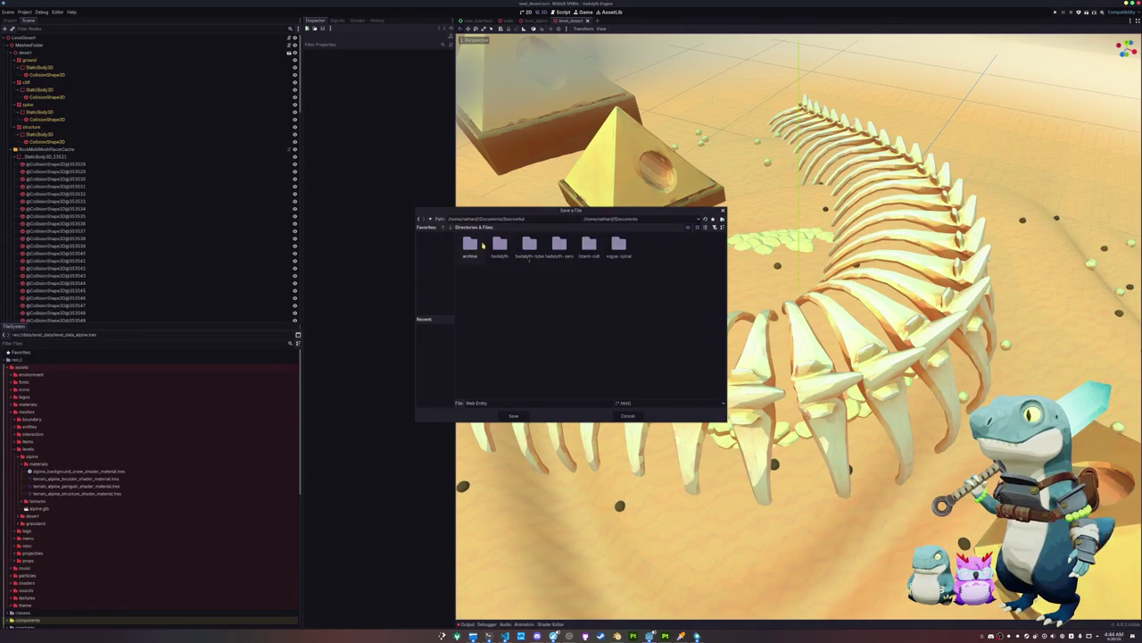
double_click(529, 245)
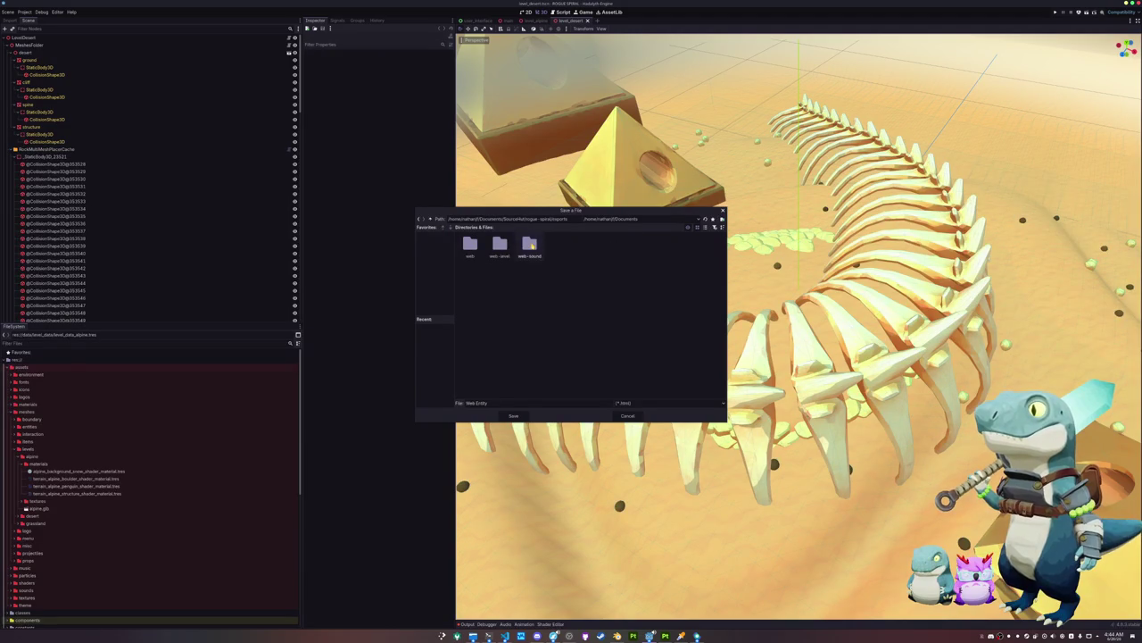
double_click(471, 247)
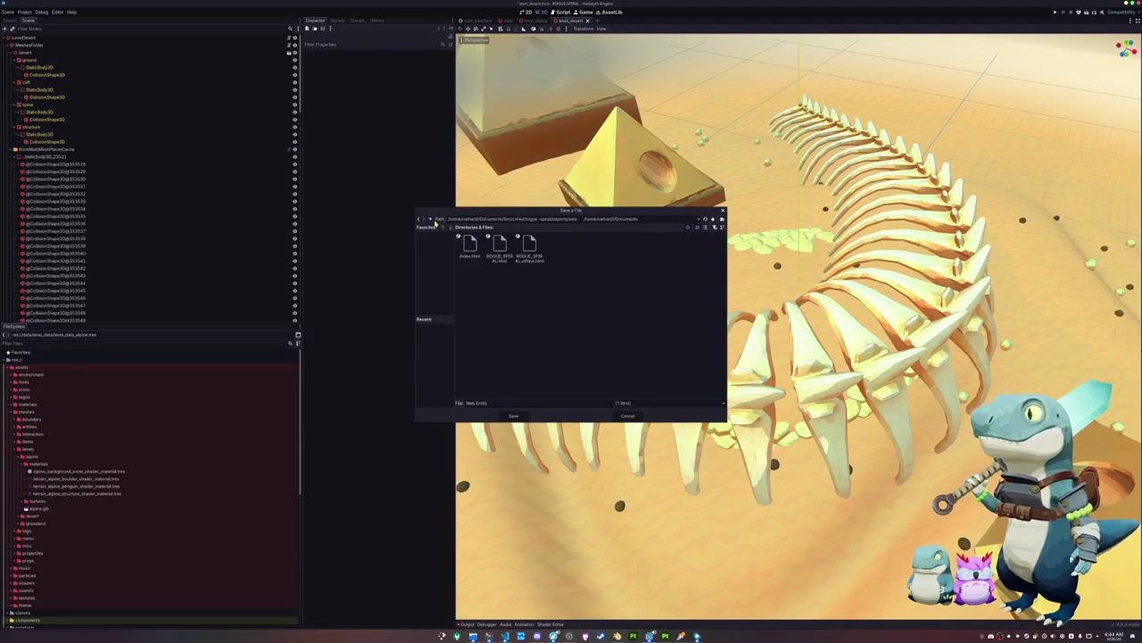
click(431, 220)
click(722, 219)
text(web-entity)
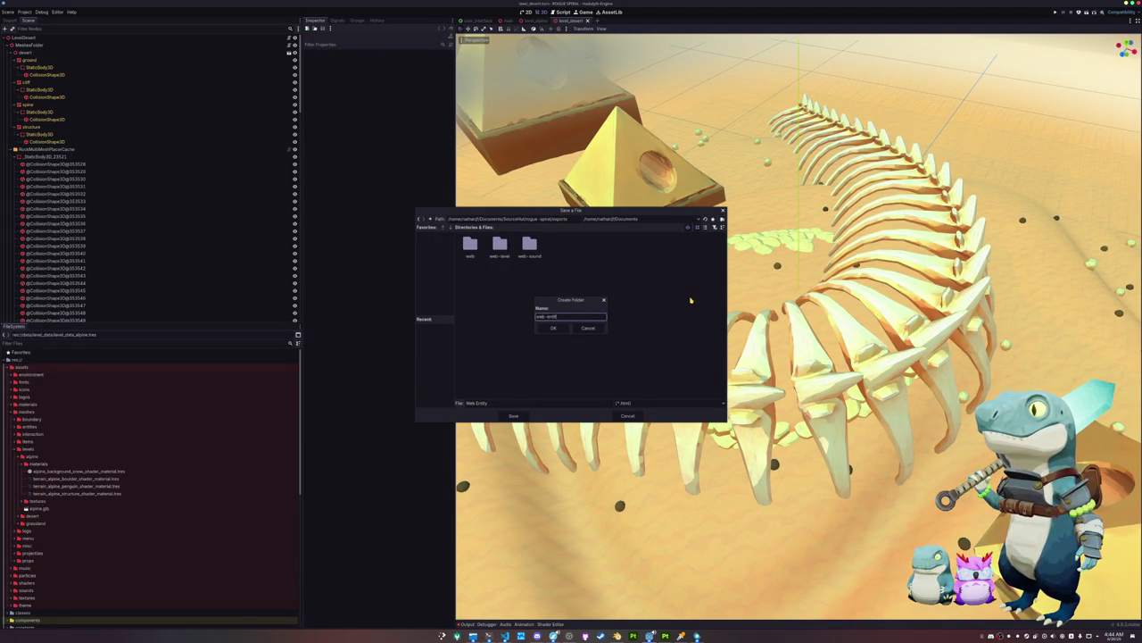
key(Return)
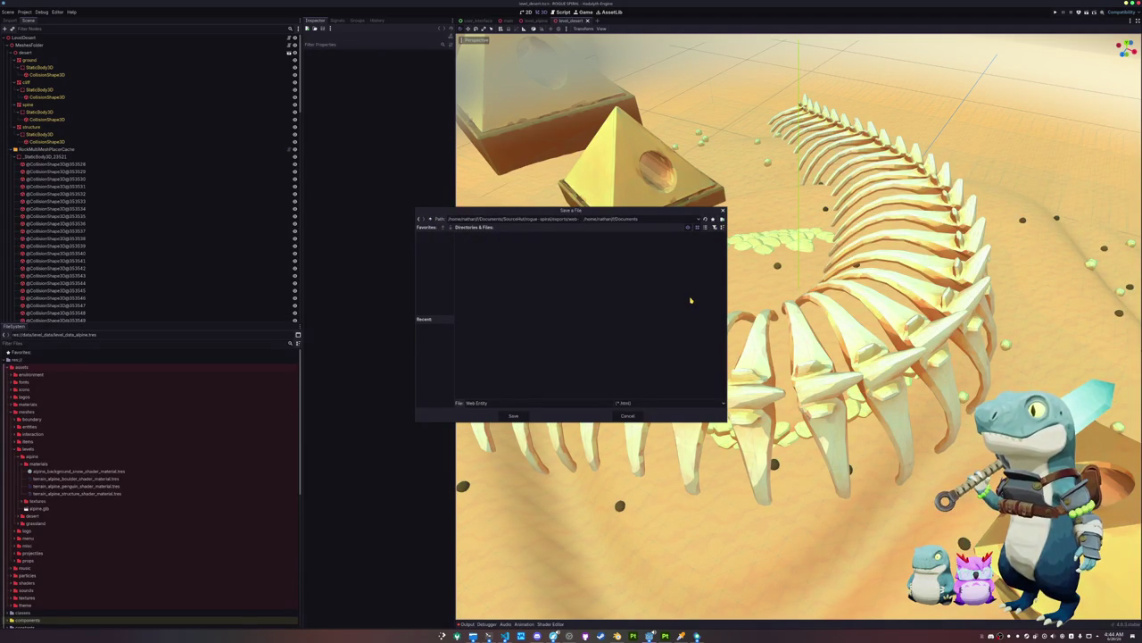
triple_click(493, 402)
text(ROGUE_SPIRAL_ENTITY)
click(513, 416)
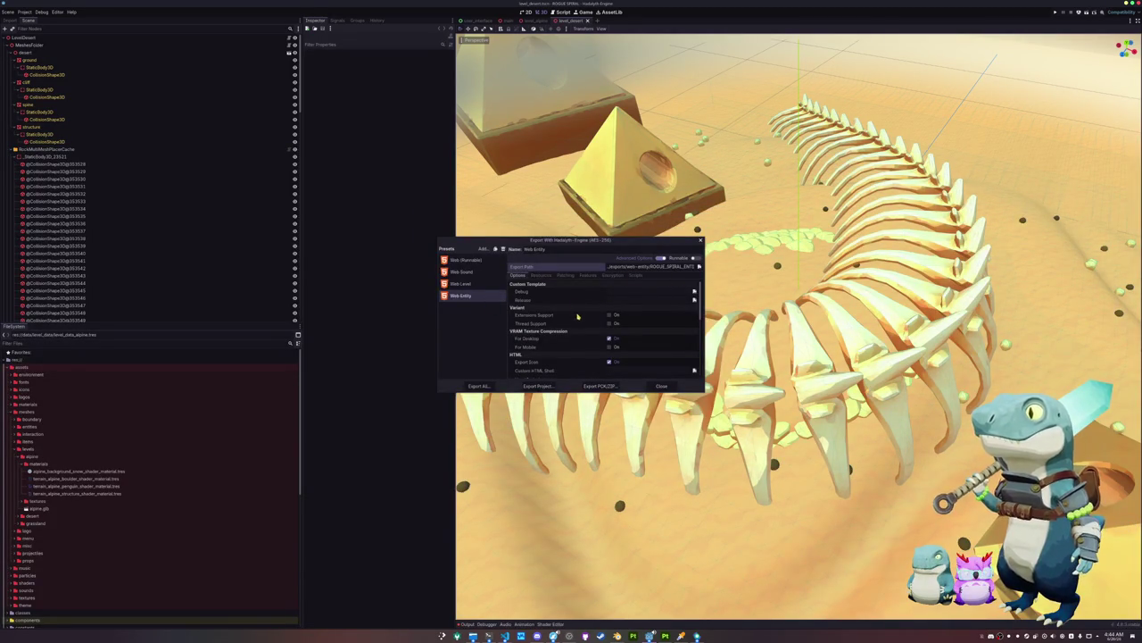
Replace the new preset with a Web Level duplicate named Web Entity, exporting to web-entity
scroll(577, 338, down, 2)
click(612, 275)
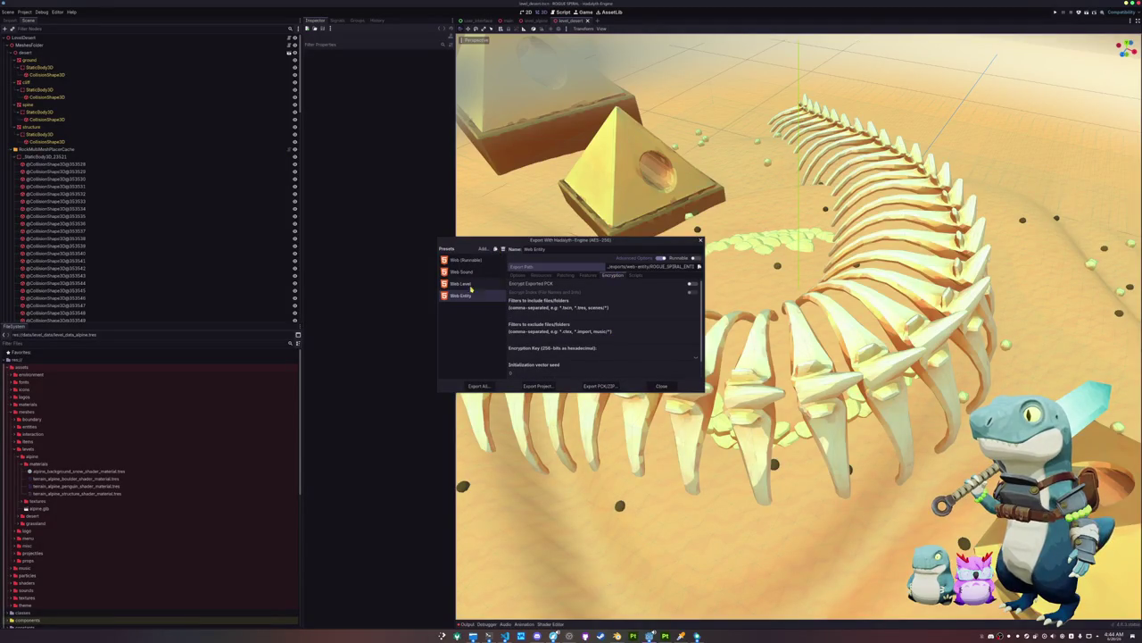
click(502, 249)
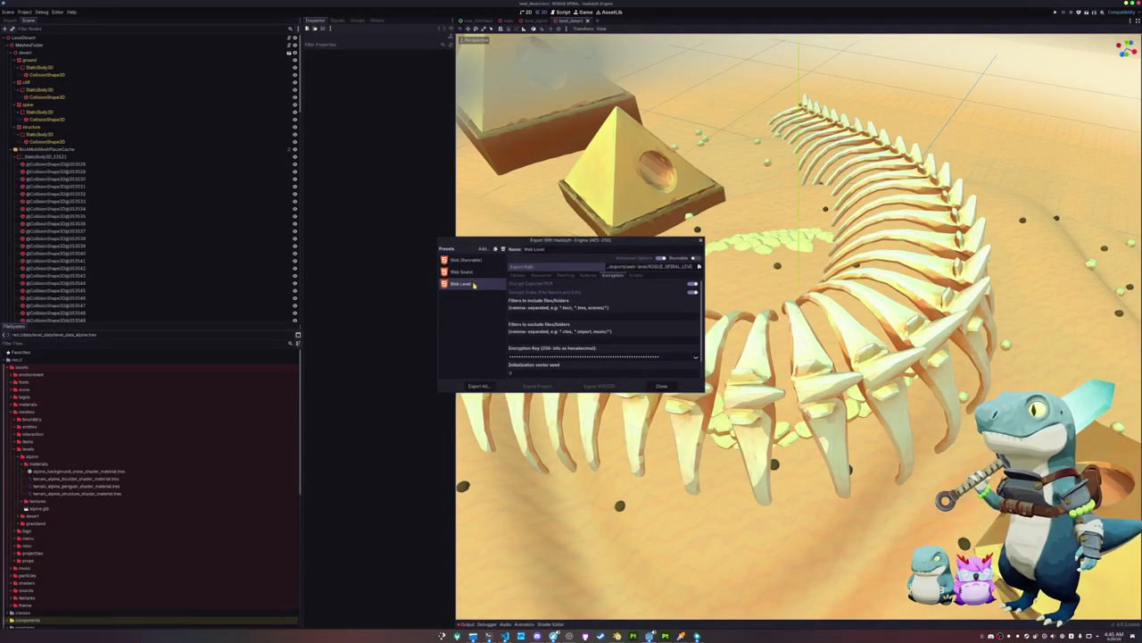
click(495, 249)
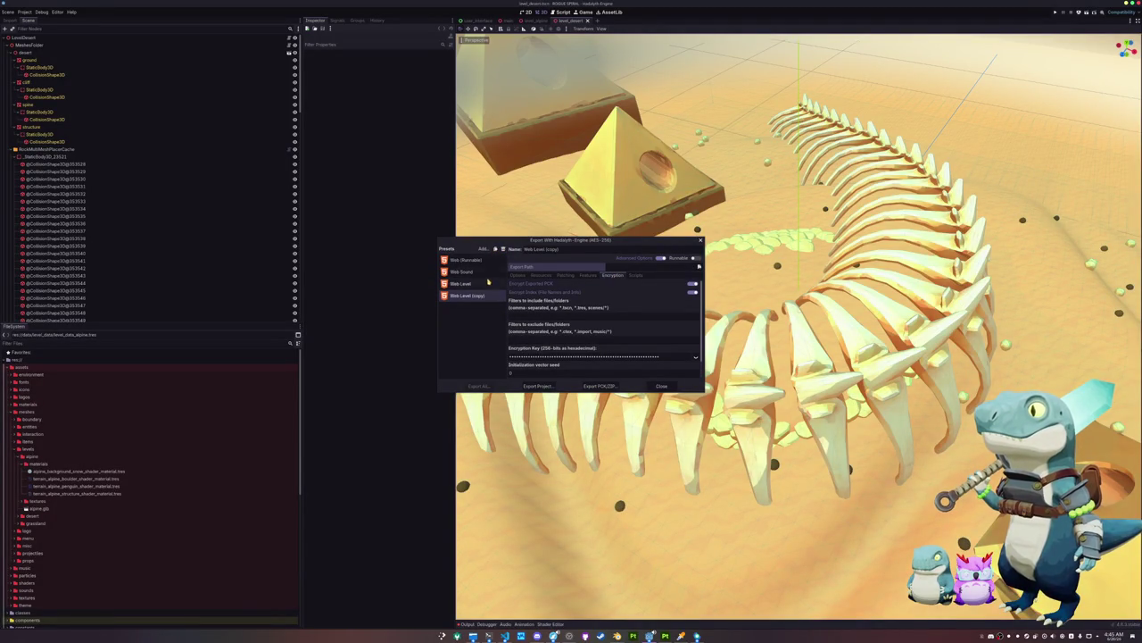
triple_click(566, 249)
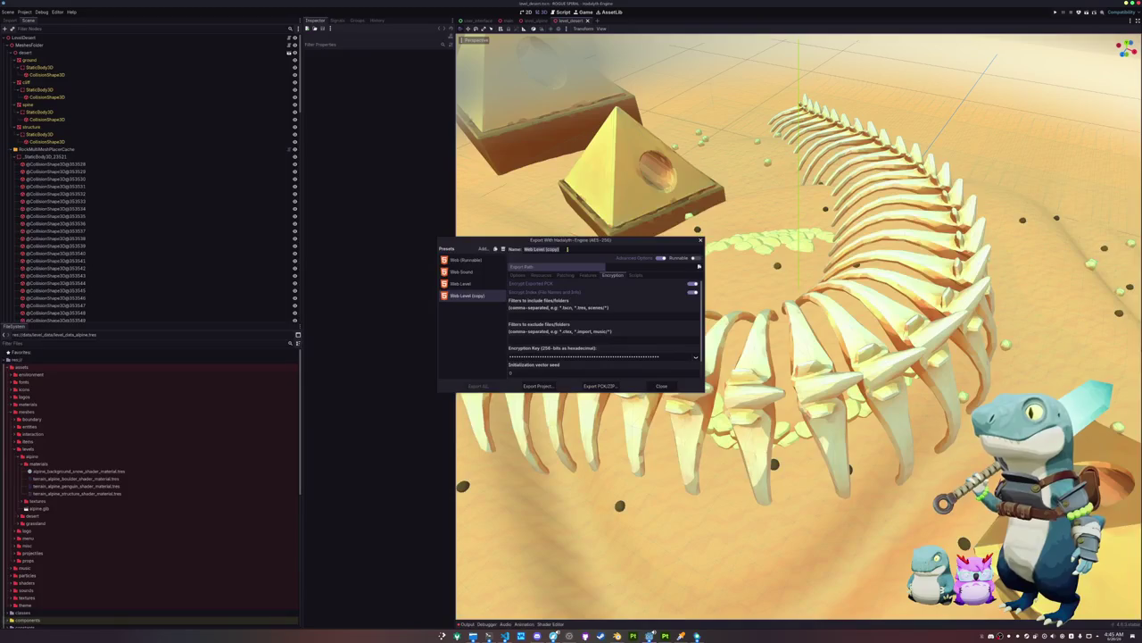
text(Web Entity)
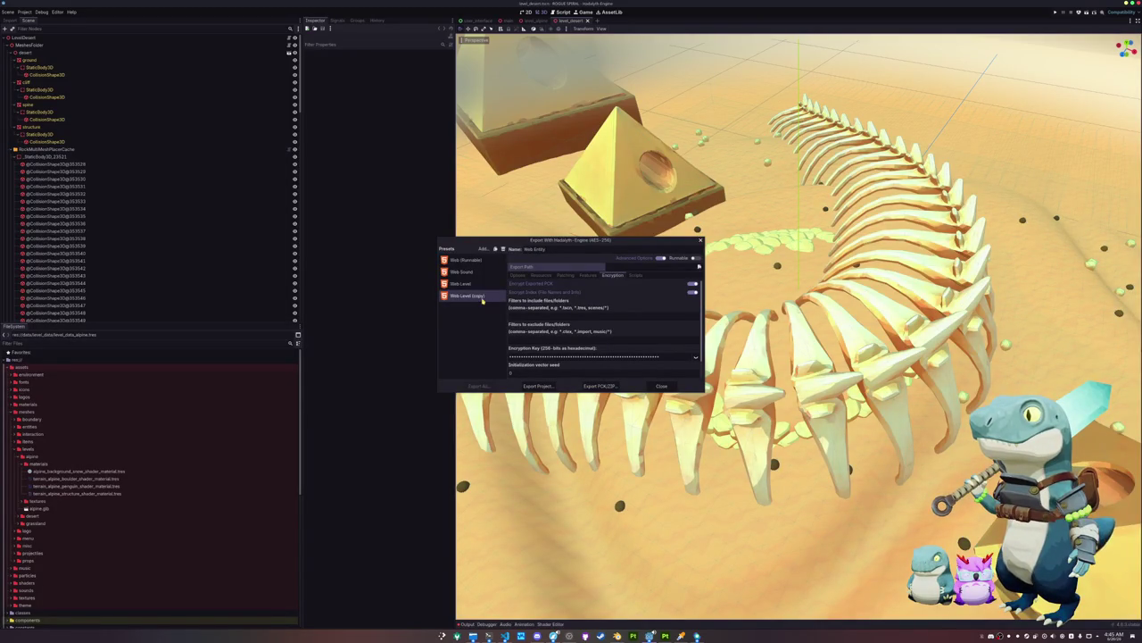
key(Return)
click(698, 267)
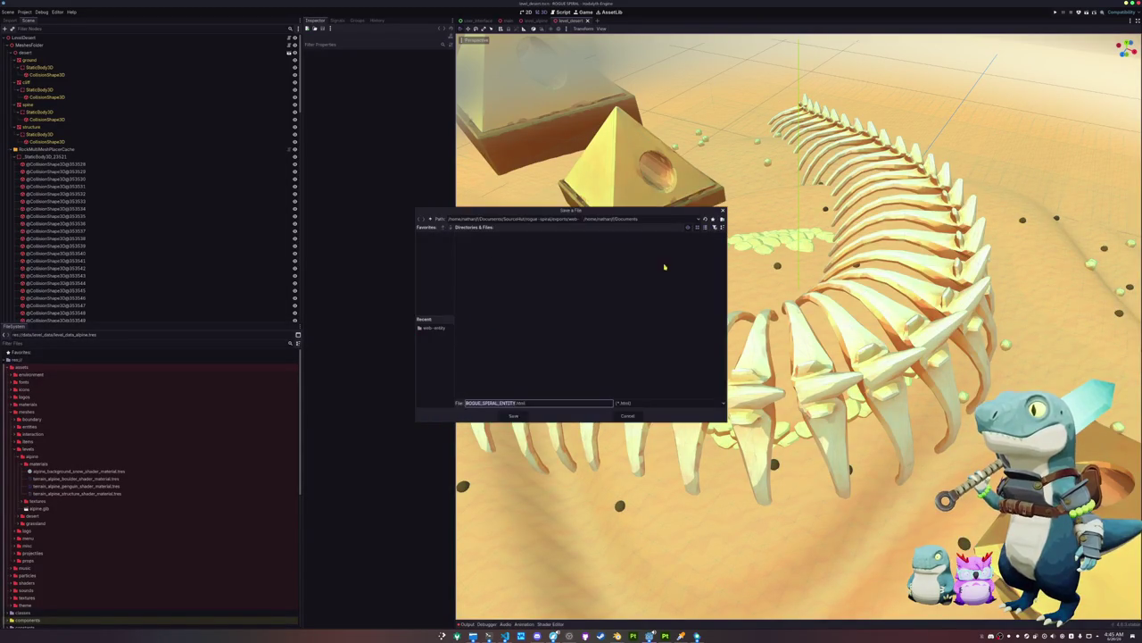
click(513, 415)
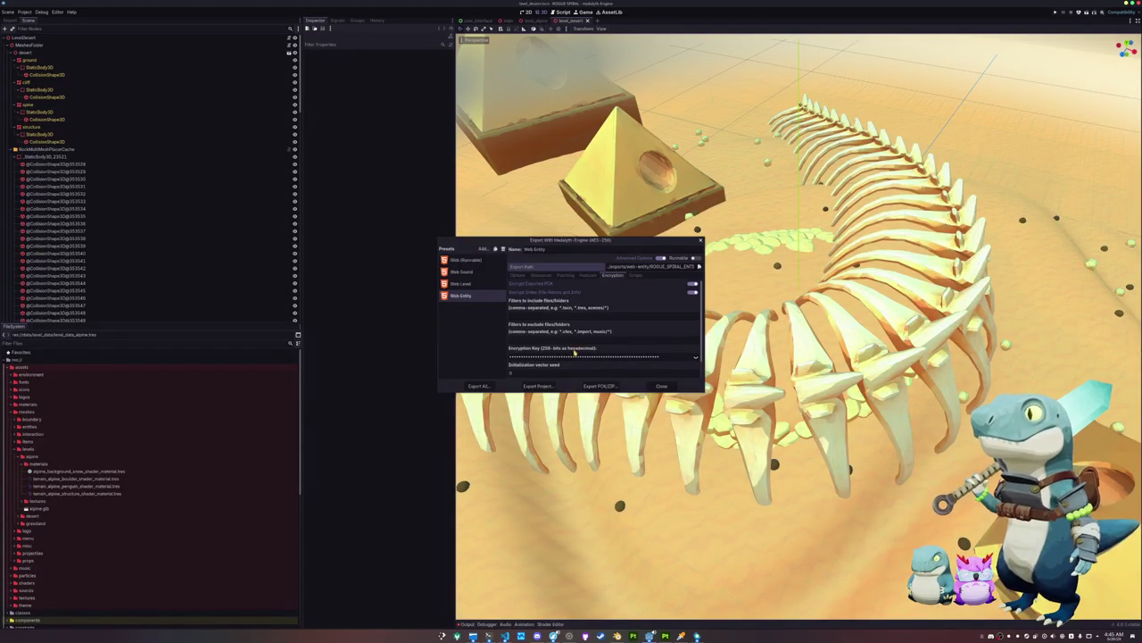
In the Resources list, collapse the folders and check meshes/entities for the Web Entity export
click(538, 276)
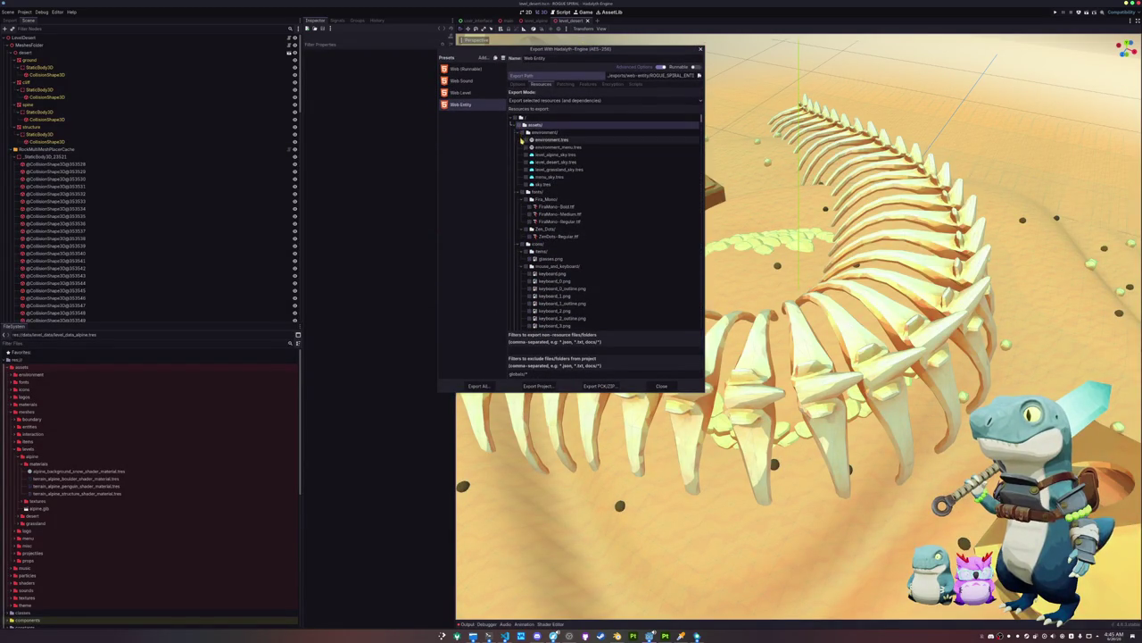
scroll(526, 229, down, 3)
scroll(527, 228, down, 2)
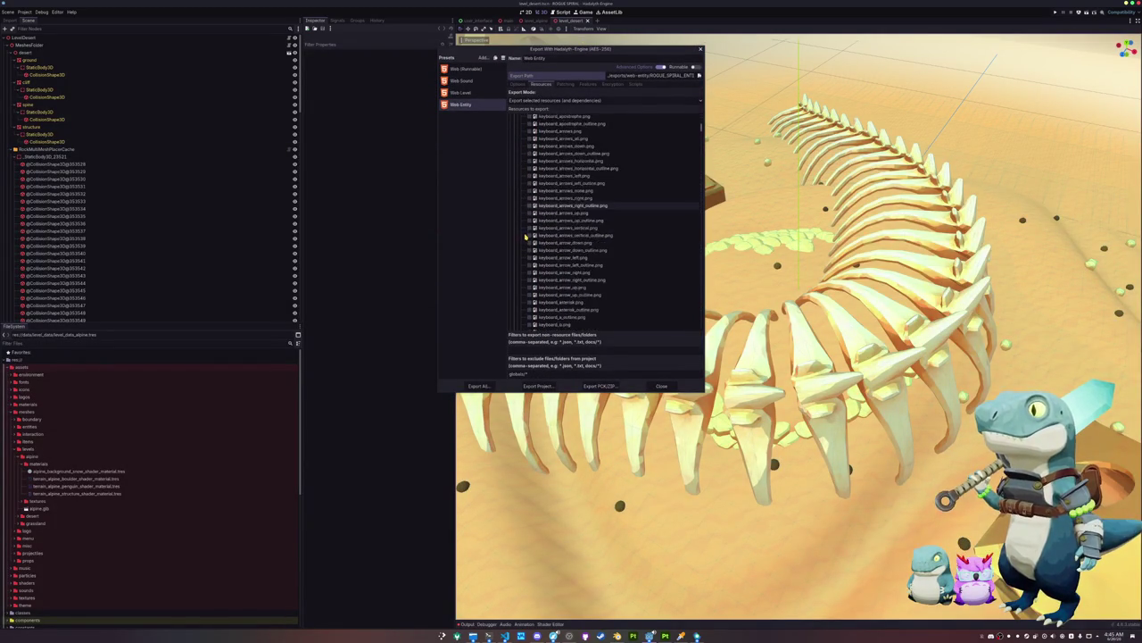
click(522, 184)
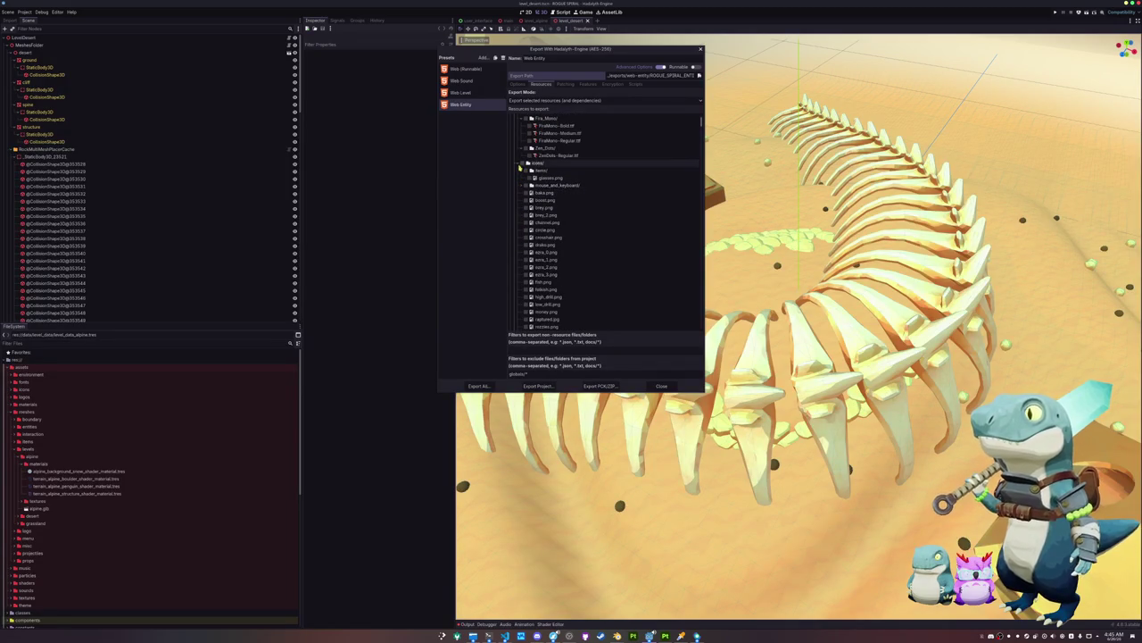
click(522, 164)
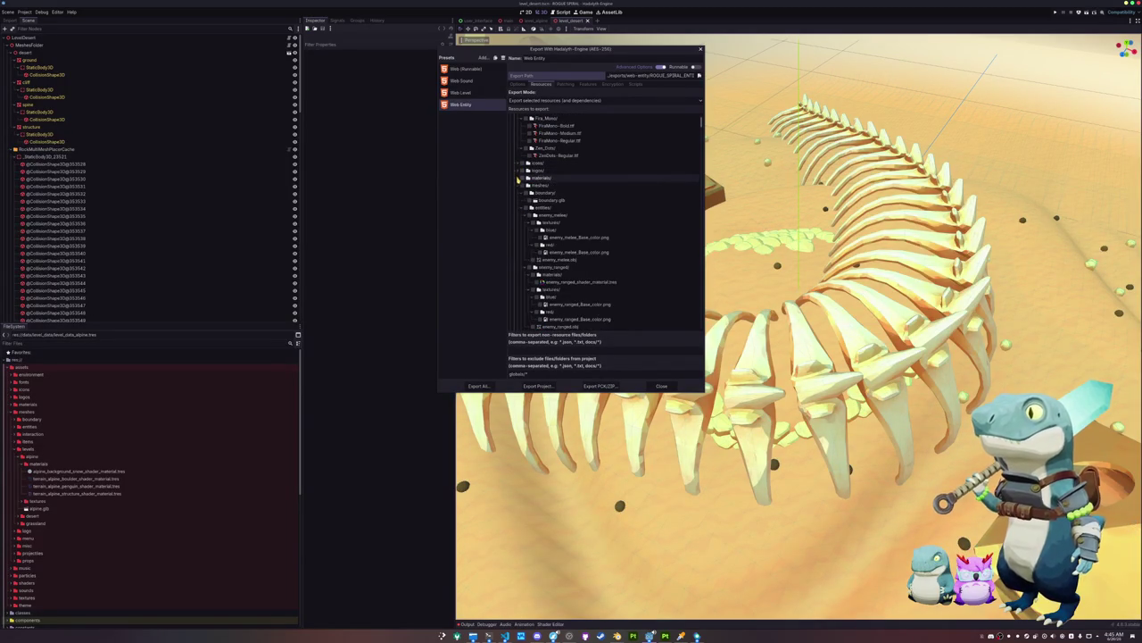
click(522, 192)
click(519, 200)
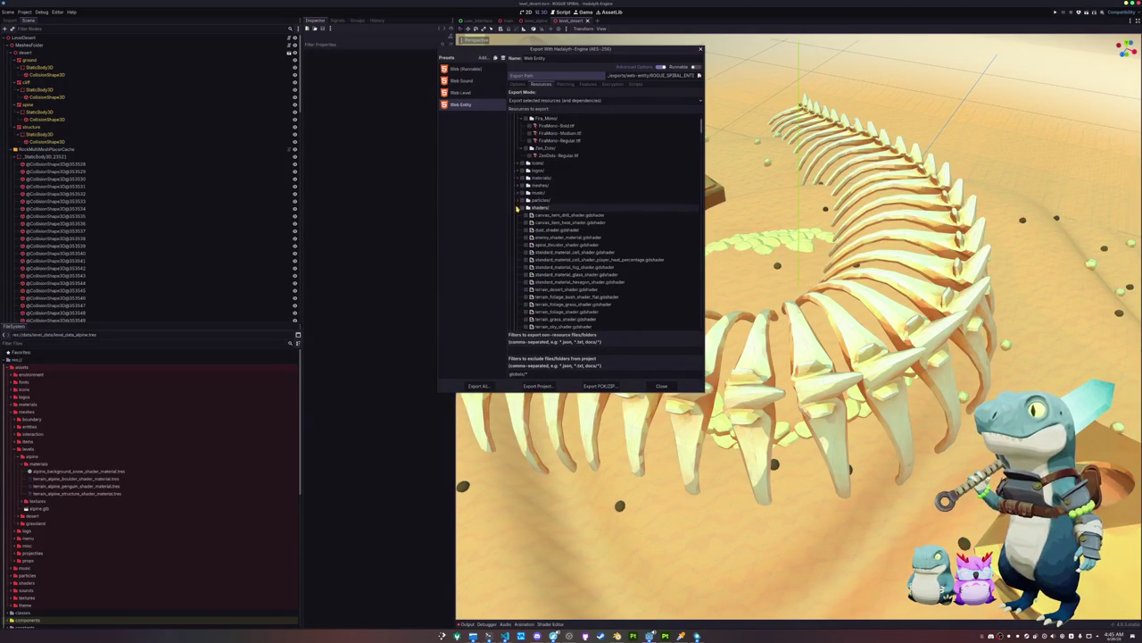
click(518, 216)
click(517, 223)
click(517, 230)
click(516, 238)
click(516, 244)
click(516, 239)
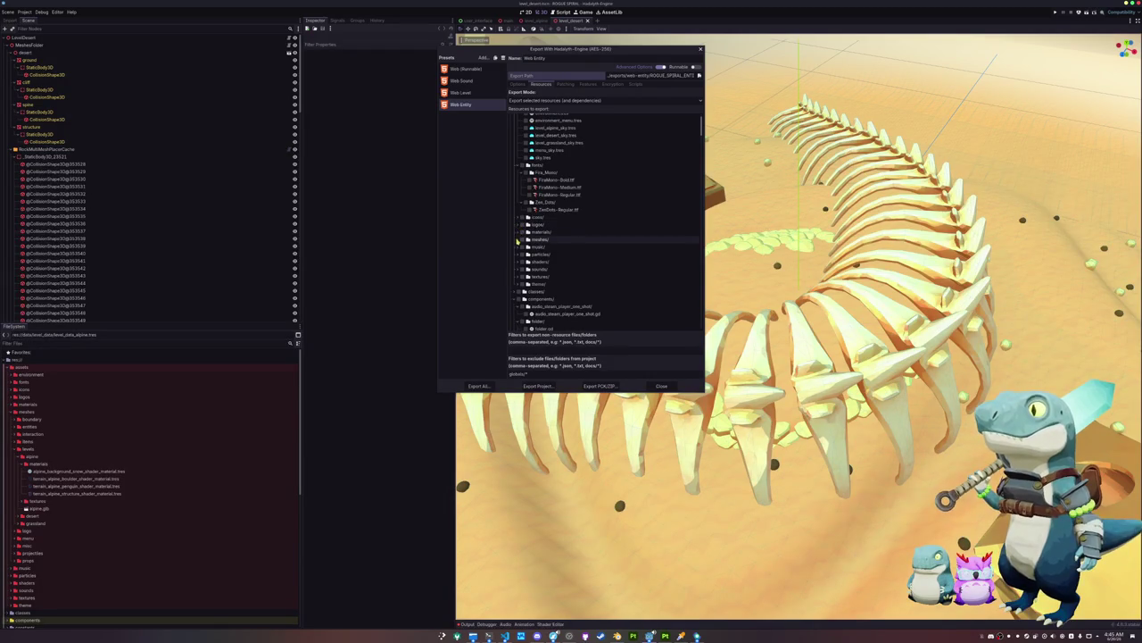
click(526, 262)
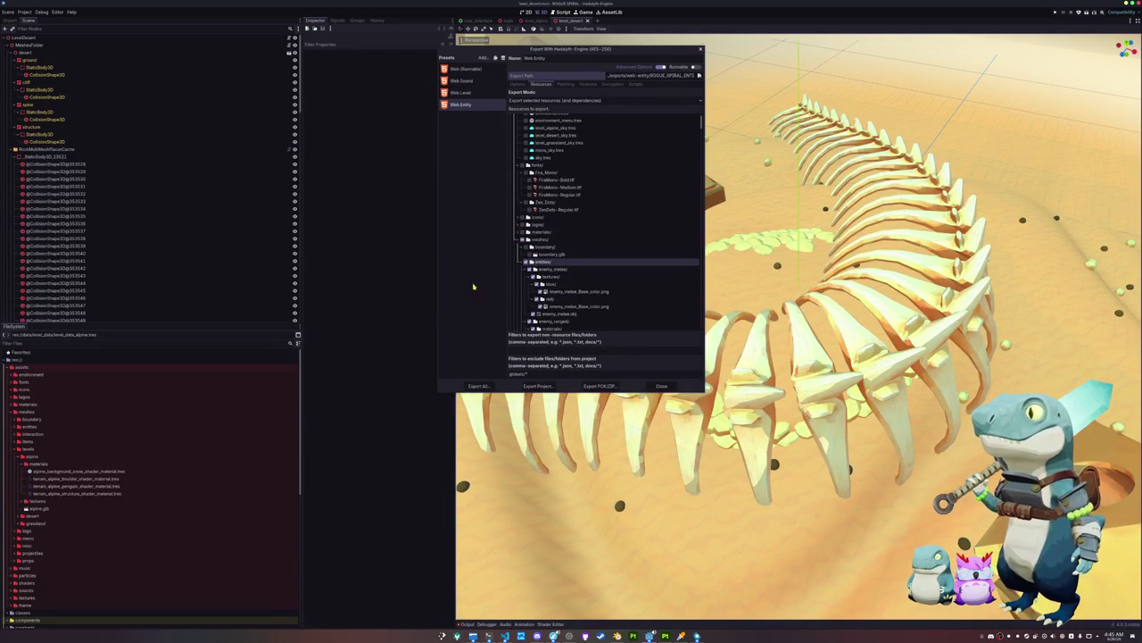
Select Web (Runnable) and export all presets as release builds
click(464, 68)
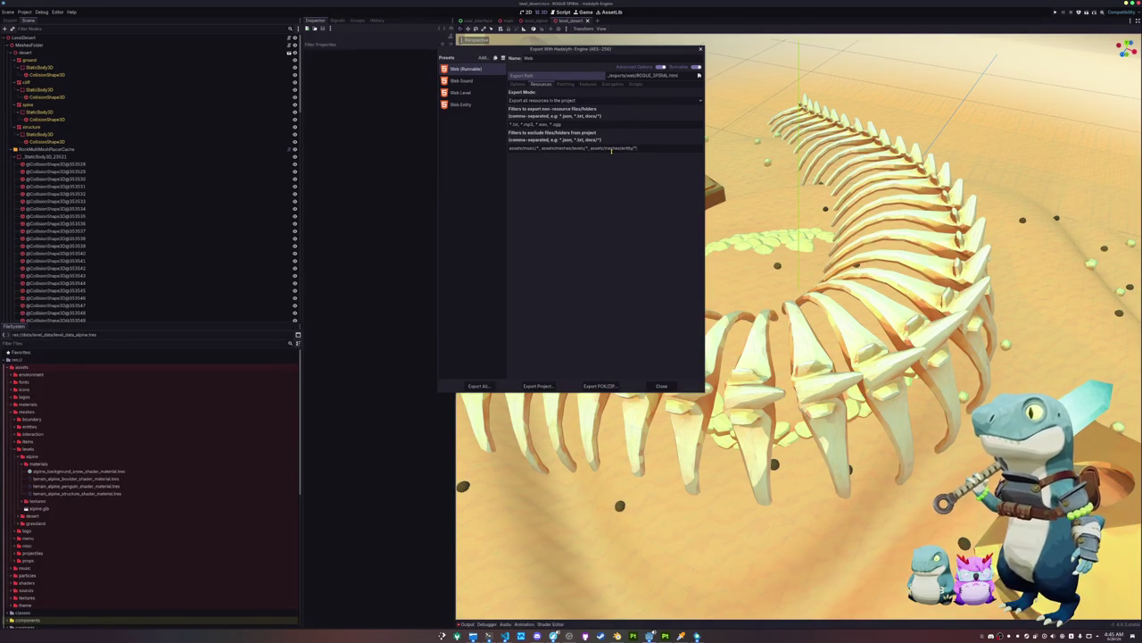
click(478, 385)
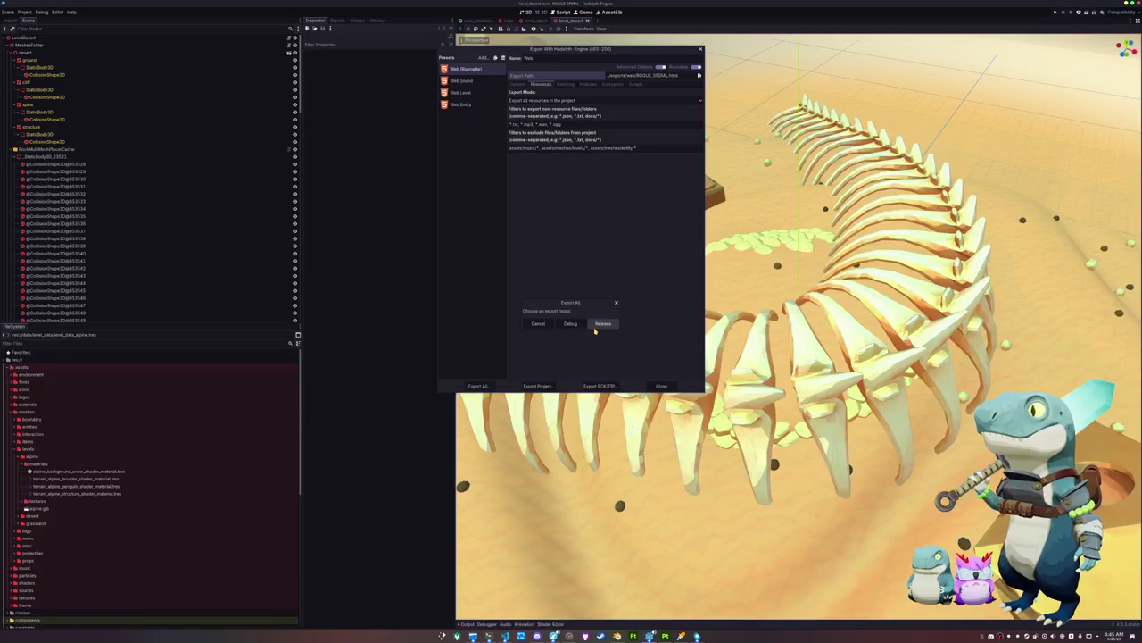
click(602, 327)
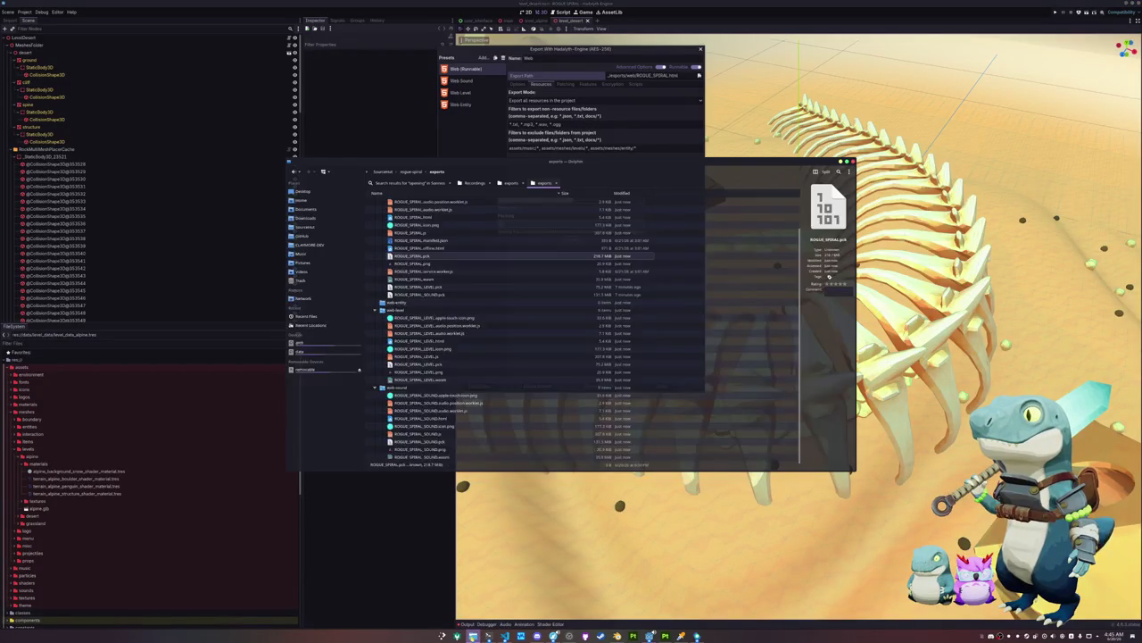
Refresh the exports listing in Dolphin, sort by name, and expand the web-sound and web folders
scroll(523, 276, up, 2)
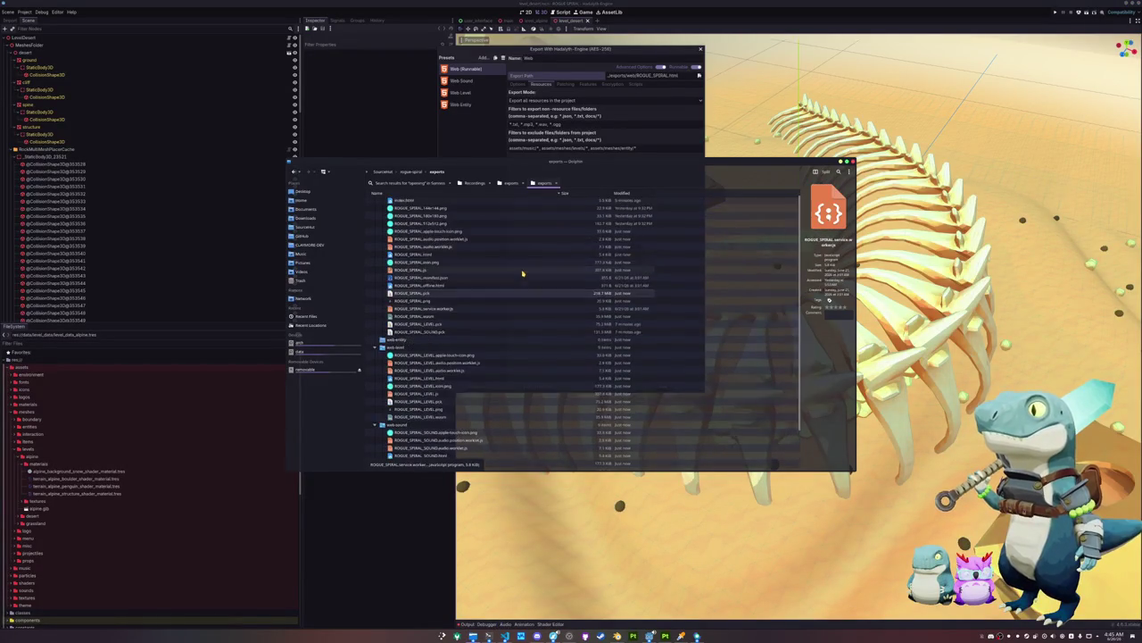
mouse_move(527, 171)
mouse_down()
mouse_move(726, 220)
mouse_move(732, 245)
mouse_up()
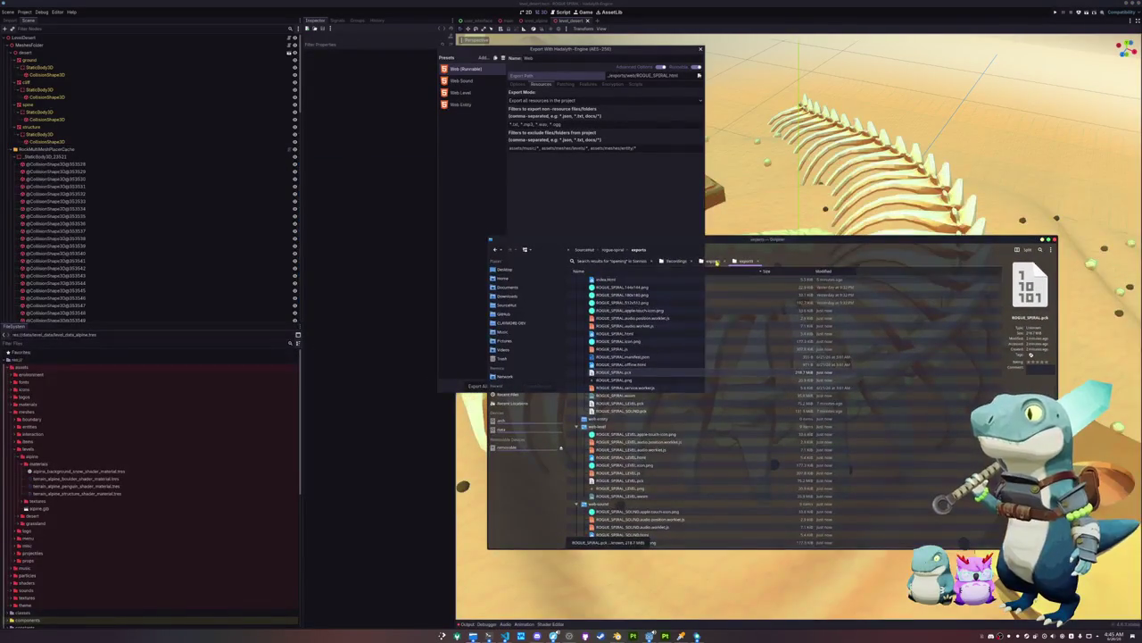
click(635, 249)
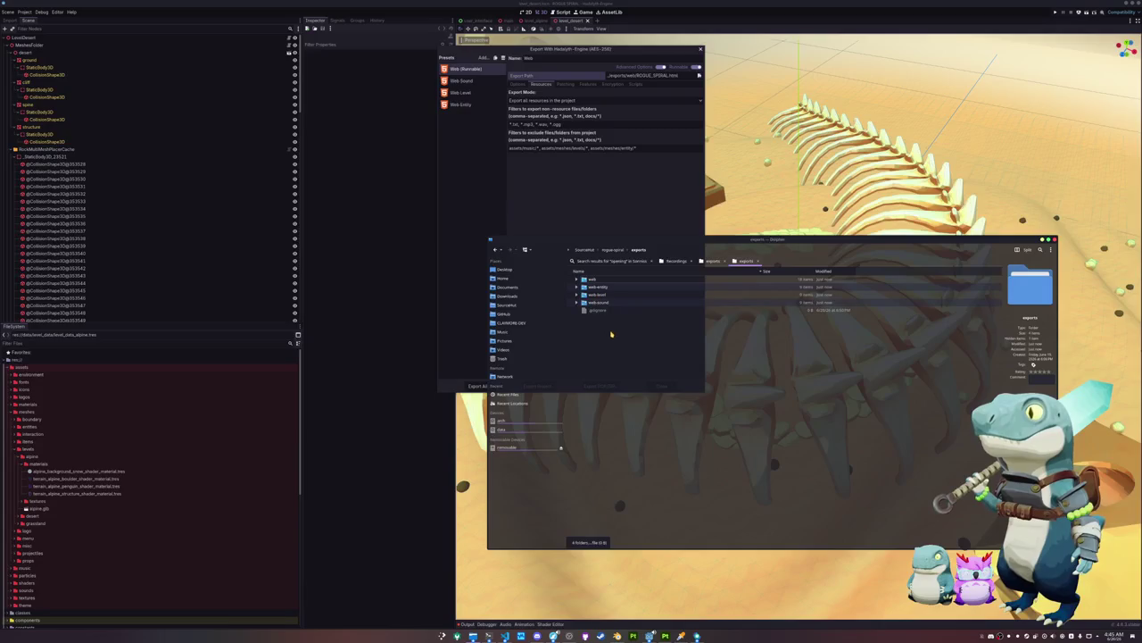
click(578, 279)
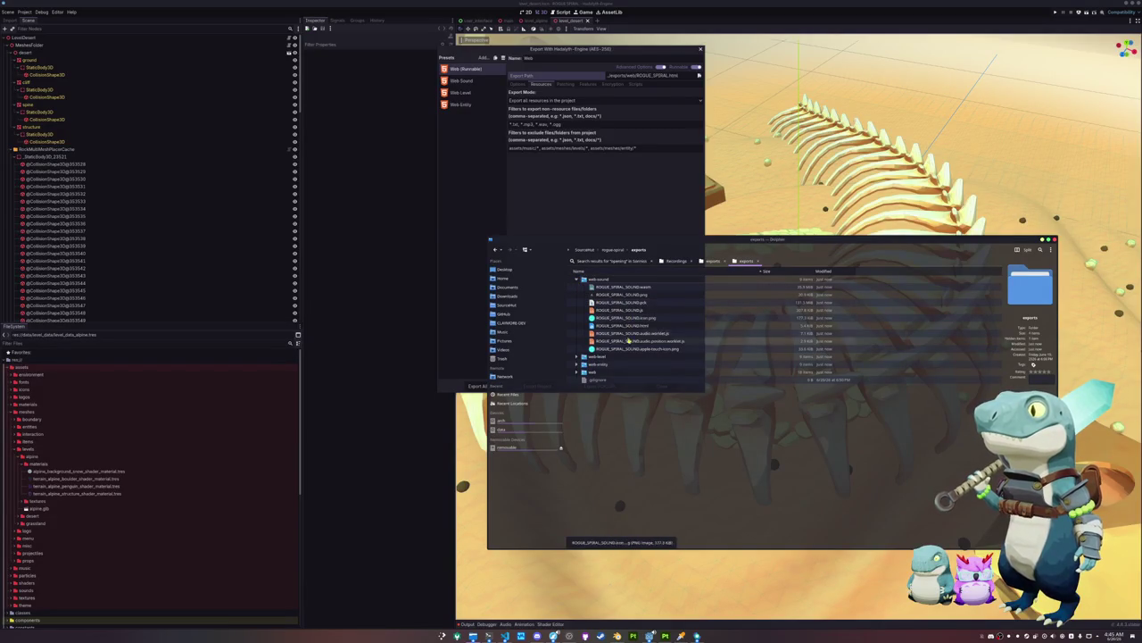
click(594, 271)
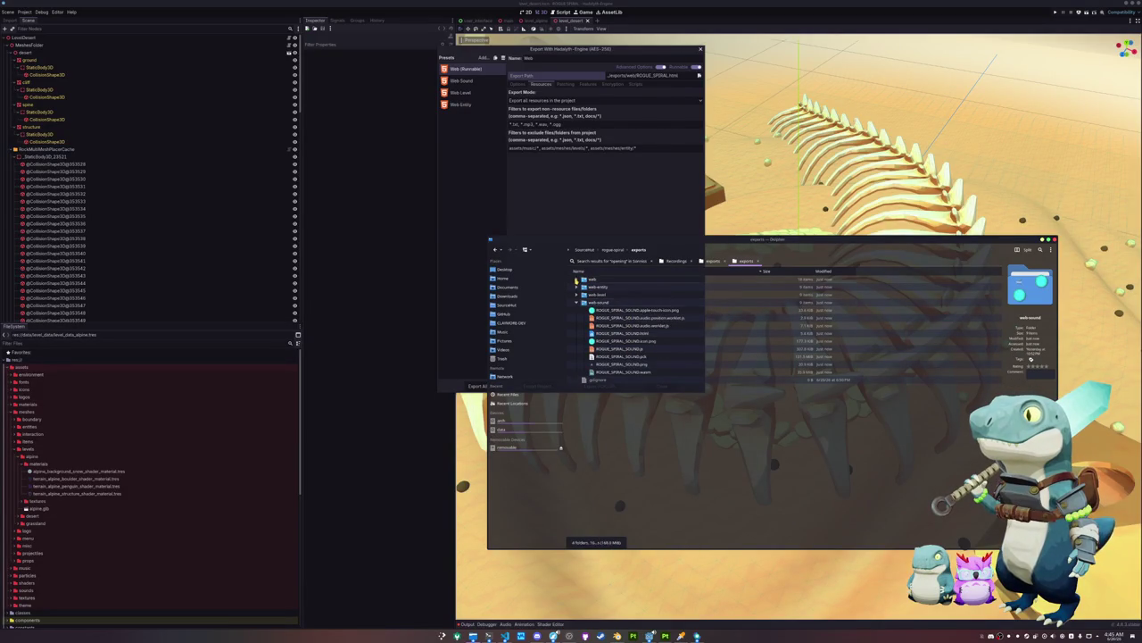
click(577, 279)
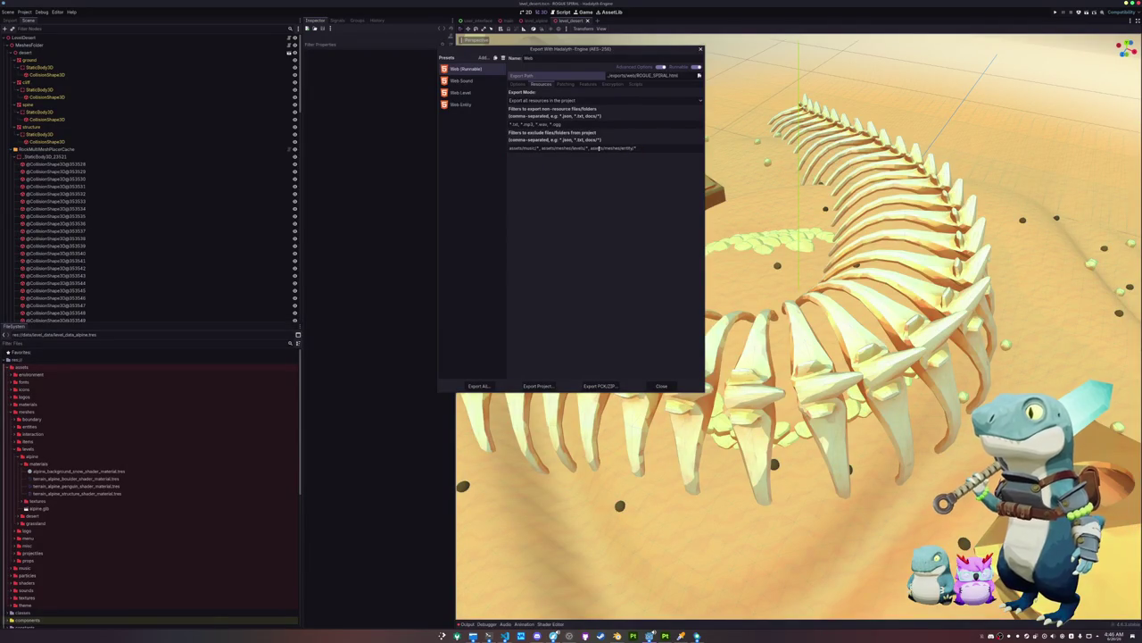
drag(590, 148, 650, 149)
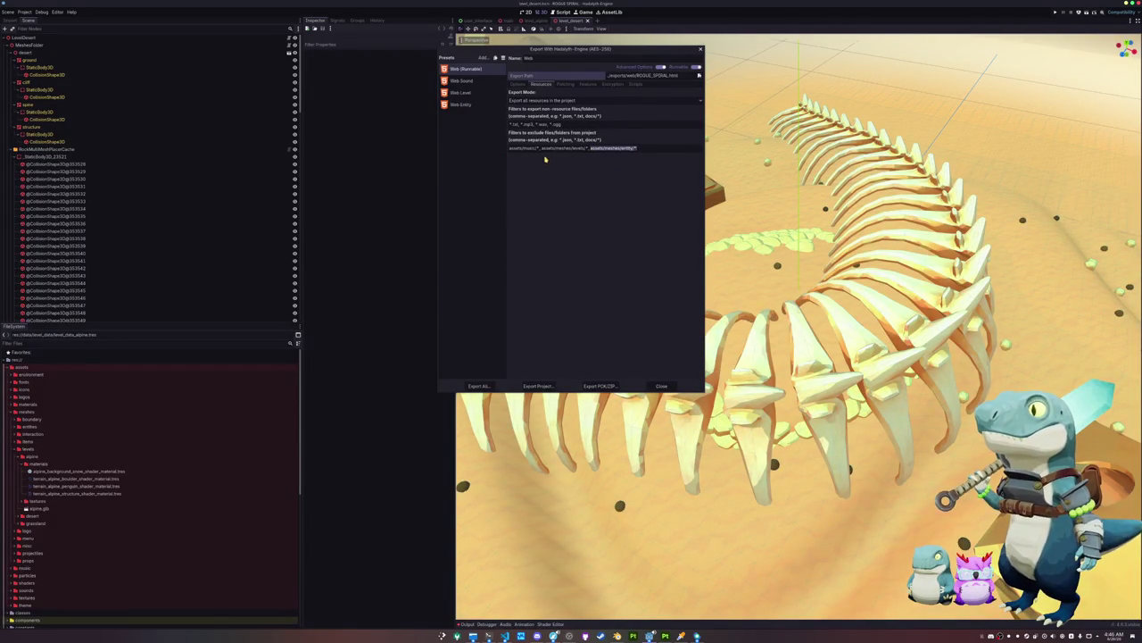
drag(540, 149, 636, 148)
click(593, 149)
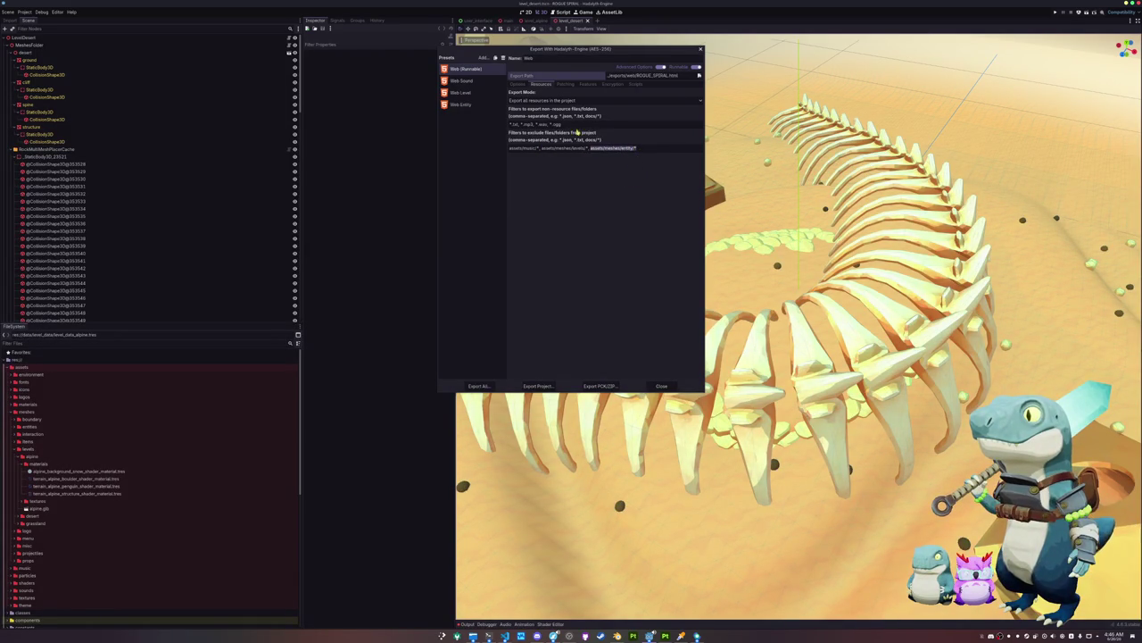
click(466, 104)
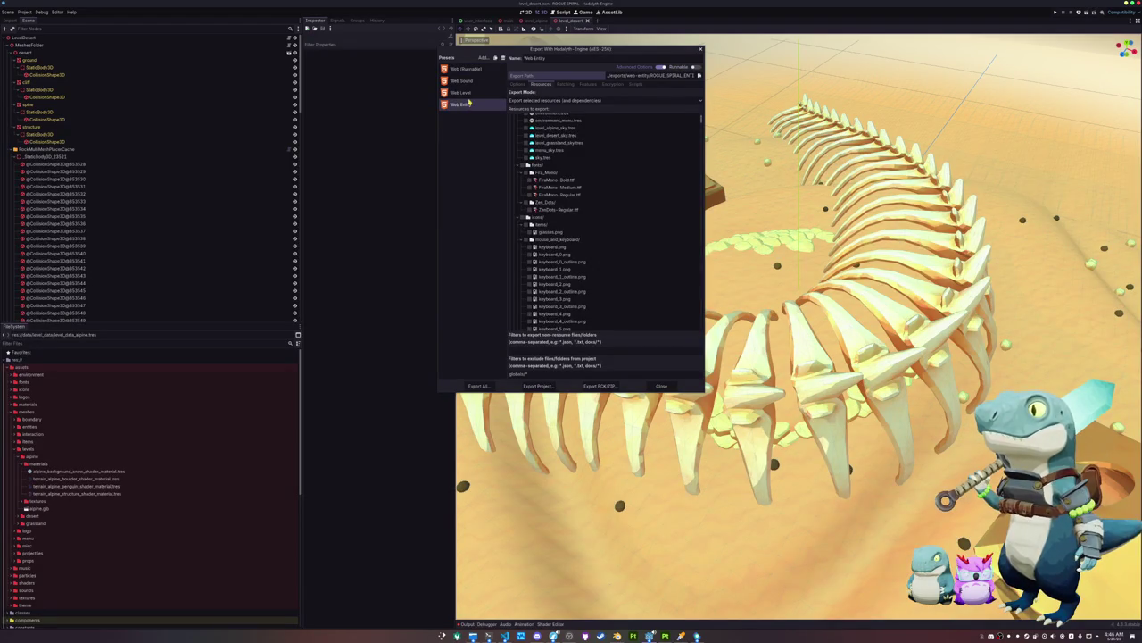
scroll(515, 162, up, 2)
scroll(522, 188, down, 10)
scroll(528, 201, down, 15)
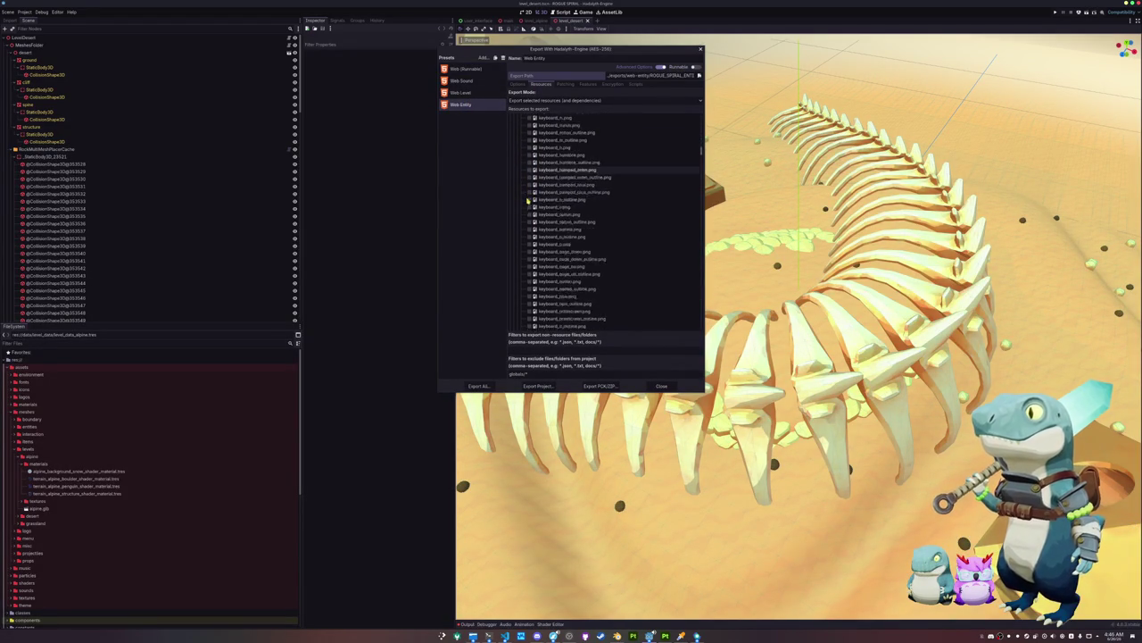
scroll(527, 205, down, 10)
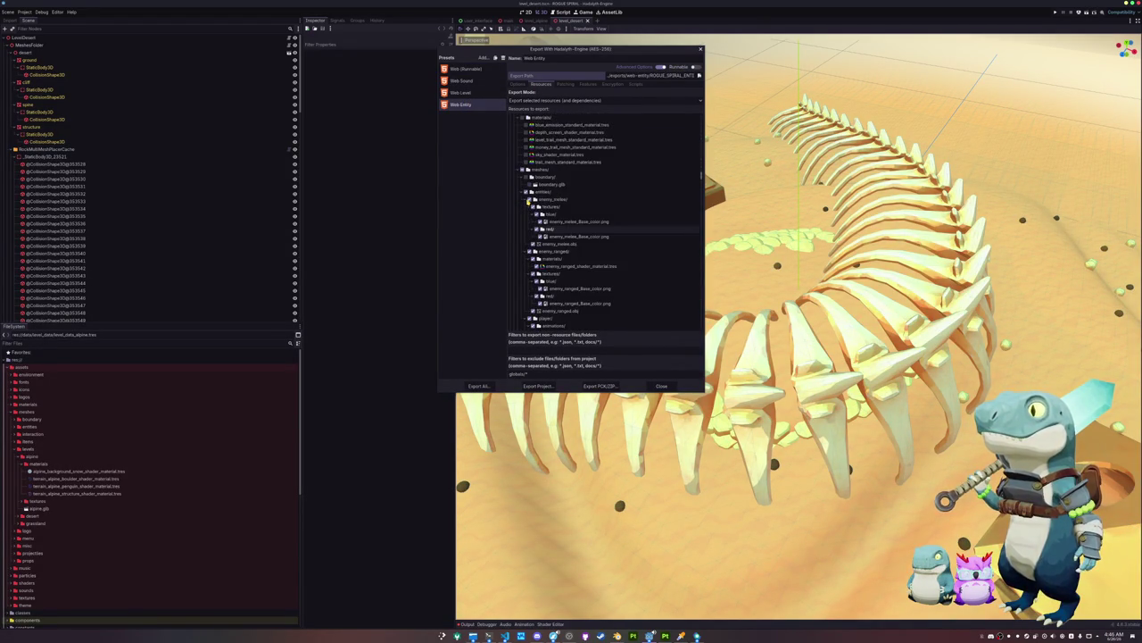
click(464, 70)
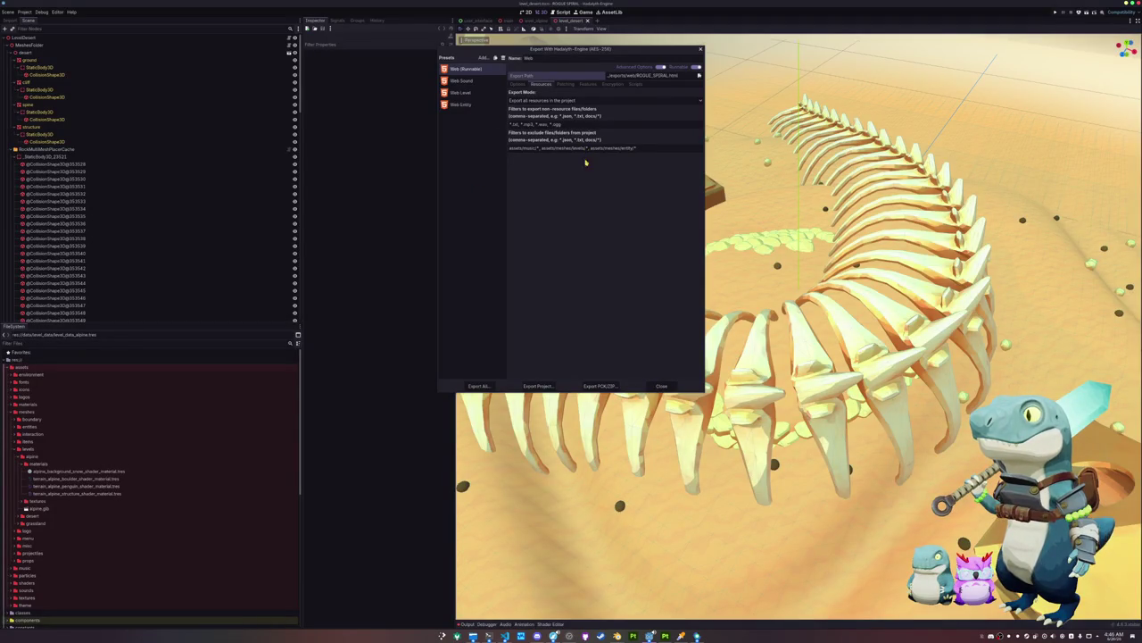
Close the export dialog, open the icons folder, and preview its textures from time.png up to brey.png
click(661, 386)
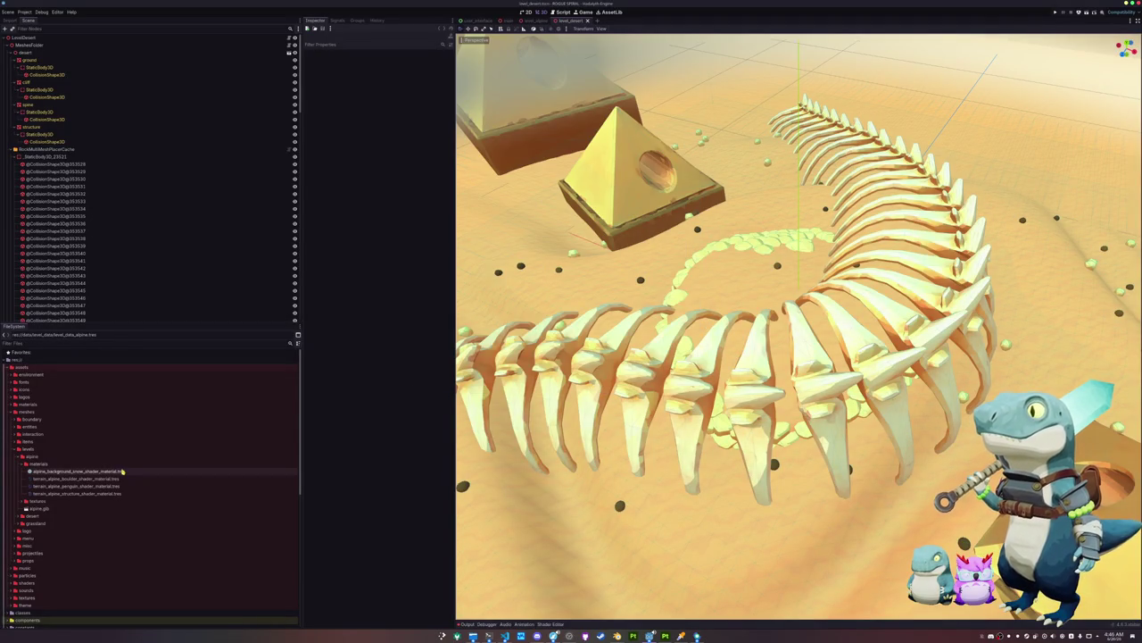
double_click(29, 449)
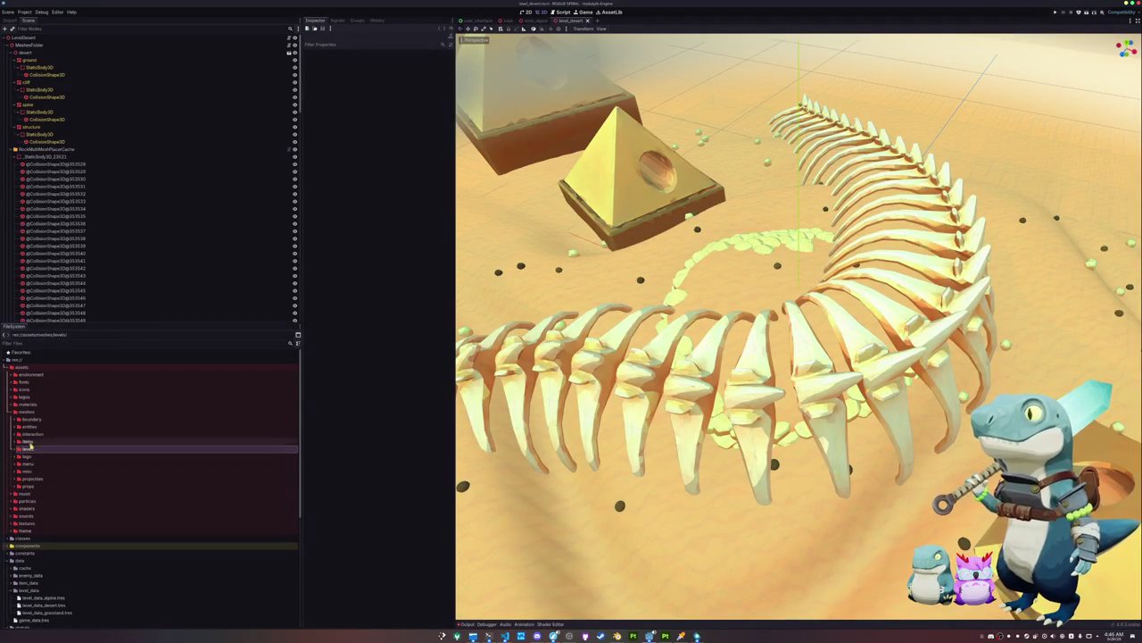
double_click(27, 390)
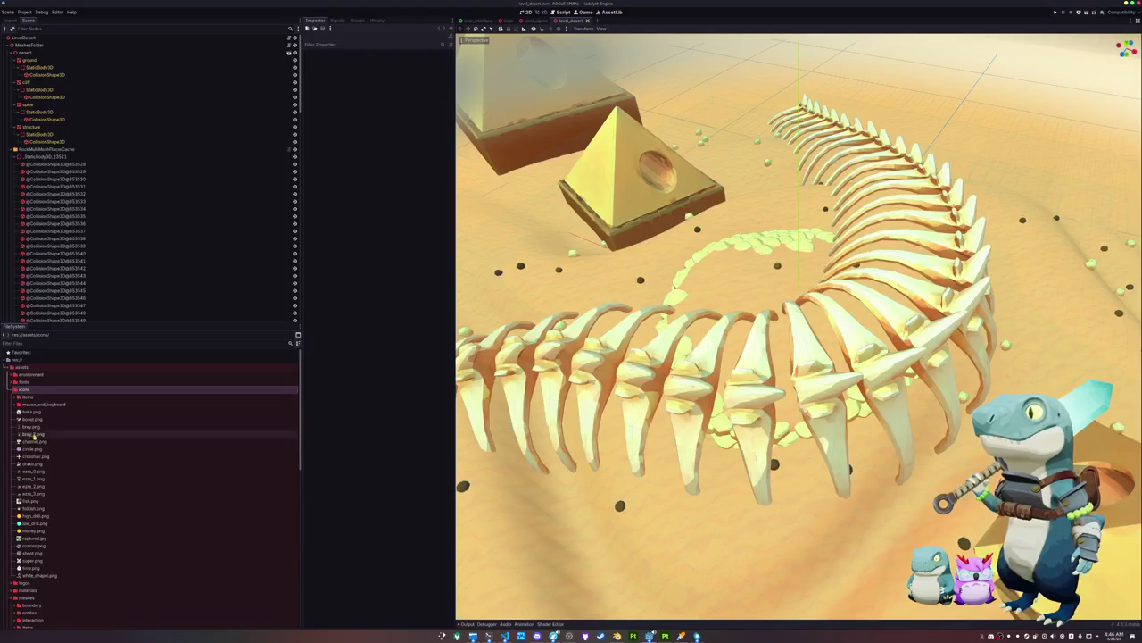
click(40, 568)
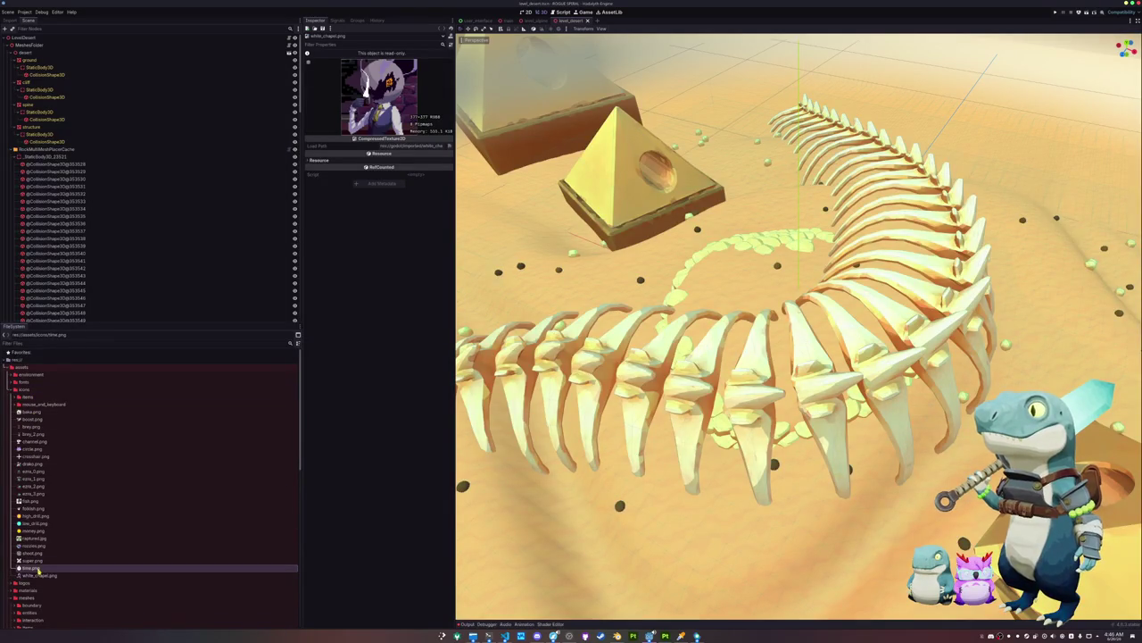
click(43, 575)
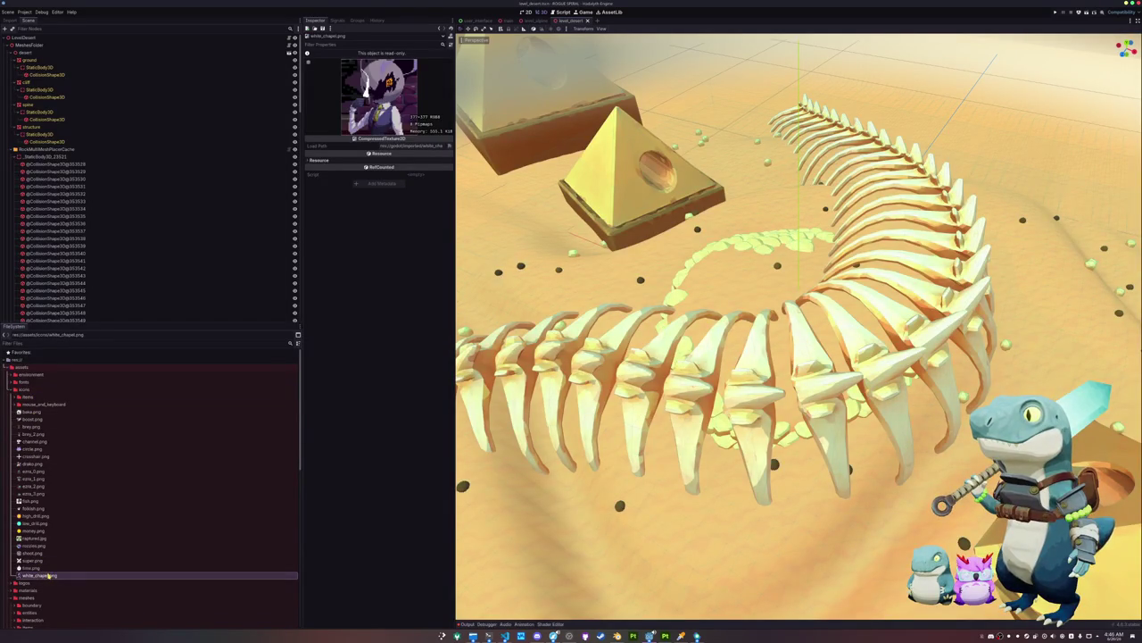
click(40, 545)
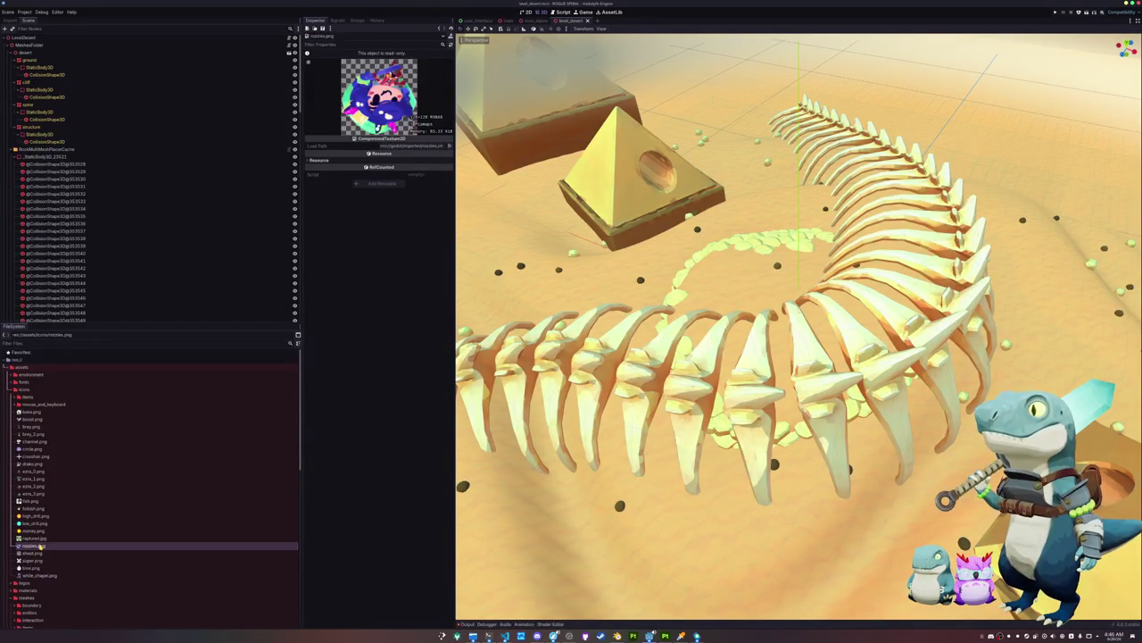
click(41, 538)
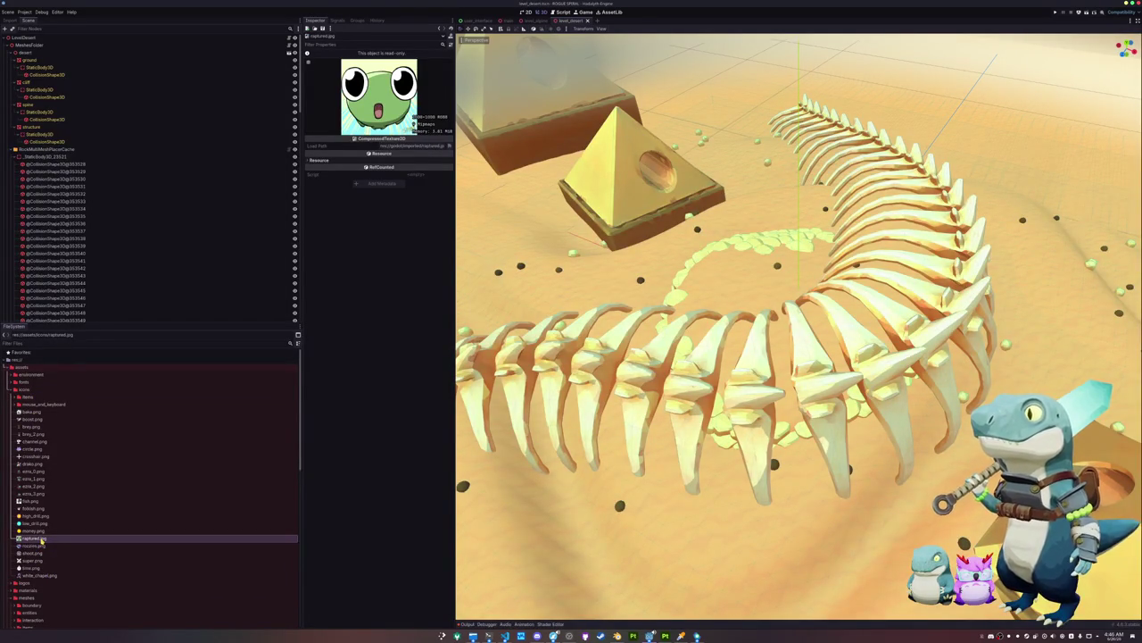
click(40, 530)
click(41, 524)
click(40, 516)
click(41, 508)
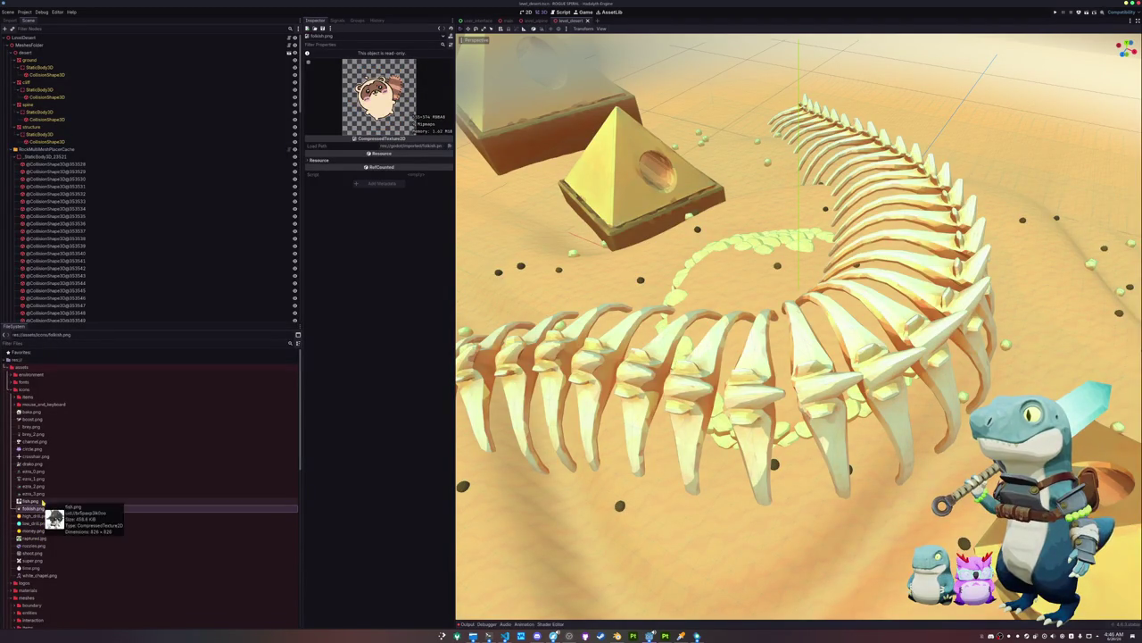
click(42, 502)
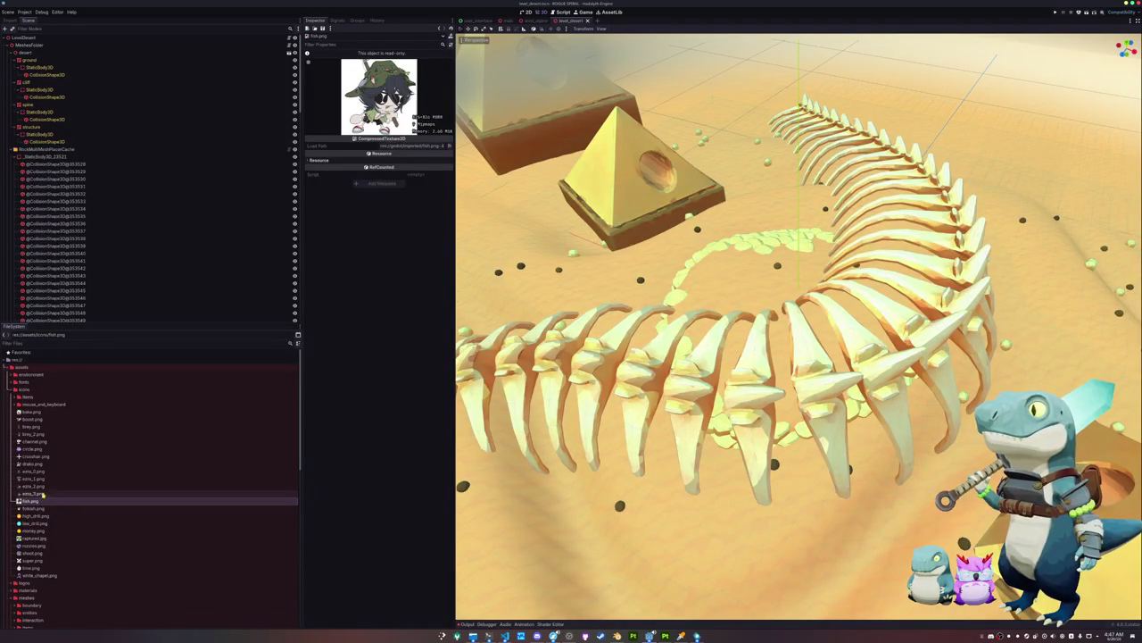
click(41, 495)
click(40, 472)
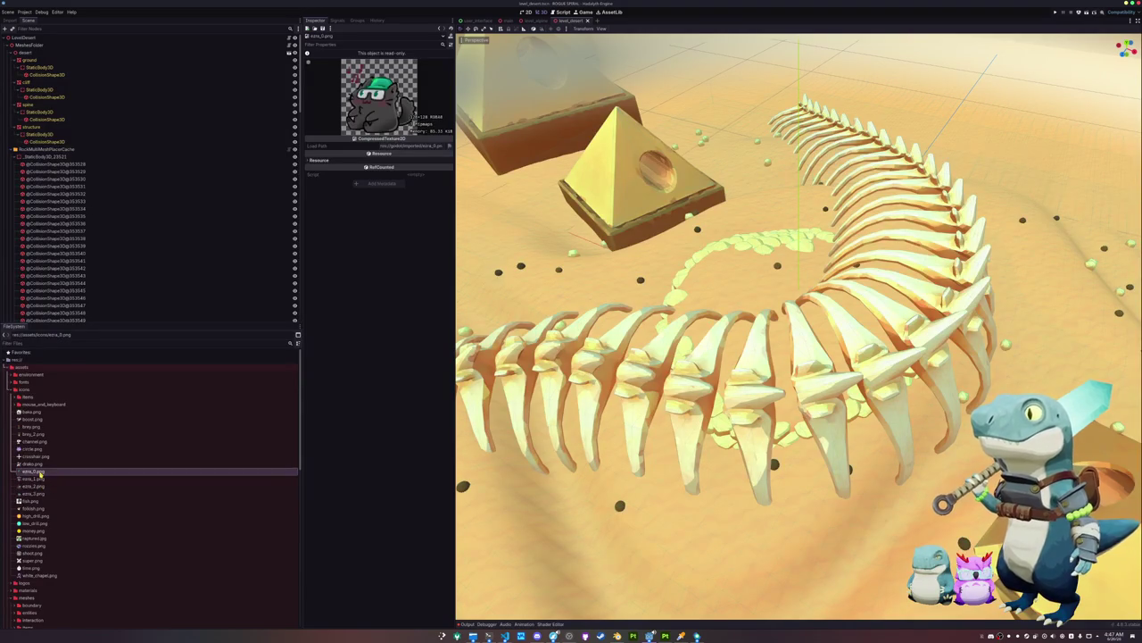
click(41, 465)
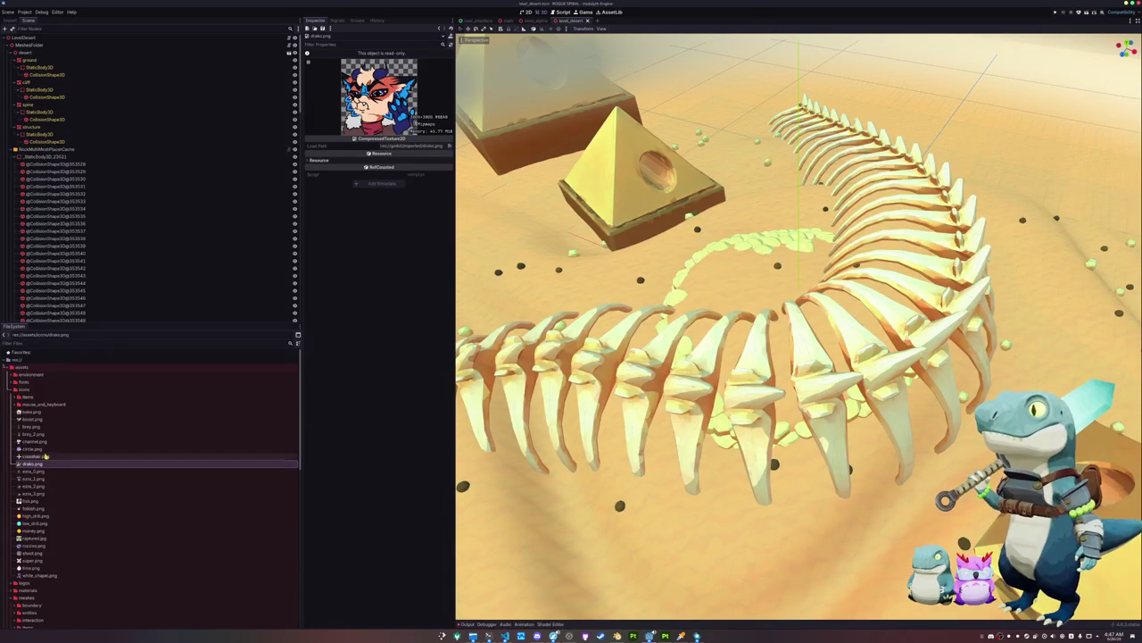
click(32, 434)
click(31, 427)
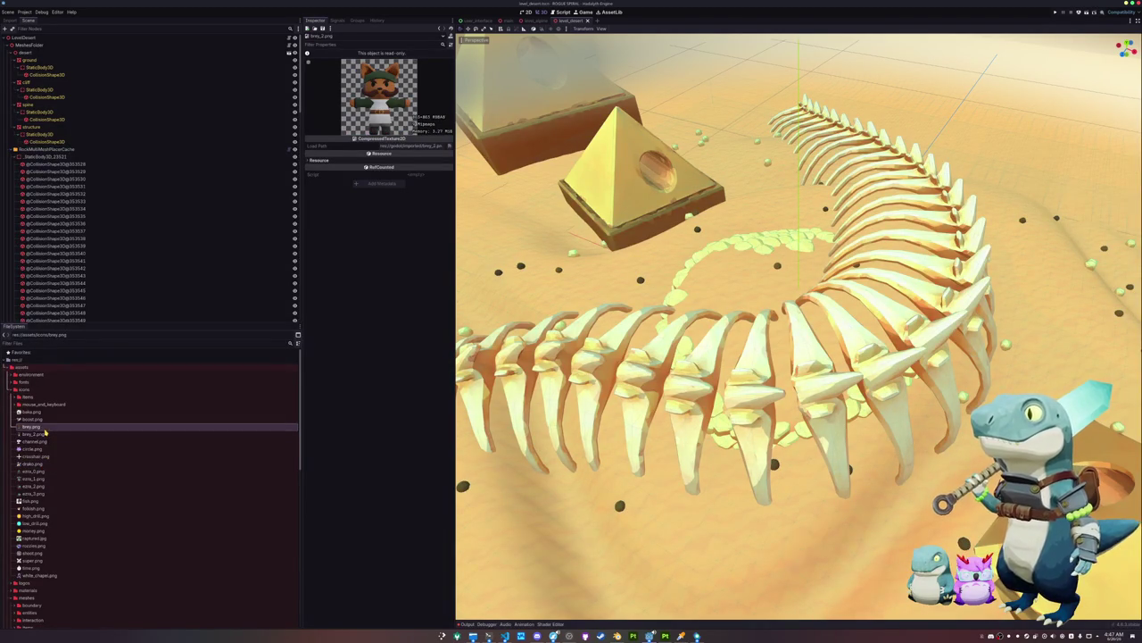
Open a terminal in the icons folder from extra_2.png's context menu
click(133, 486)
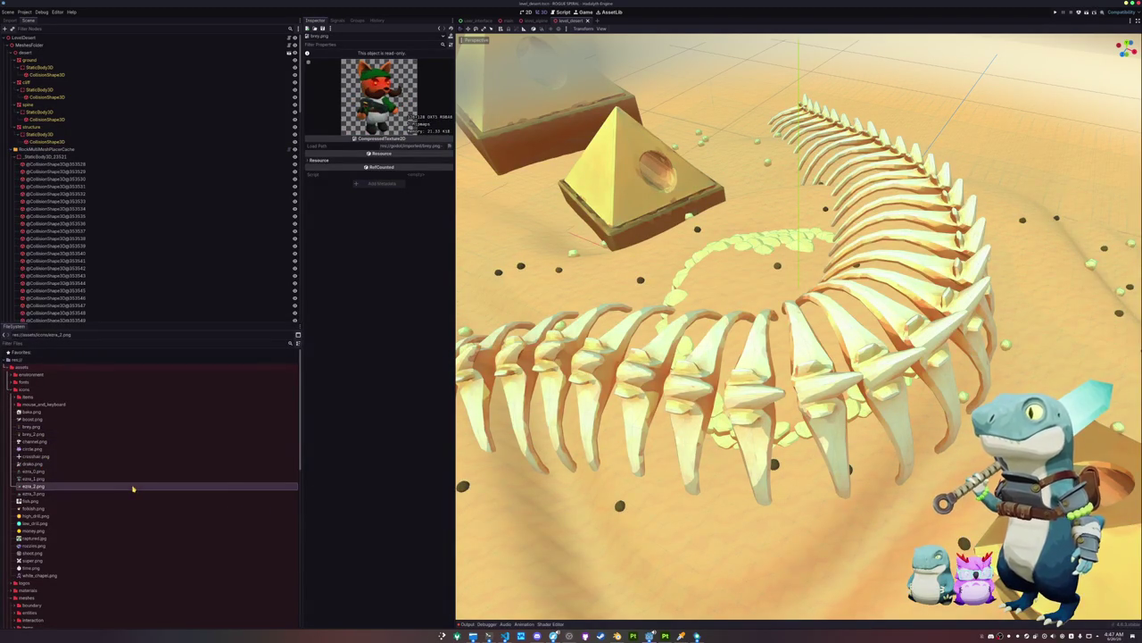
right_click(134, 487)
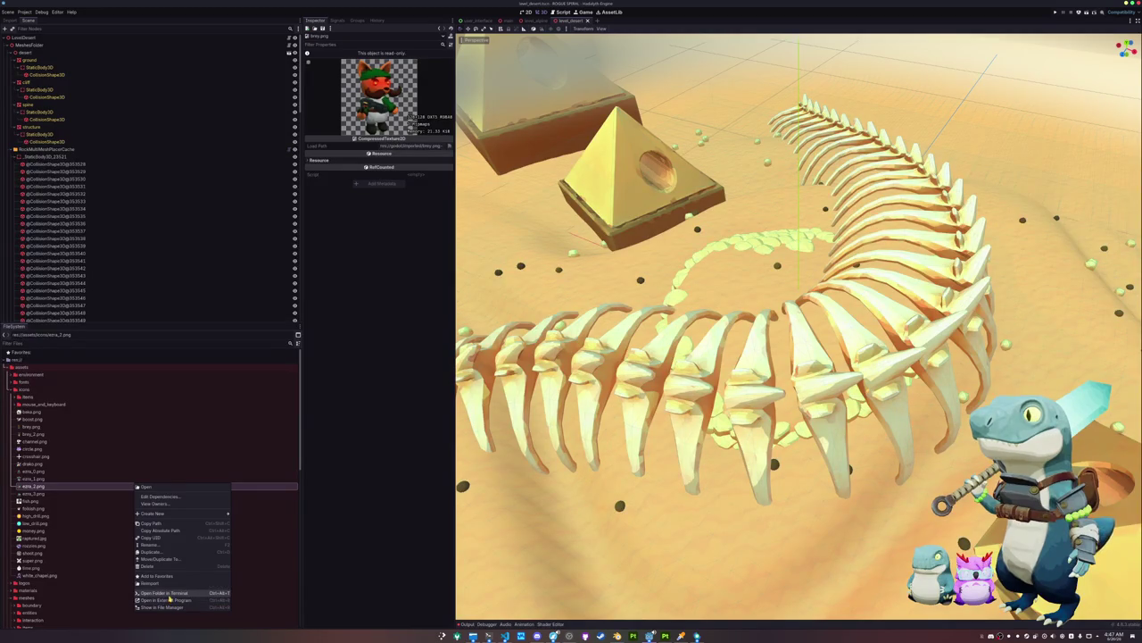
click(170, 593)
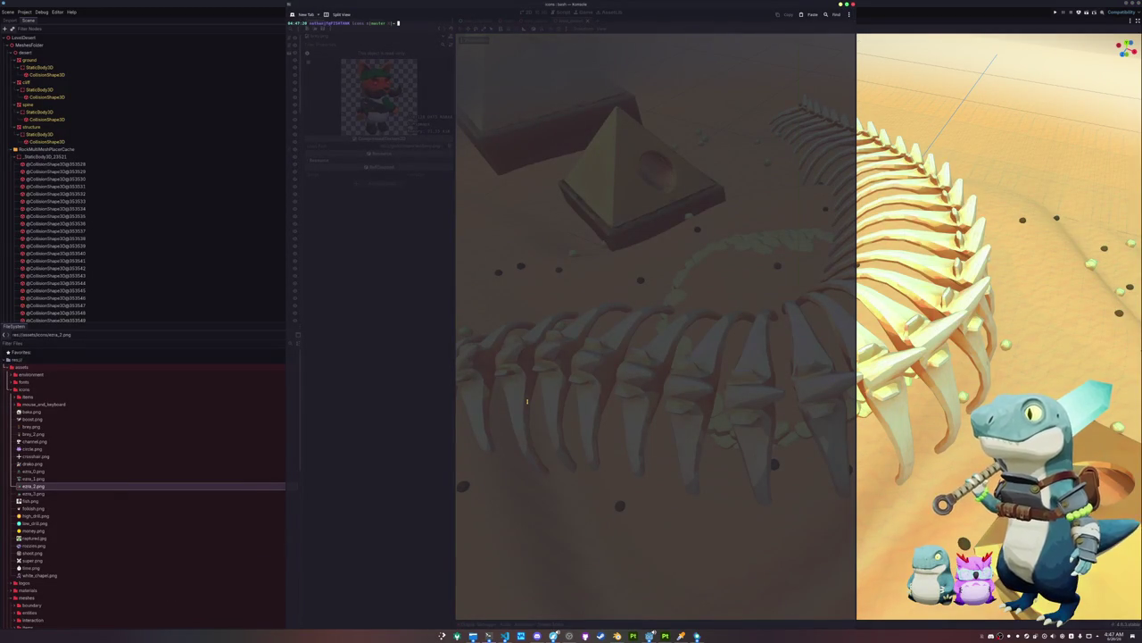
Look up magick mogrify usage with tldr in the icons folder terminal
text(magick)
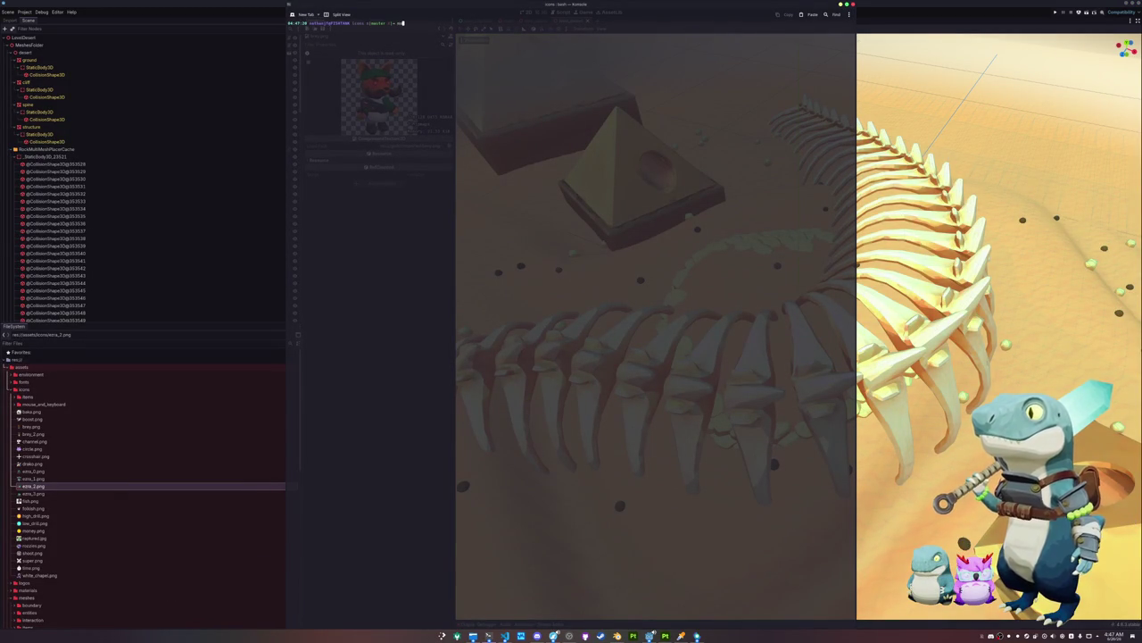
key(Tab)
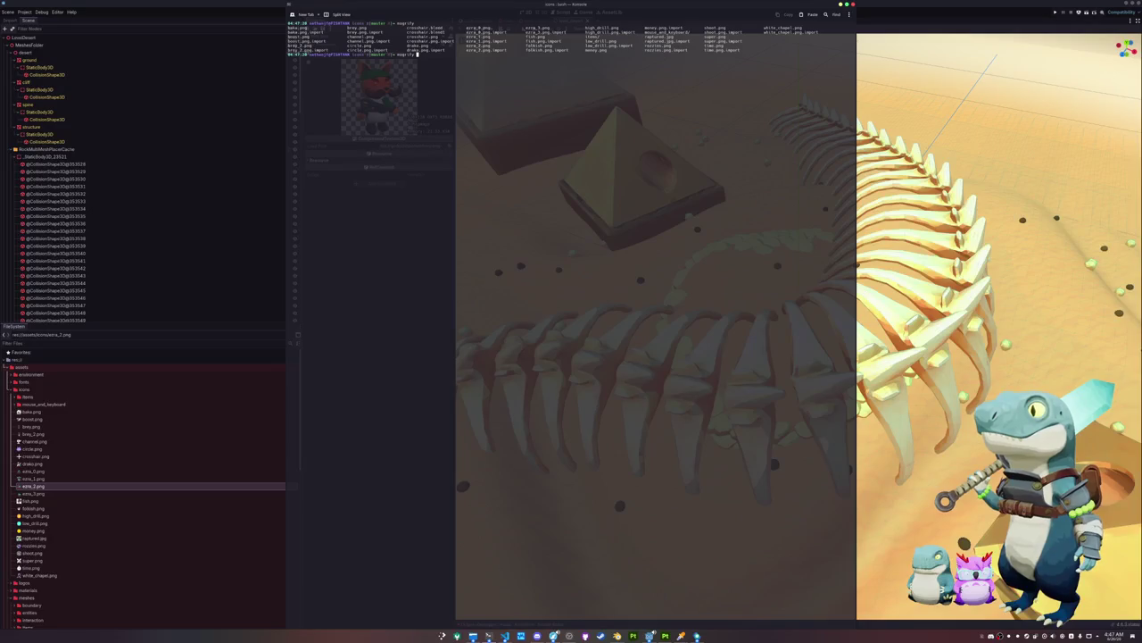
key(Return)
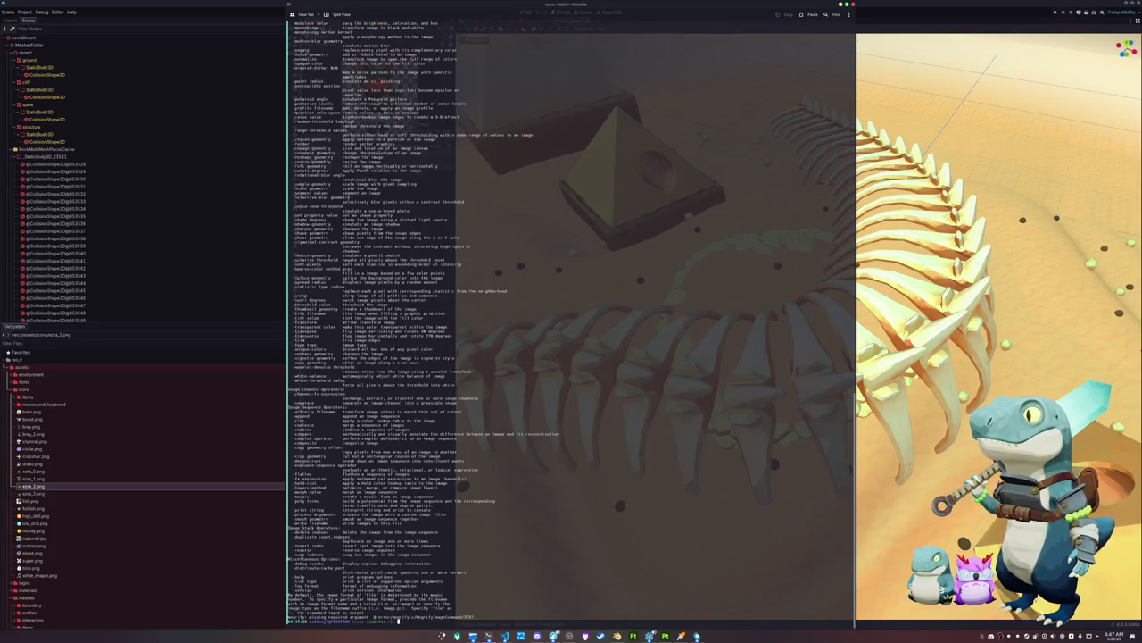
text(tldr mogrify)
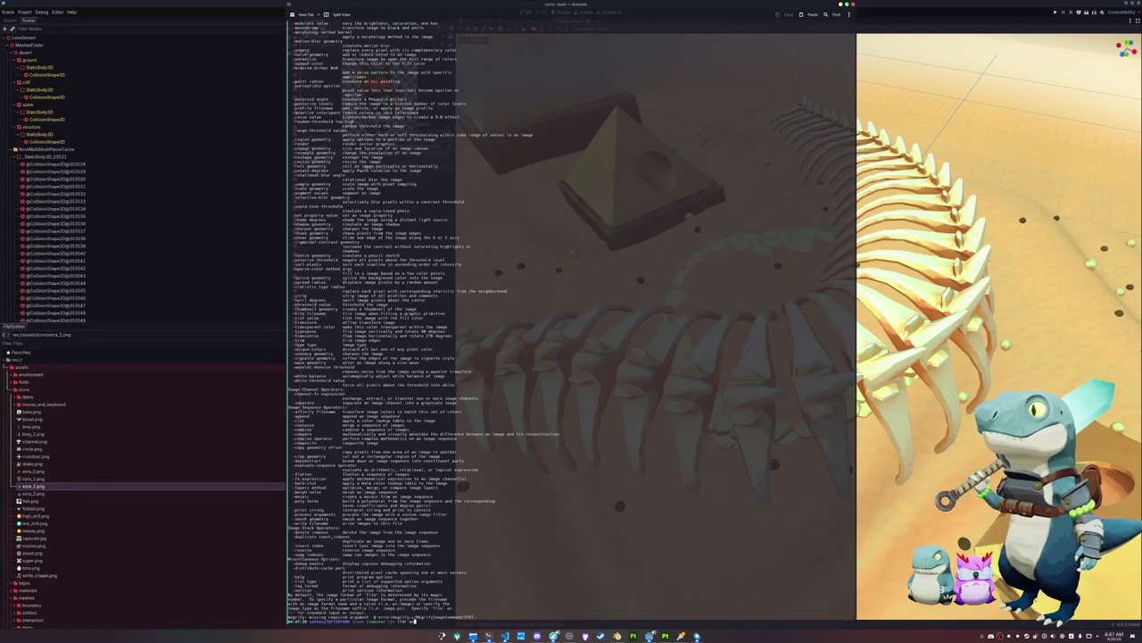
key(Return)
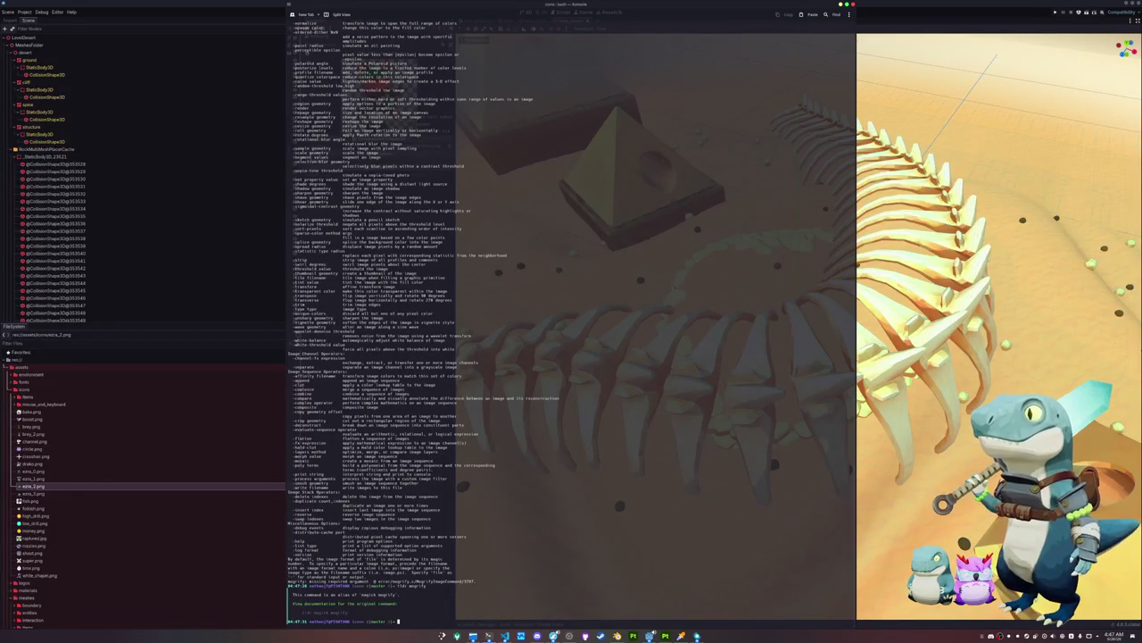
key(Up)
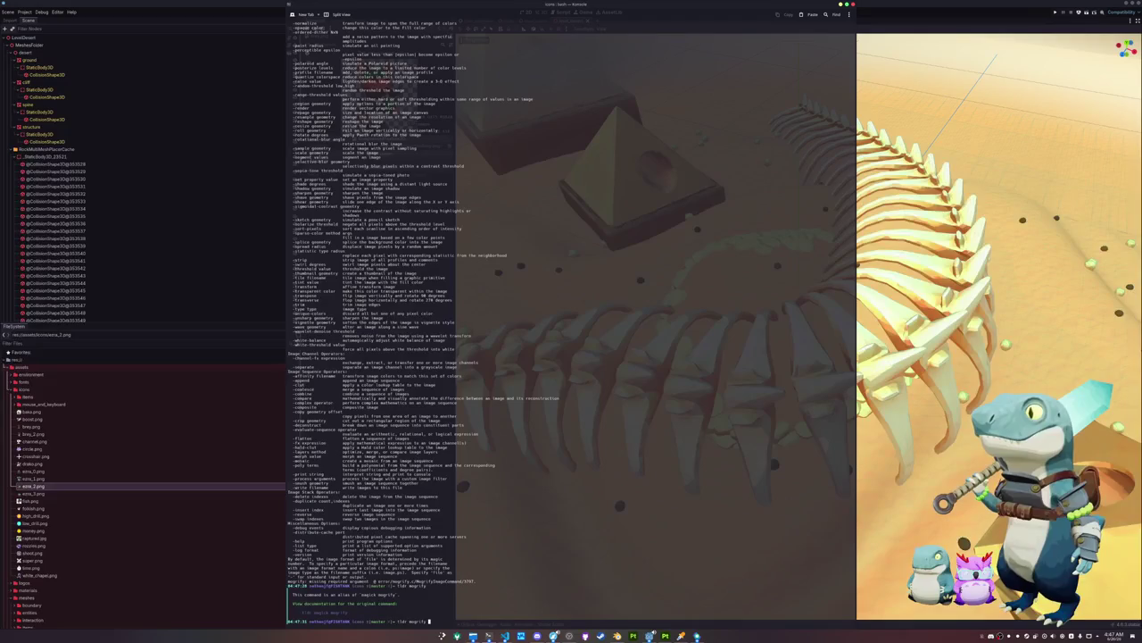
text(magick)
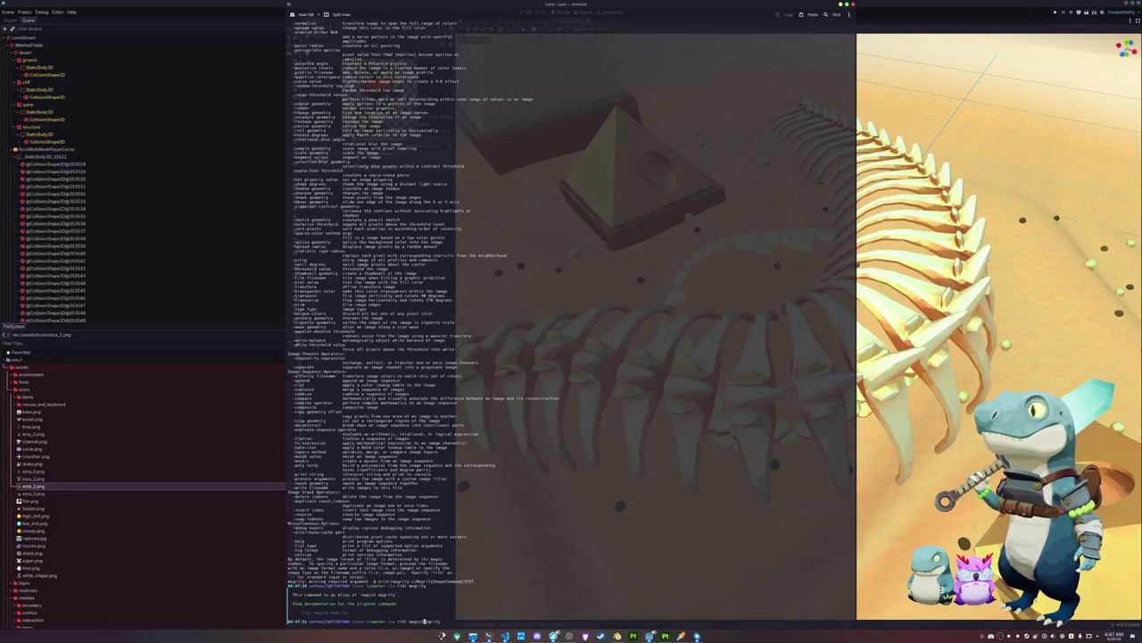
key(Return)
Resize every PNG in the folder to 128x128 with magick mogrify -resize
text(mogrify )
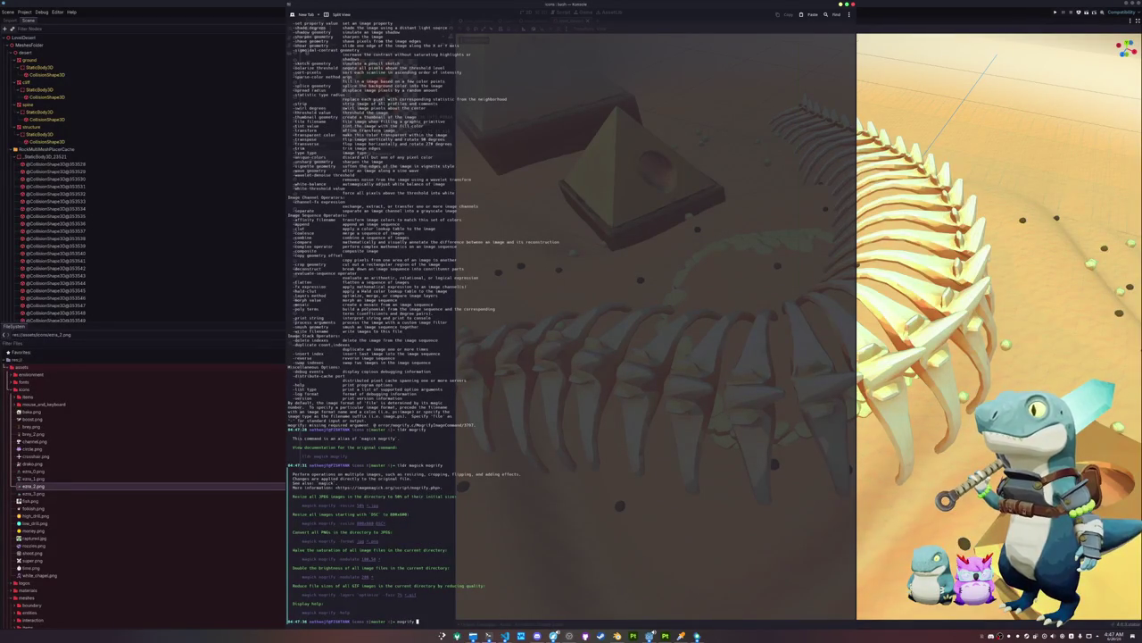
text(-resize)
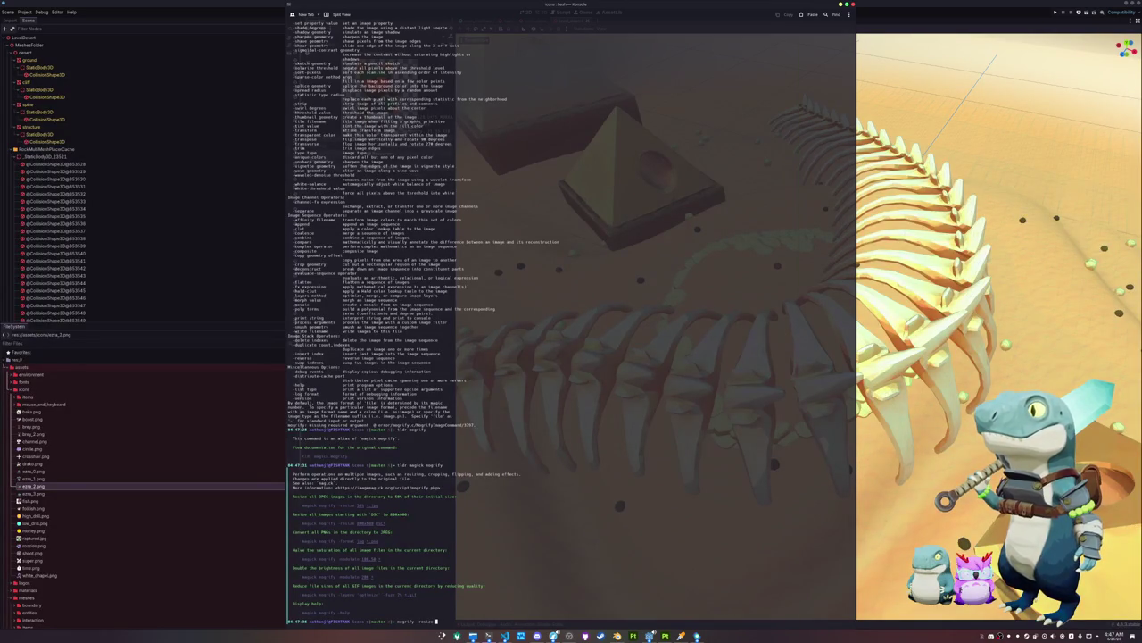
text( 128x128)
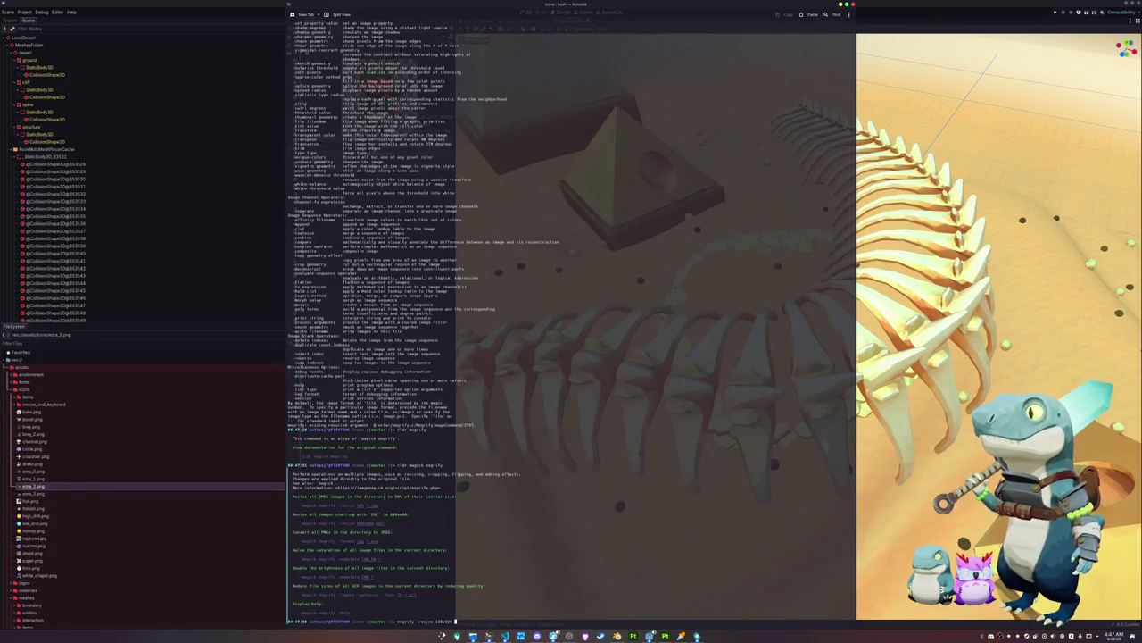
text( *.png)
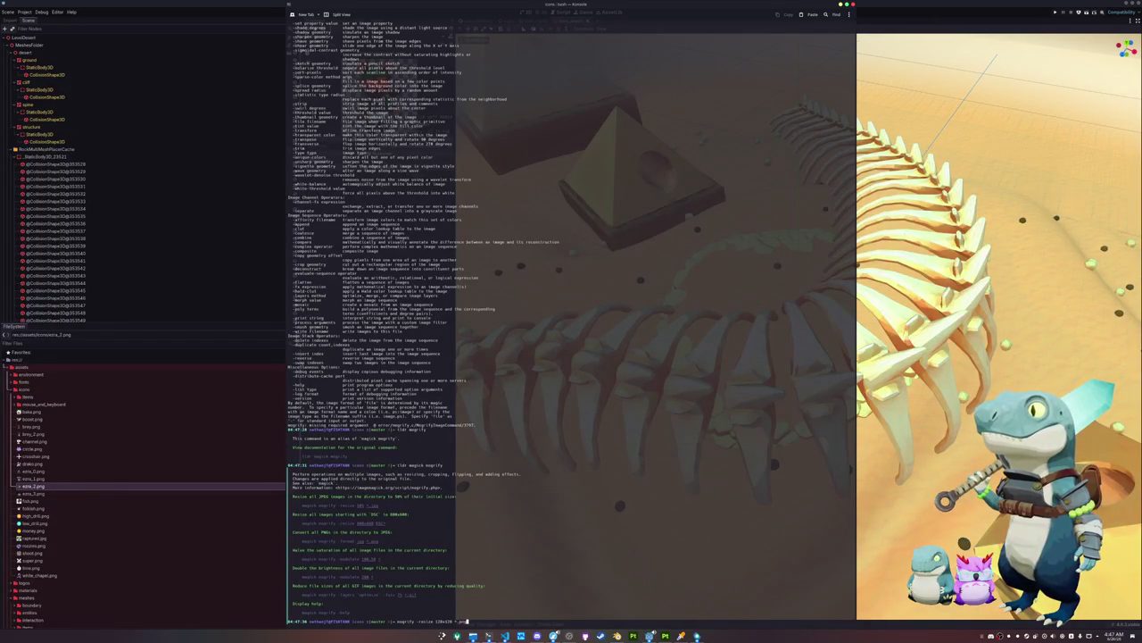
key(Return)
Check git status, then hide the terminal and select drako.png in Godot
text(git status)
key(Return)
text(git add .)
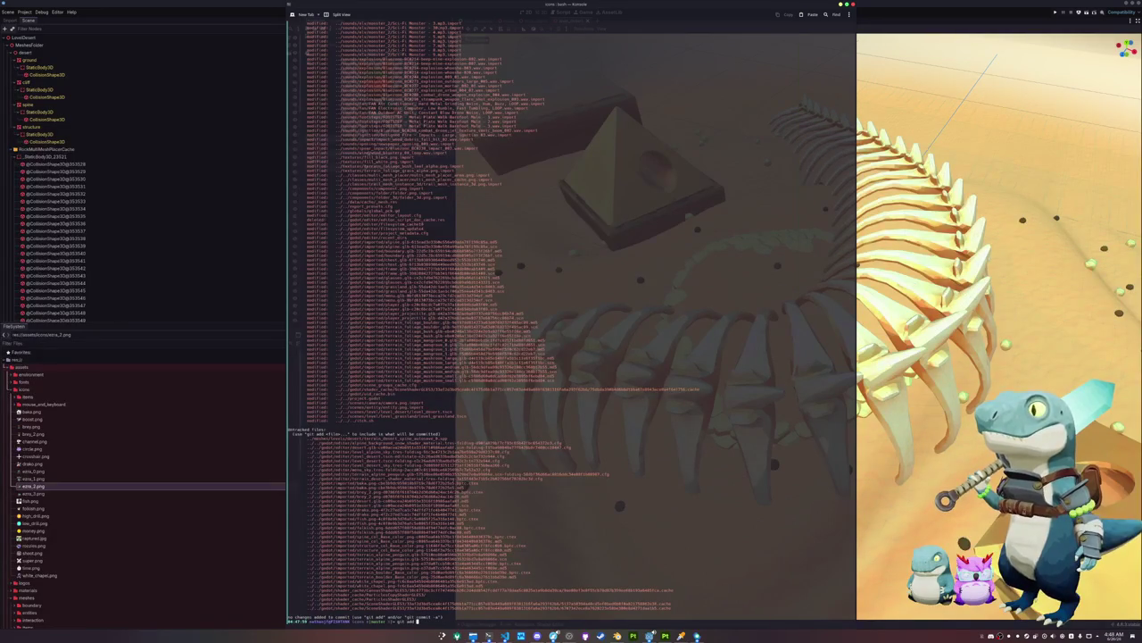
key(BackSpace)
key(BackSpace)
key(BackSpace)
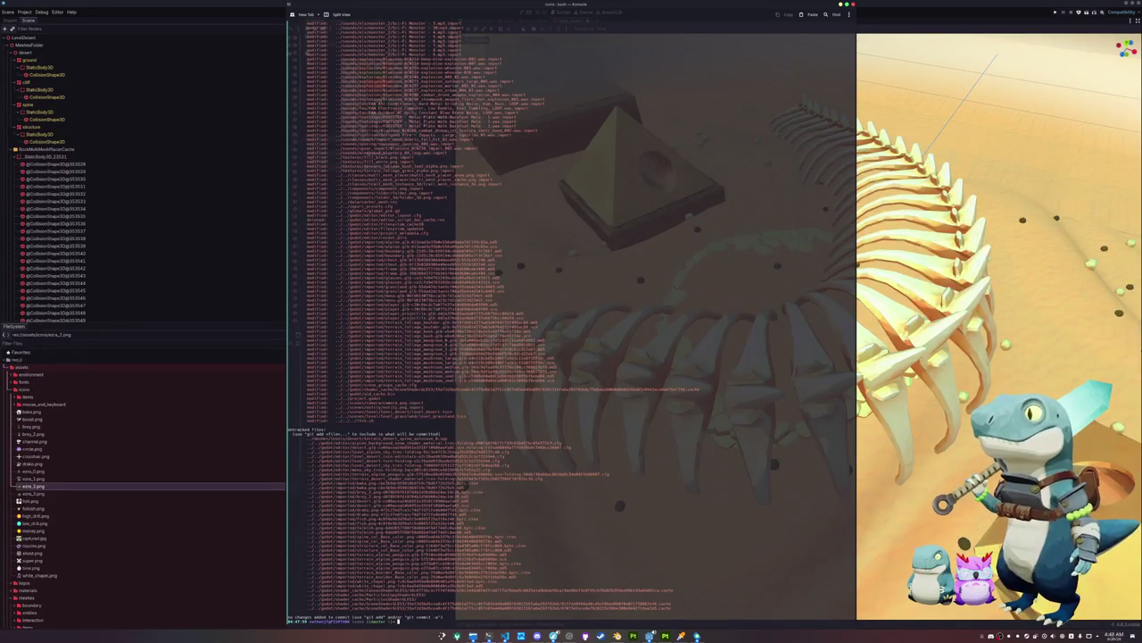
key(F12)
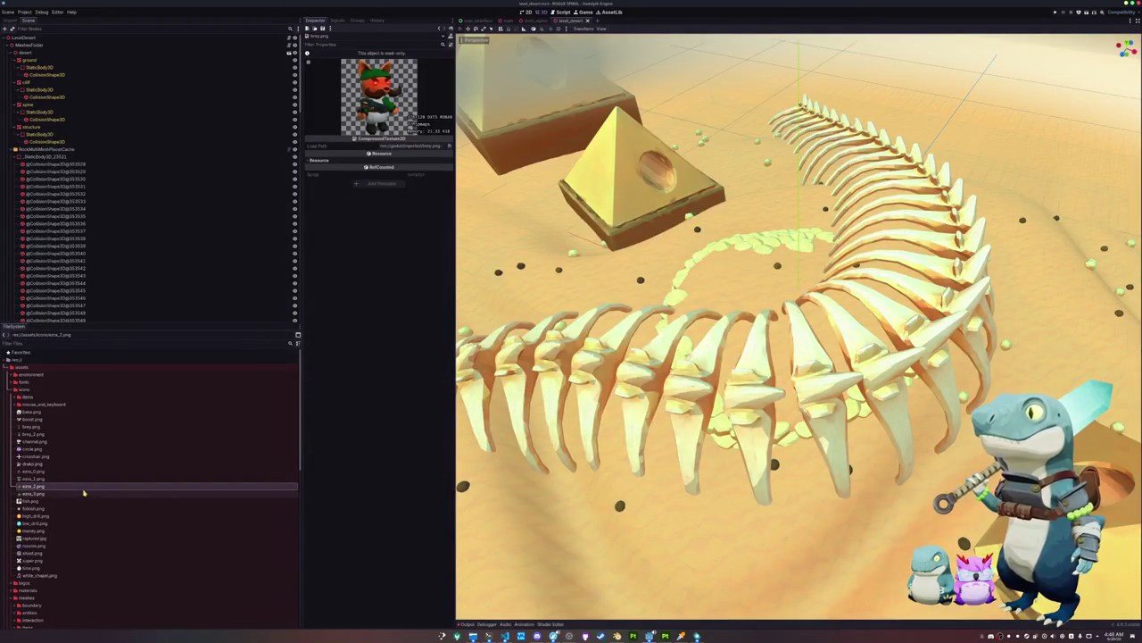
click(52, 464)
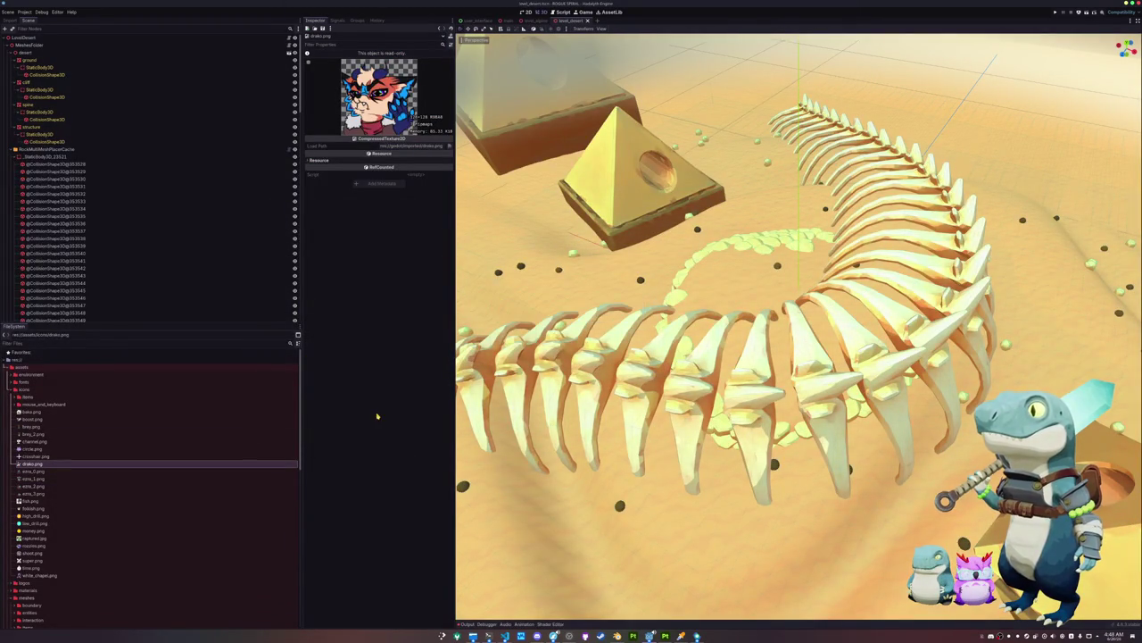
Delete the Web Entity preset from the Project Export dialog
click(24, 11)
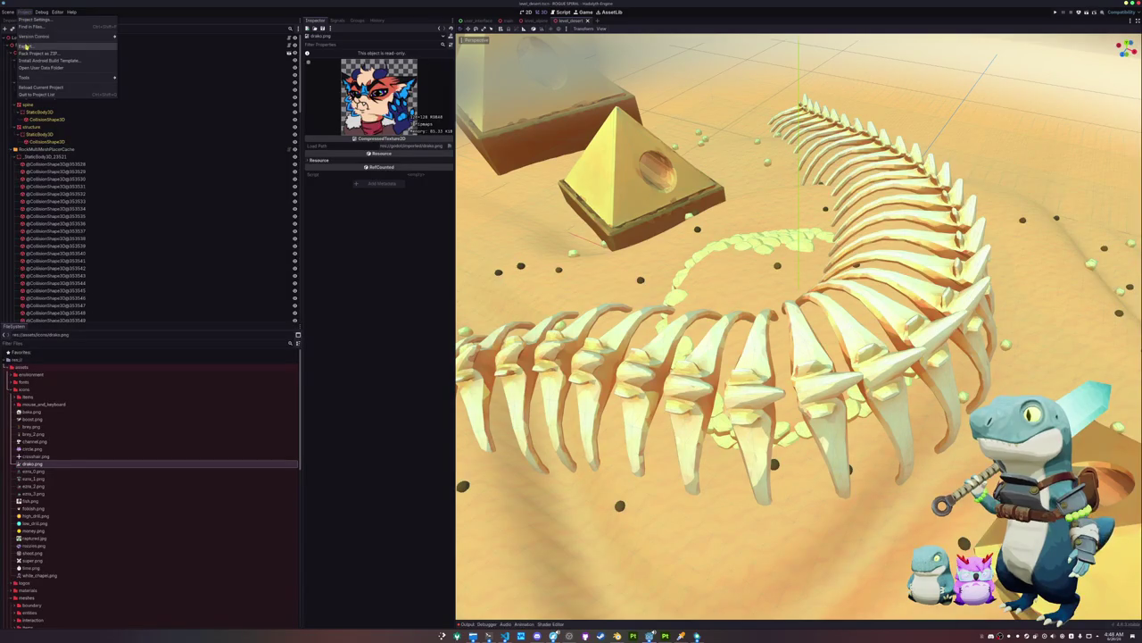
click(26, 46)
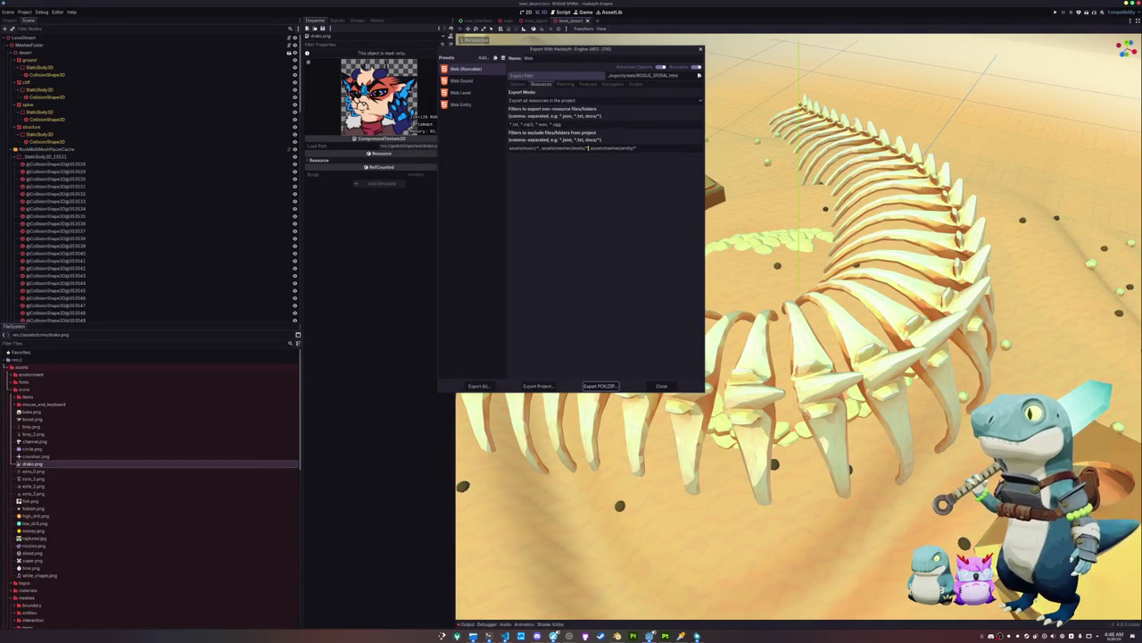
drag(587, 148, 647, 149)
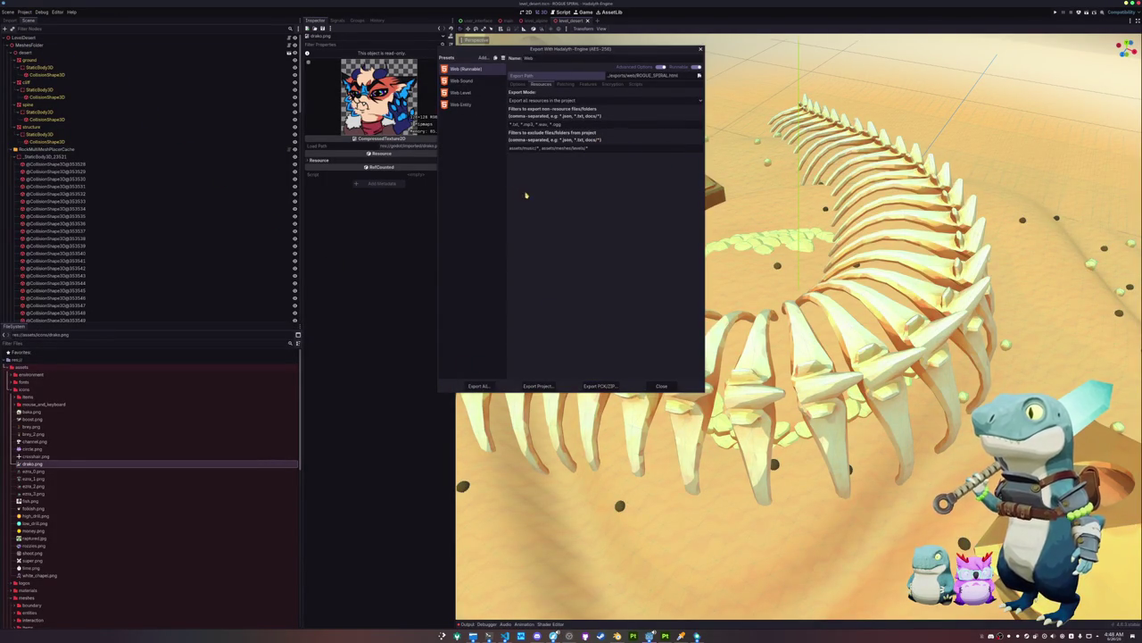
click(461, 104)
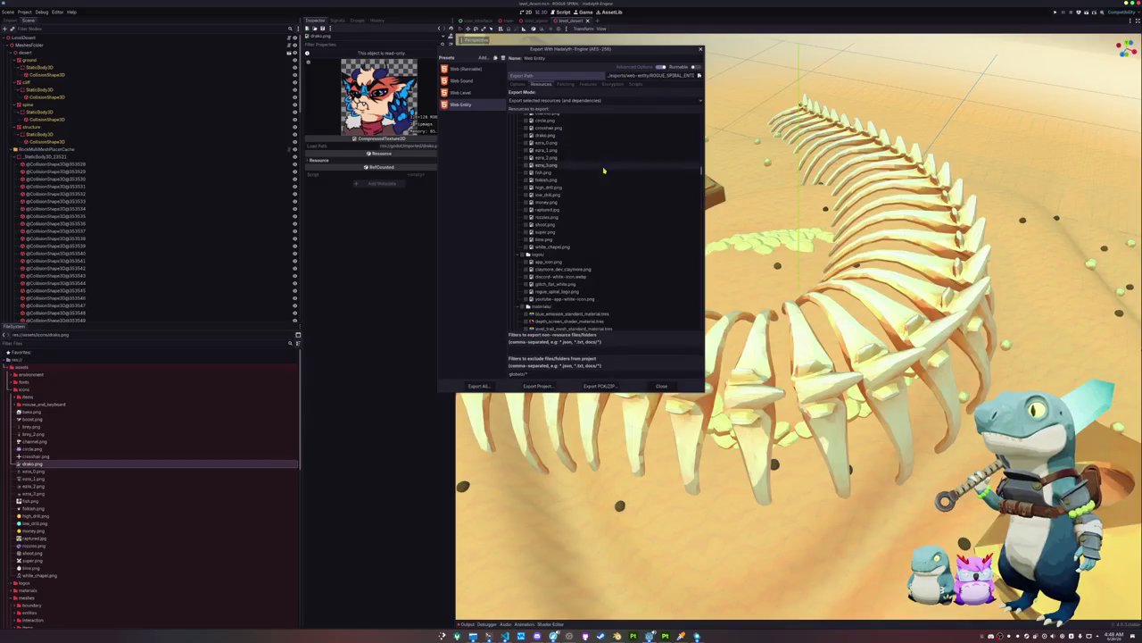
click(503, 58)
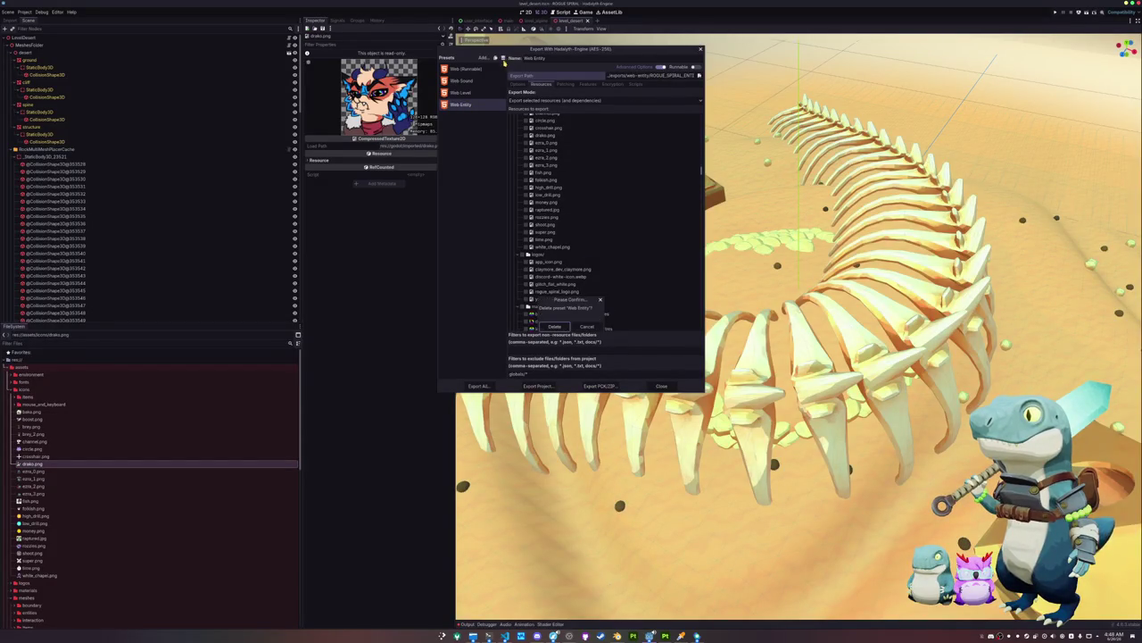
click(554, 327)
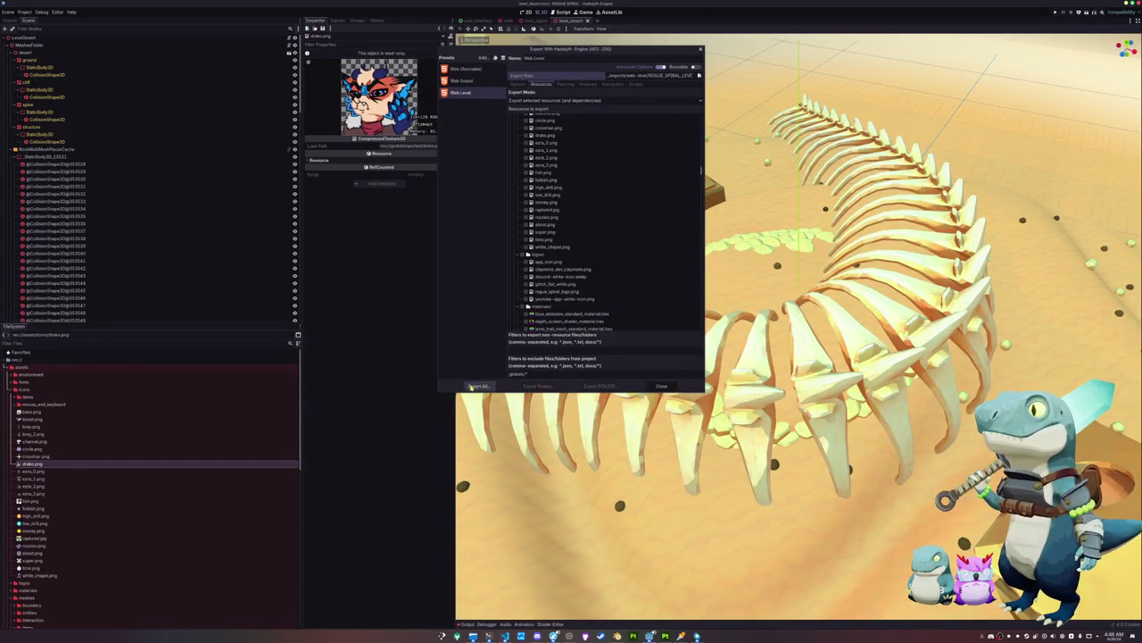
Review the Web Sound preset, then Export All remaining web presets as Release builds
click(476, 385)
click(538, 323)
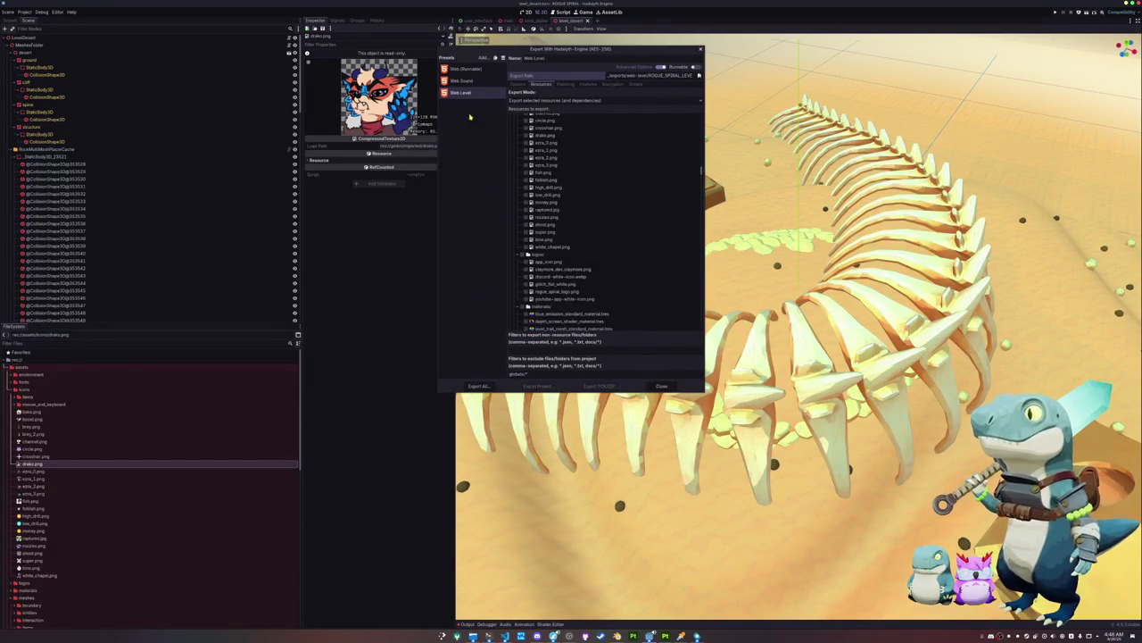
click(464, 70)
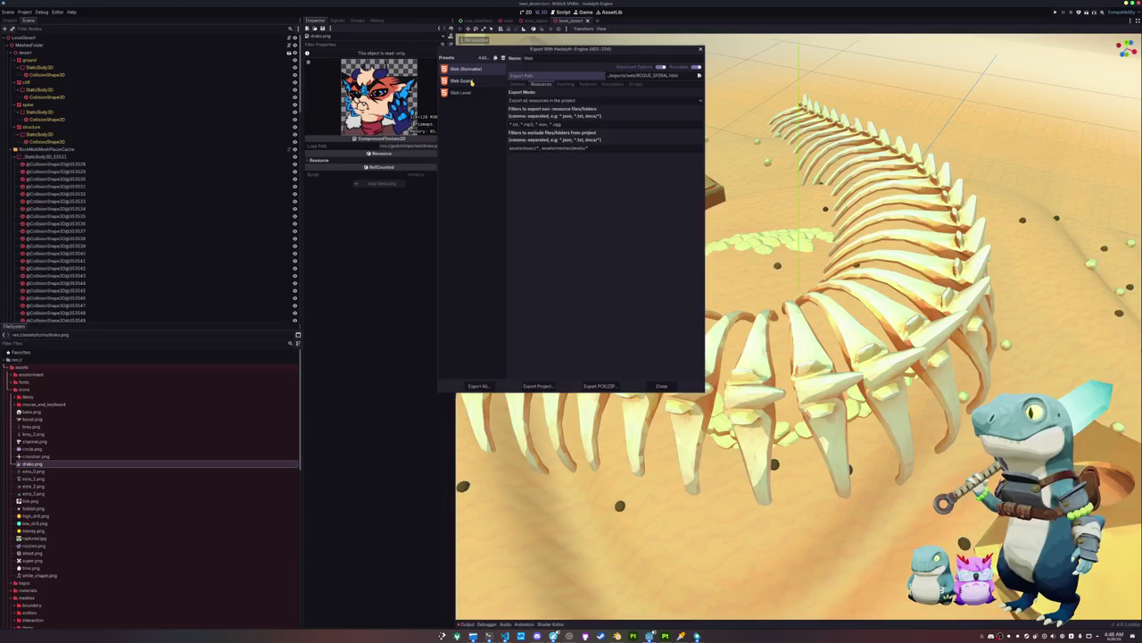
click(471, 82)
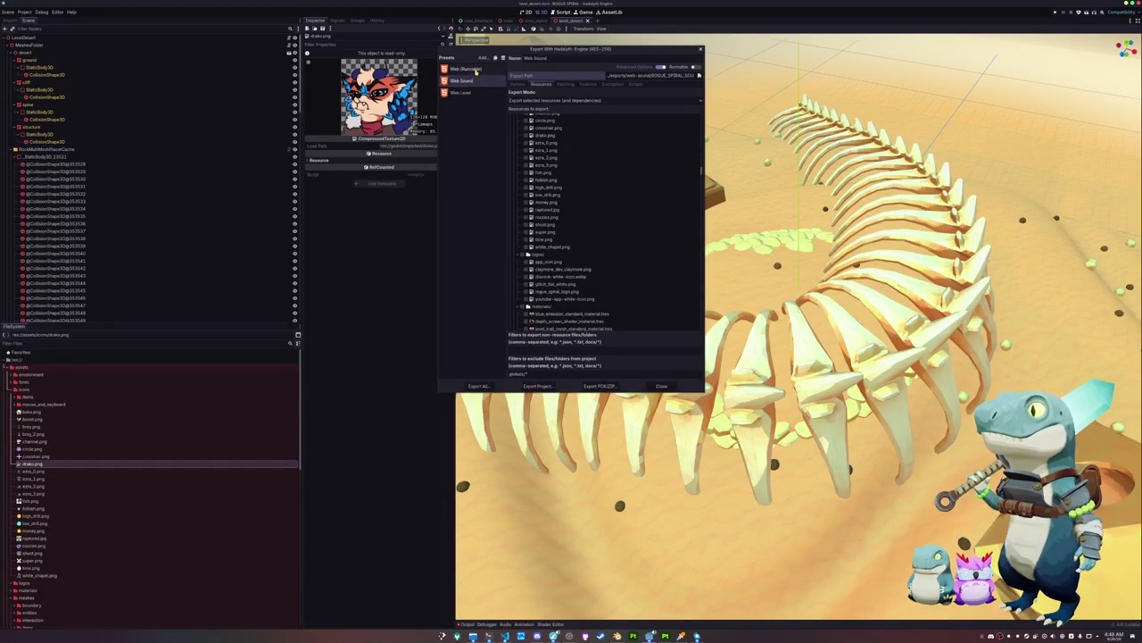
click(475, 72)
click(473, 387)
click(605, 323)
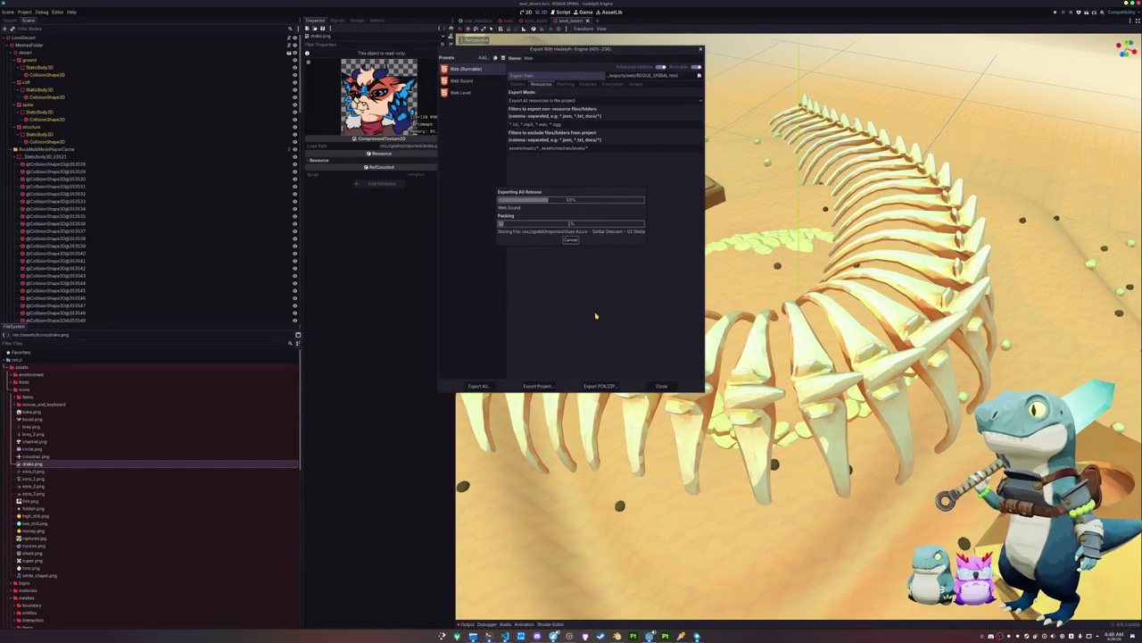
click(661, 385)
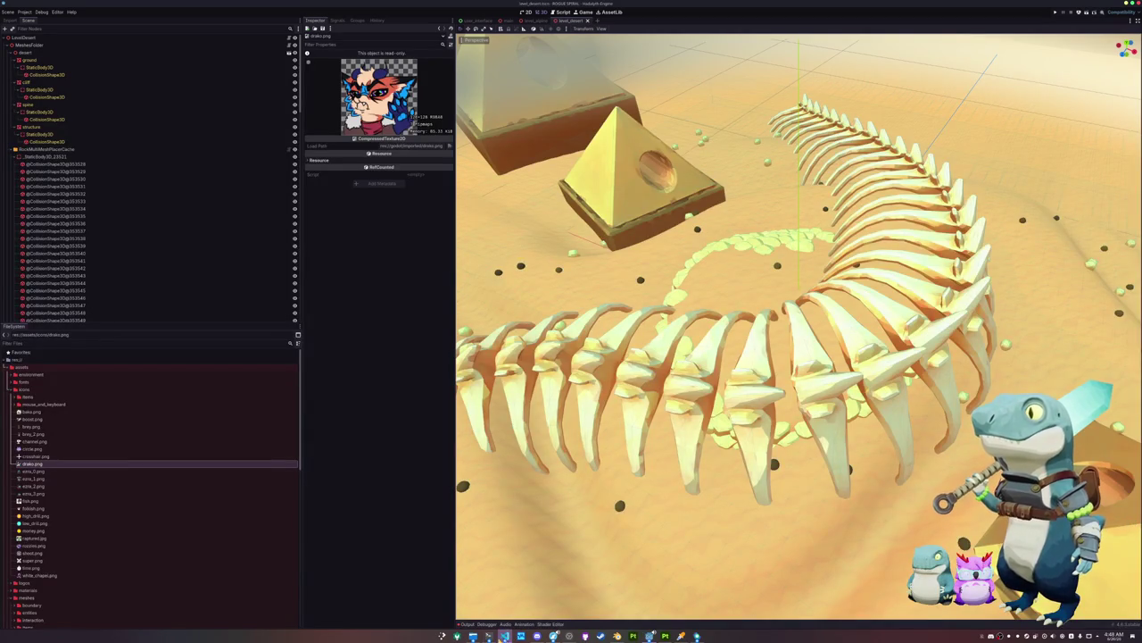
click(488, 636)
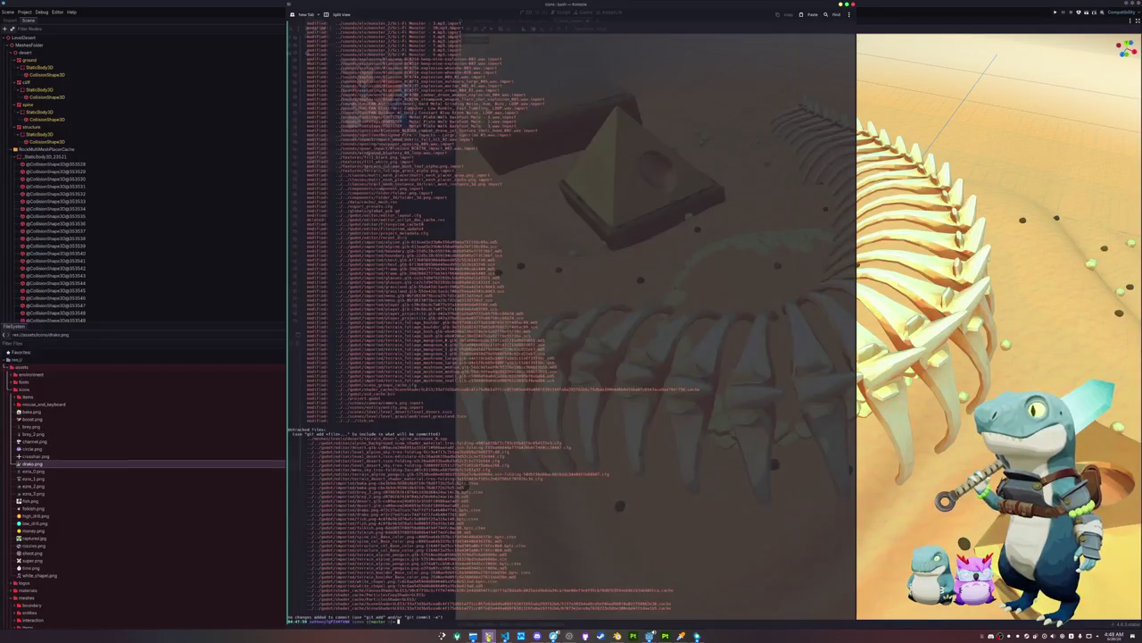
Run git add, list the folder, and move up to the parent folder
text(git add)
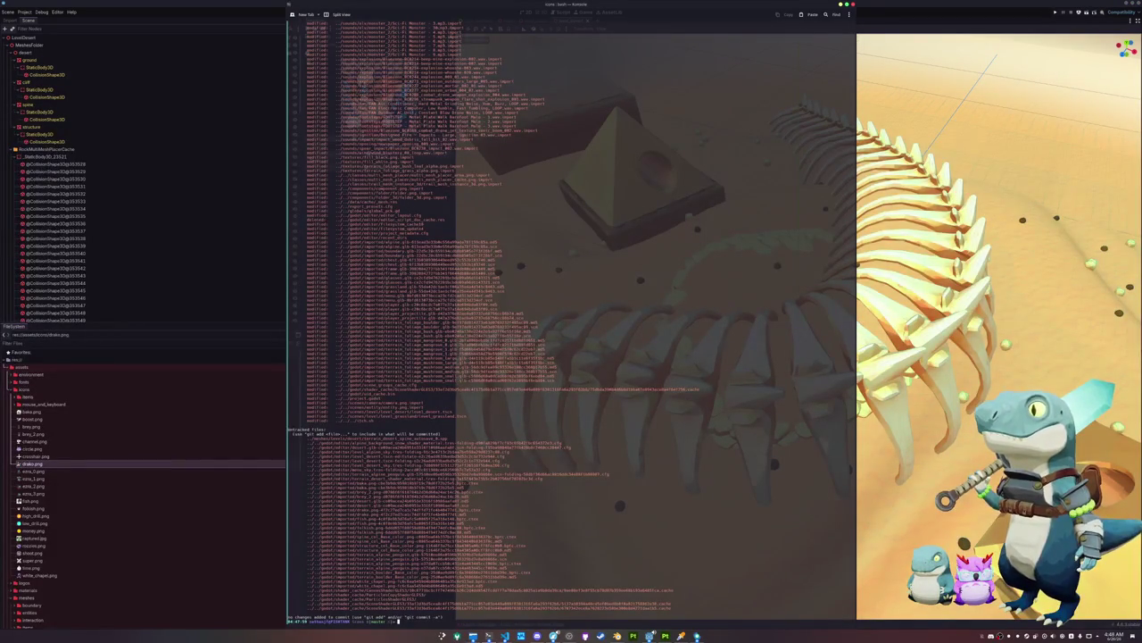
key(Return)
text(ls)
key(Return)
text(cd ..)
key(Return)
text(ls)
key(Return)
Run git from the parent folder, then run make to build and upload to itch.io
text(git ..)
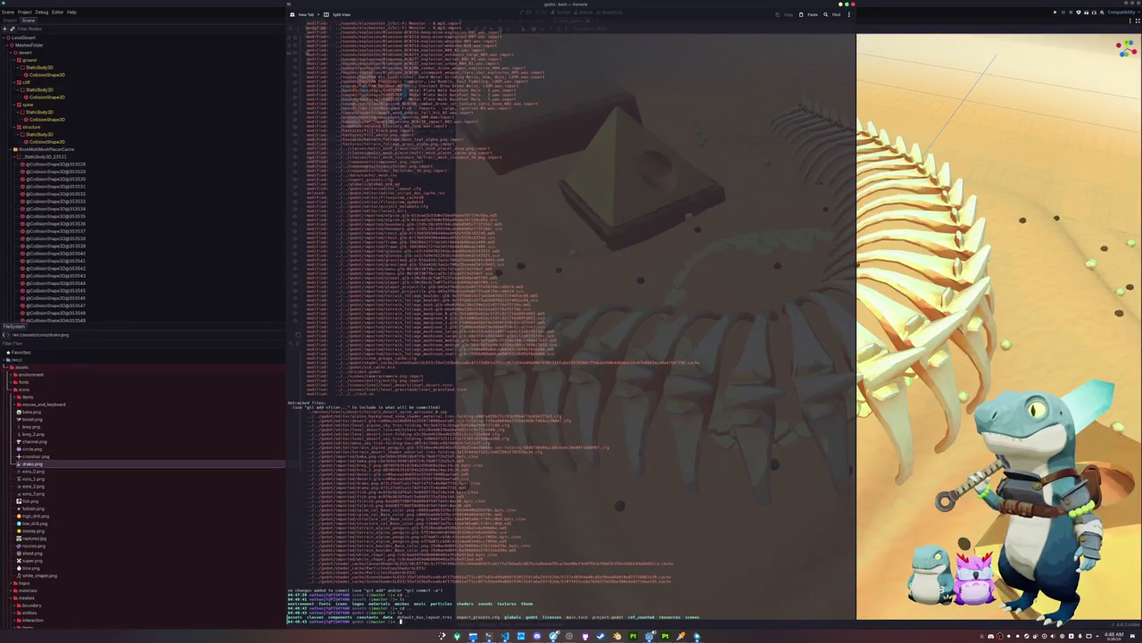
key(Return)
text(make)
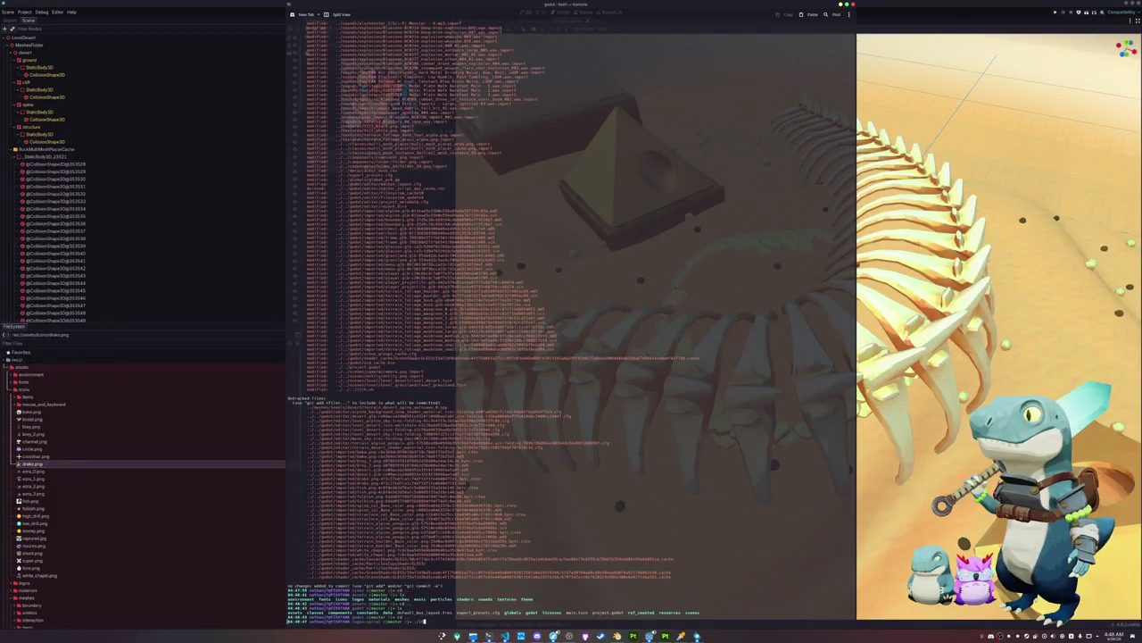
key(Return)
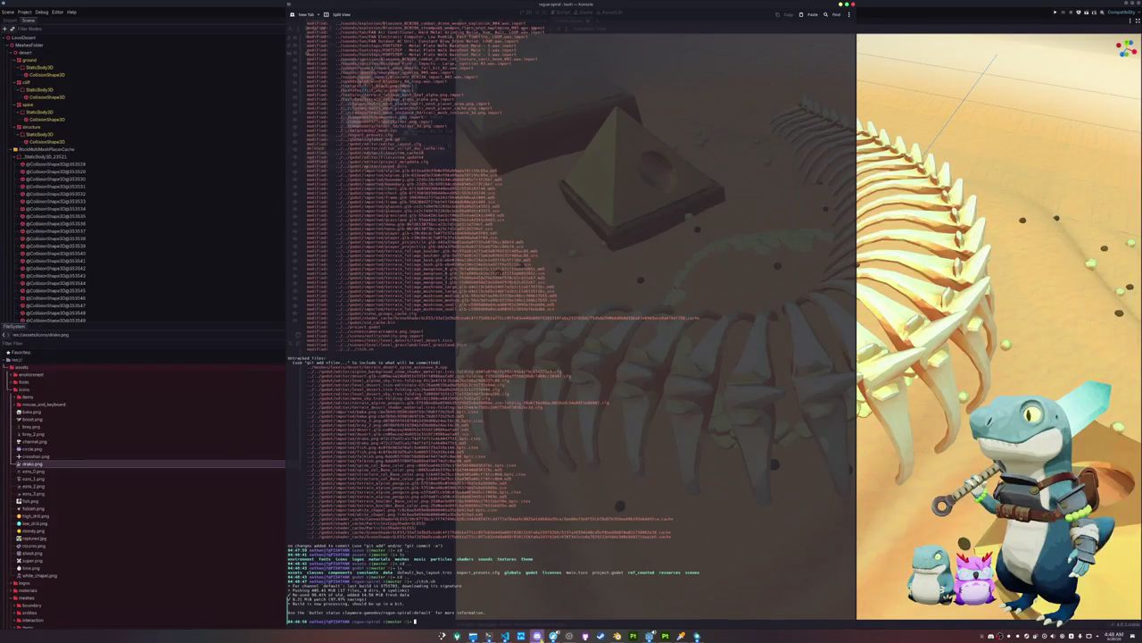
click(554, 636)
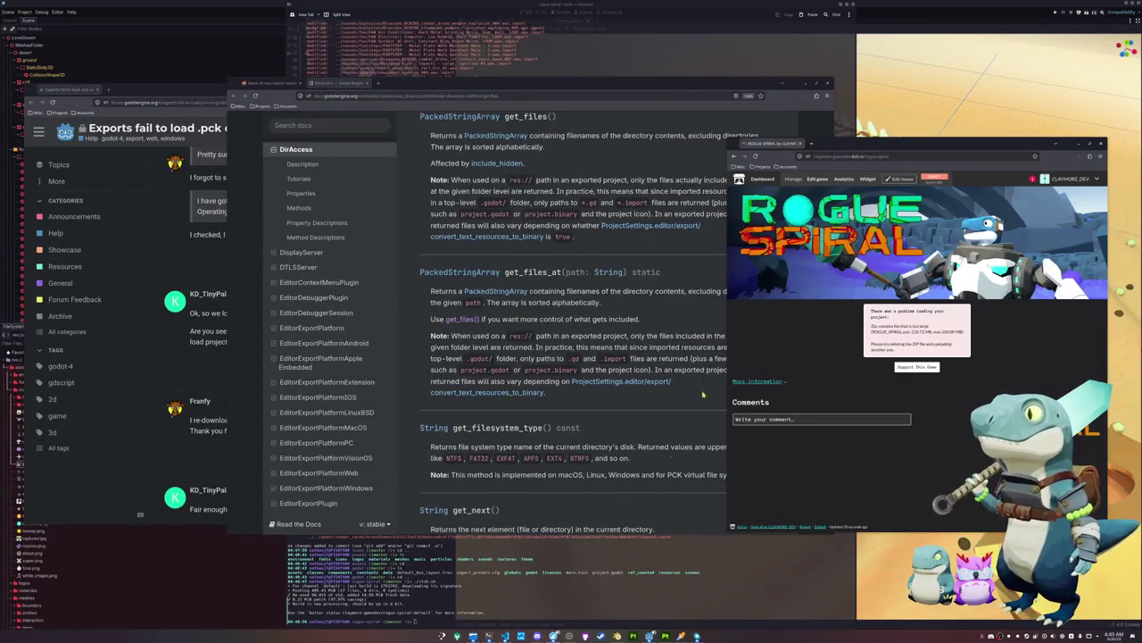
Reload the Rogue Spiral itch.io page twice, then bring up the exports folder in Dolphin
click(756, 157)
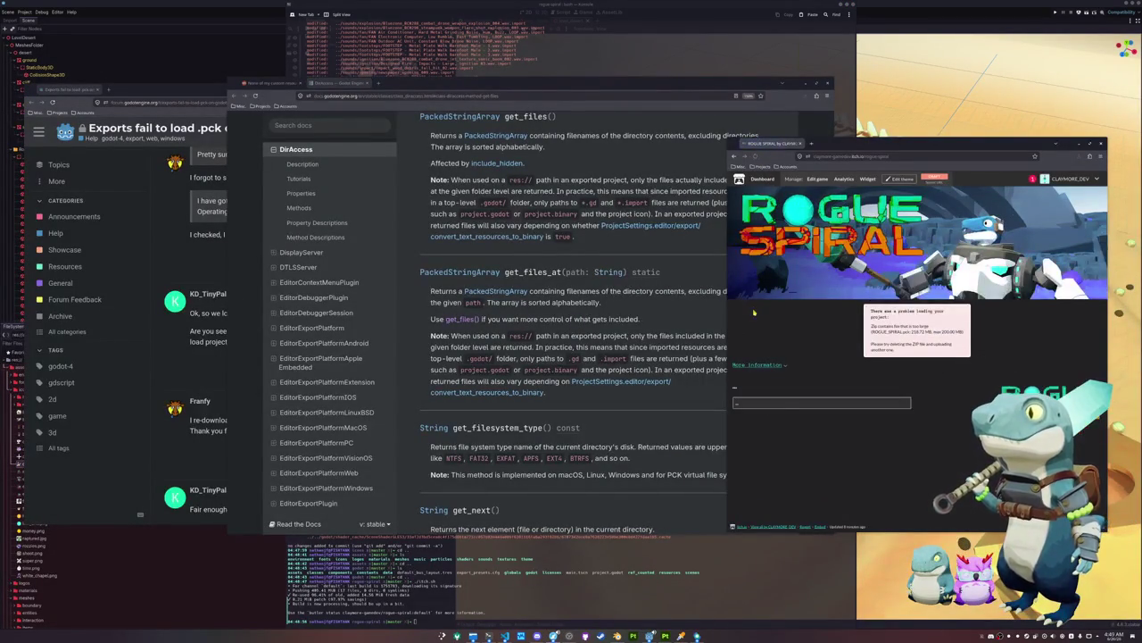
click(757, 157)
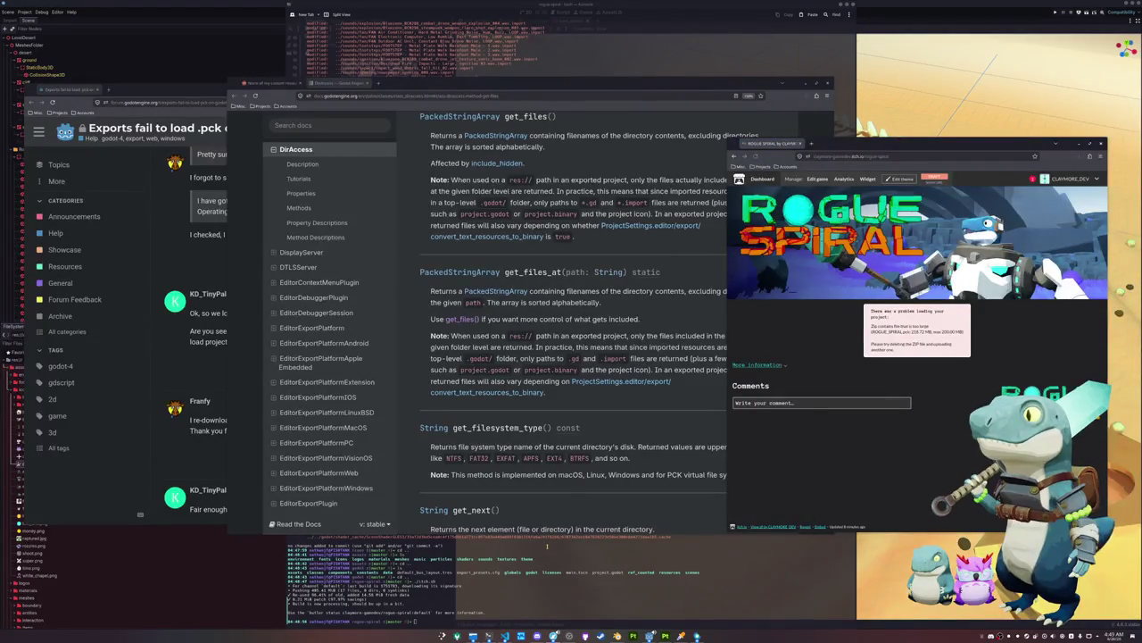
click(473, 636)
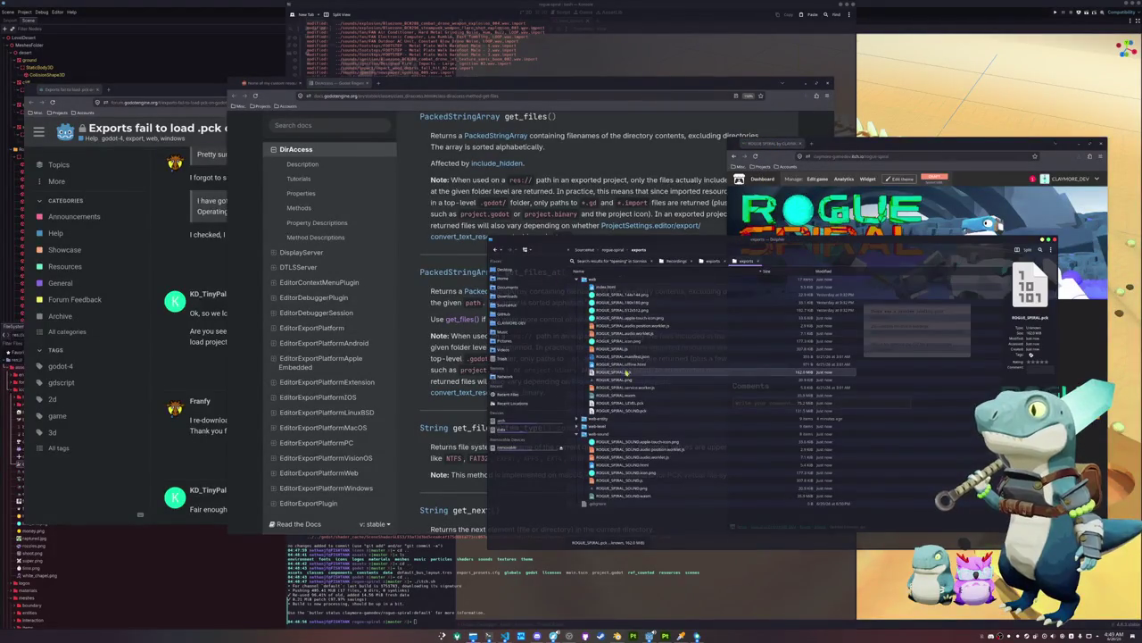
Check ROGUE_SPIRAL.pck's size and delete the leftover web-entity export folder
click(647, 371)
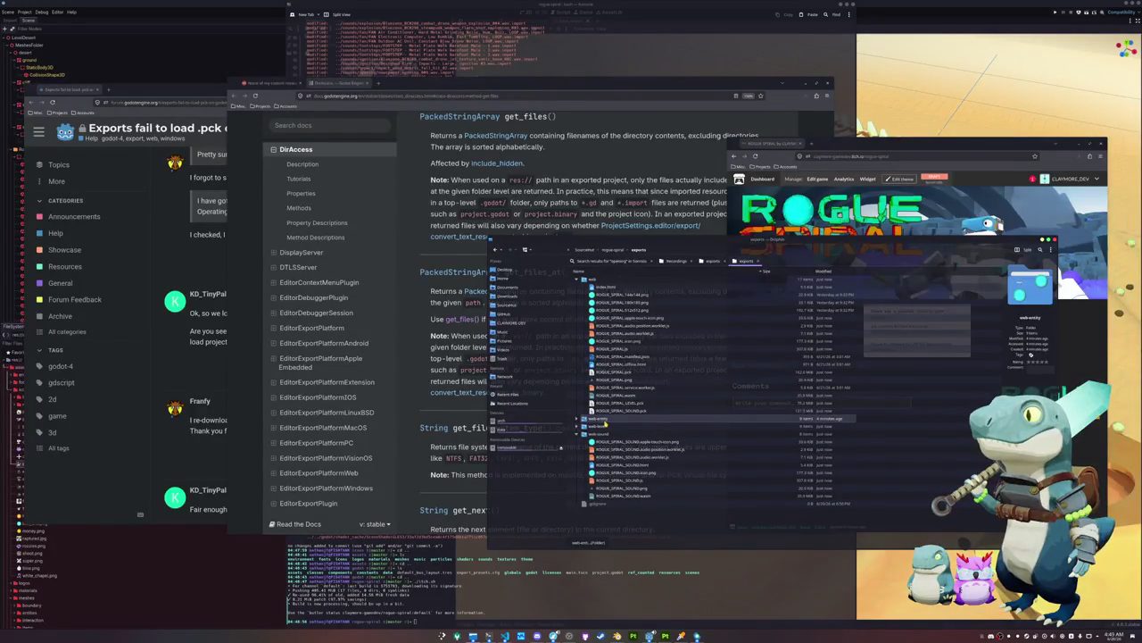
key(Delete)
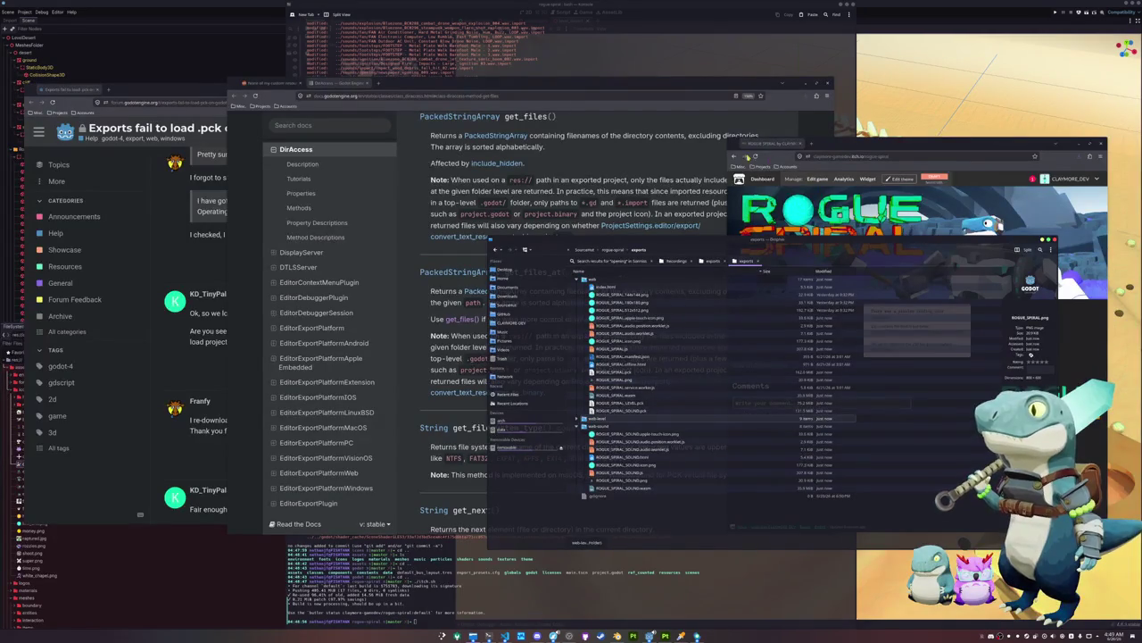
click(790, 283)
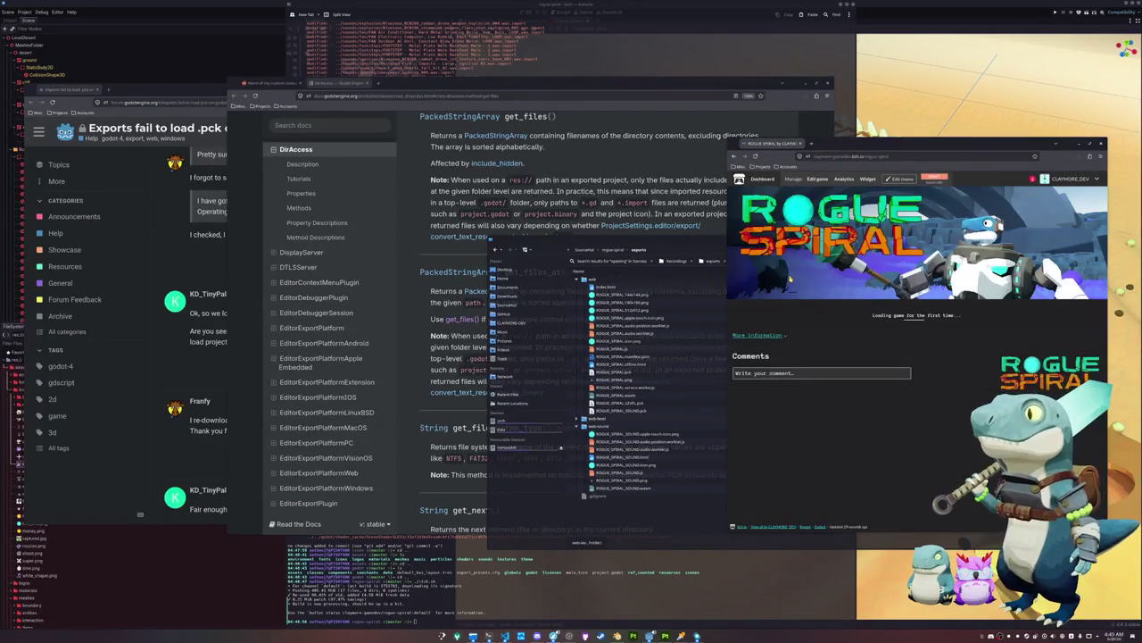
Open Firefox's Inspect tools on the itch.io page, enlarge the window, and click Run game
right_click(783, 457)
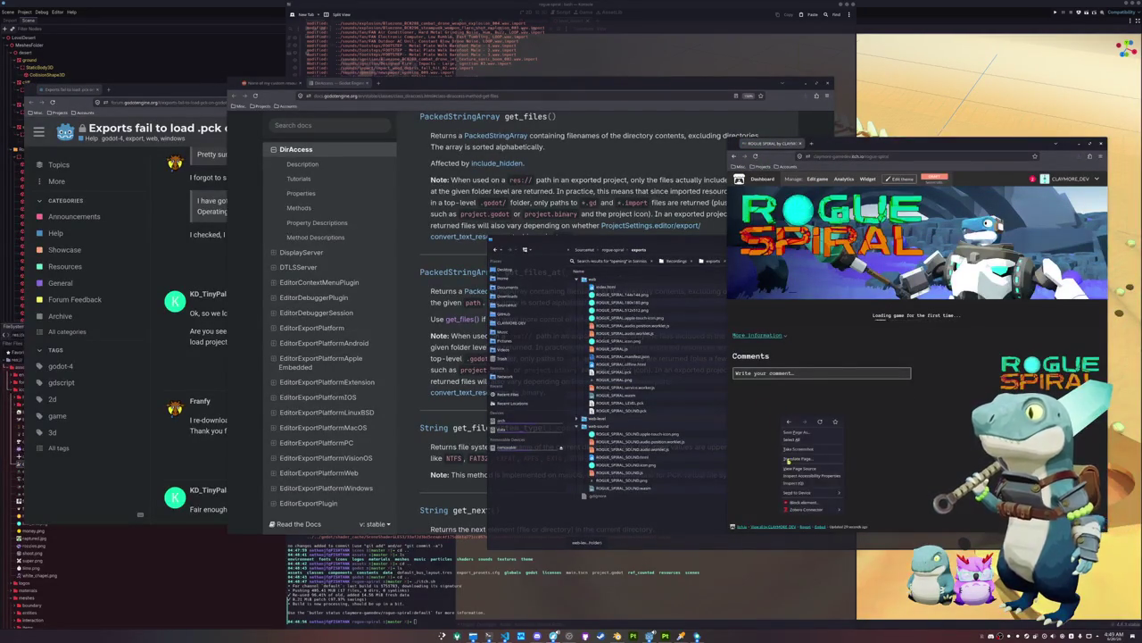
click(803, 485)
mouse_move(730, 529)
mouse_down()
mouse_move(667, 625)
mouse_move(650, 627)
mouse_up()
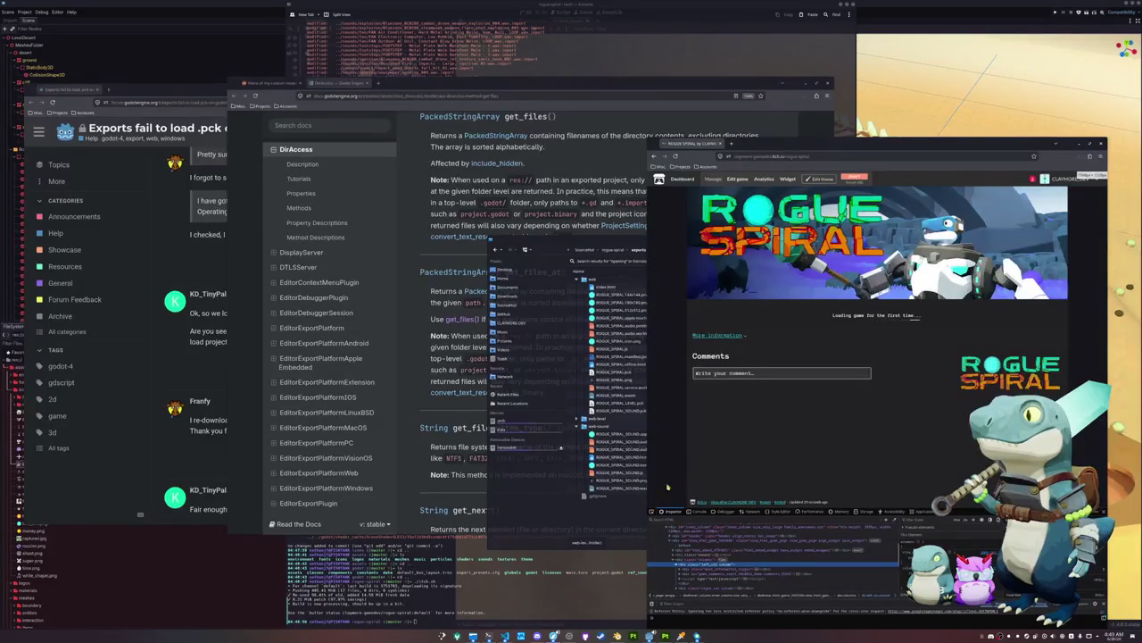
click(861, 420)
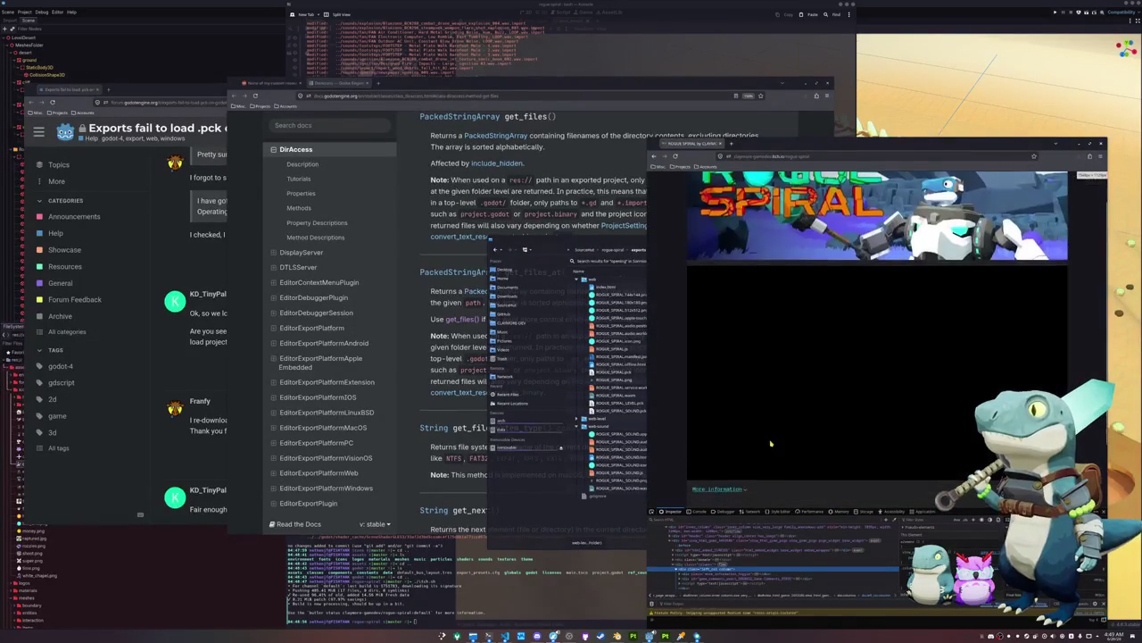
scroll(777, 445, down, 1)
scroll(795, 435, up, 1)
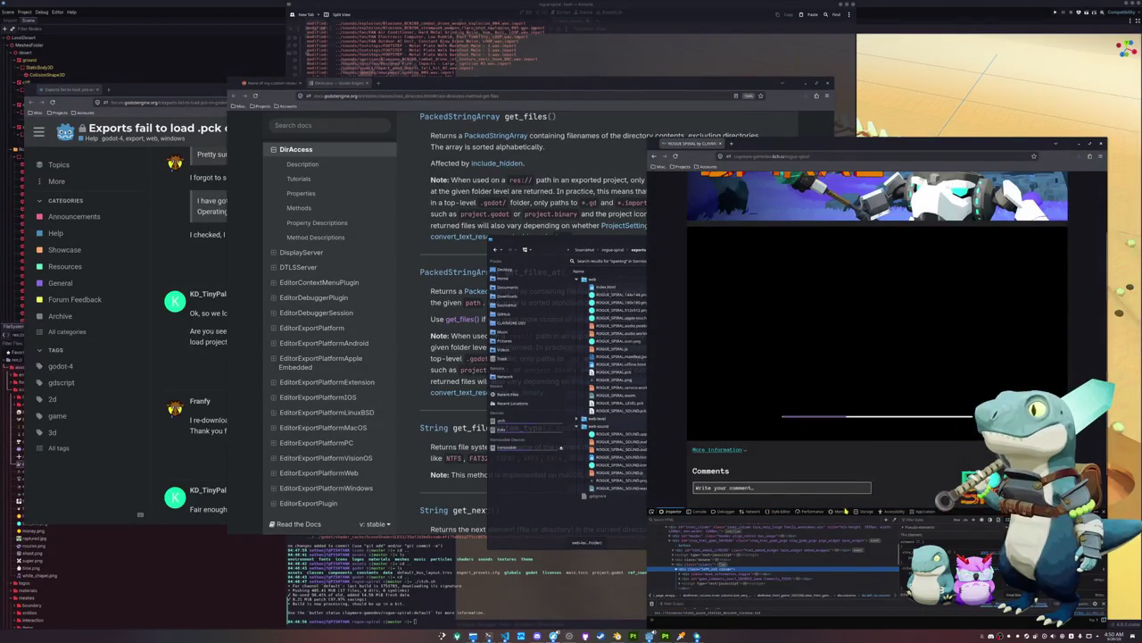
Read the loading errors in the Console tab, then revisit the exports folder's pack files
drag(844, 502, 844, 298)
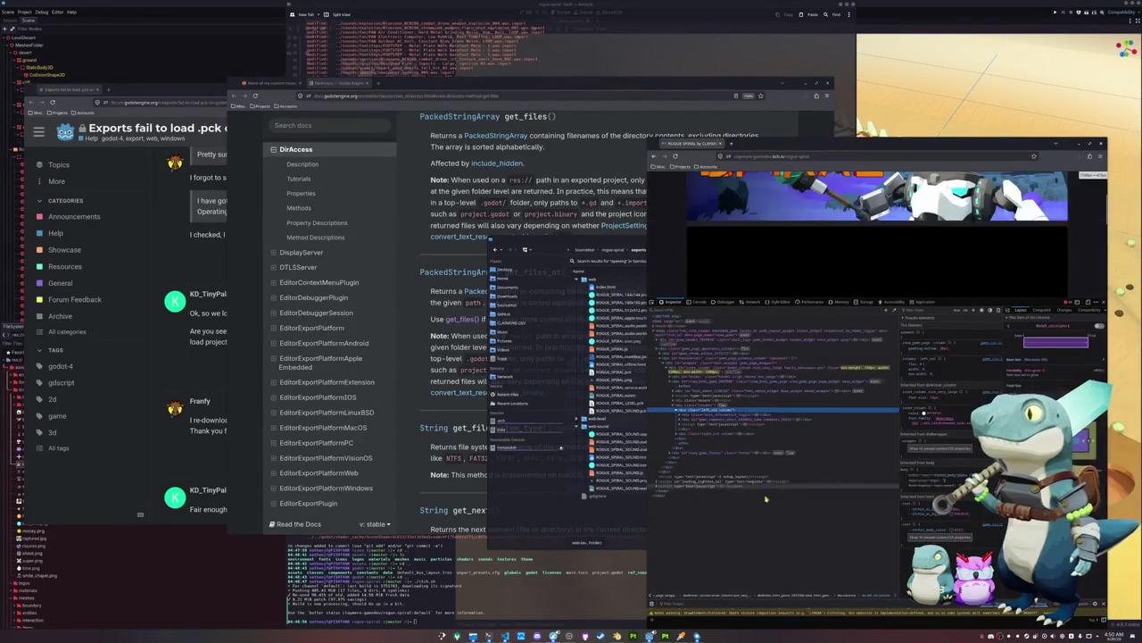
click(700, 302)
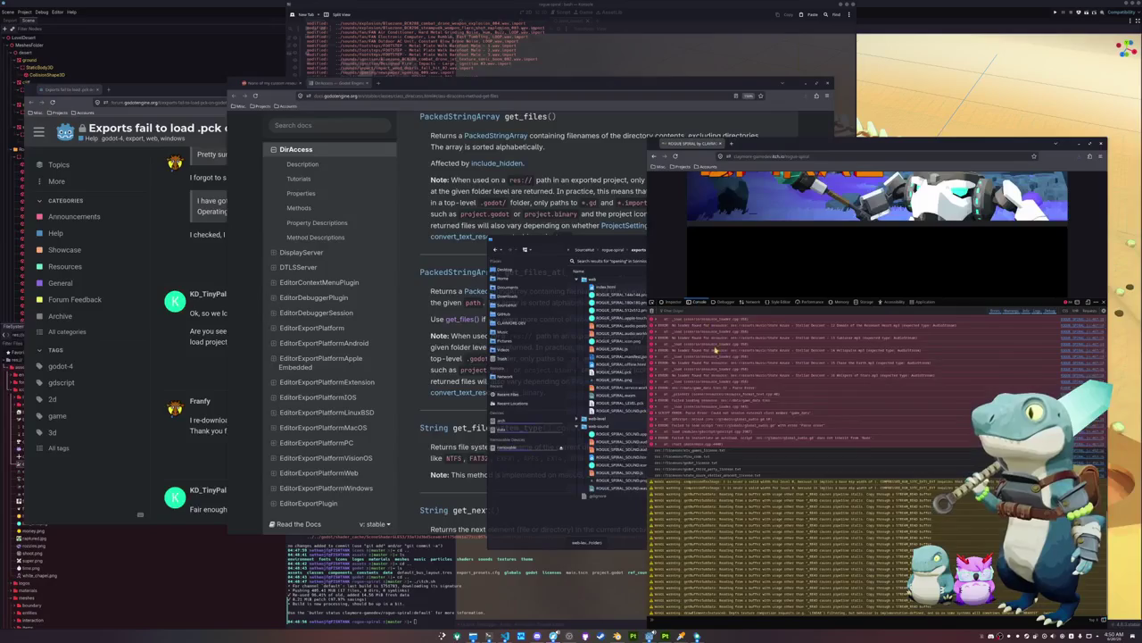
scroll(750, 440, up, 10)
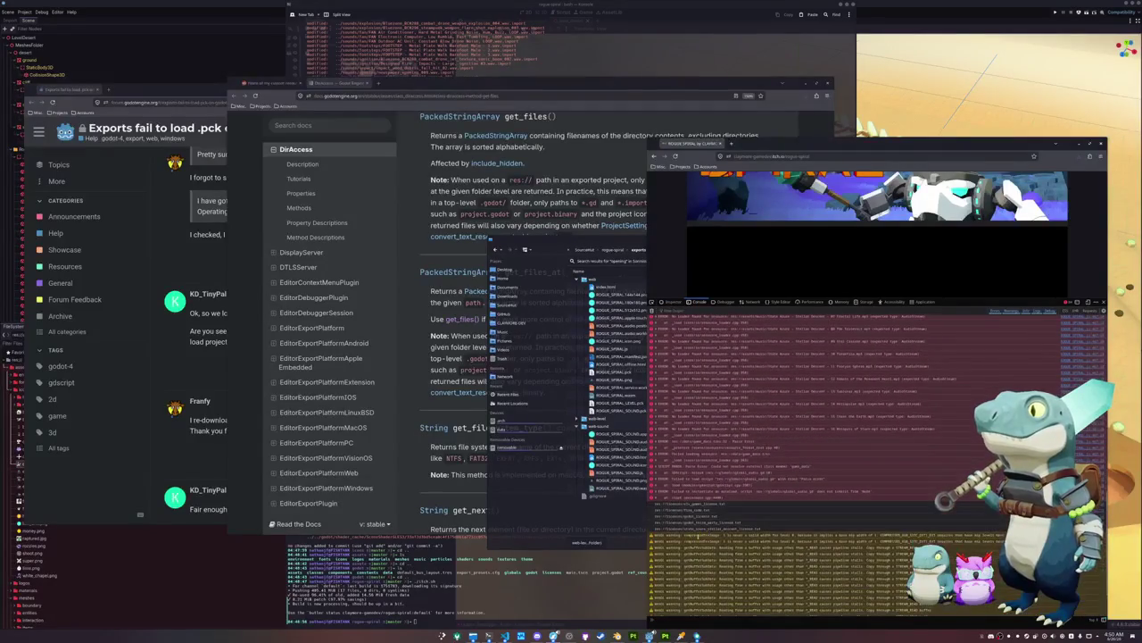
scroll(694, 486, up, 2)
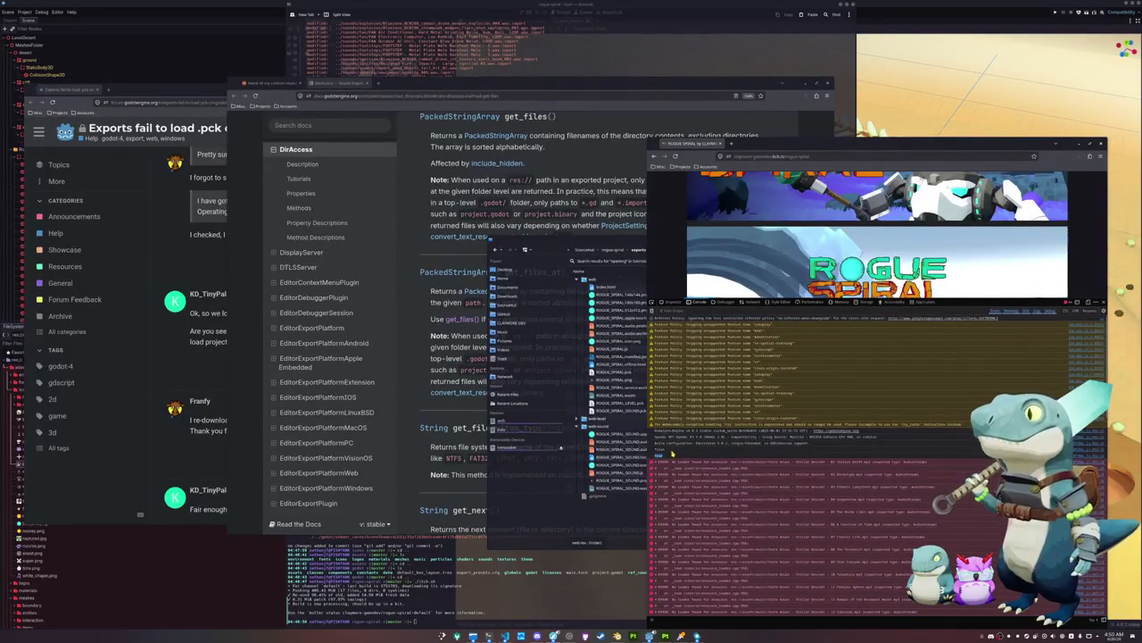
mouse_move(655, 300)
mouse_down()
mouse_move(676, 476)
mouse_move(676, 215)
mouse_up()
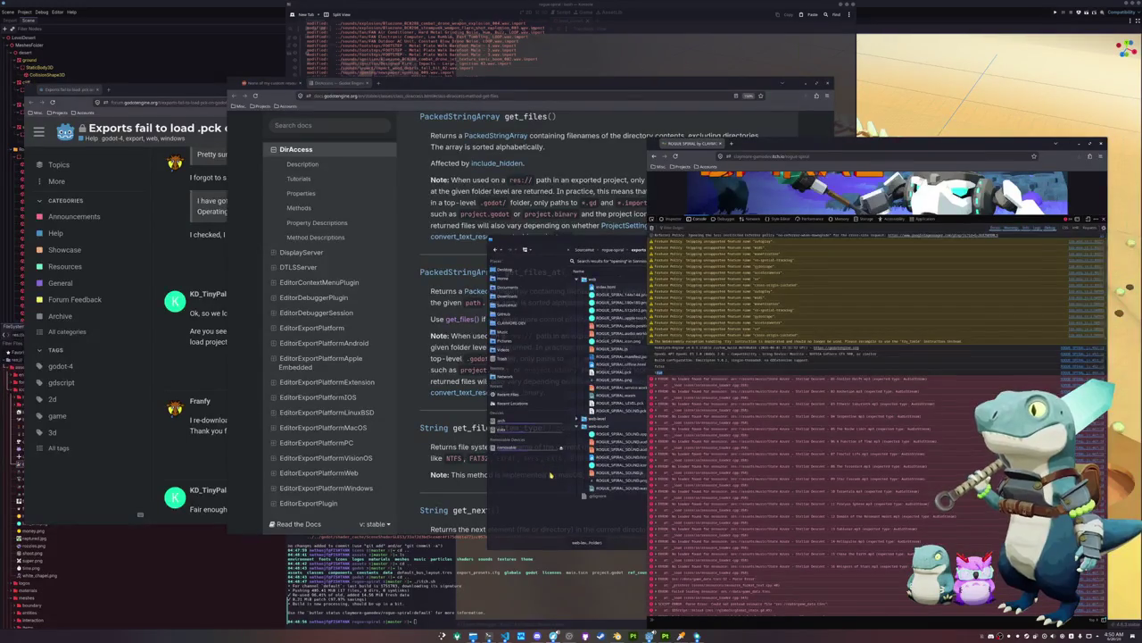
click(551, 475)
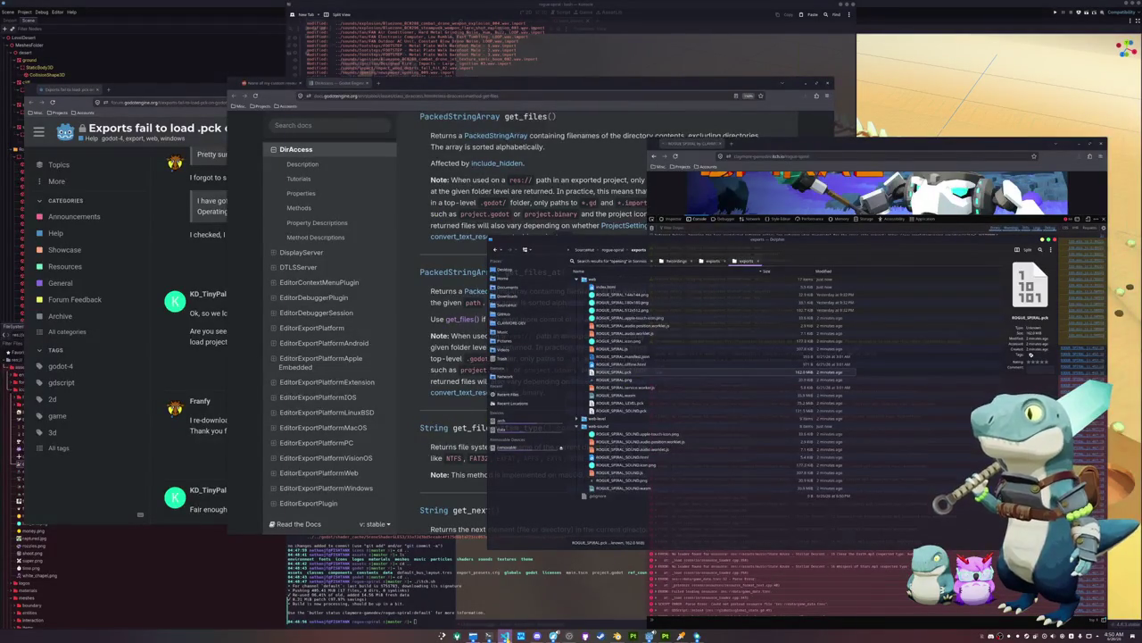
click(505, 635)
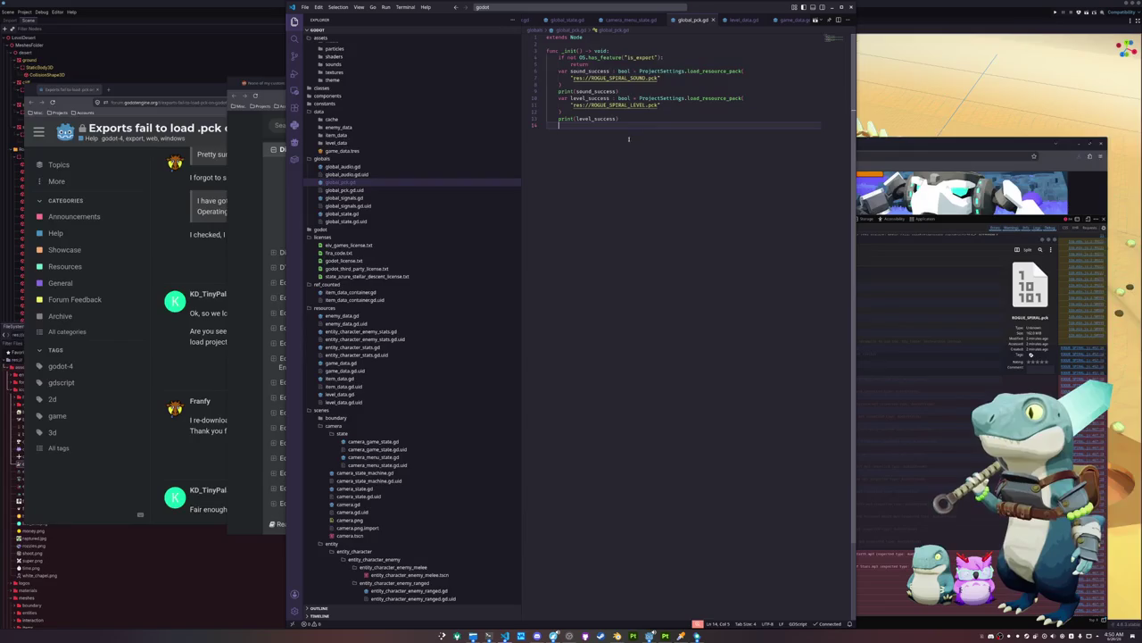
Compare the sound and level load_resource_pack blocks in global_pck.gd against the console errors
drag(629, 89, 540, 66)
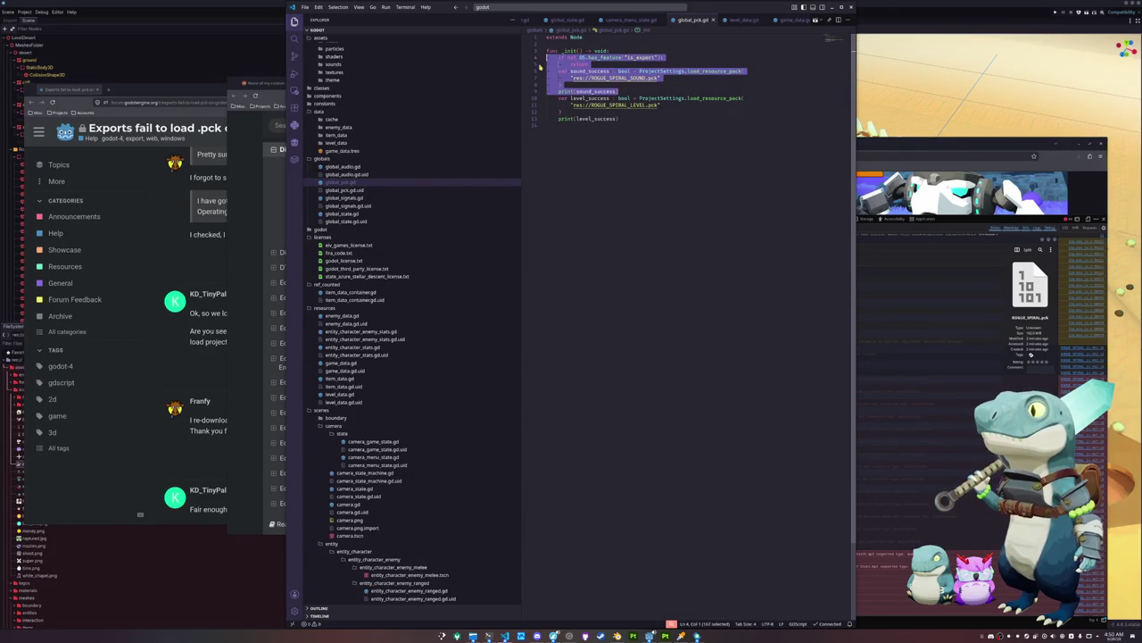
drag(622, 120, 547, 98)
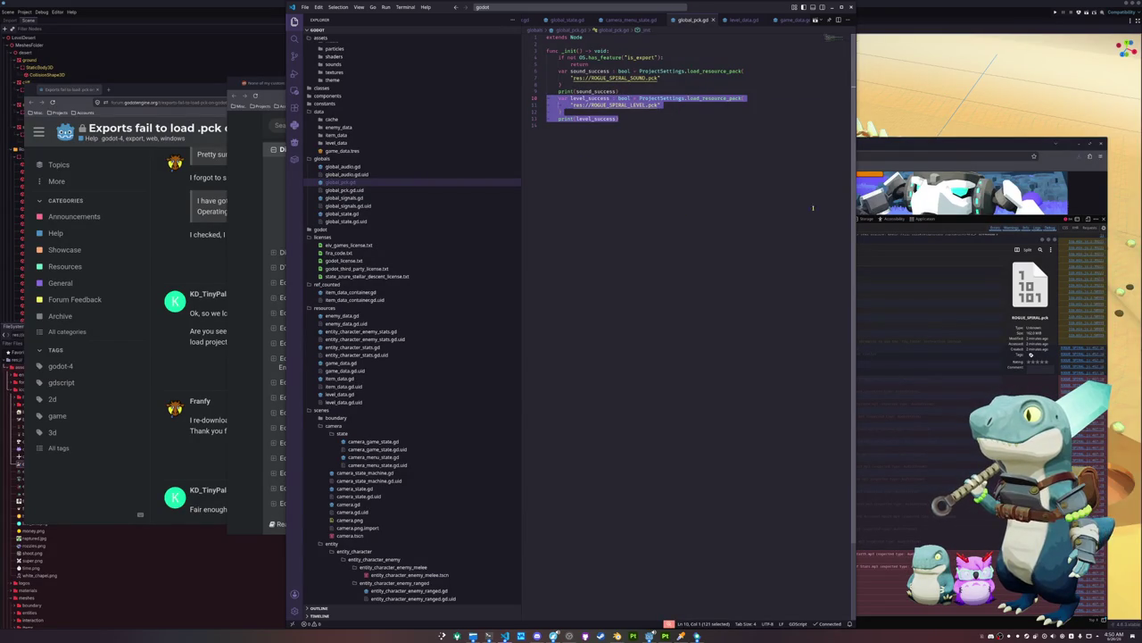
click(860, 308)
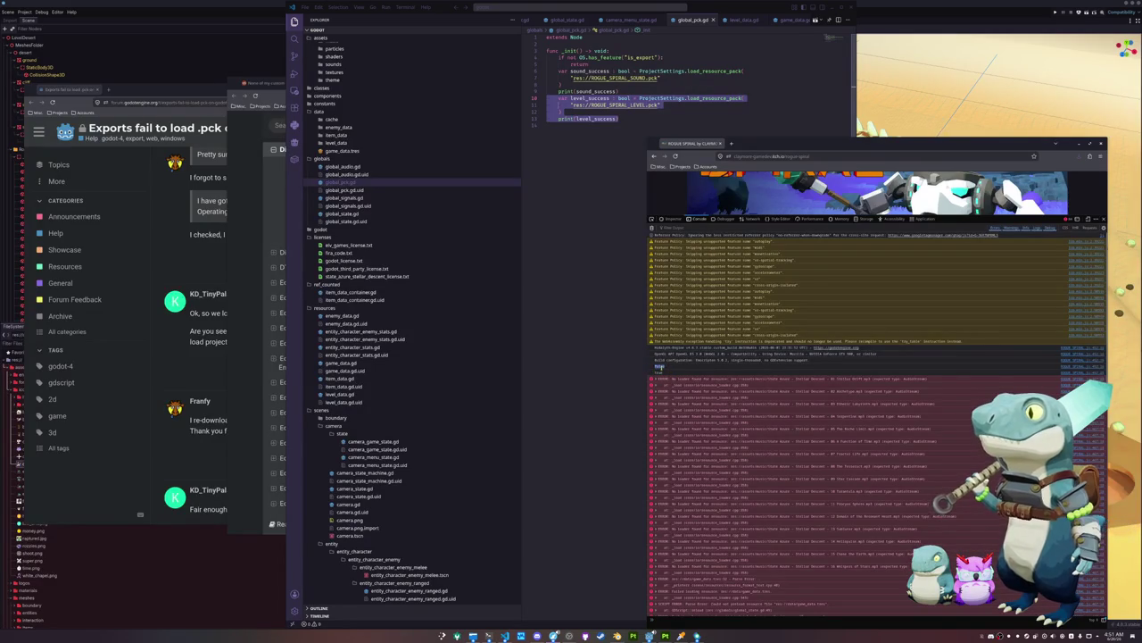
scroll(774, 378, down, 2)
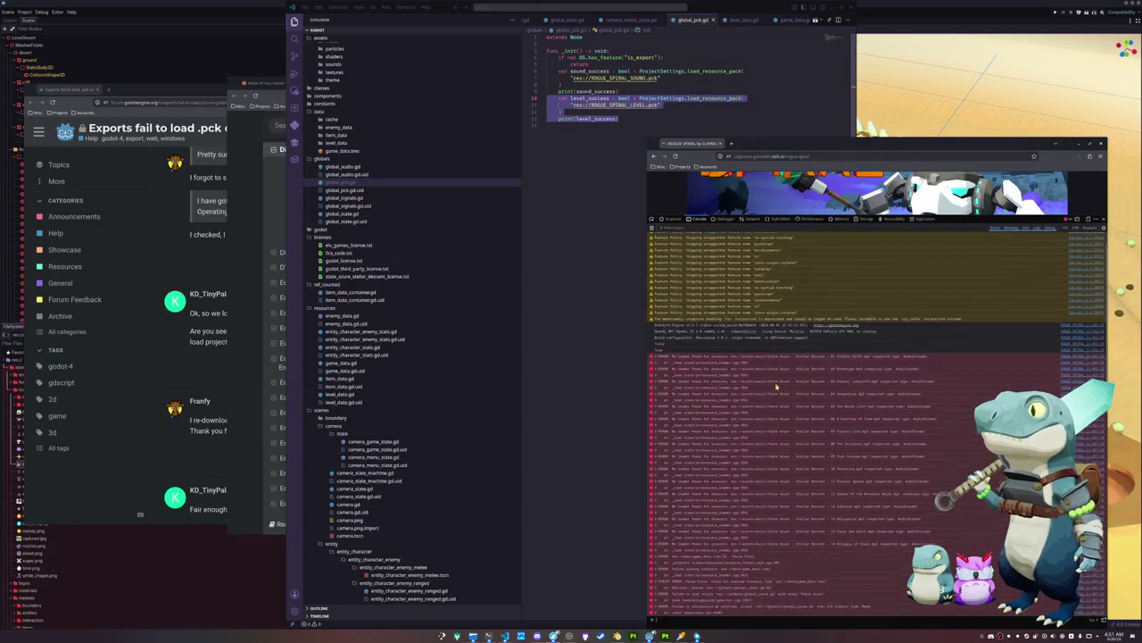
scroll(777, 386, down, 3)
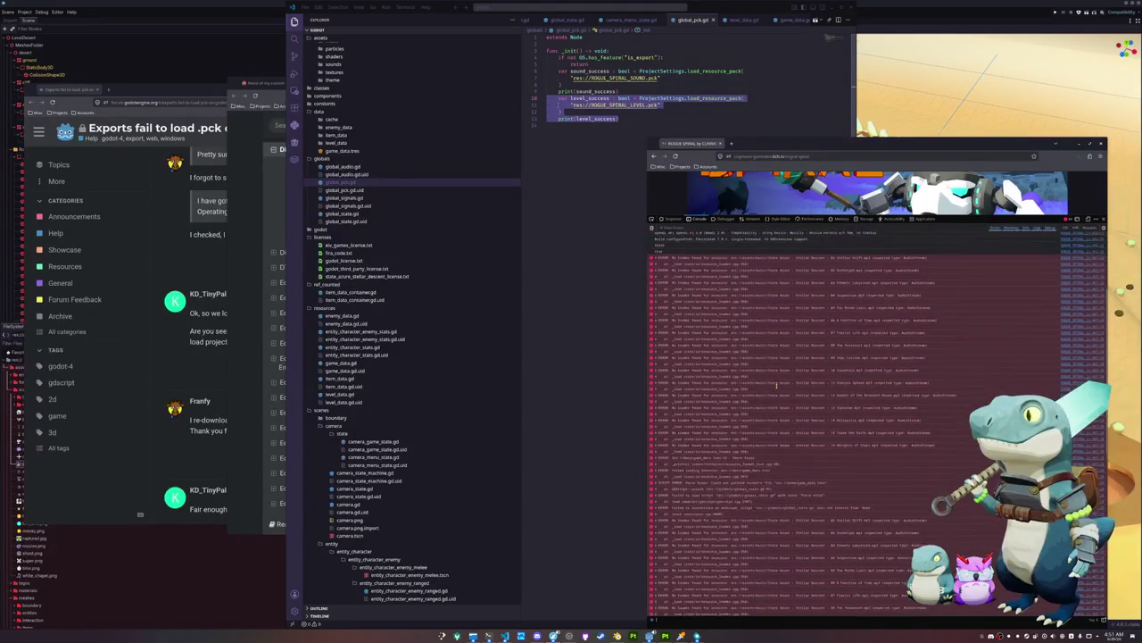
scroll(776, 391, down, 3)
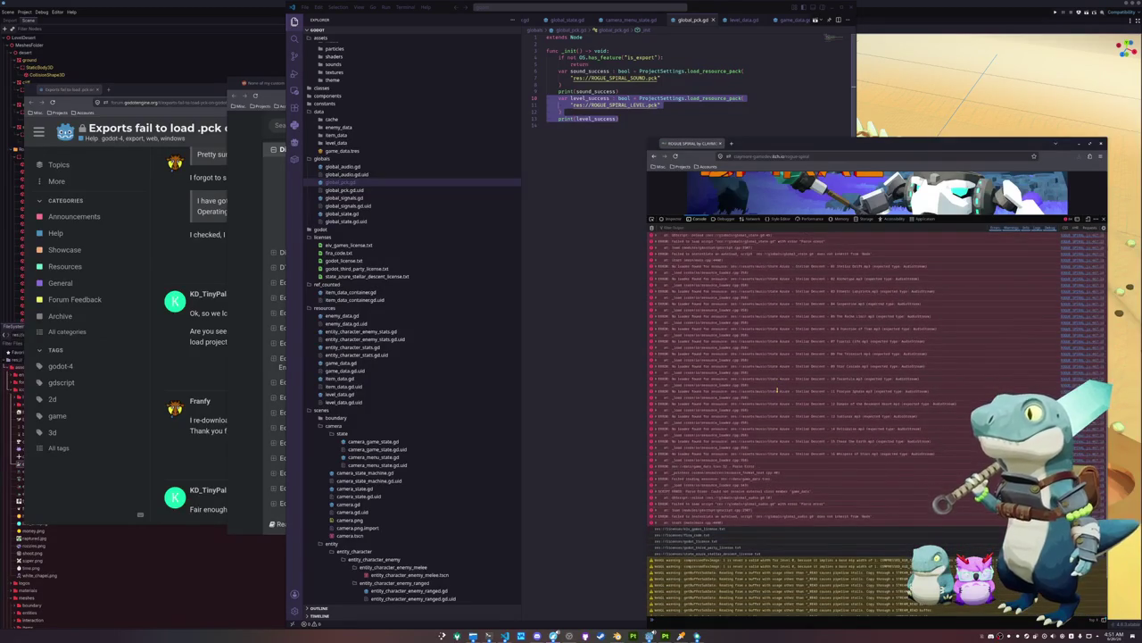
click(505, 636)
click(506, 635)
Open the exported index.html and start a Promise.all([ block above engine.startGame
click(576, 220)
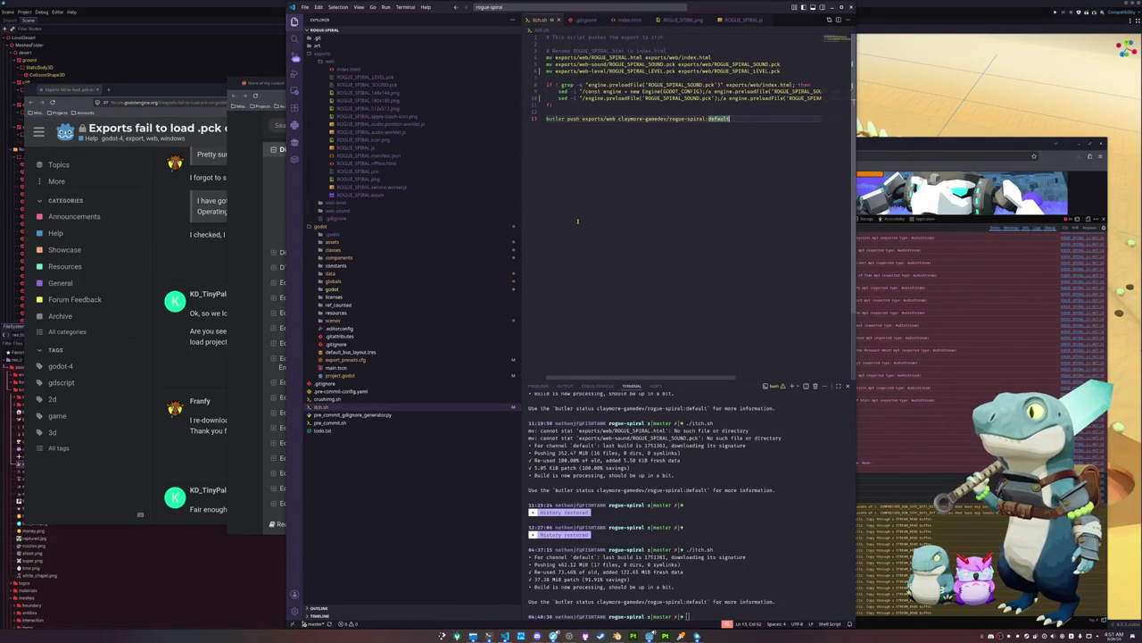
click(371, 69)
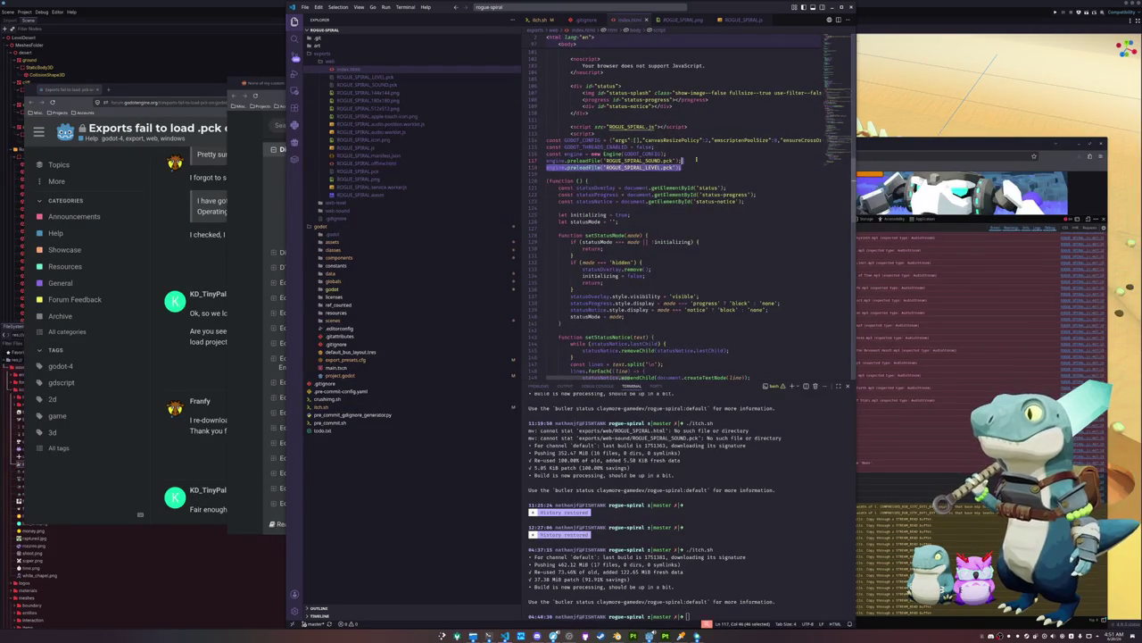
scroll(578, 267, down, 5)
scroll(578, 266, down, 10)
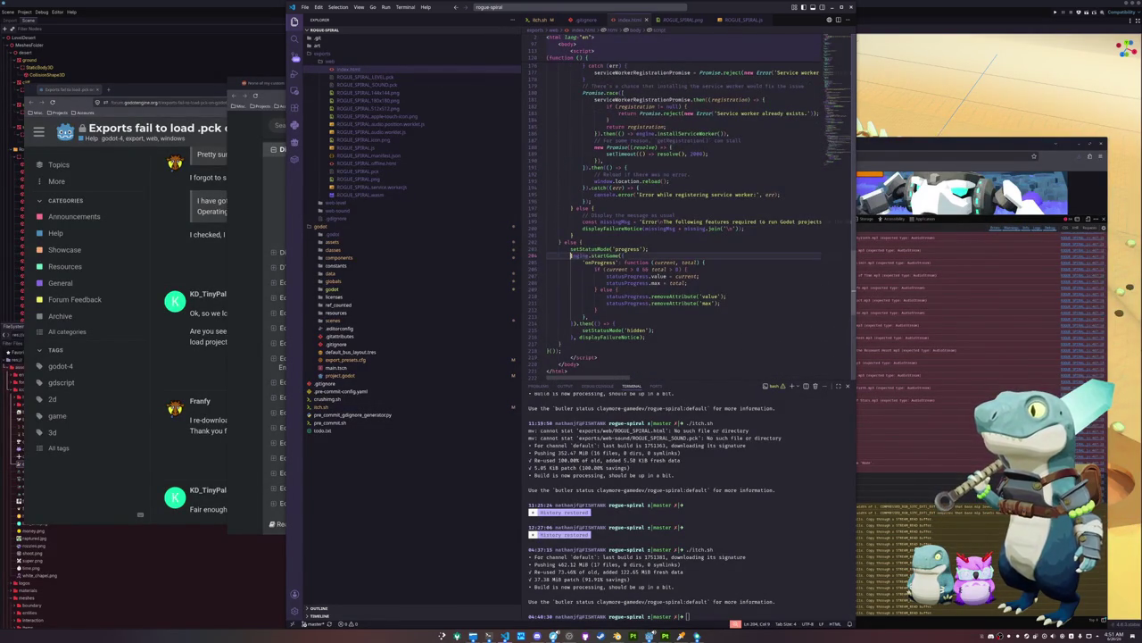
key(Return)
key(Up)
text(Pr)
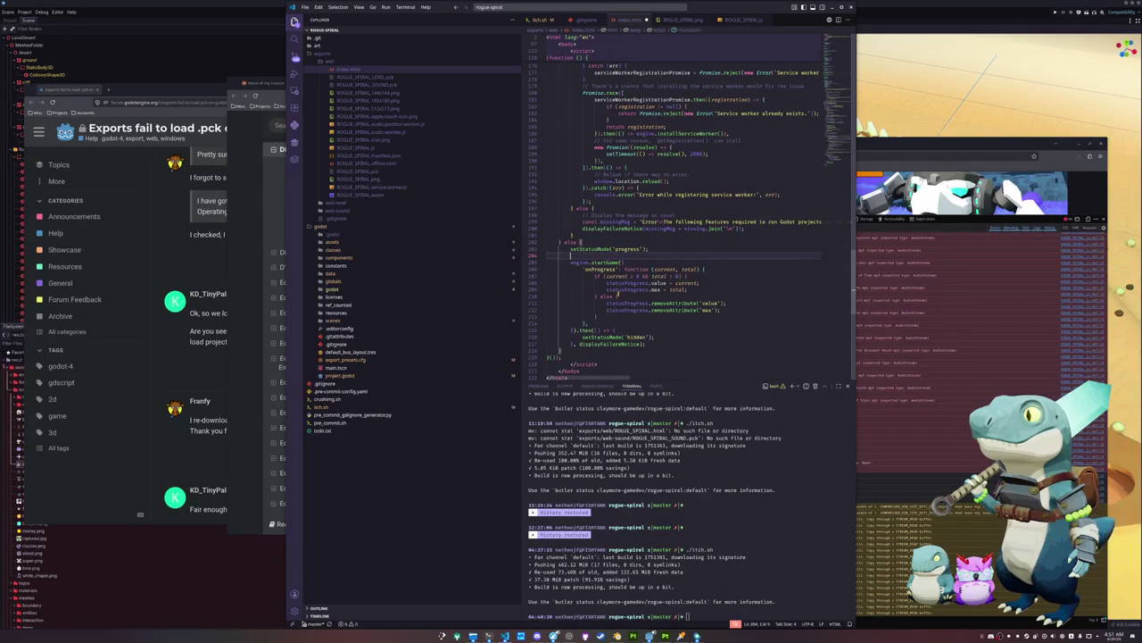
text(omise.a)
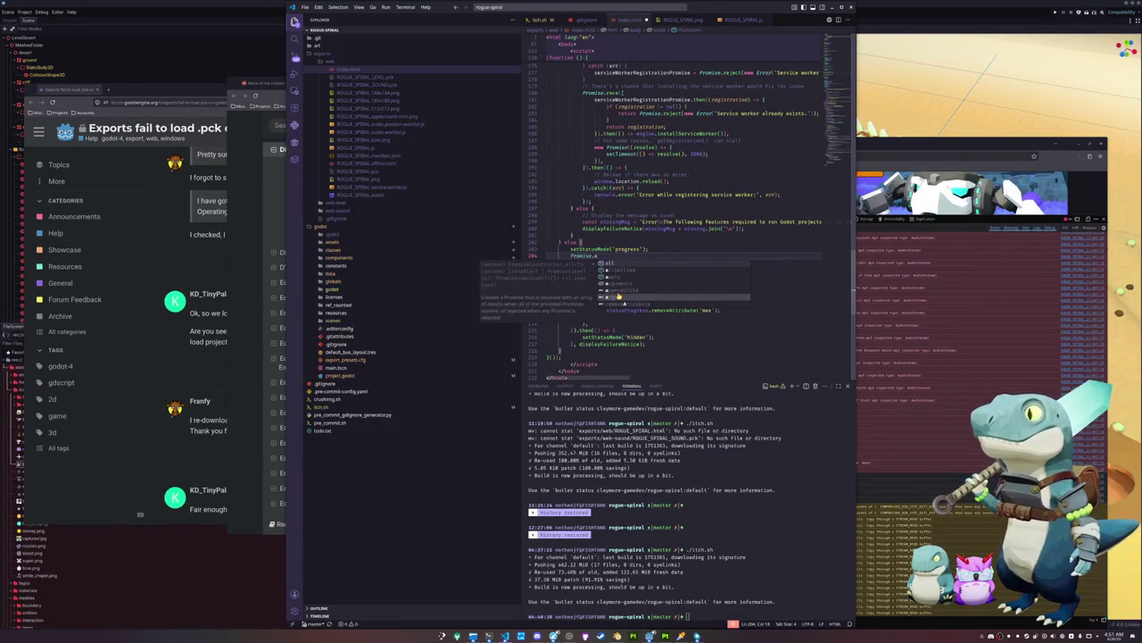
text(ll()
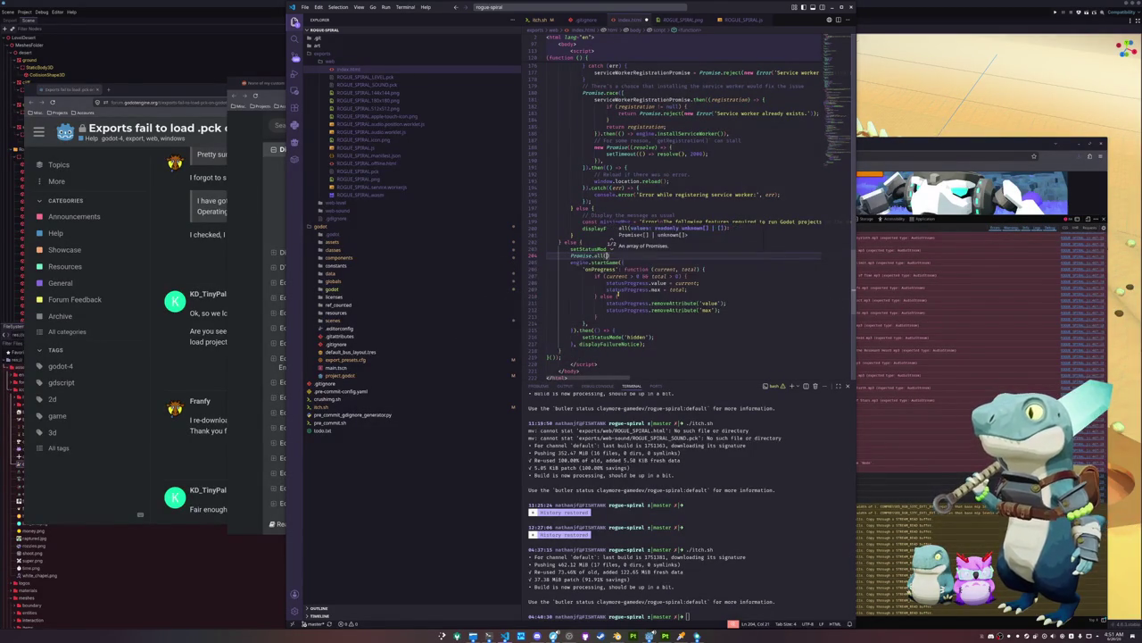
text([)
key(Return)
Add indented engine.preloadFile calls for ROGUE_SPIRAL_SOUND.pck and ROGUE_SPIRAL_LEVEL.pck
text(engine.preload)
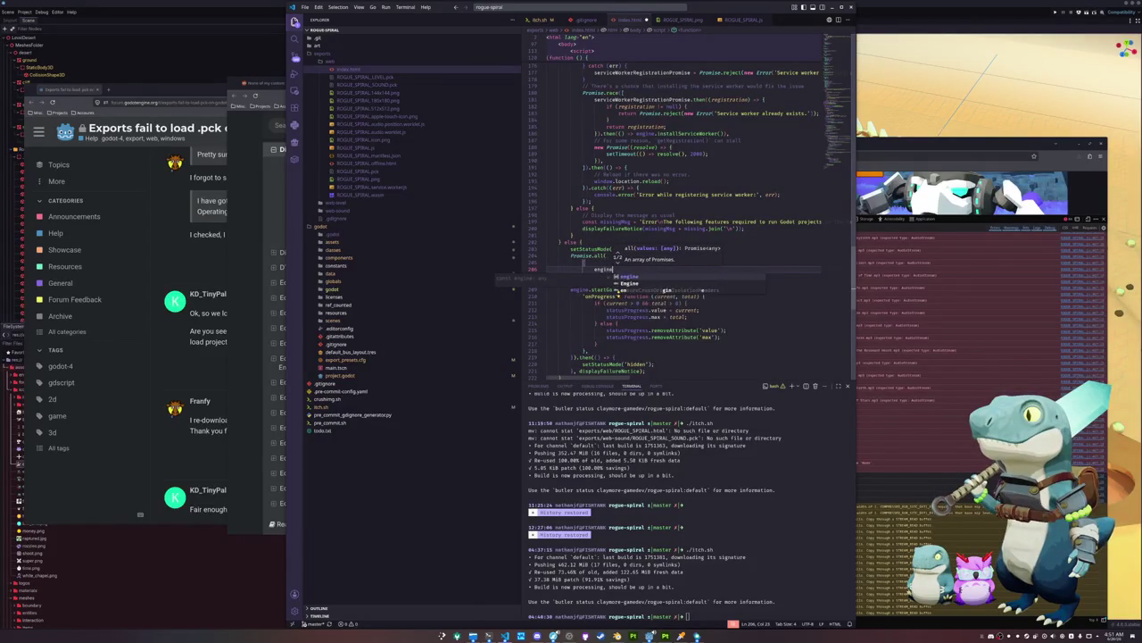
key(Tab)
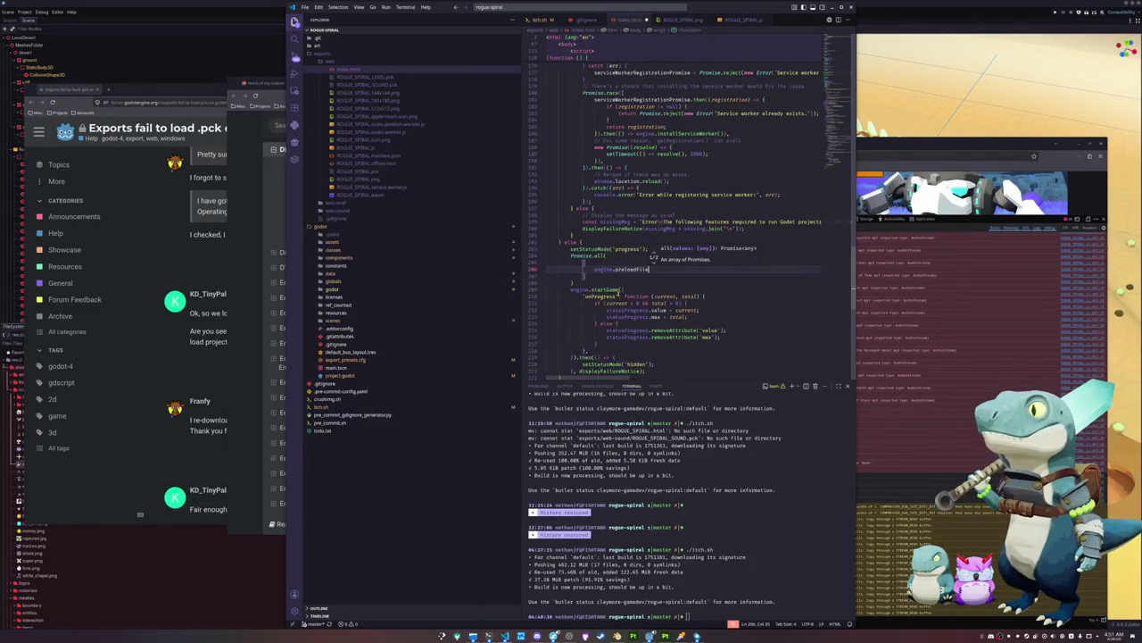
key(shift+Home)
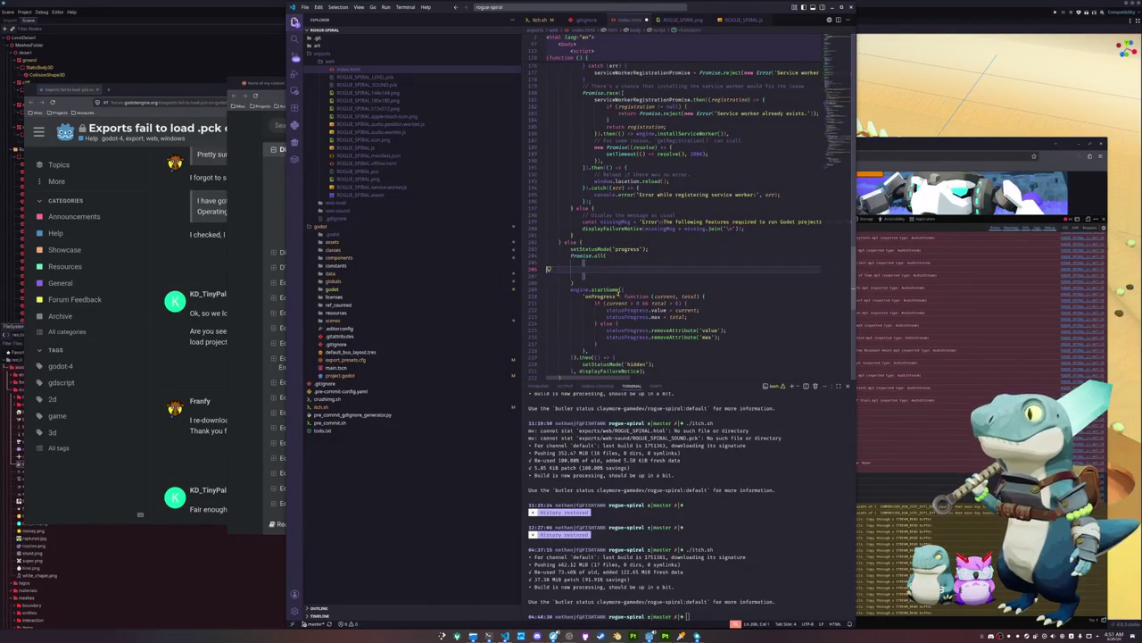
key(ctrl+v)
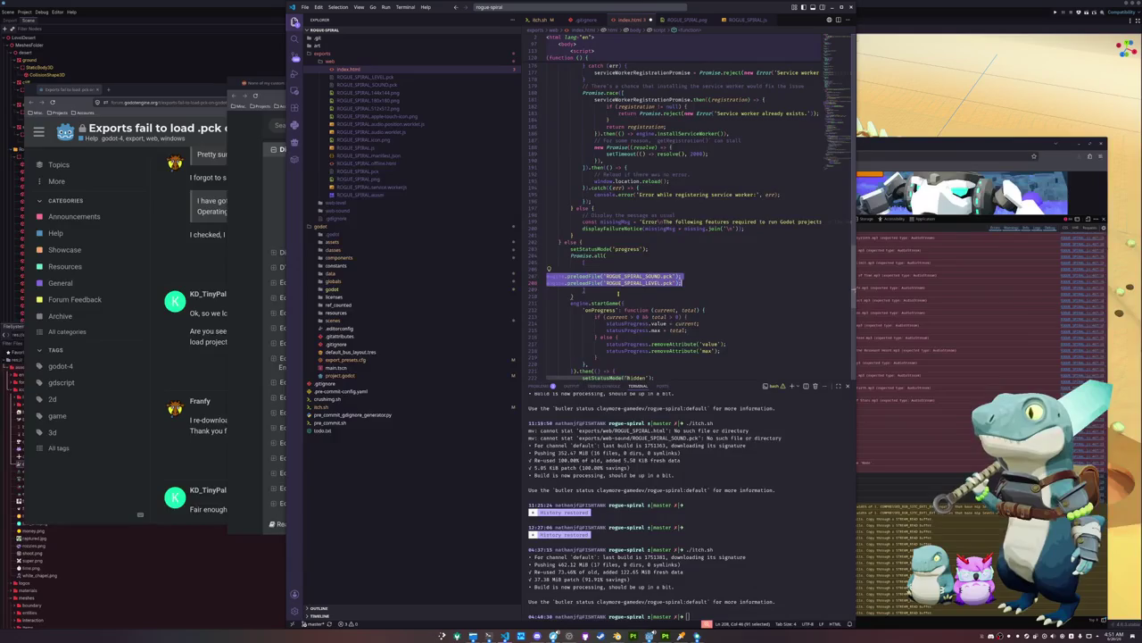
key(Tab)
key(Up)
key(Tab)
key(Tab)
key(Down)
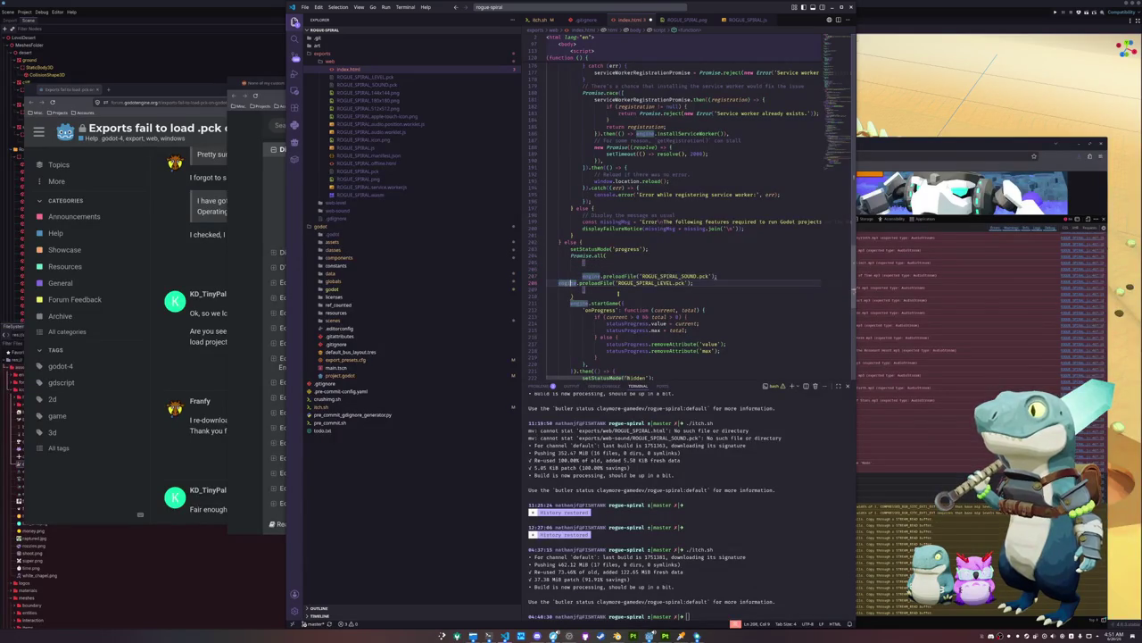
key(Tab)
key(Tab)
key(Up)
key(Tab)
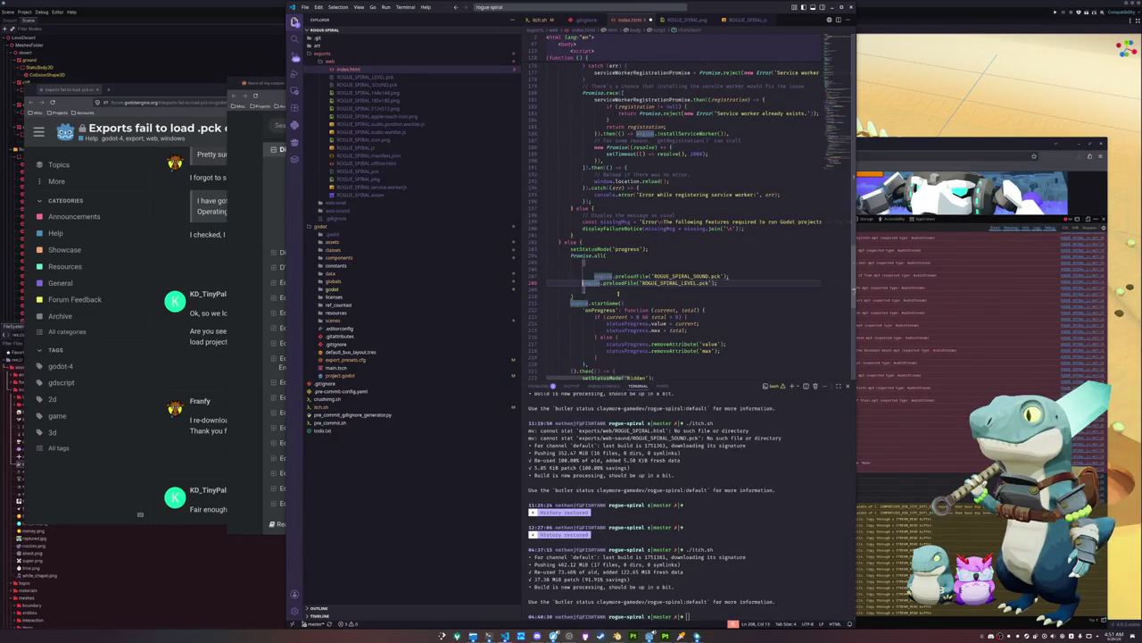
key(Up)
key(ctrl+shift+k)
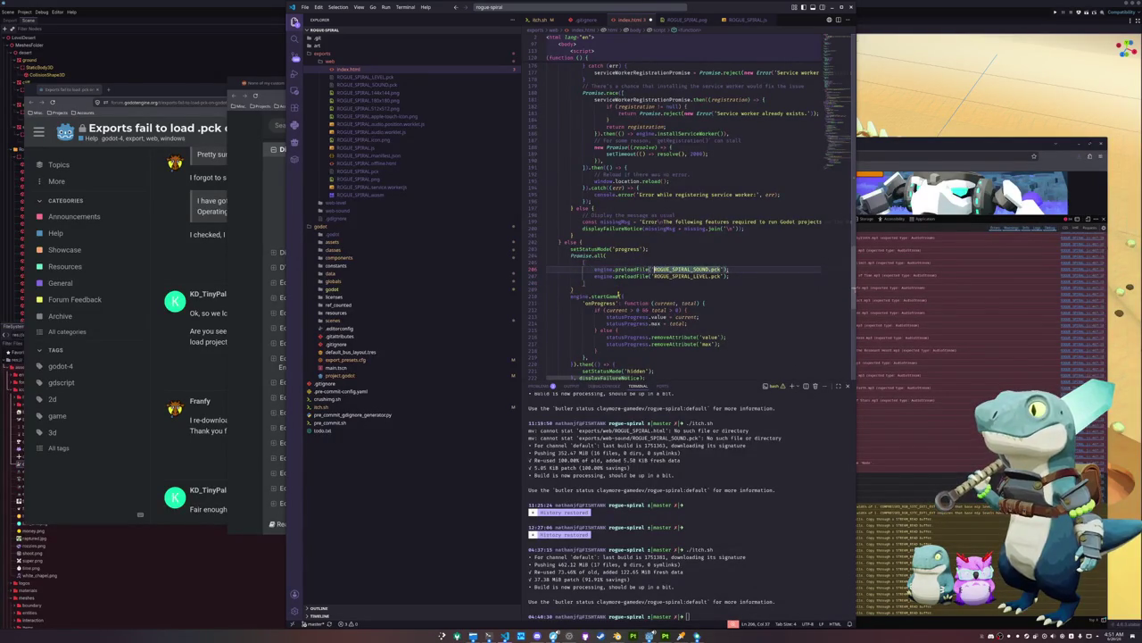
key(Down)
key(Home)
key(Up)
key(End)
key(Down)
key(Down)
key(Down)
key(Home)
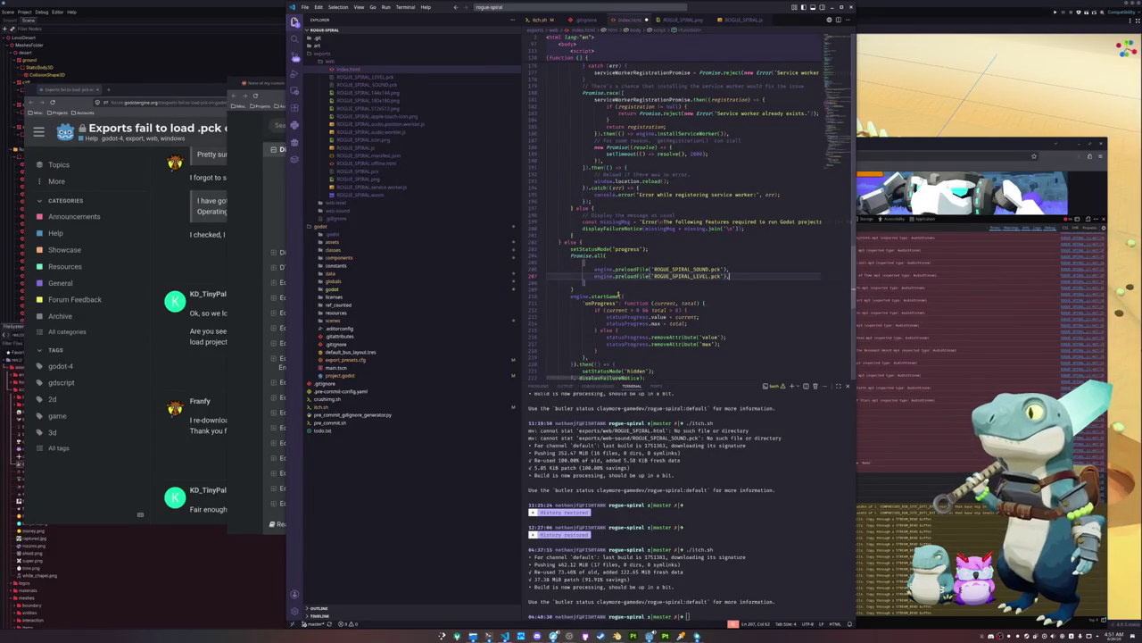
Close the array with ]).then( wrapping the startGame chain, and save index.html
text(}).then)
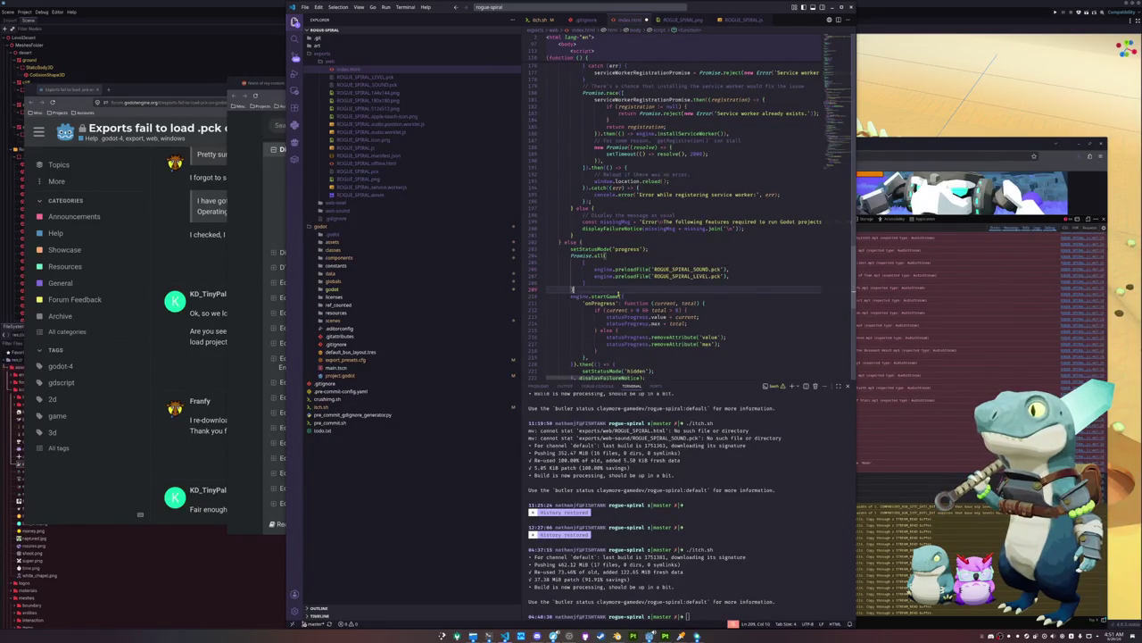
text(()
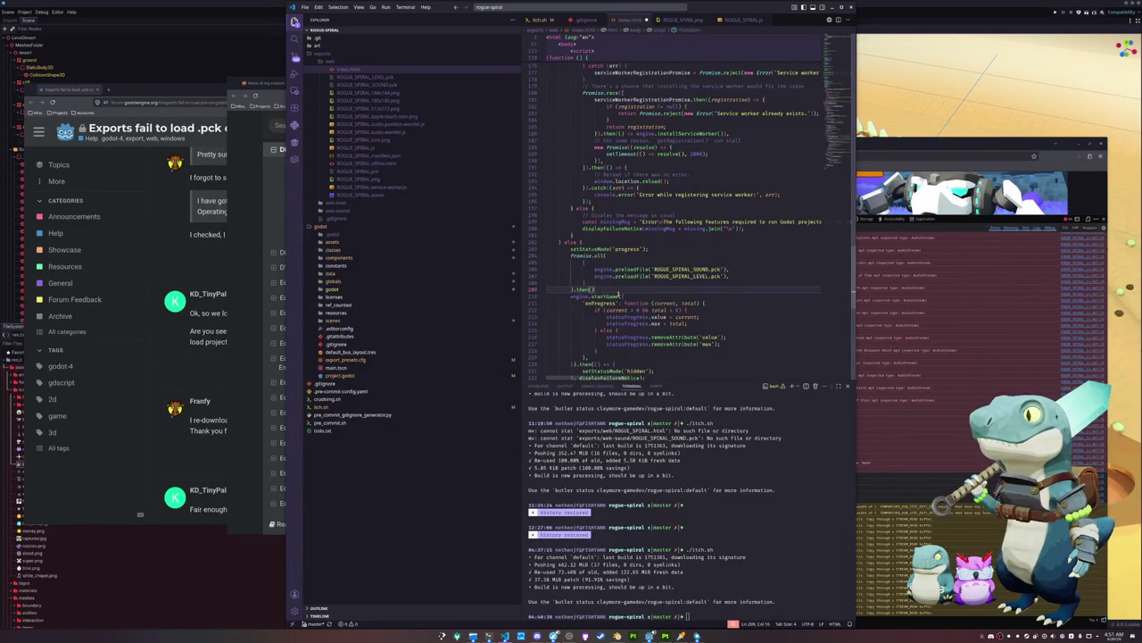
click(616, 296)
scroll(625, 312, down, 2)
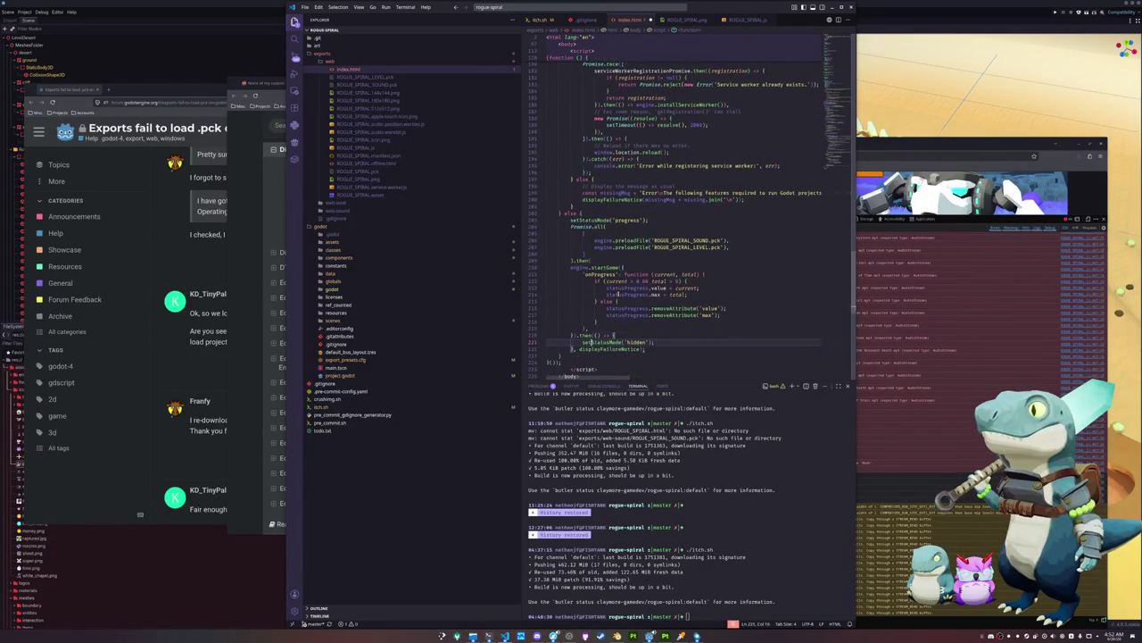
click(645, 342)
key(Return)
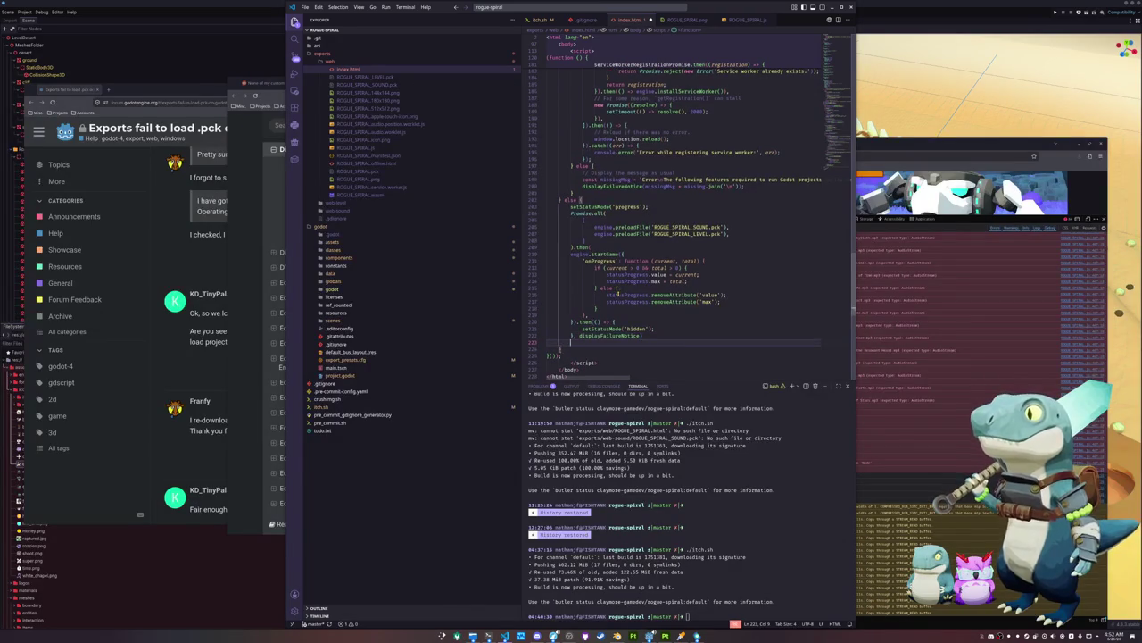
key(ctrl+s)
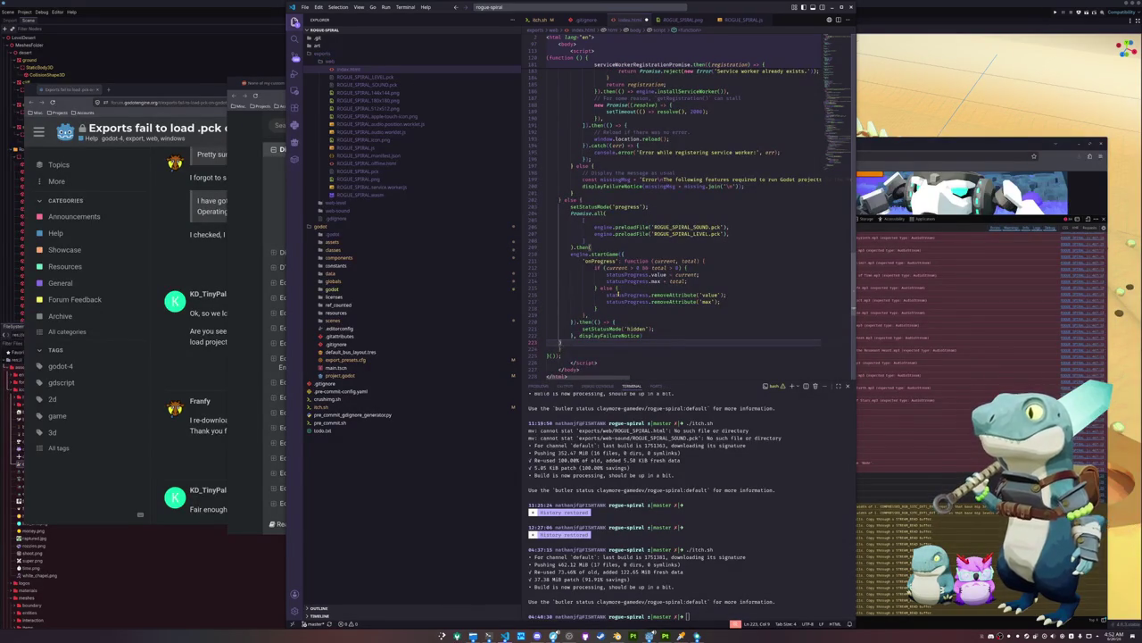
text(})
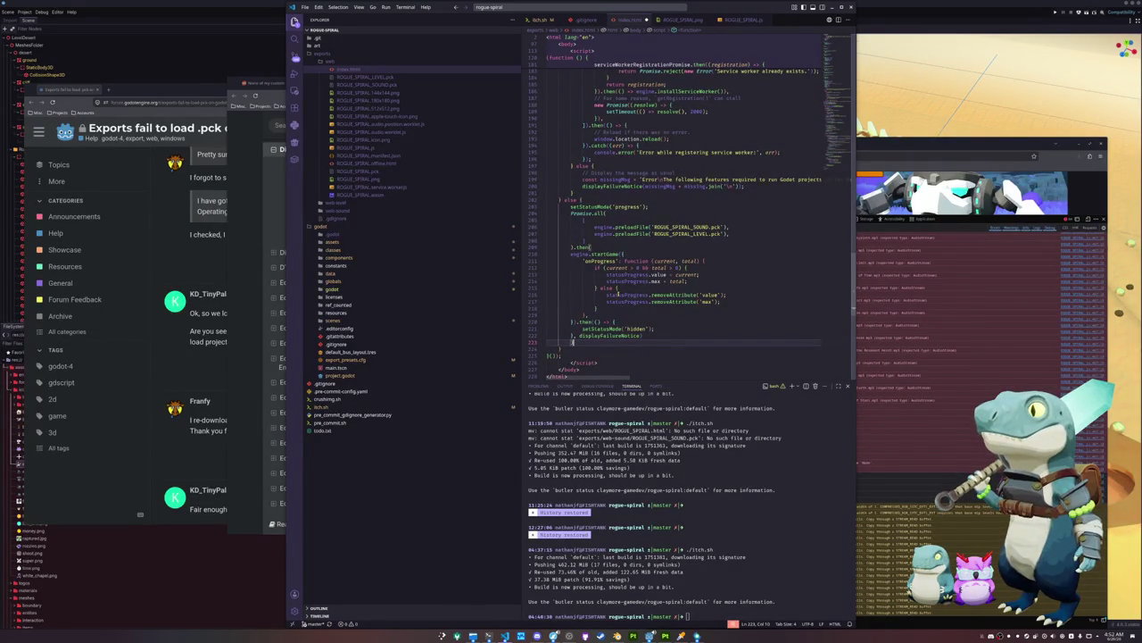
scroll(636, 324, down, 2)
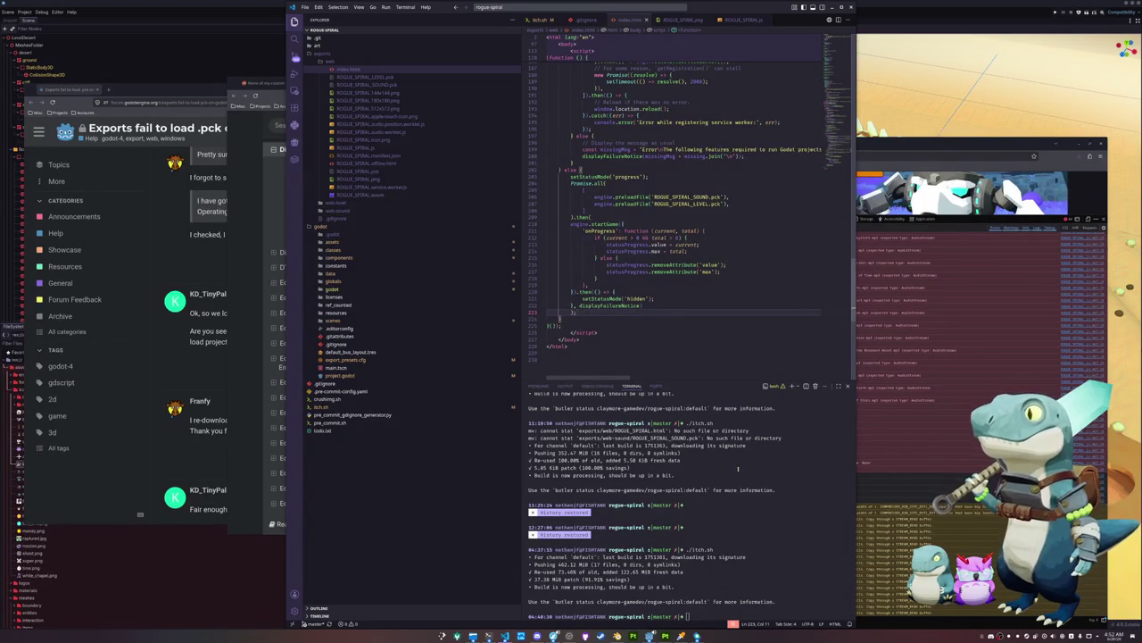
Rerun ./itch.sh to push the patched build, then reload the itch.io game page
click(745, 511)
key(Up)
key(Return)
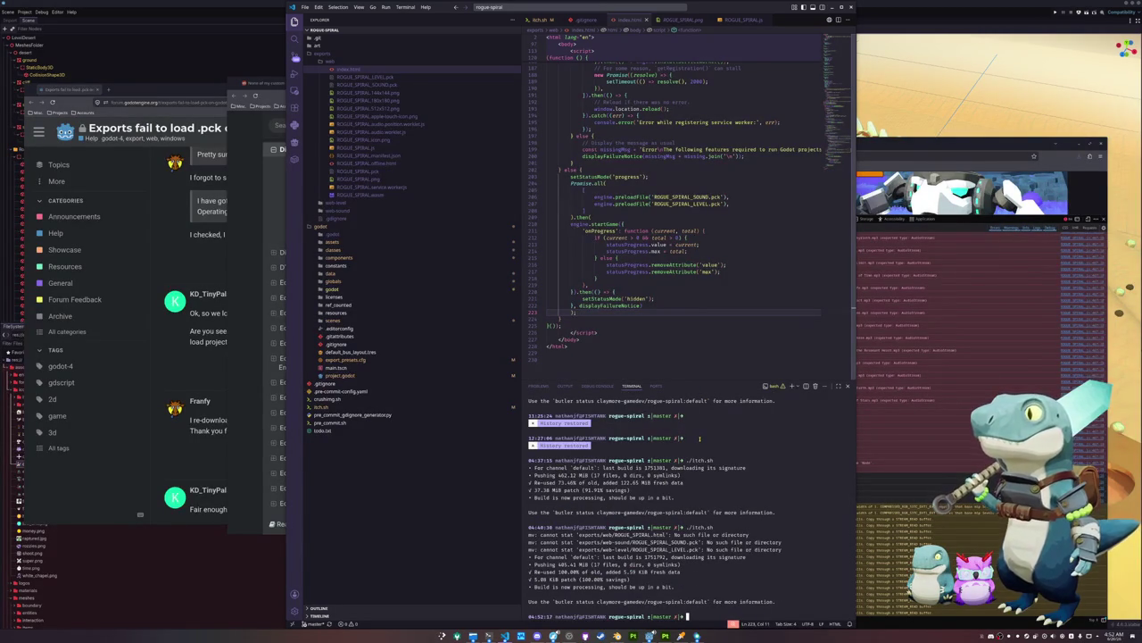
click(892, 145)
click(678, 157)
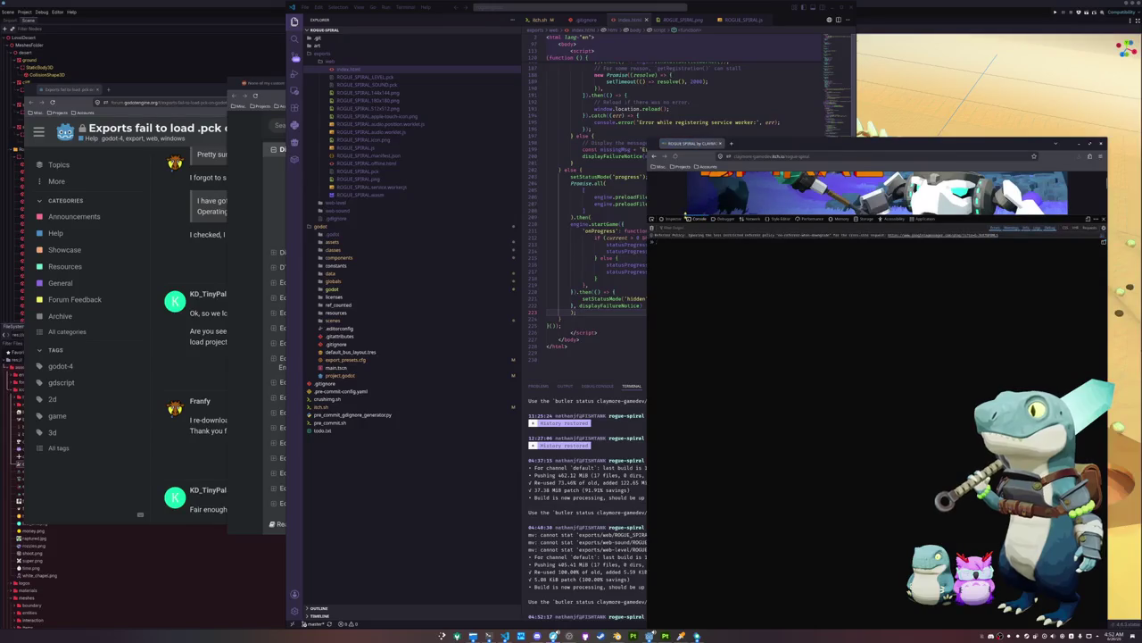
Reload the Rogue Spiral page and run the updated build with the console visible
drag(680, 220, 680, 432)
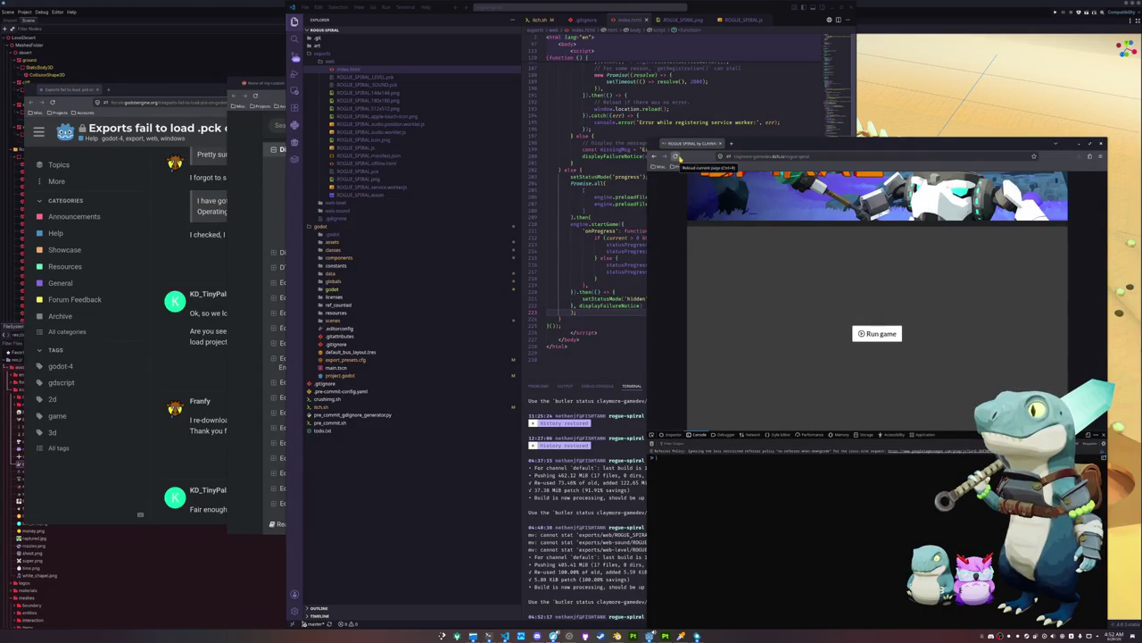
scroll(664, 284, down, 2)
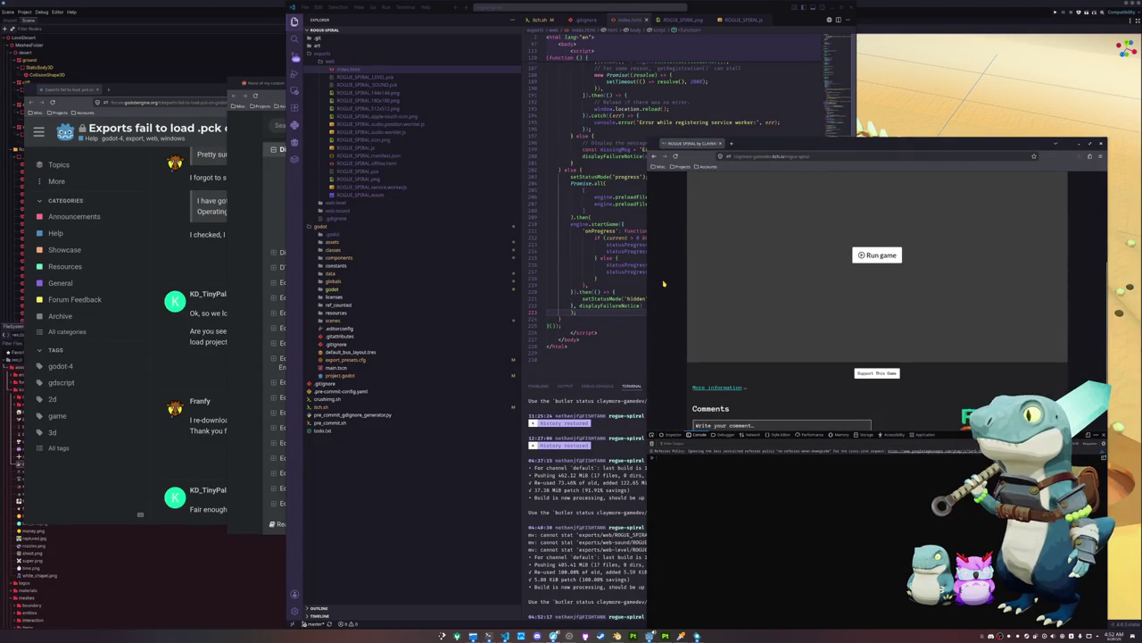
click(676, 156)
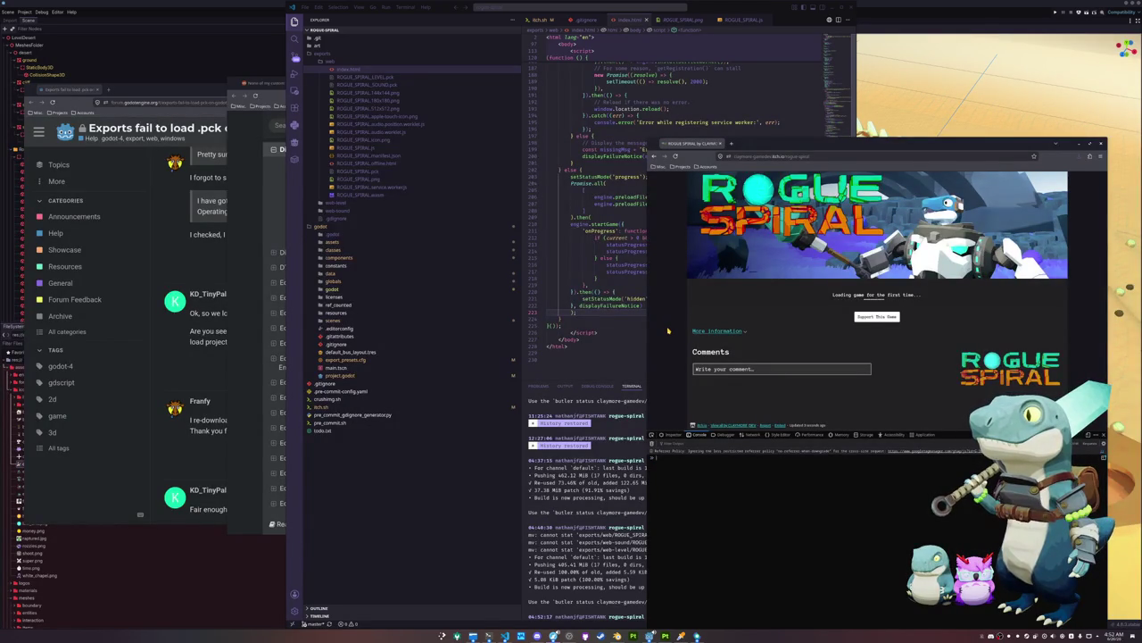
scroll(857, 339, down, 1)
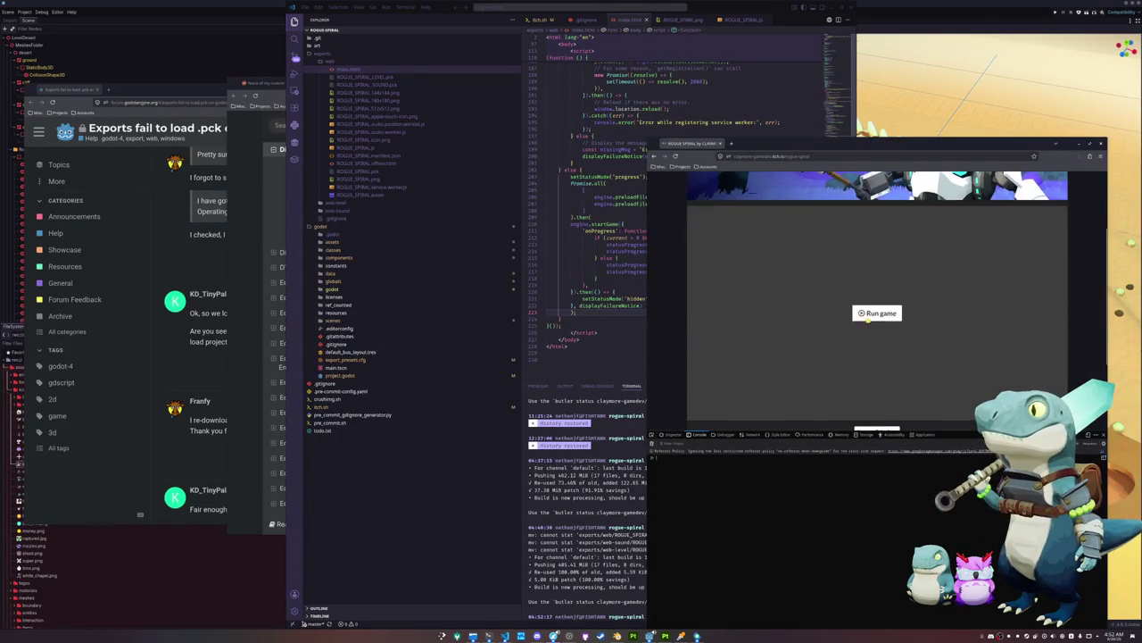
click(868, 319)
scroll(803, 350, down, 1)
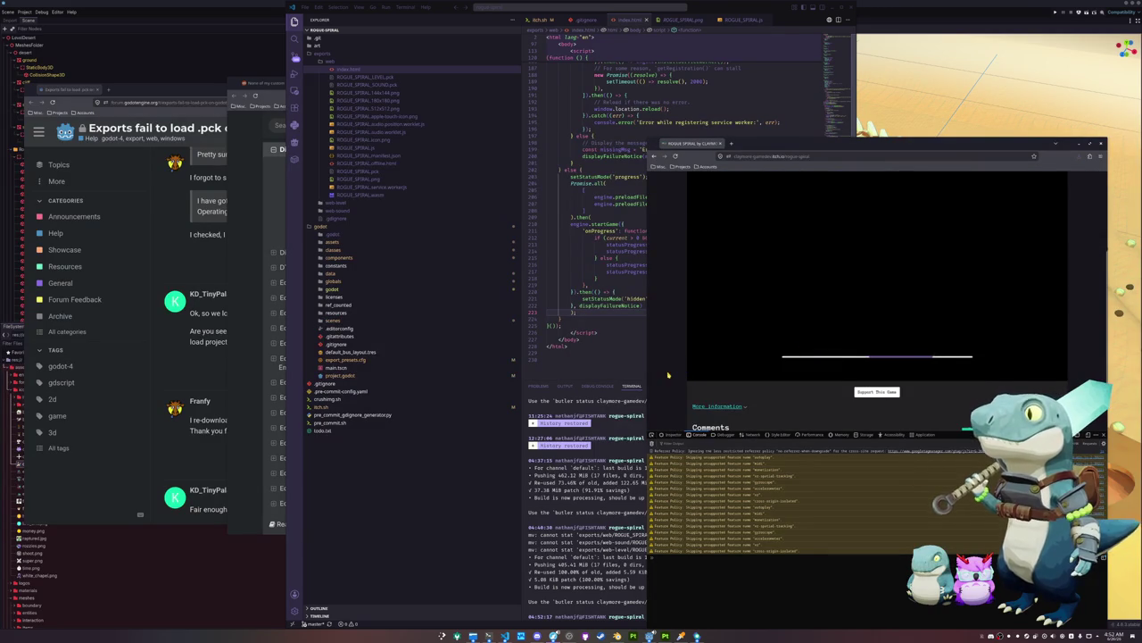
scroll(668, 374, up, 1)
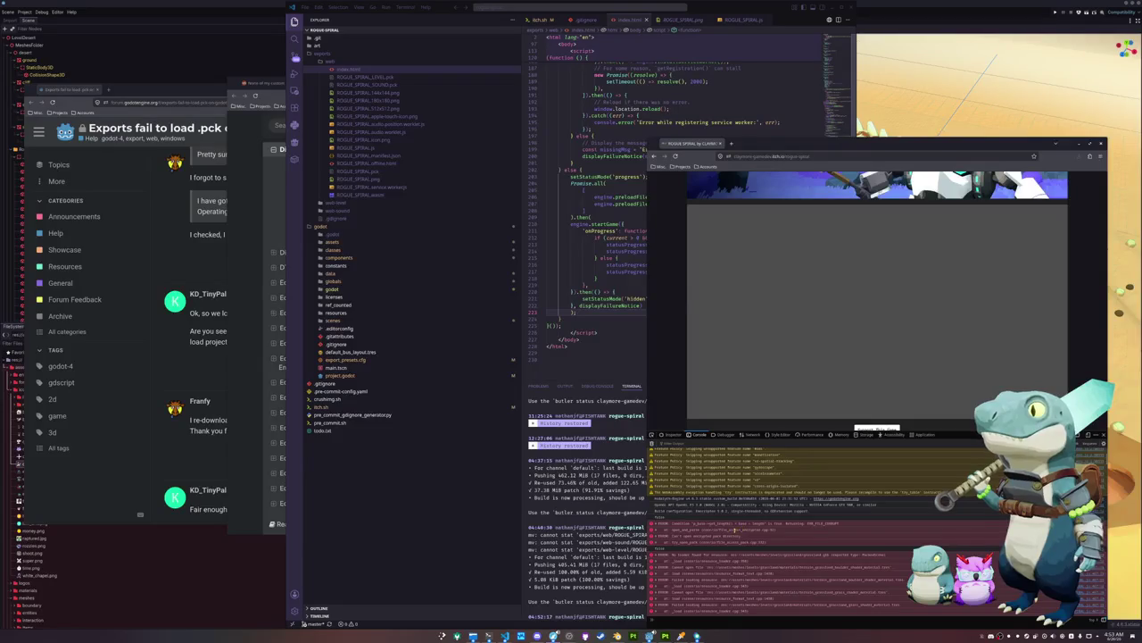
Select the two console error lines and switch to global_pck.gd in VS Code
mouse_move(764, 539)
mouse_down()
mouse_move(660, 539)
mouse_move(658, 526)
mouse_up()
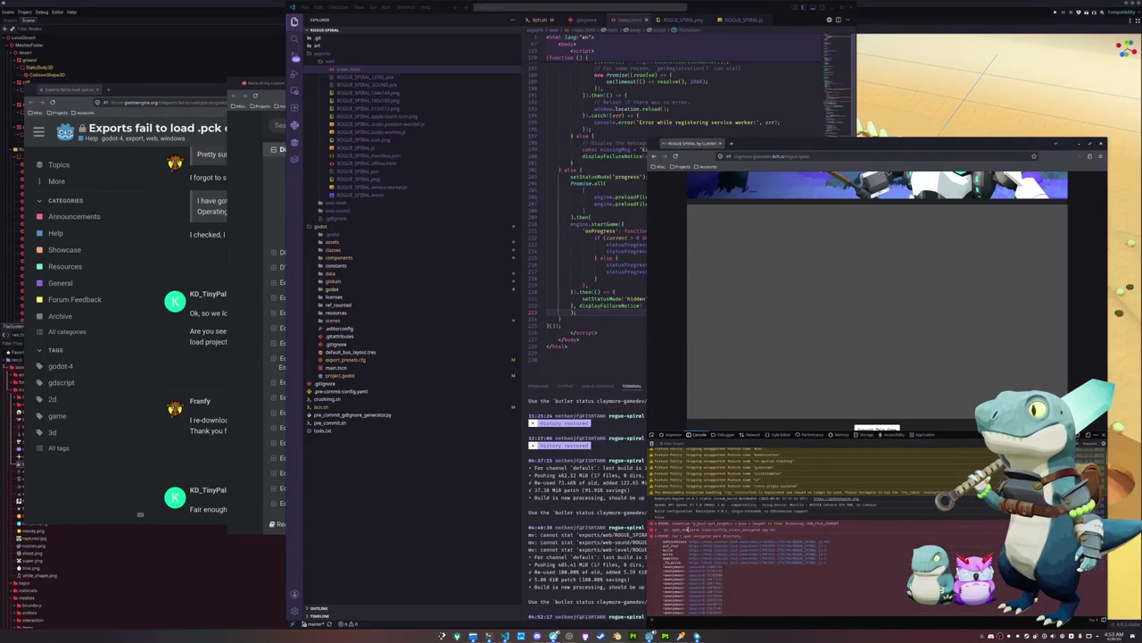
click(576, 163)
key(alt+Tab)
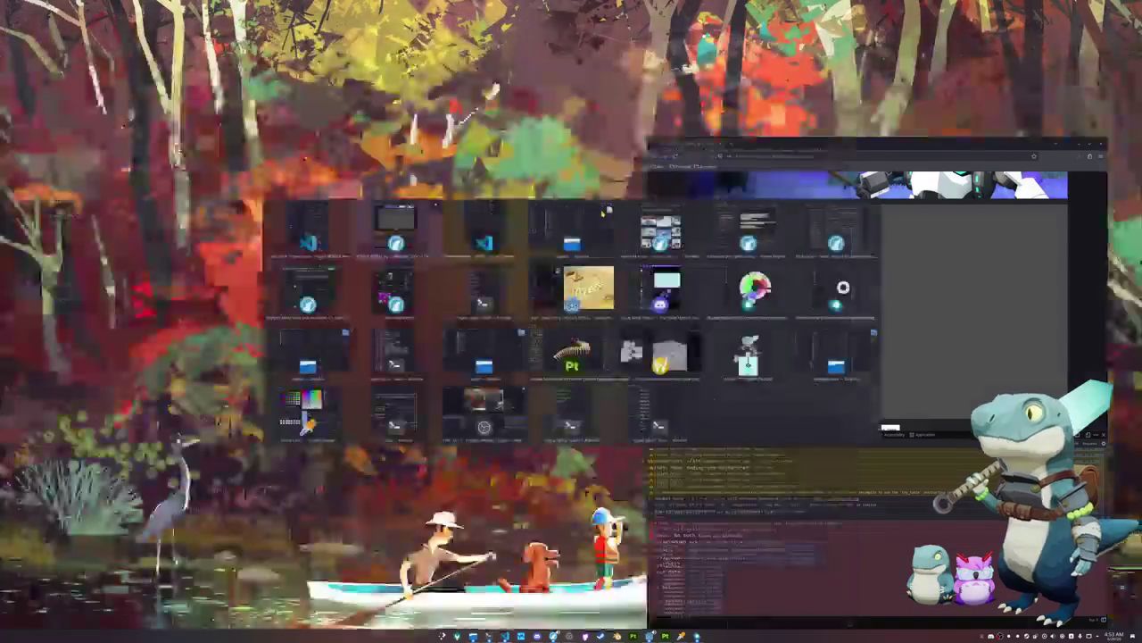
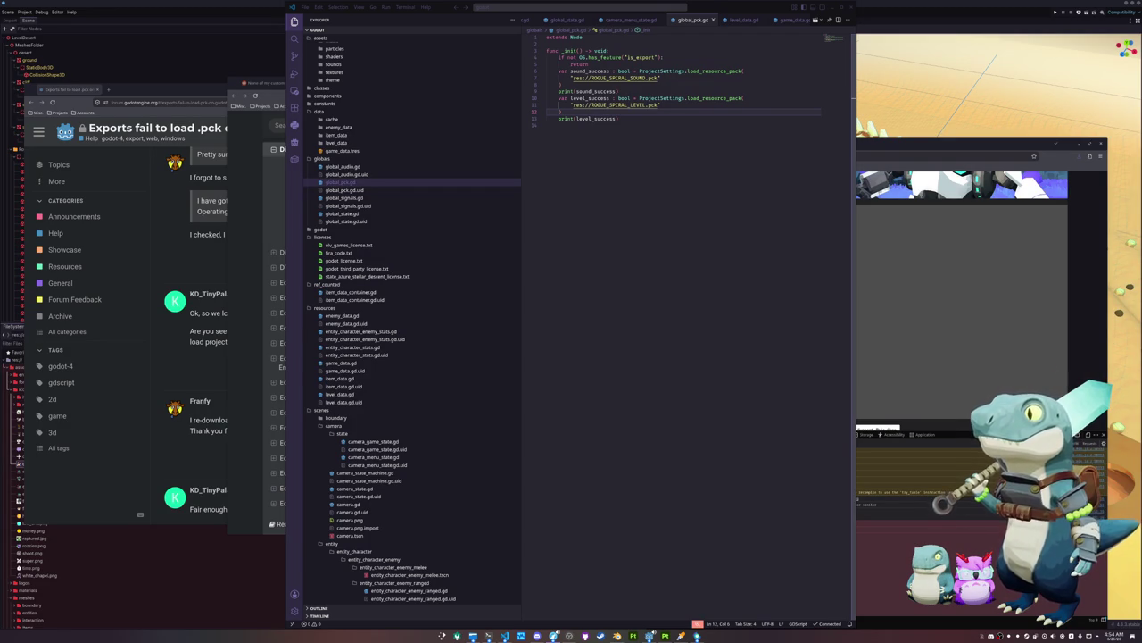
Review the Godot Project Settings tabs: General, Input Map, Localization and Autoload
key(alt+Tab)
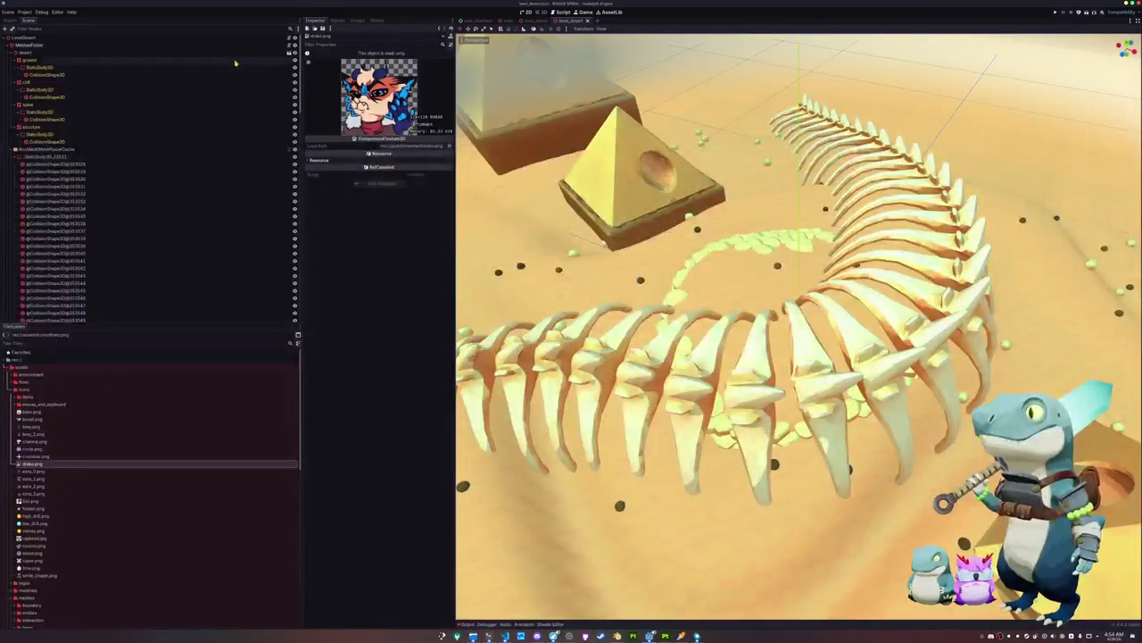
click(24, 12)
click(49, 31)
click(427, 219)
click(455, 219)
click(480, 219)
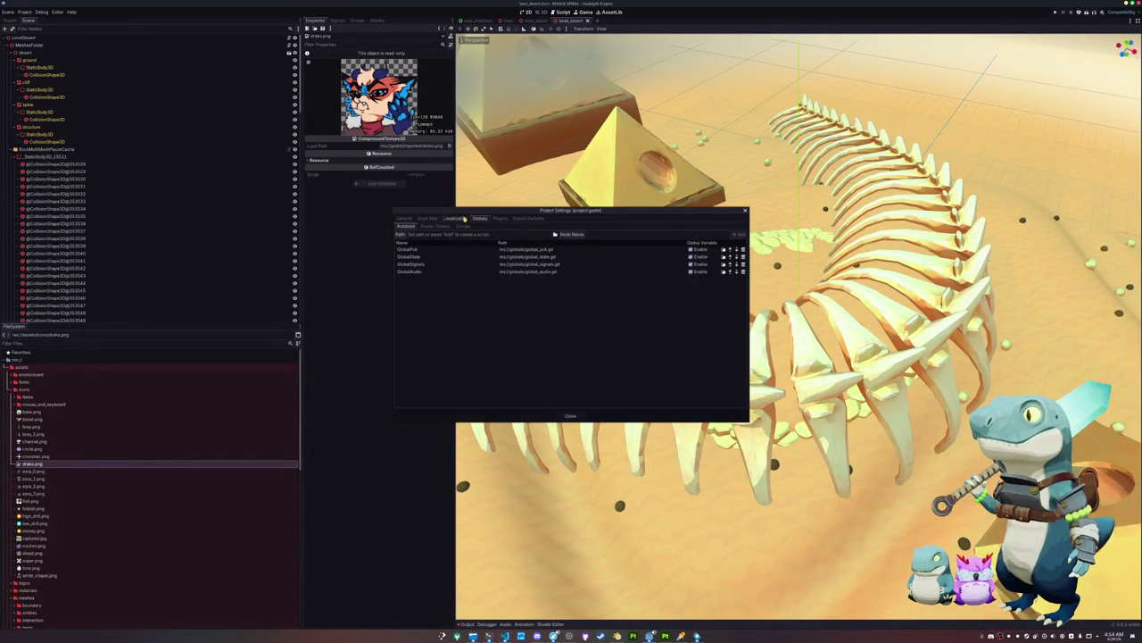
click(455, 219)
click(427, 219)
click(405, 219)
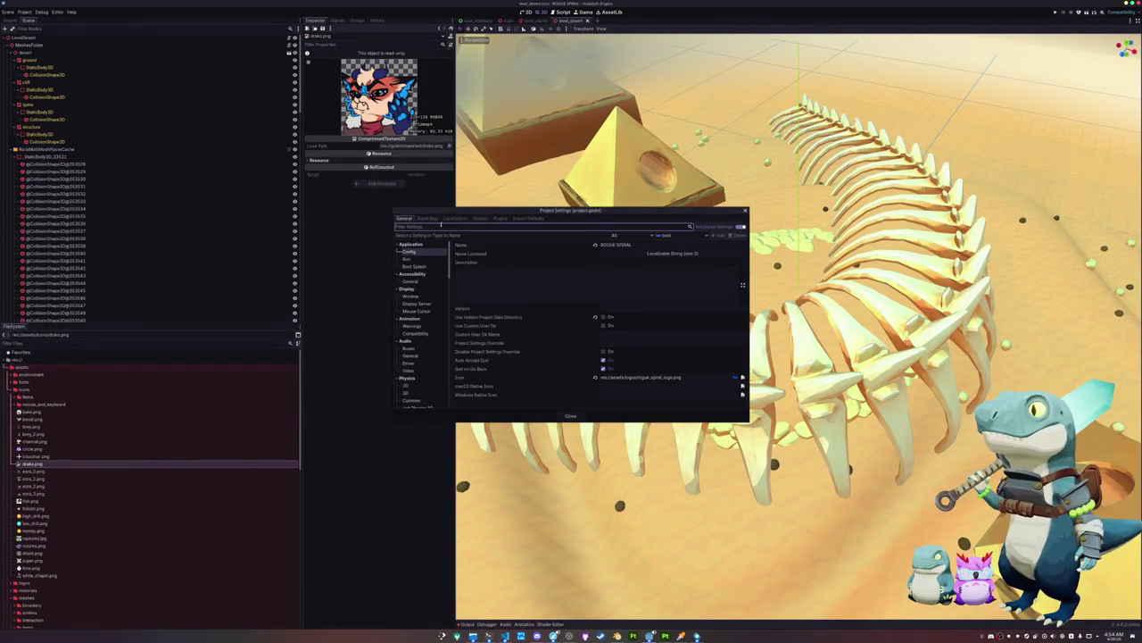
click(455, 218)
click(428, 219)
key(Escape)
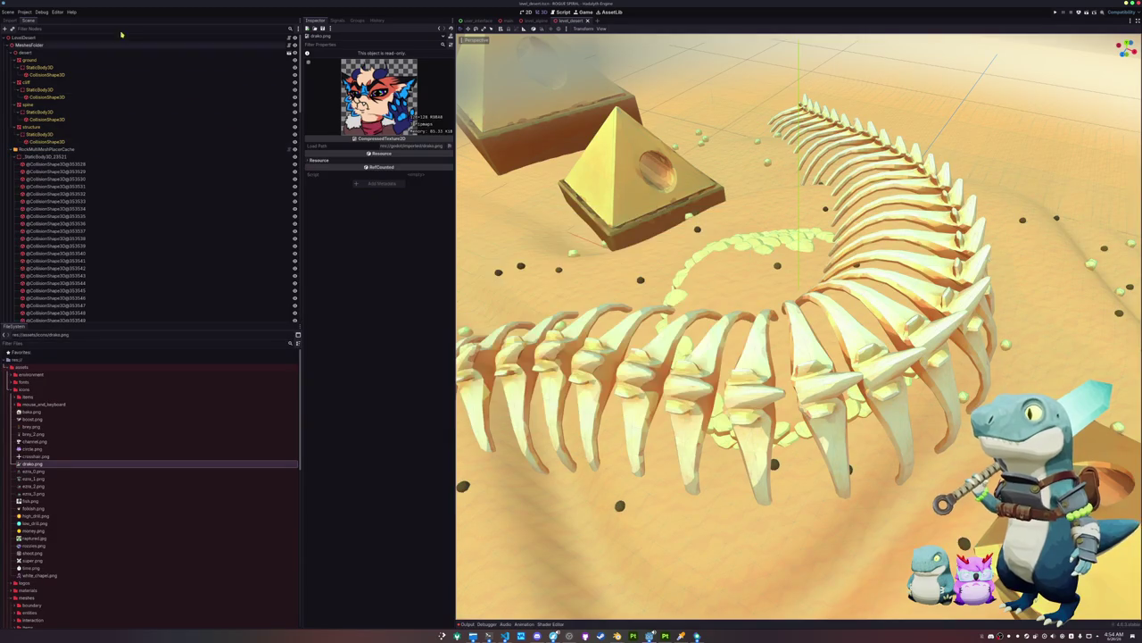
Toggle Encrypt Exported PCK on the Web Sound preset and export all presets as release builds
click(25, 11)
click(35, 48)
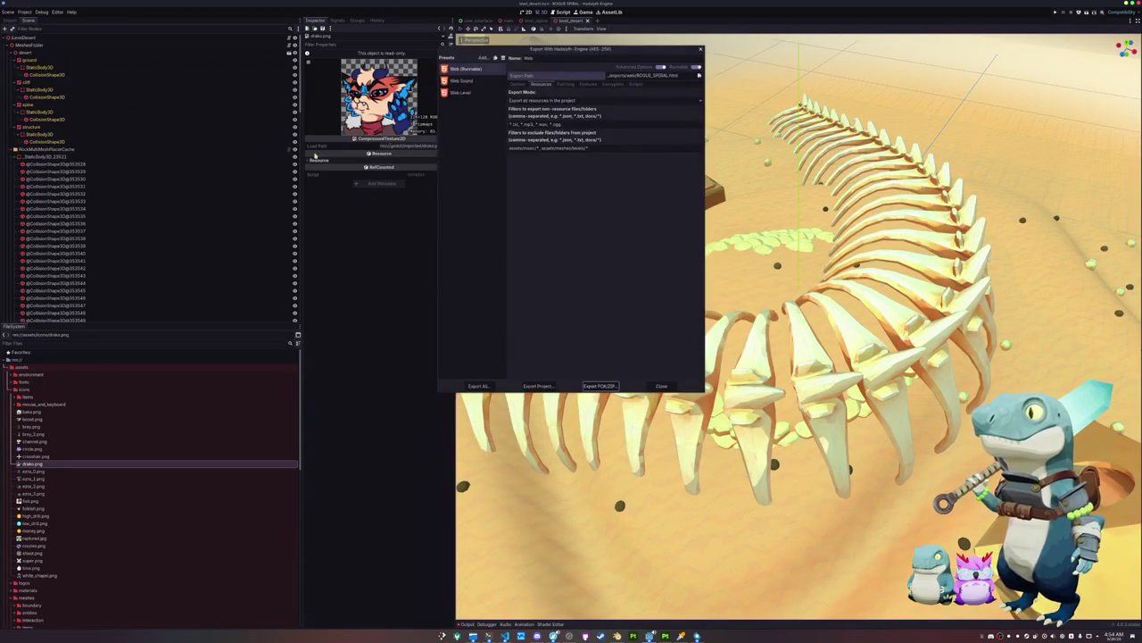
click(464, 81)
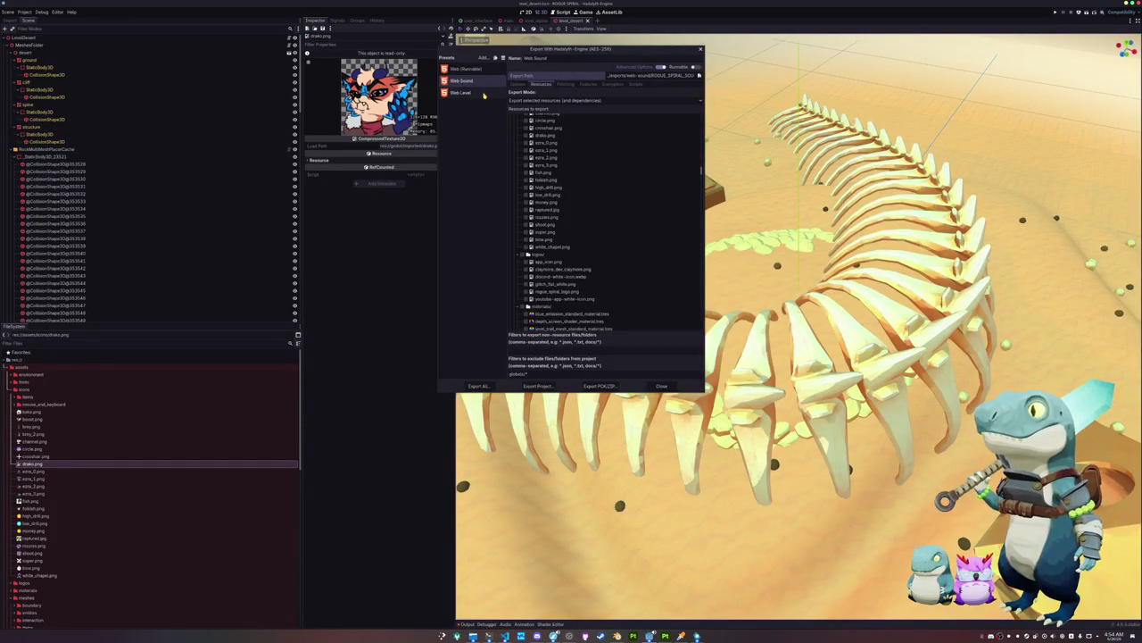
click(482, 93)
click(612, 84)
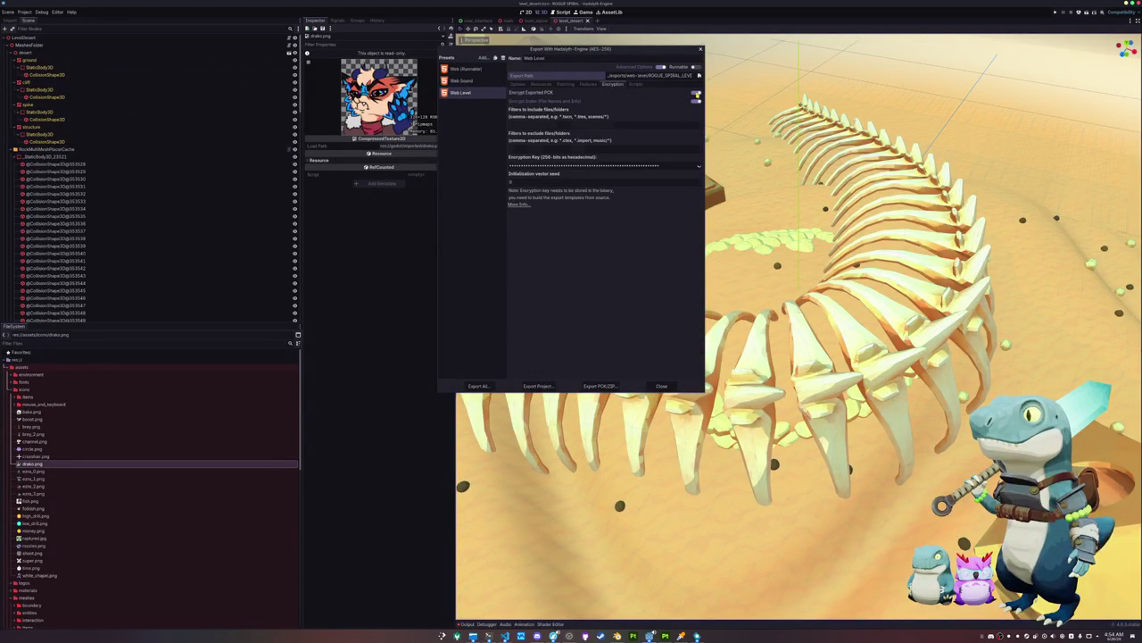
click(480, 83)
click(690, 93)
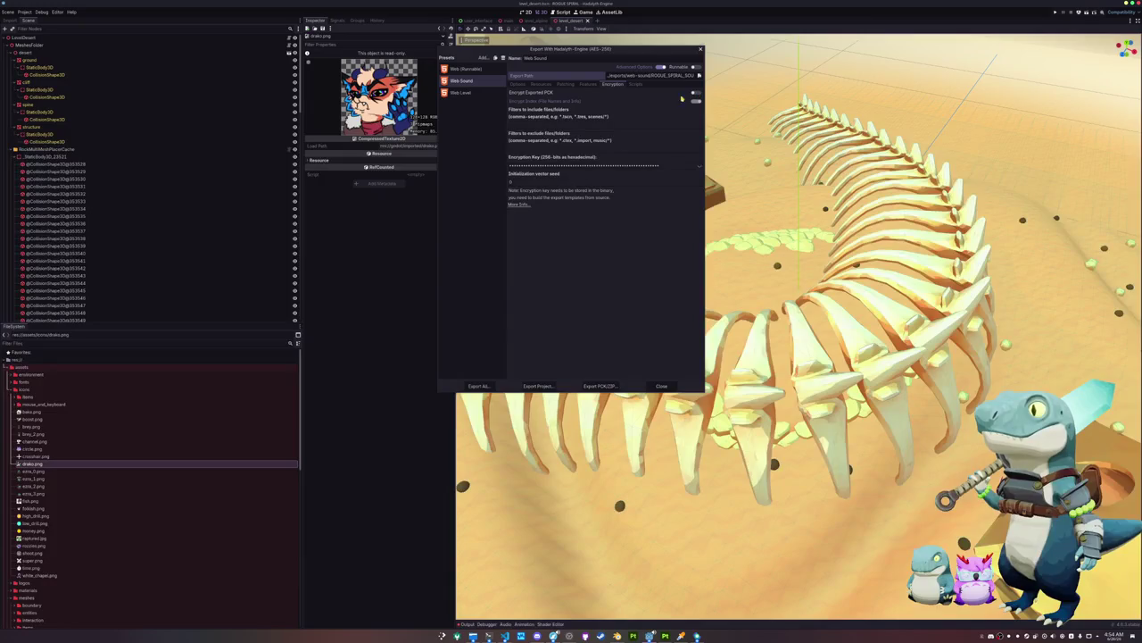
click(477, 386)
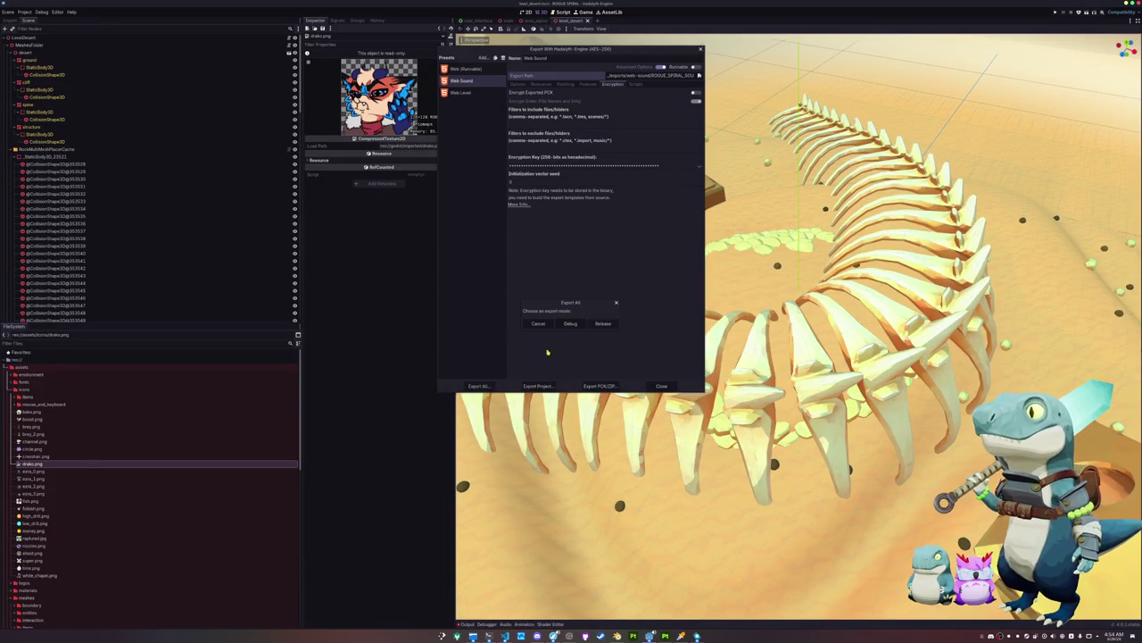
click(603, 323)
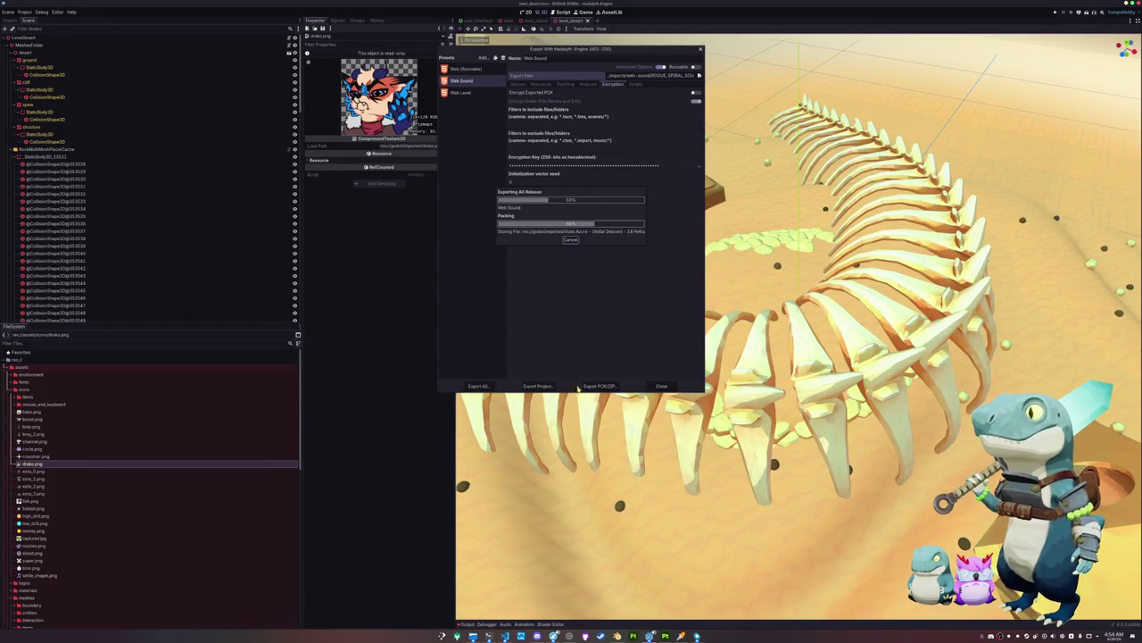
key(alt+Tab)
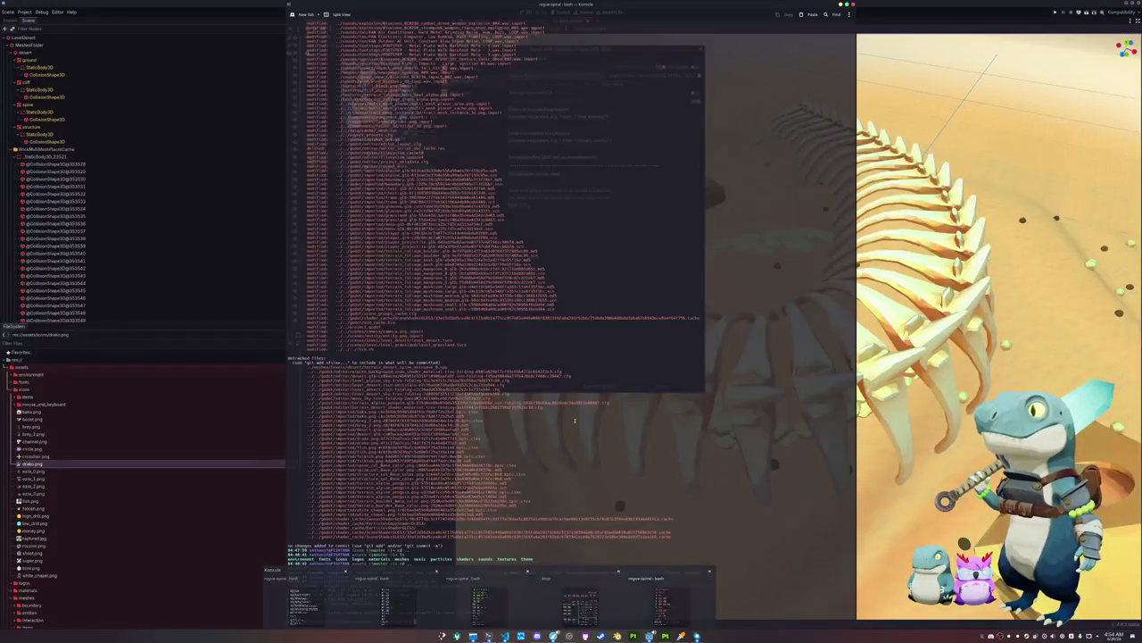
Run ./itch.sh in Konsole to upload the web export with butler
text(./itch.sh)
key(Return)
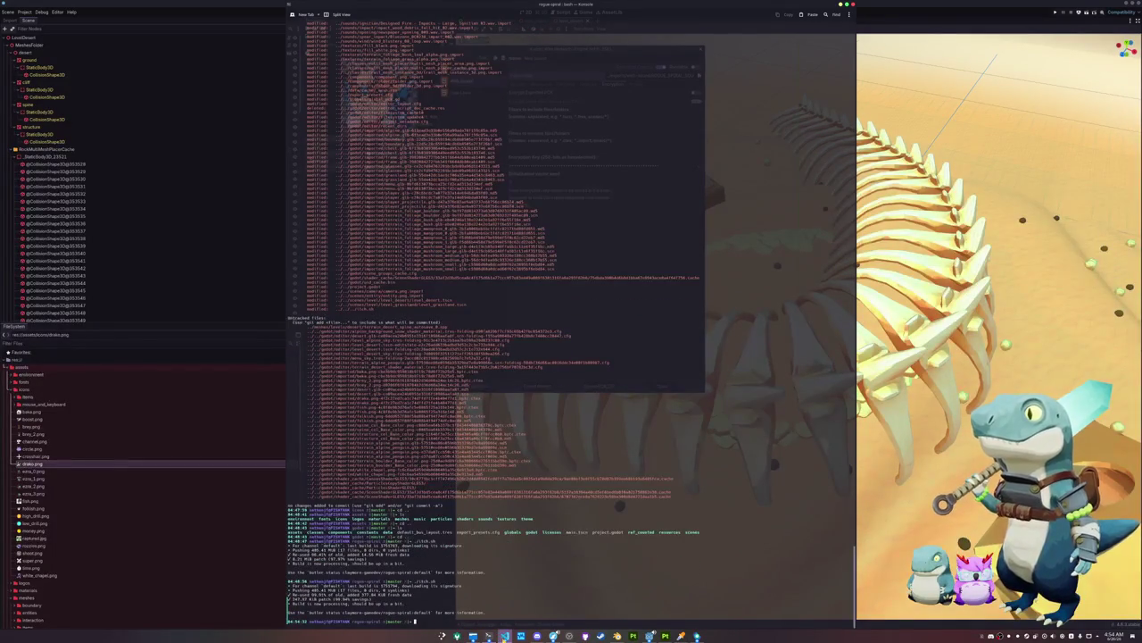
click(505, 635)
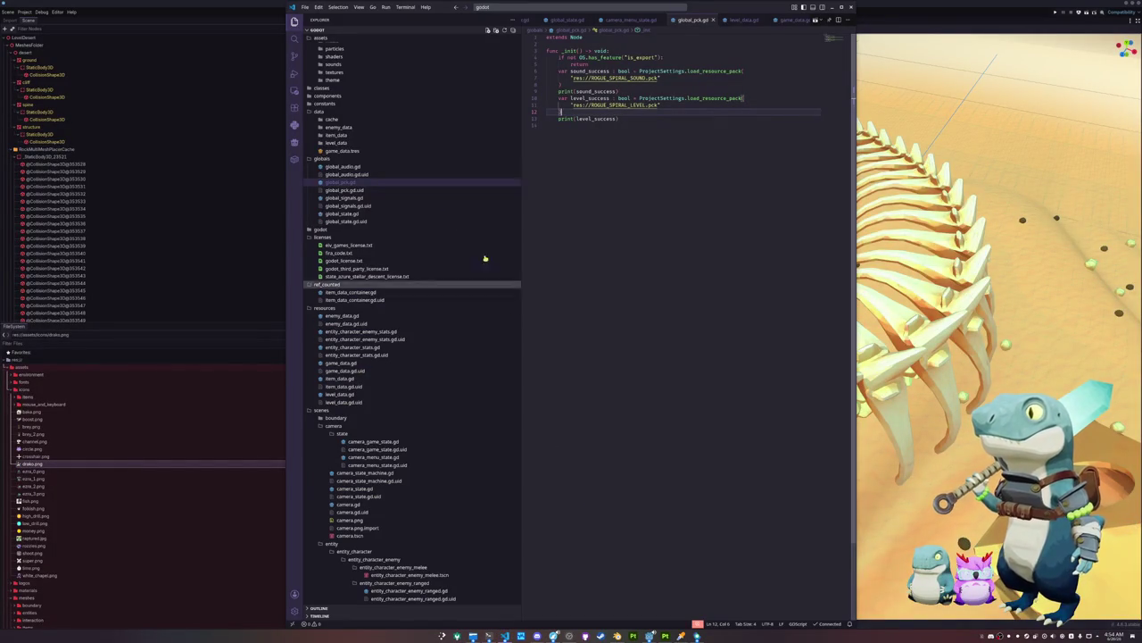
Open the rogue-spiral index.html and rerun ./itch.sh in the integrated terminal
scroll(482, 254, up, 2)
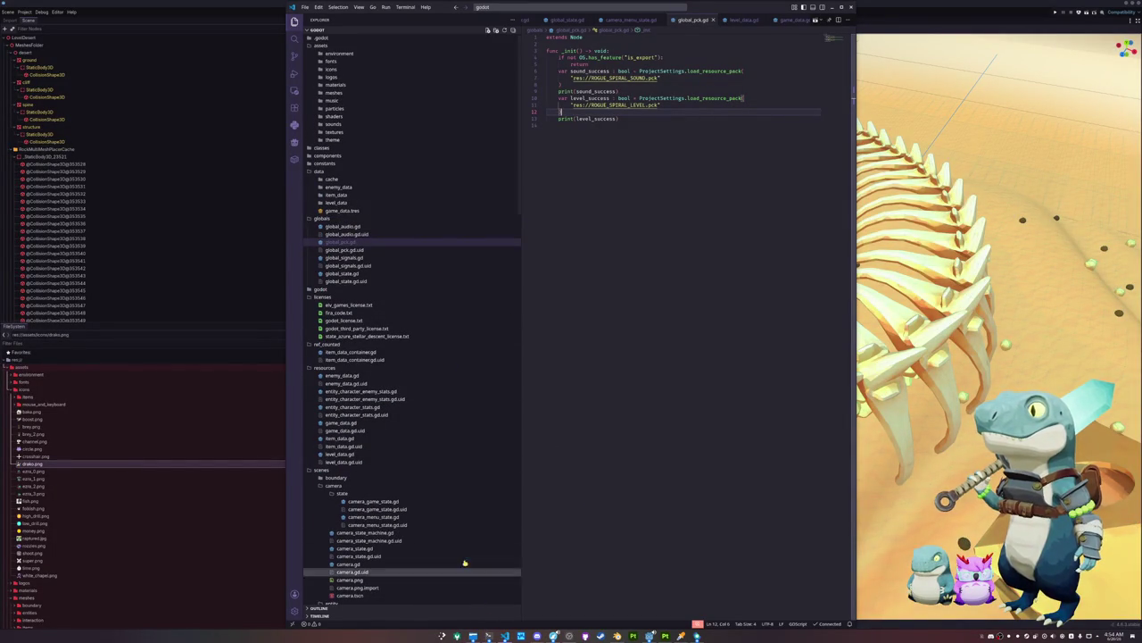
click(505, 636)
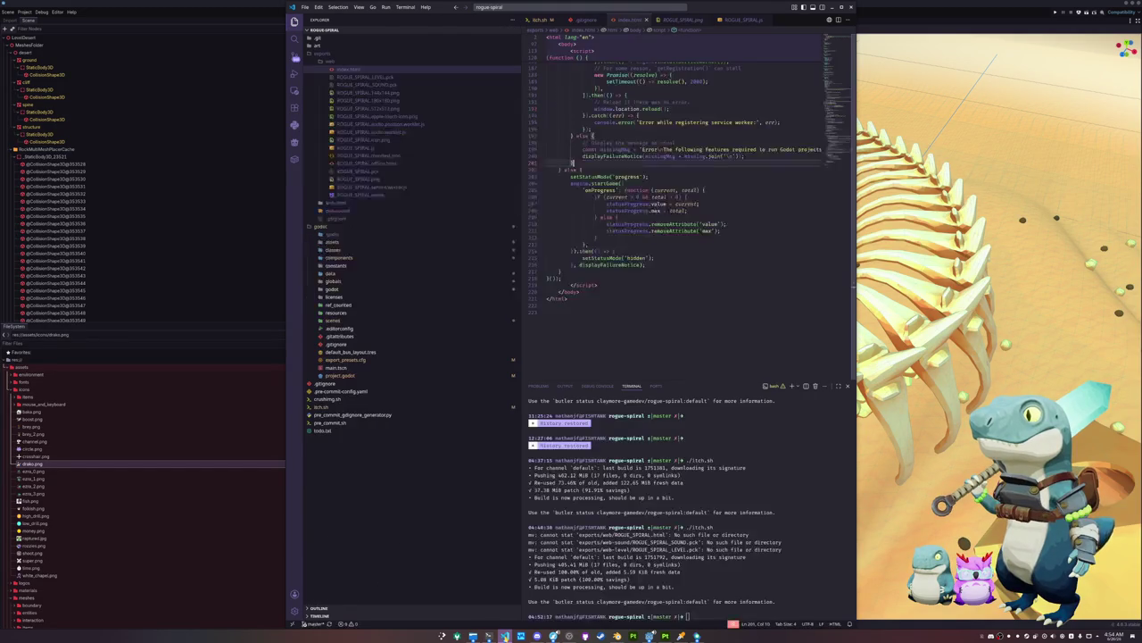
click(617, 290)
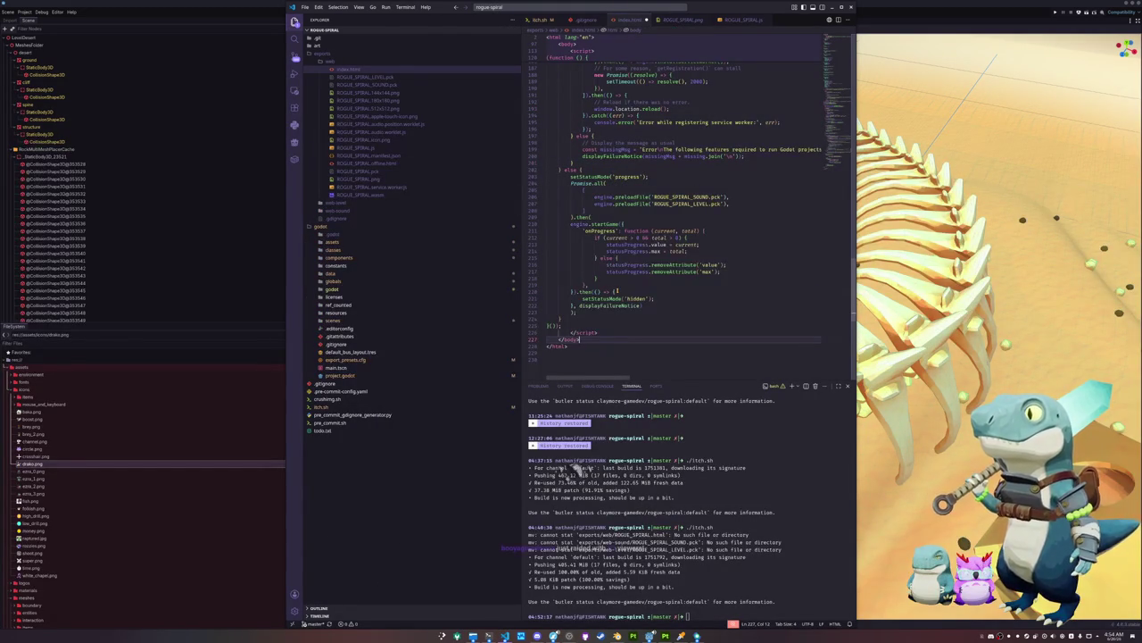
mouse_move(603, 216)
mouse_down()
mouse_move(544, 183)
mouse_move(604, 216)
mouse_up()
click(742, 510)
key(Up)
key(Return)
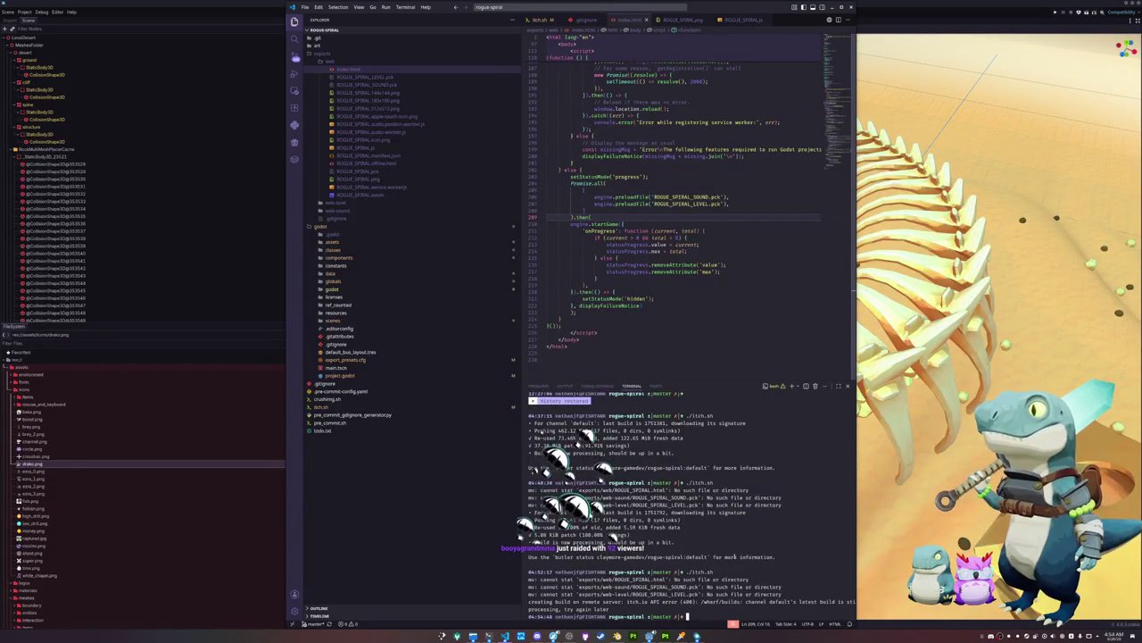
Delete the Promise.all(...).then preload block on lines 205–209 of index.html
scroll(642, 274, up, 2)
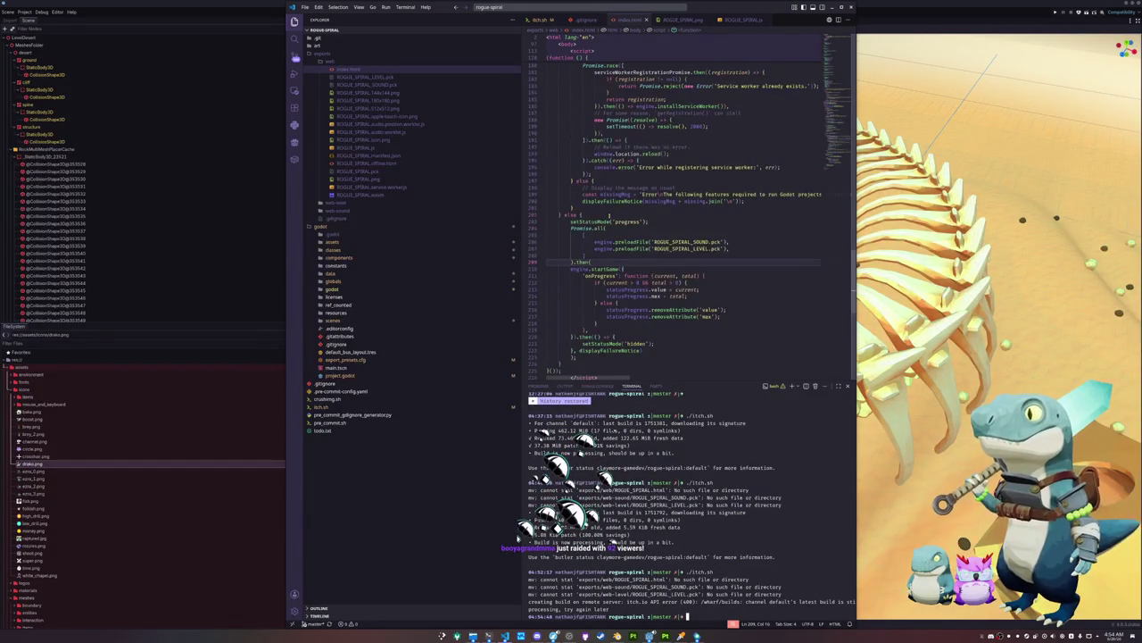
drag(592, 262, 542, 229)
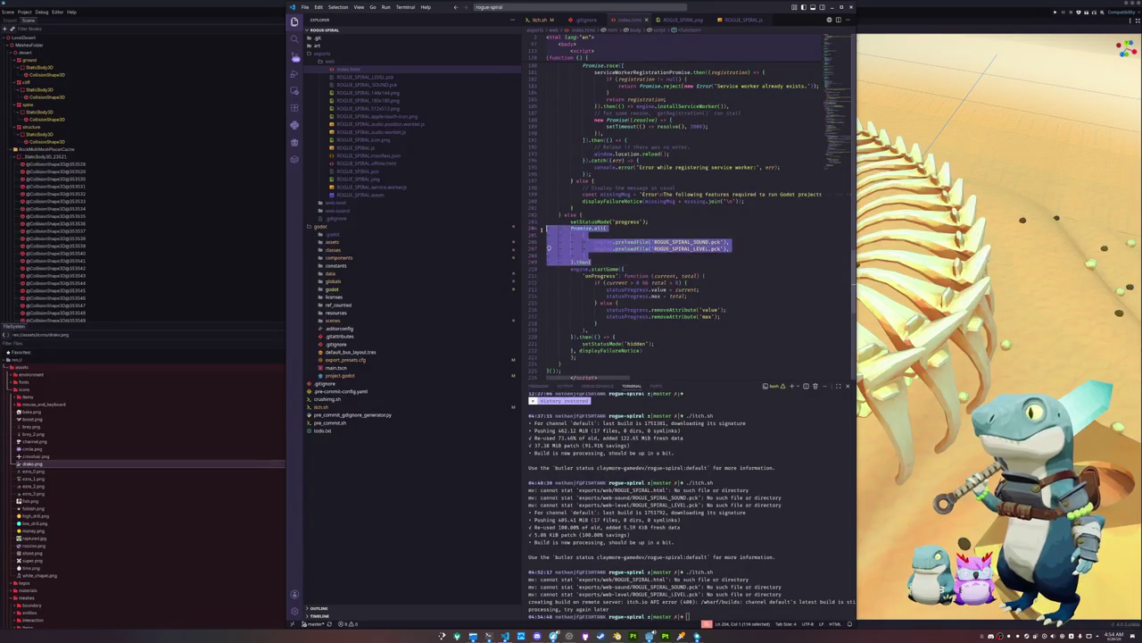
key(Delete)
click(574, 342)
key(ctrl+shift+k)
key(ctrl+z)
key(ctrl+shift+z)
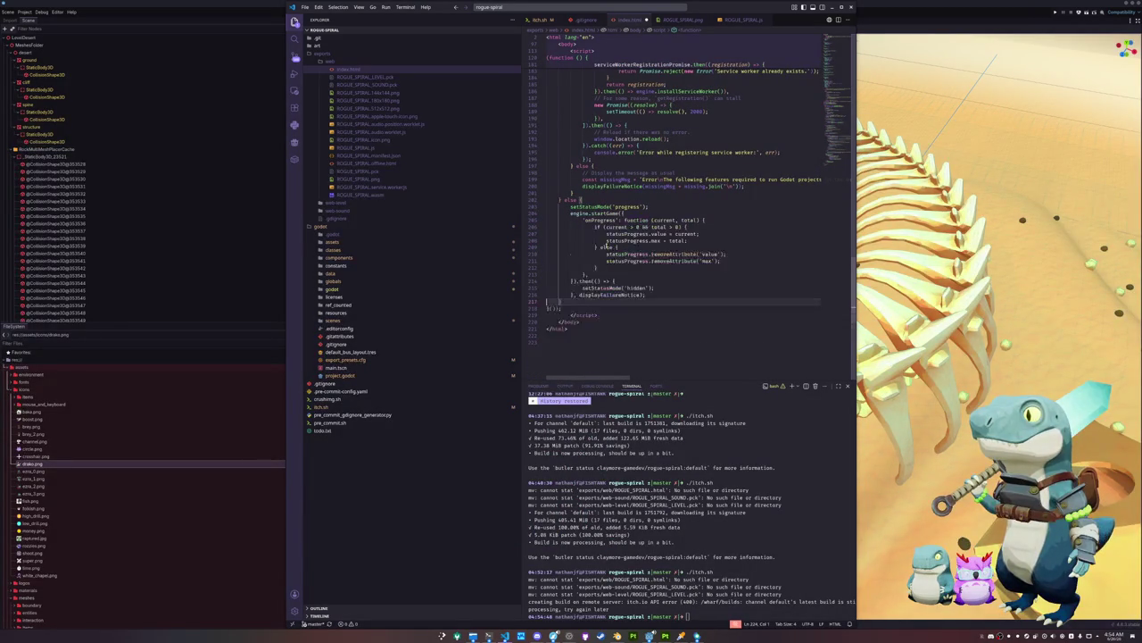
key(ctrl+z)
key(ctrl+z)
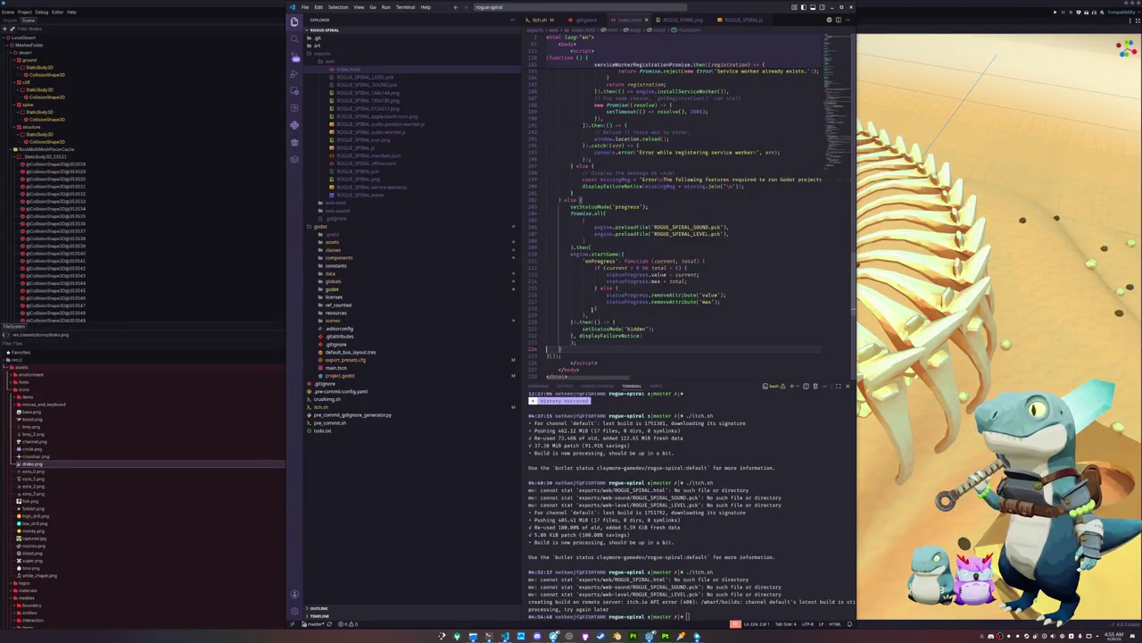
key(ctrl+shift+z)
key(ctrl+shift+z)
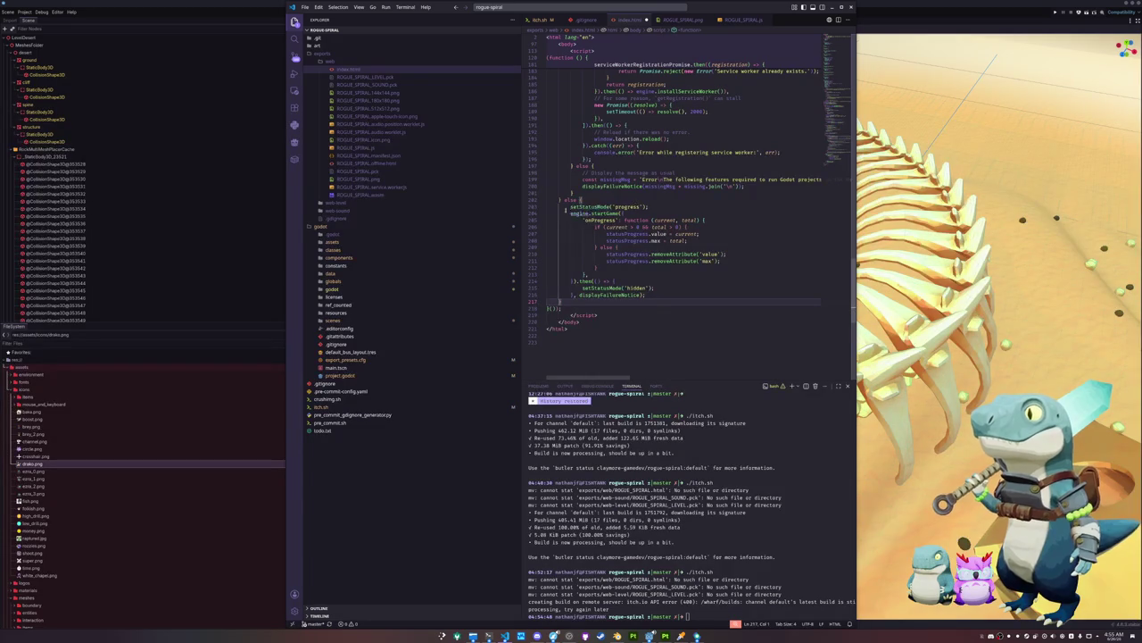
key(ctrl+z)
key(ctrl+z)
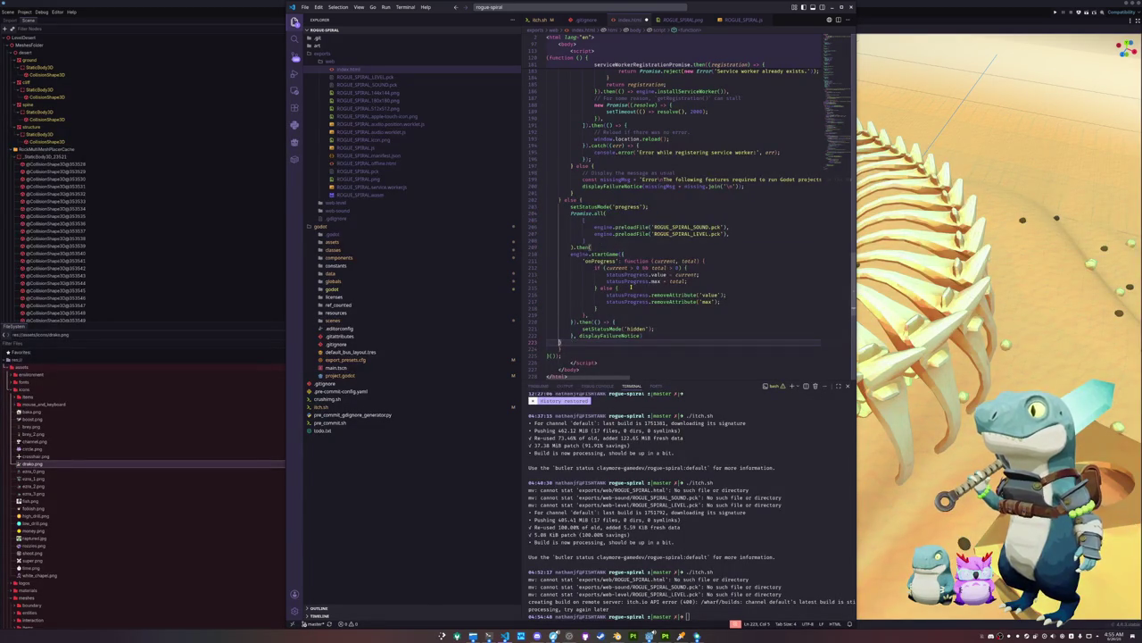
key(ctrl+shift+z)
key(ctrl+shift+z)
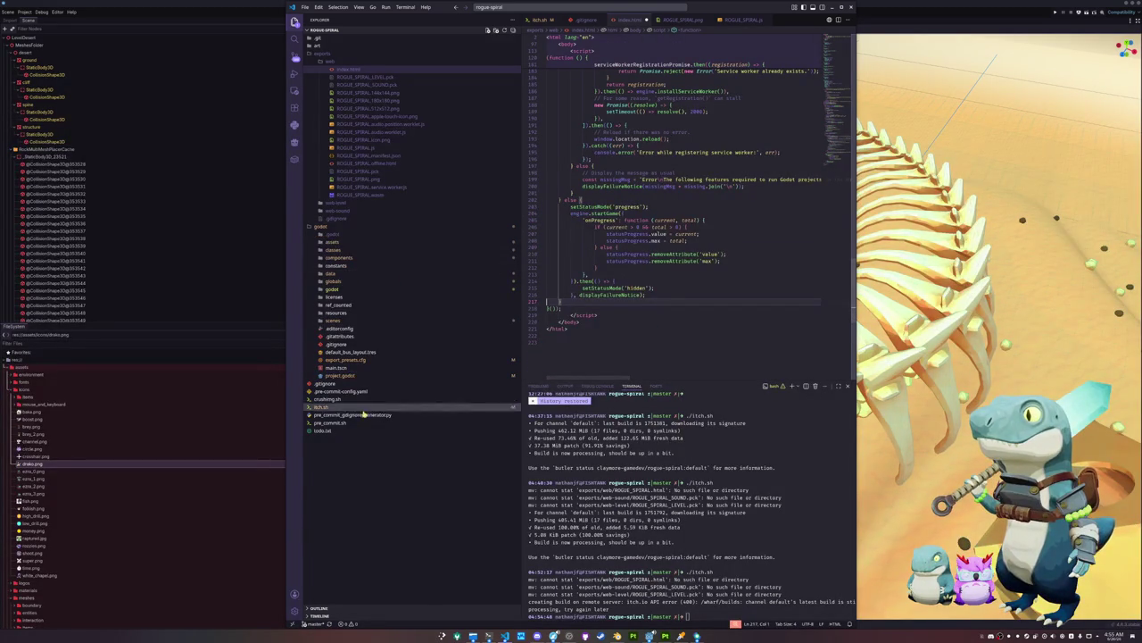
click(322, 407)
click(582, 91)
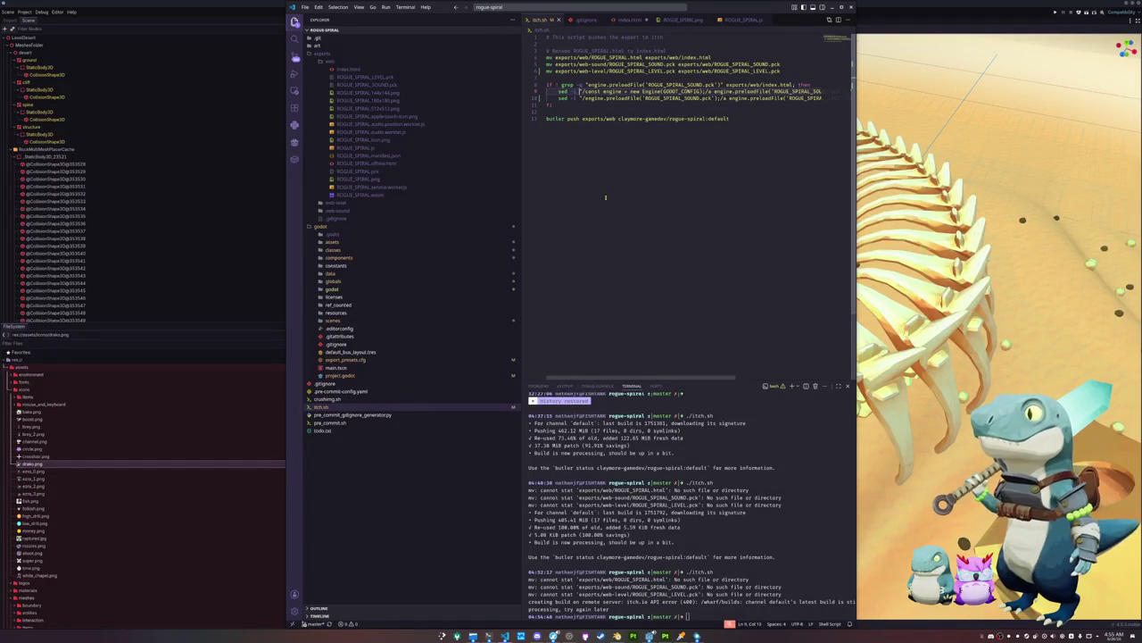
Build a sed -i command on line 10 matching setStatusMode('progress') with an /a append
key(ctrl+v)
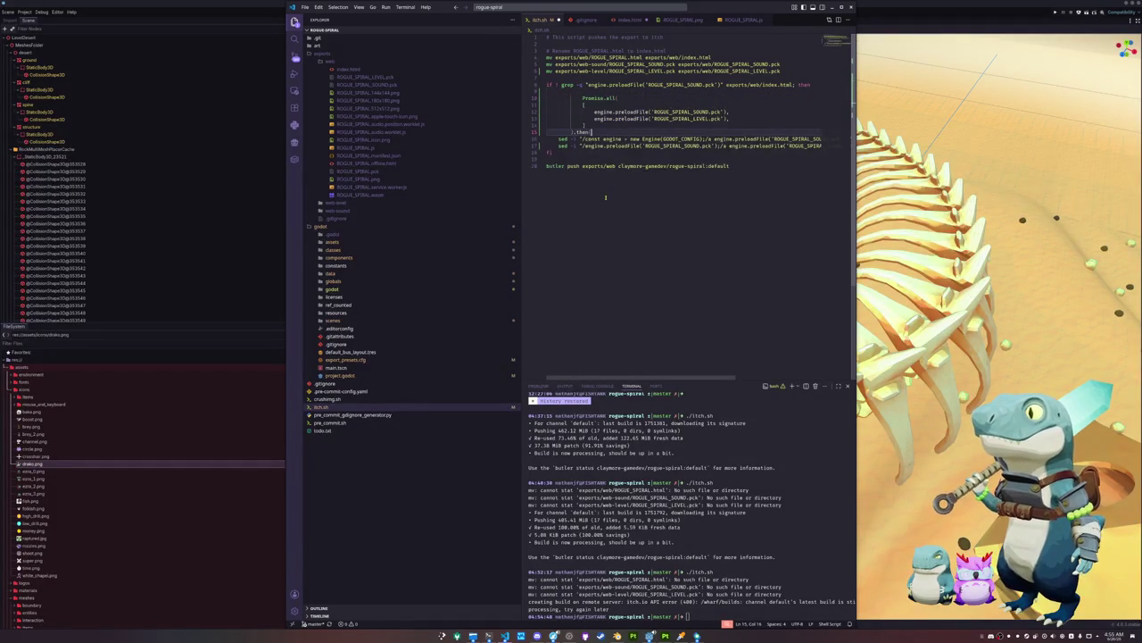
key(Return)
text(sed -i '/)
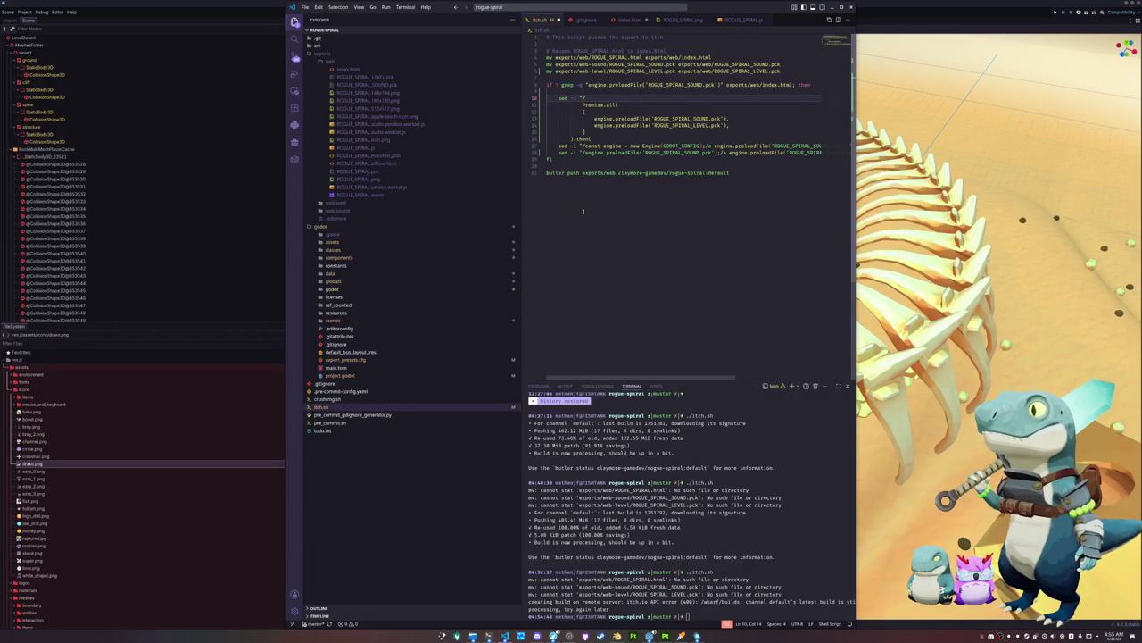
click(370, 69)
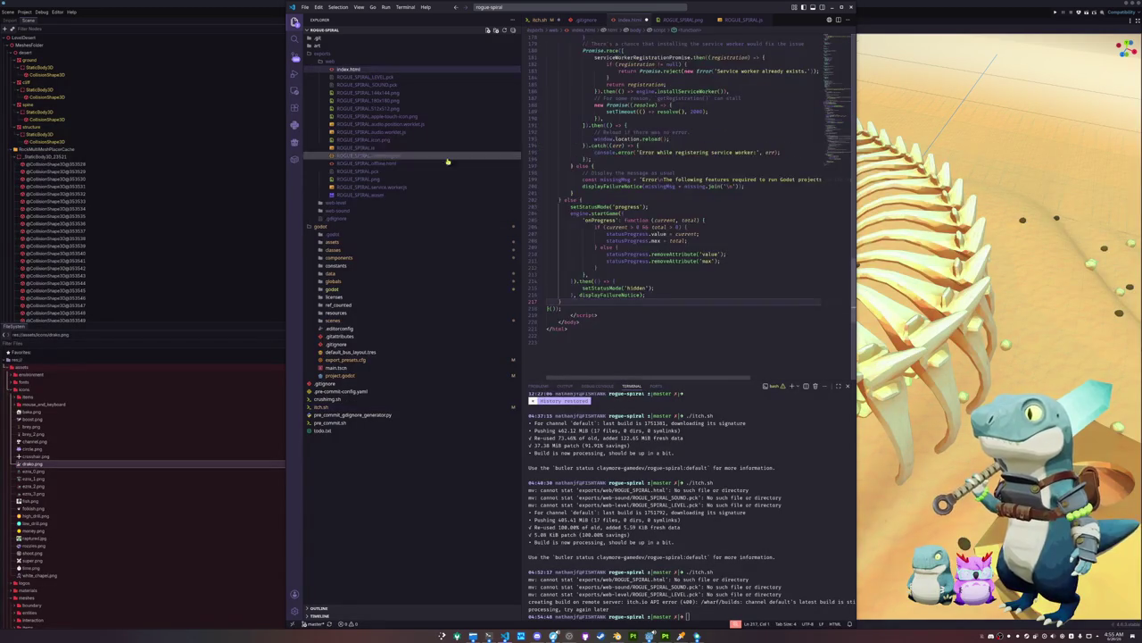
drag(648, 207, 570, 207)
key(ctrl+c)
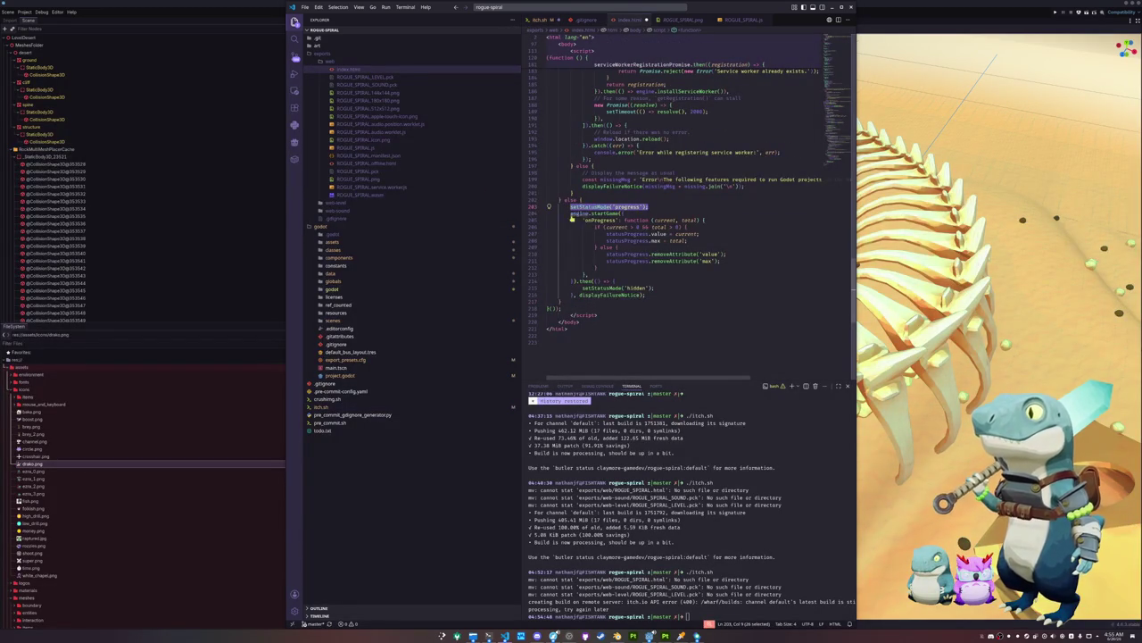
key(ctrl+f)
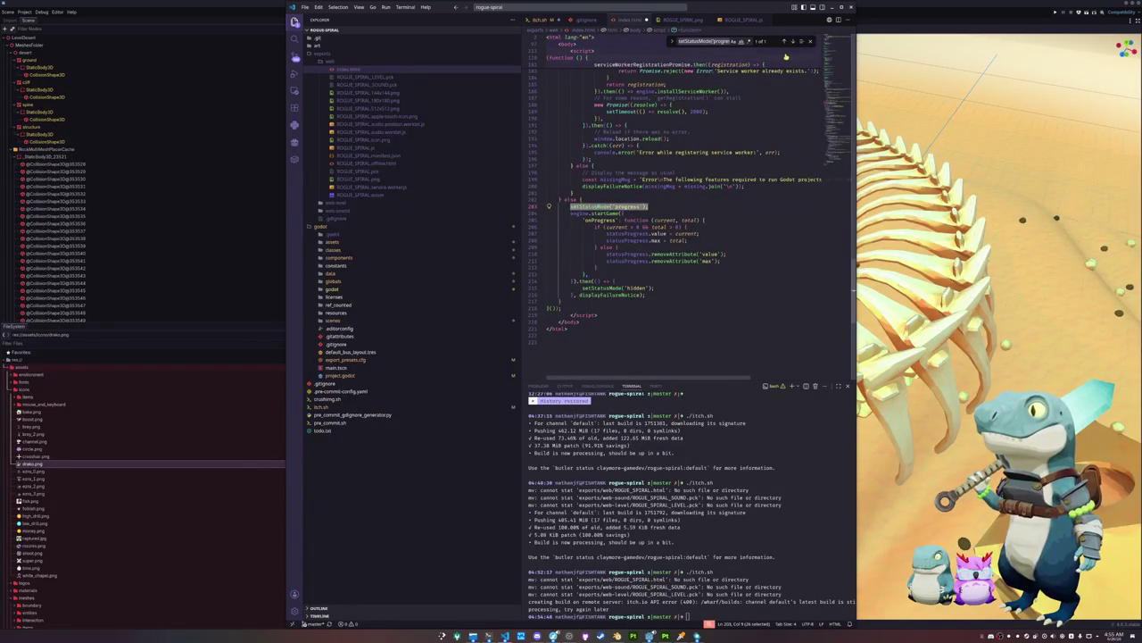
key(Escape)
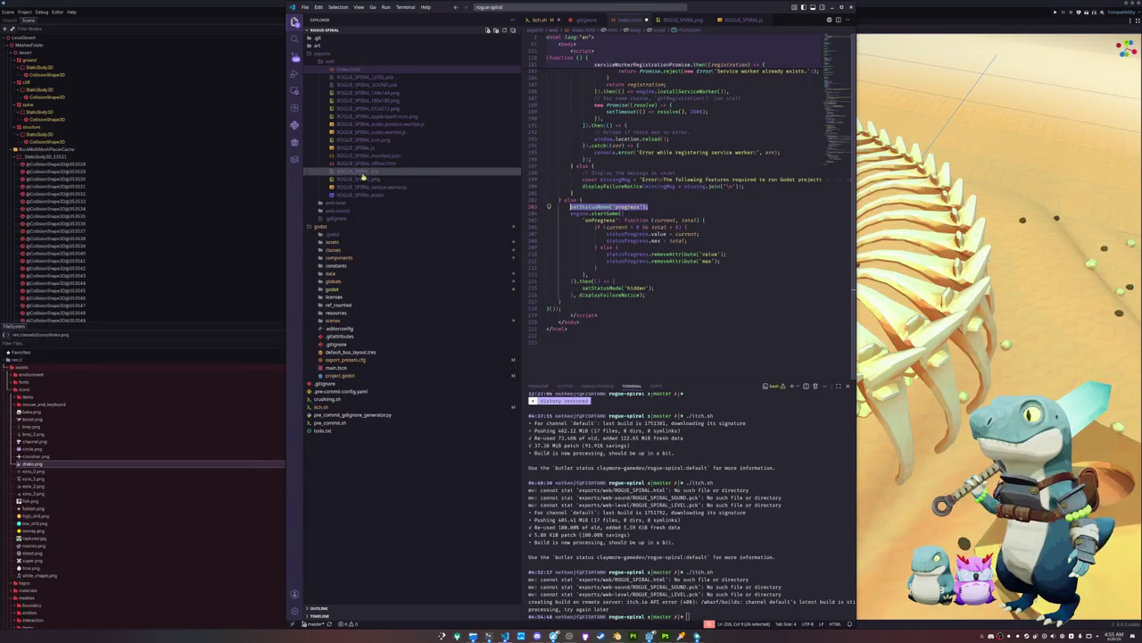
click(361, 148)
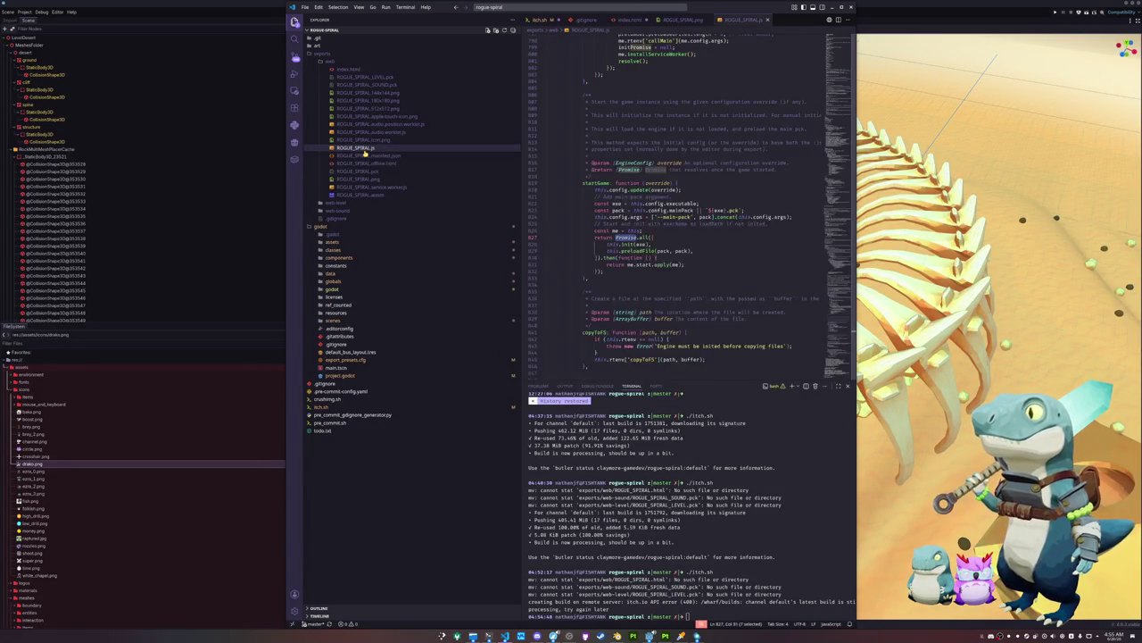
click(331, 406)
key(ctrl+v)
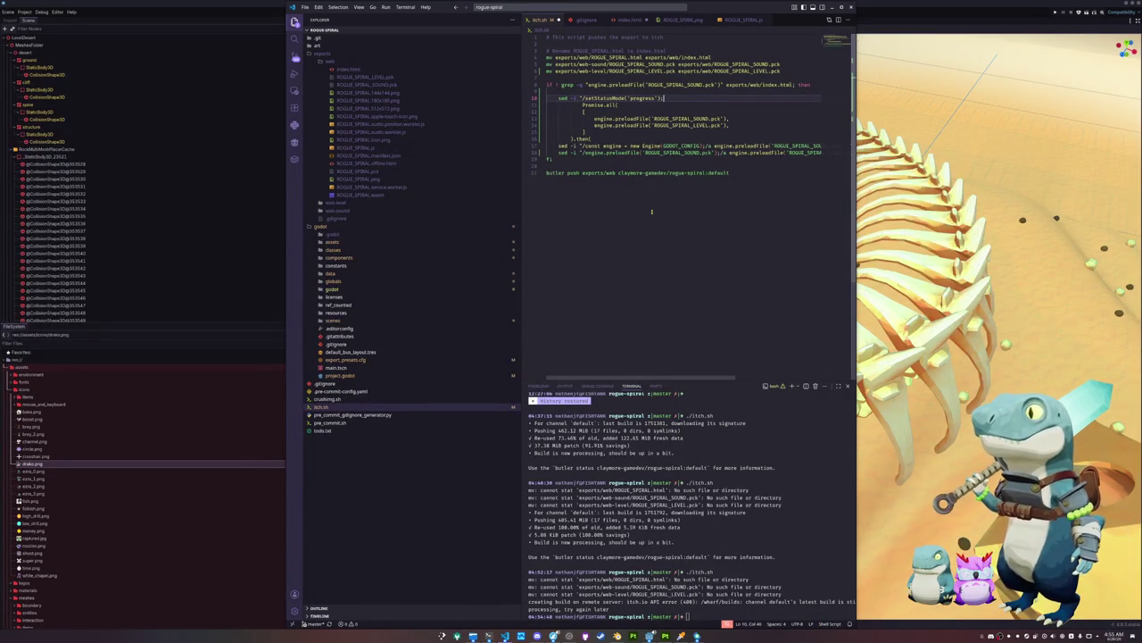
text(/a)
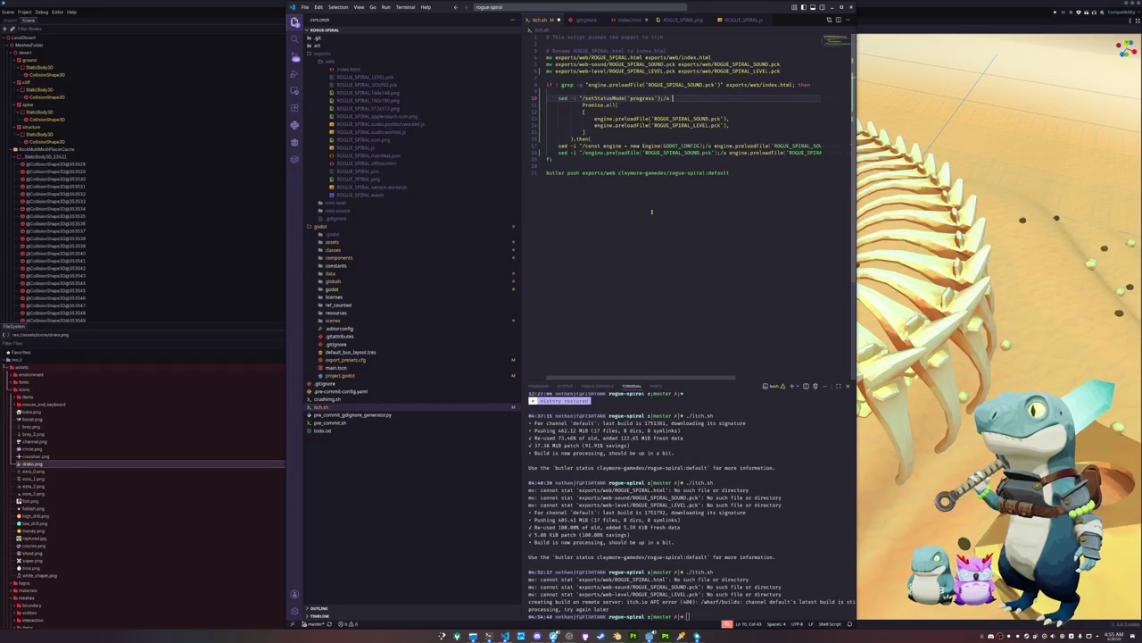
Join the Promise.all block and both preloadFile calls onto line 10
key(Delete)
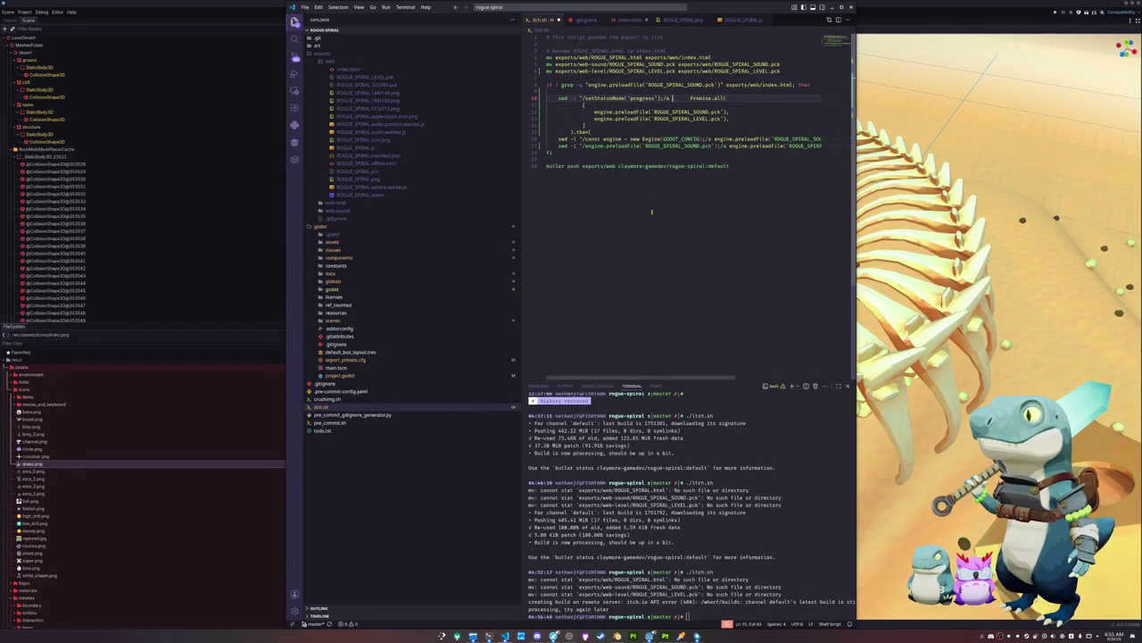
key(ctrl+Delete)
key(End)
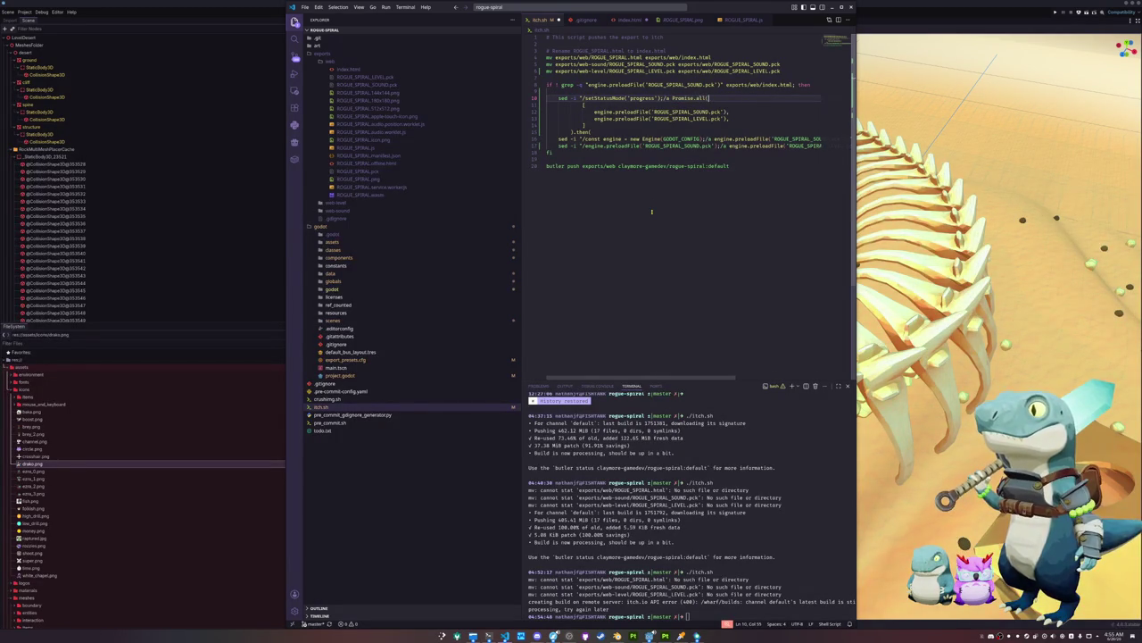
key(Delete)
key(Delete)
key(ctrl+Delete)
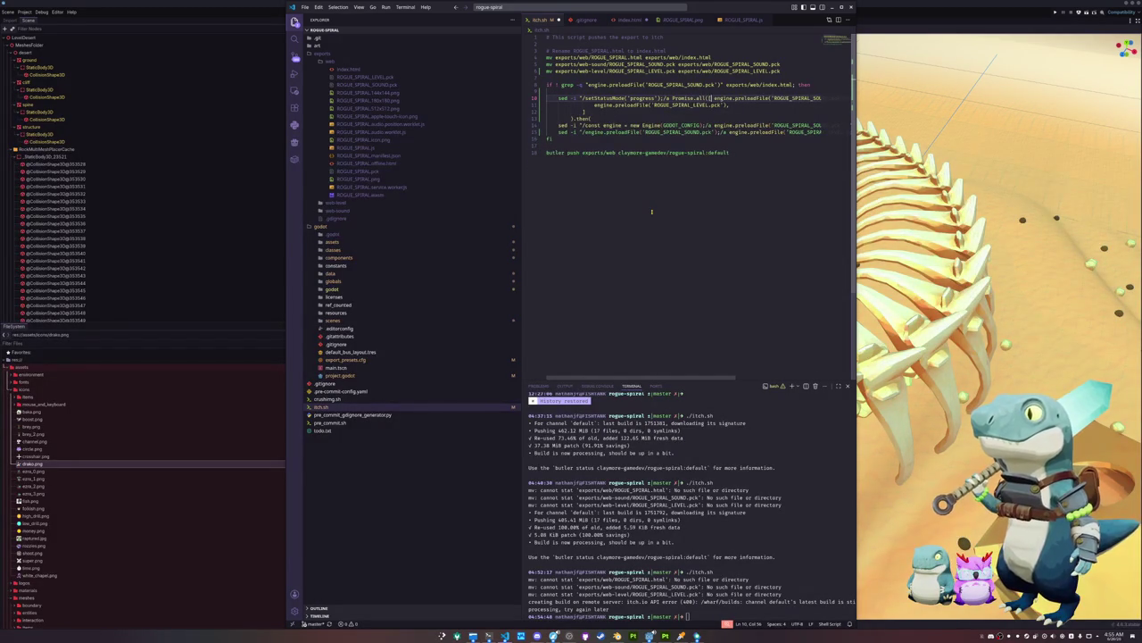
key(End)
key(End)
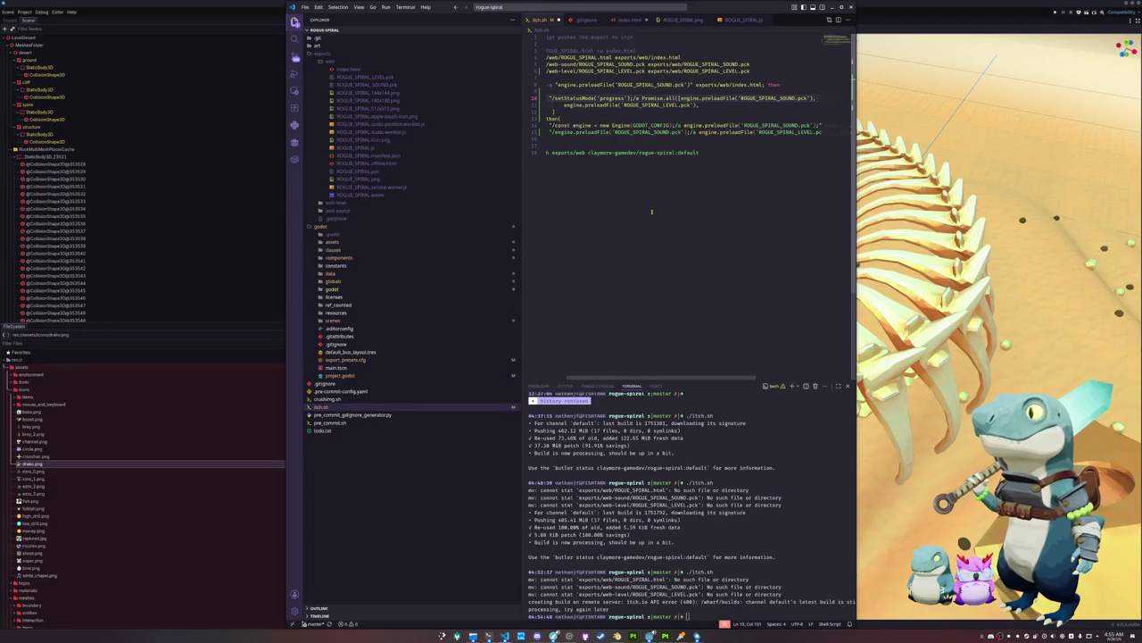
key(shift+Down)
key(Delete)
key(End)
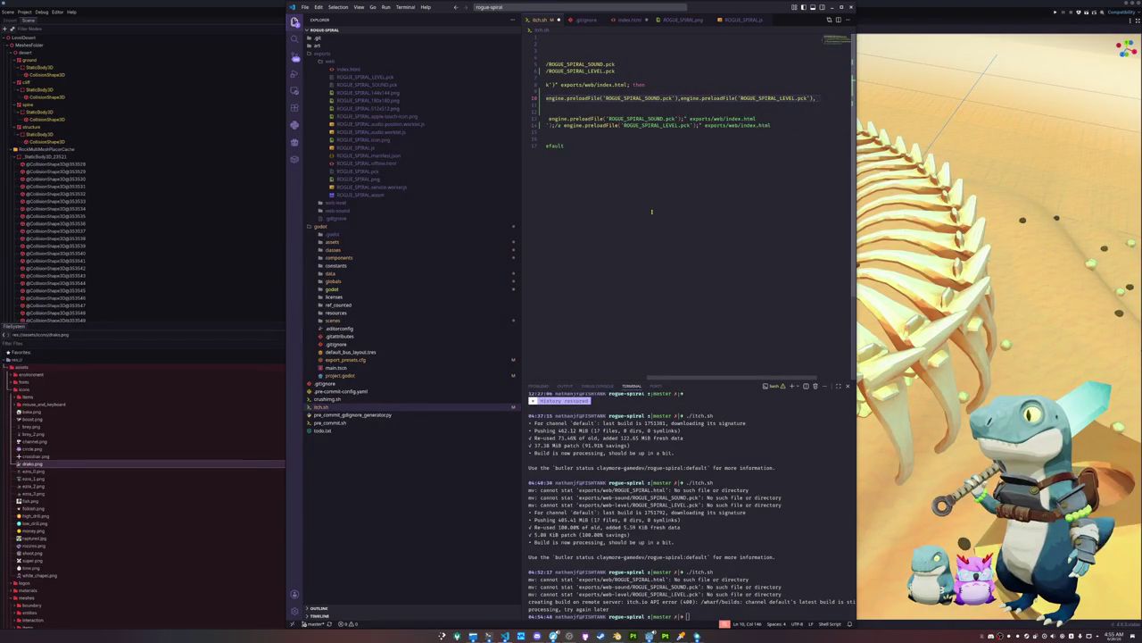
key(BackSpace)
key(Delete)
key(End)
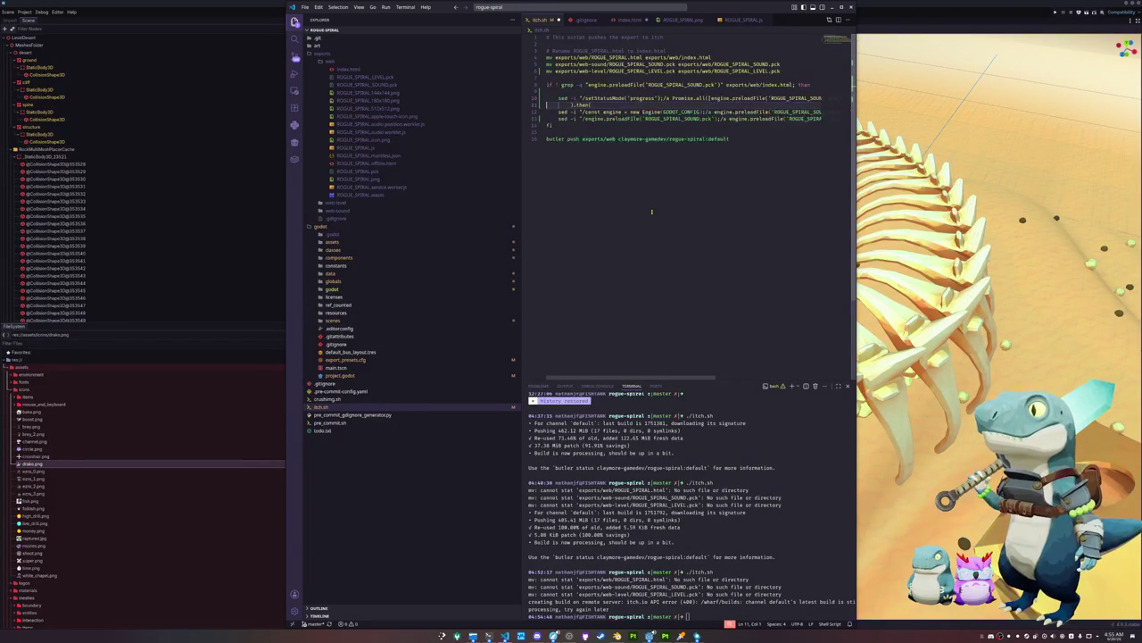
key(Delete)
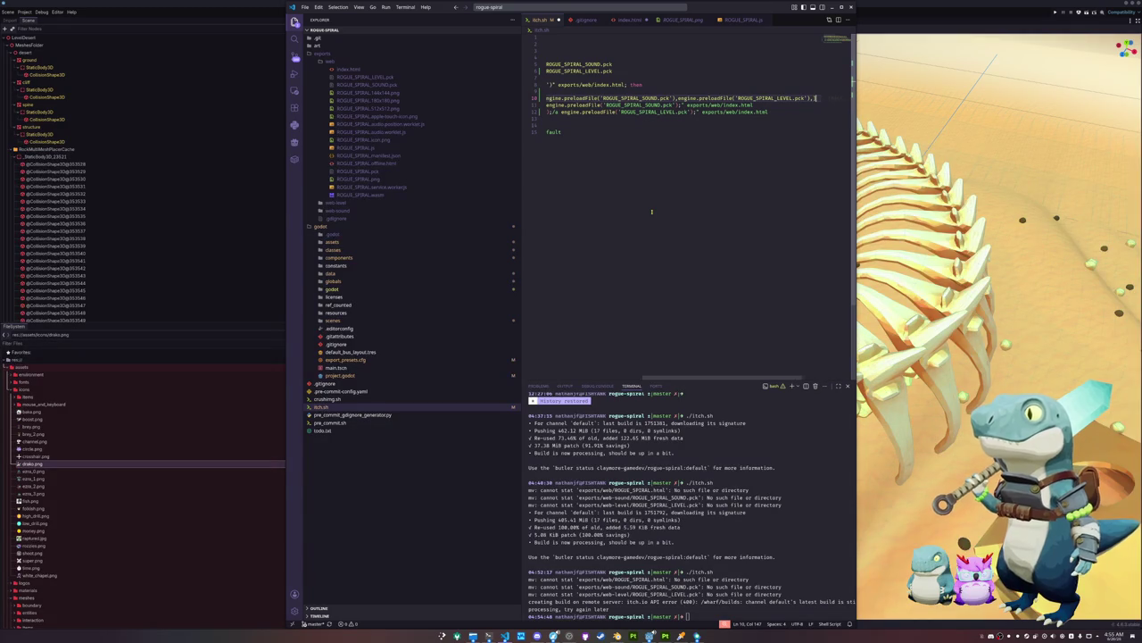
Restore the multi-line indented Promise.all block and add a blank line before the remaining sed lines
key(ctrl+z)
key(ctrl+z)
key(ctrl+z)
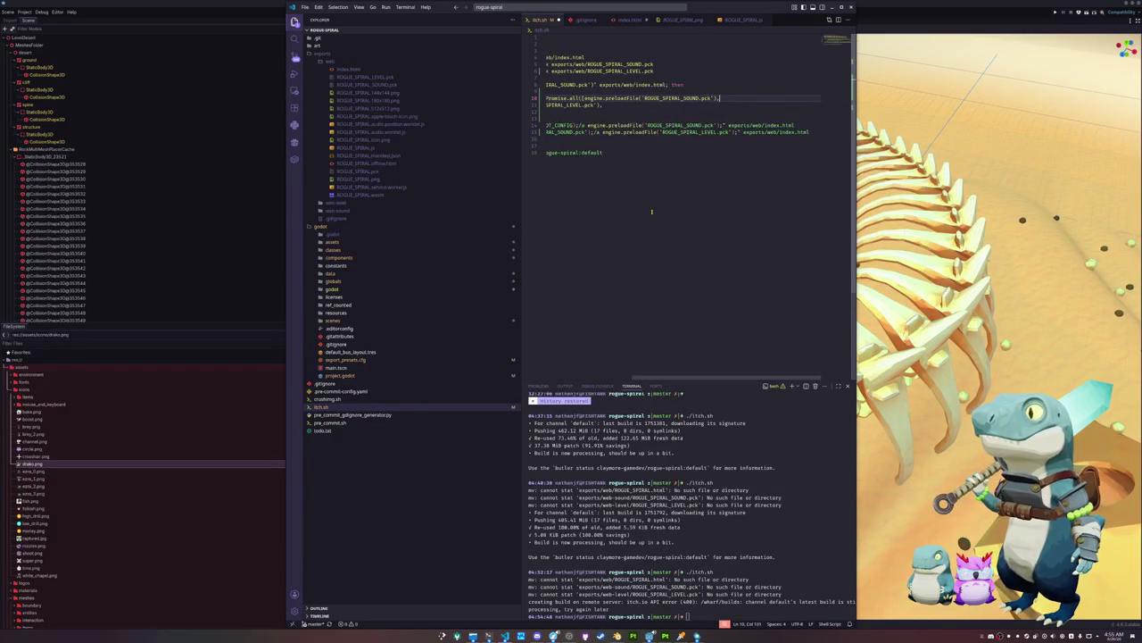
key(ctrl+z)
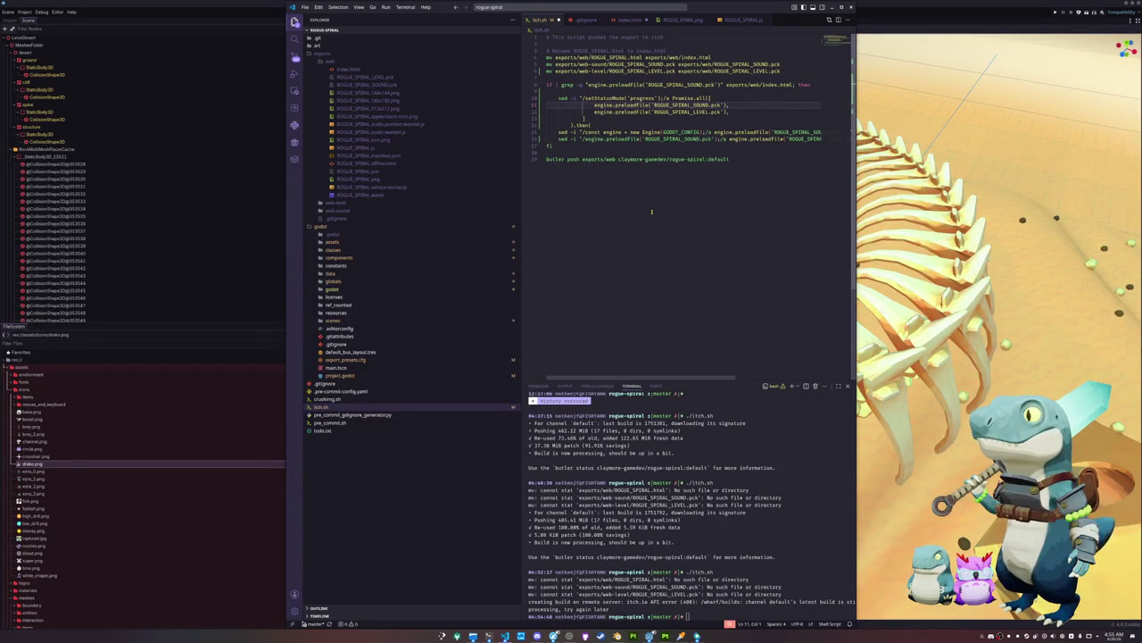
key(ctrl+z)
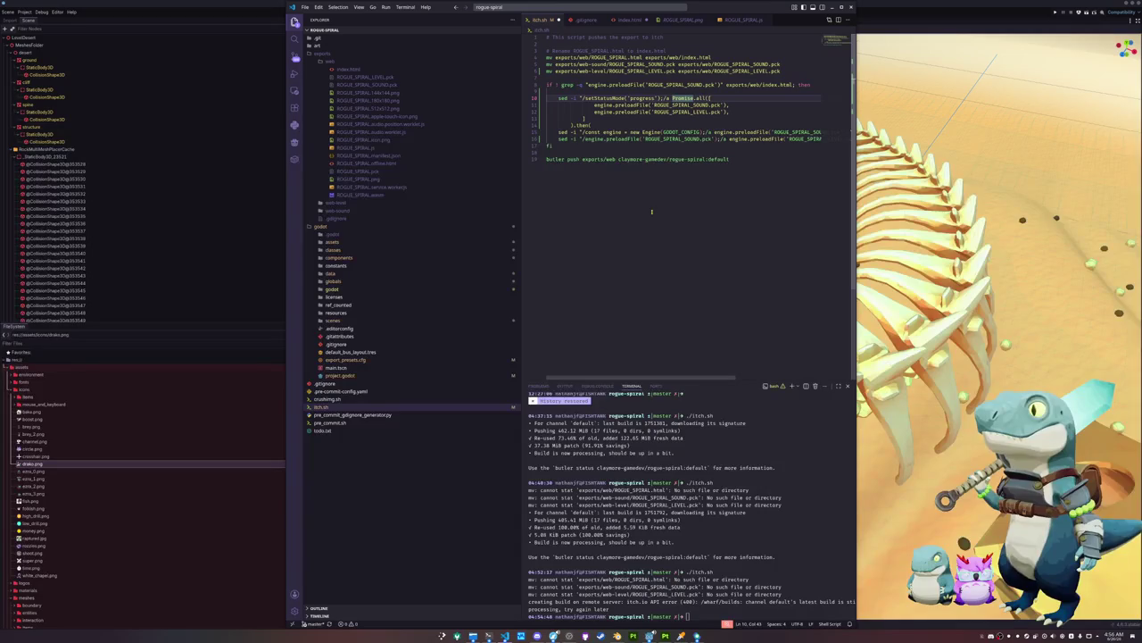
key(ctrl+z)
key(ctrl+z)
key(ctrl+z)
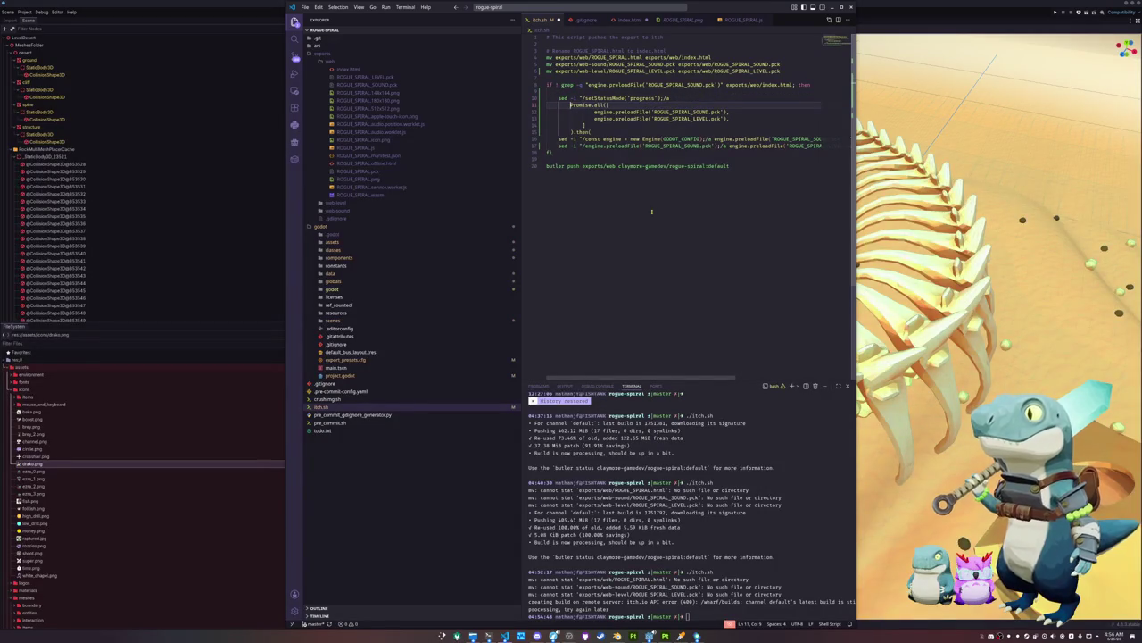
key(End)
key(Return)
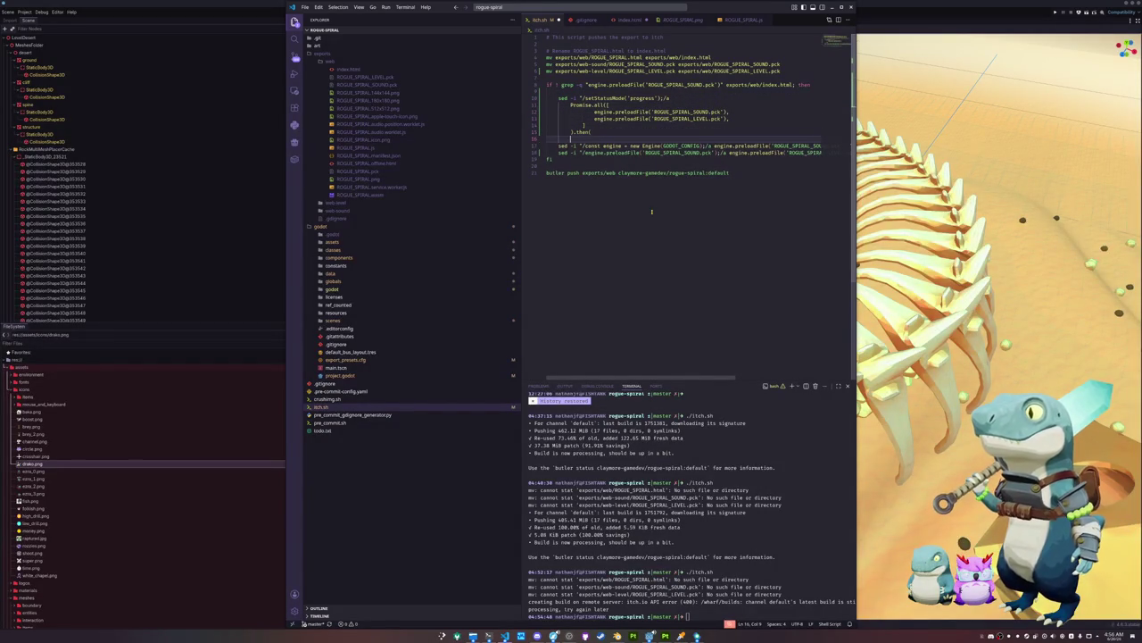
key(BackSpace)
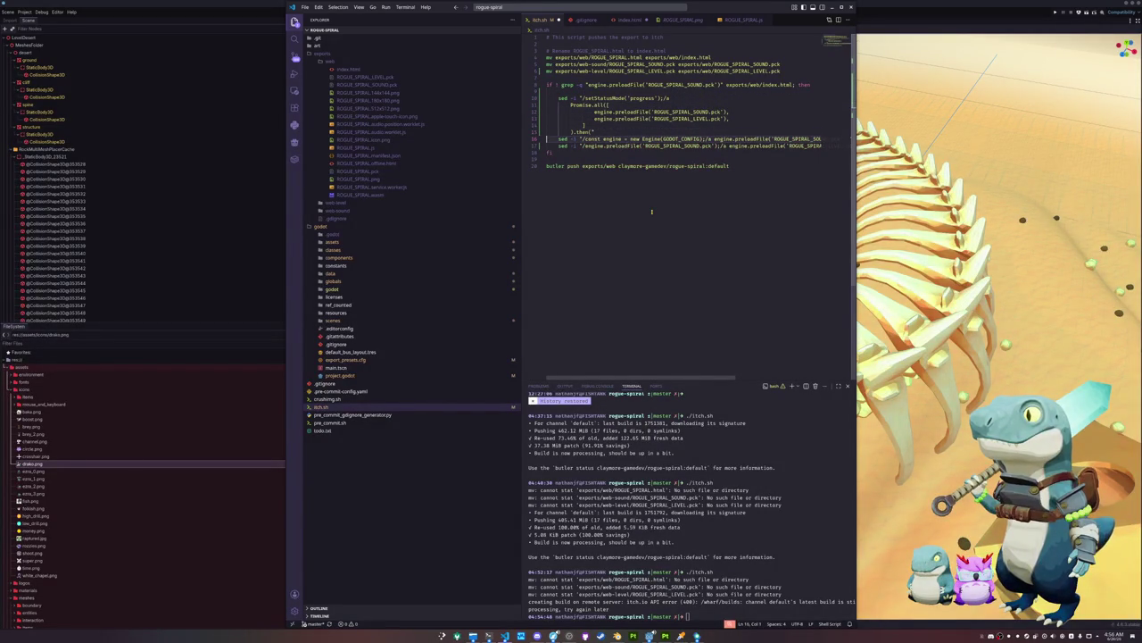
key(Return)
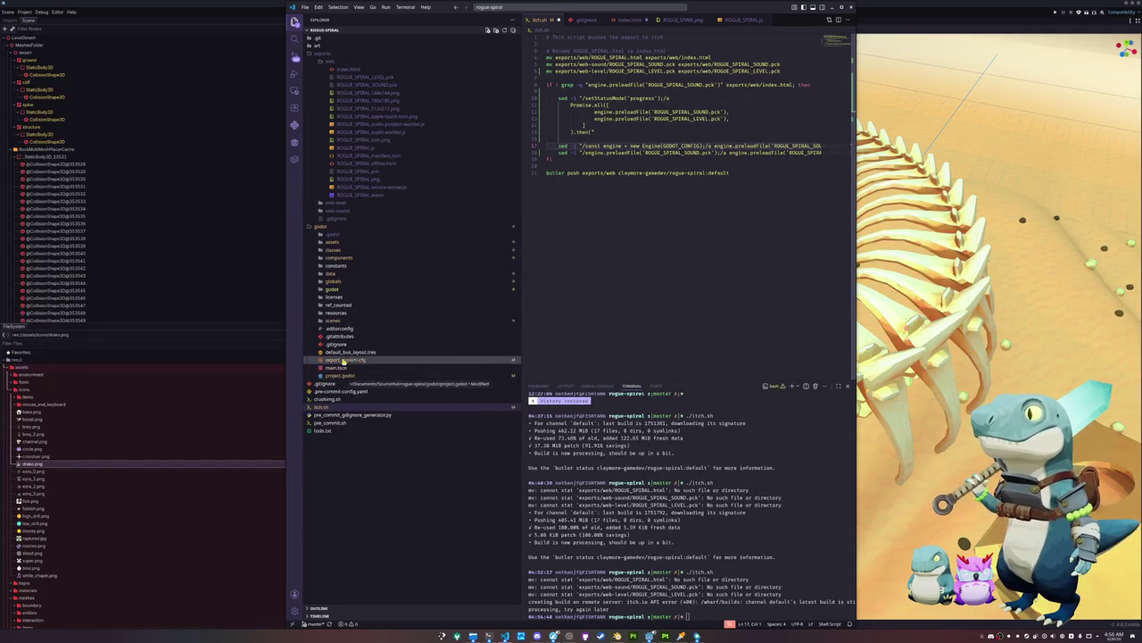
click(361, 70)
drag(571, 295, 645, 294)
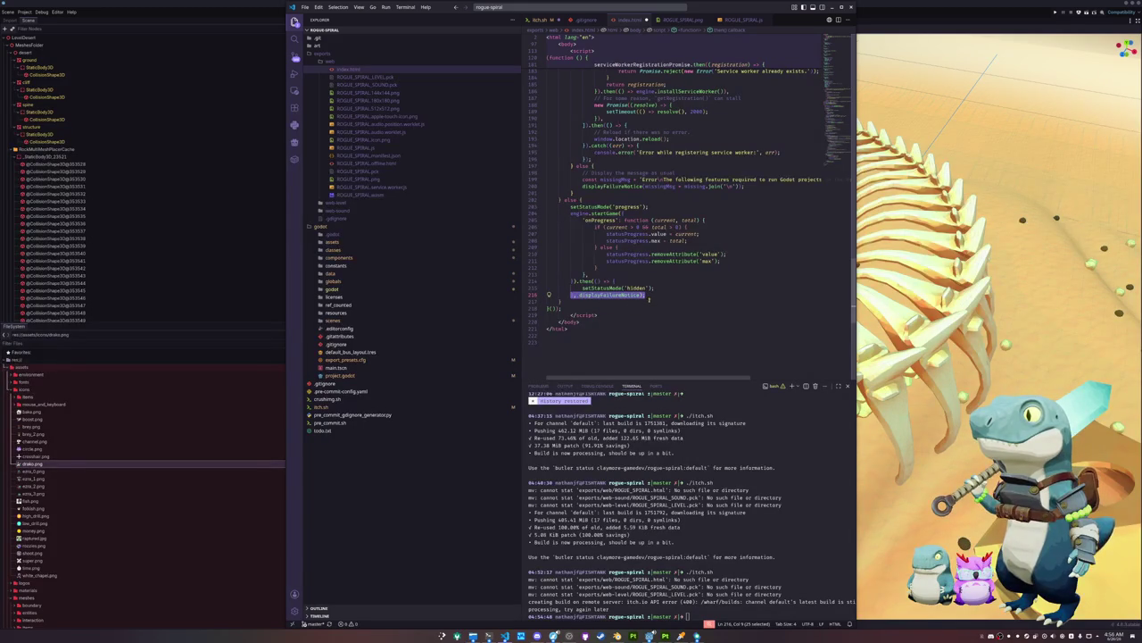
key(ctrl+f)
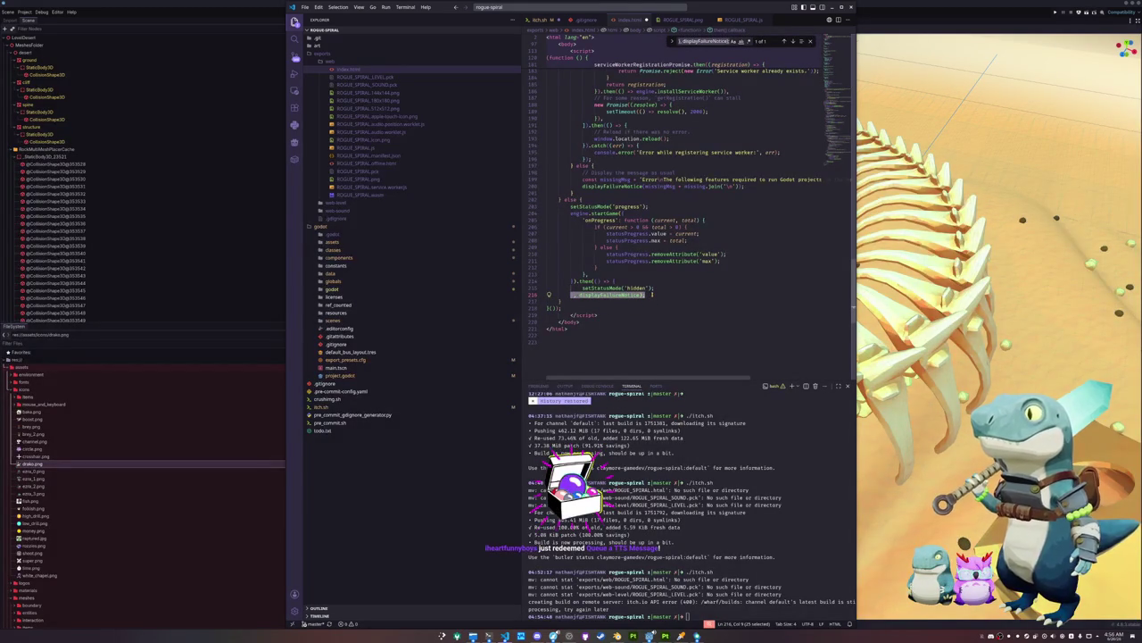
click(651, 294)
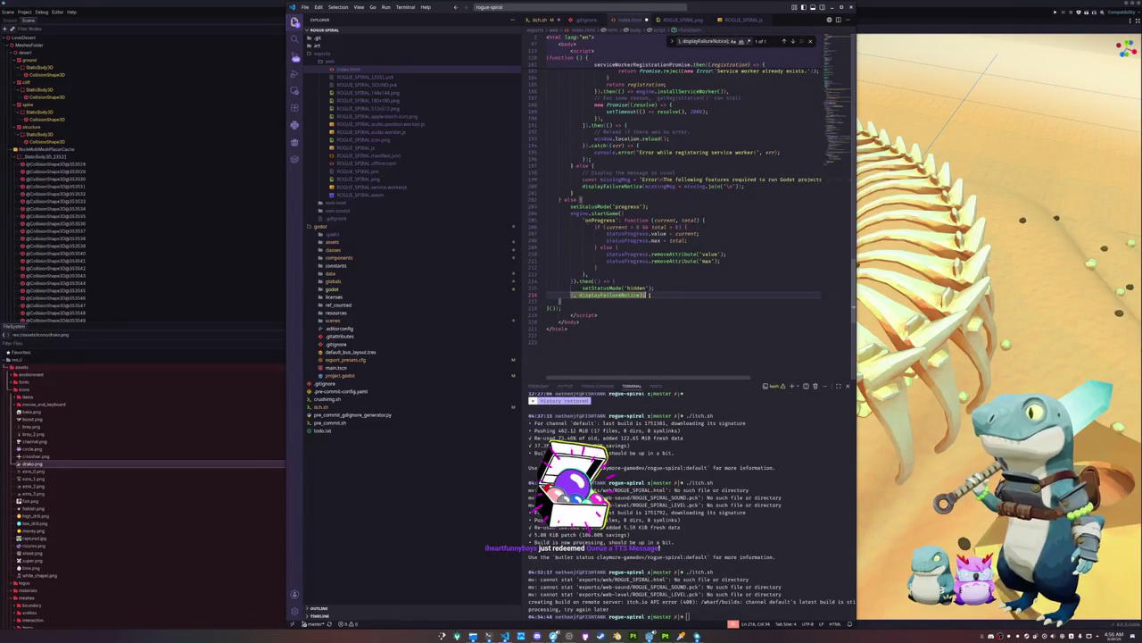
key(shift+Home)
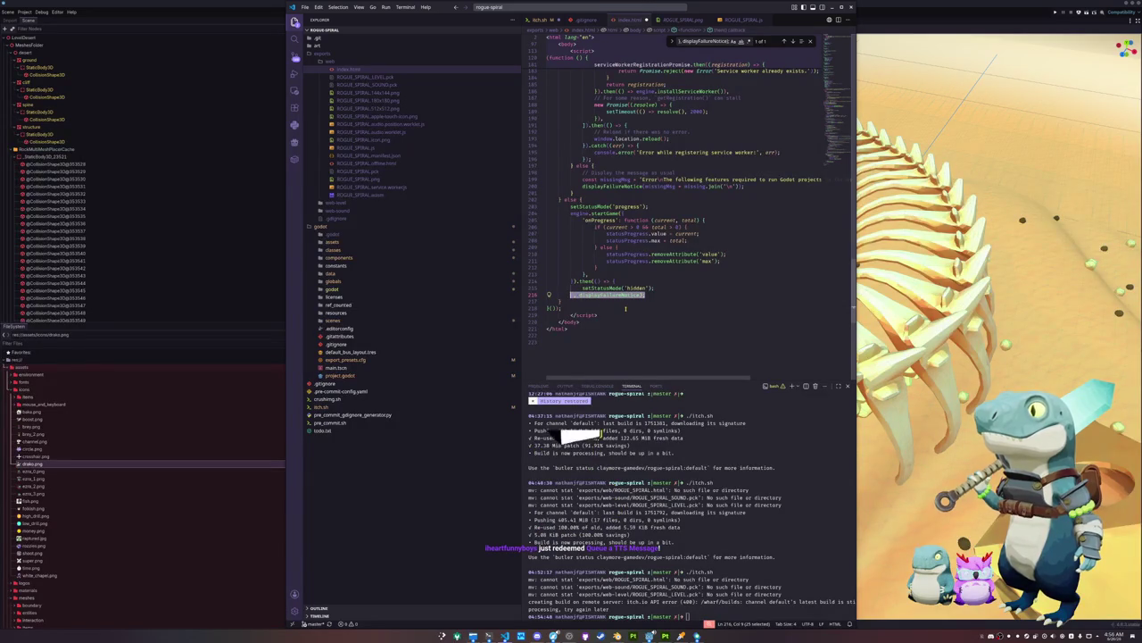
key(ctrl+slash)
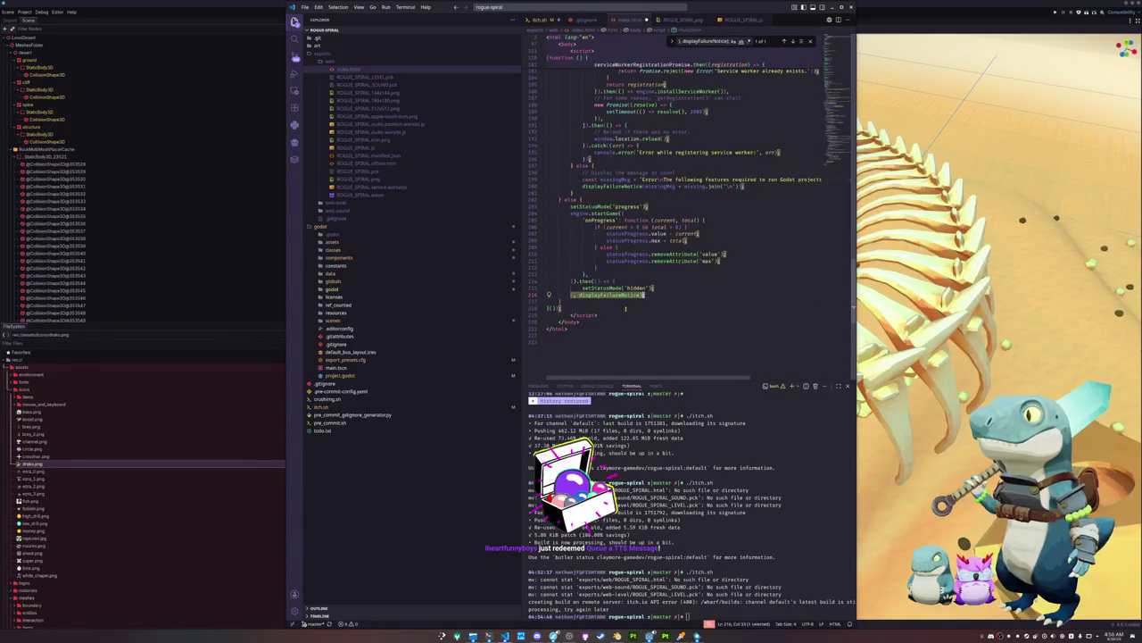
key(End)
key(shift+Home)
key(ctrl+c)
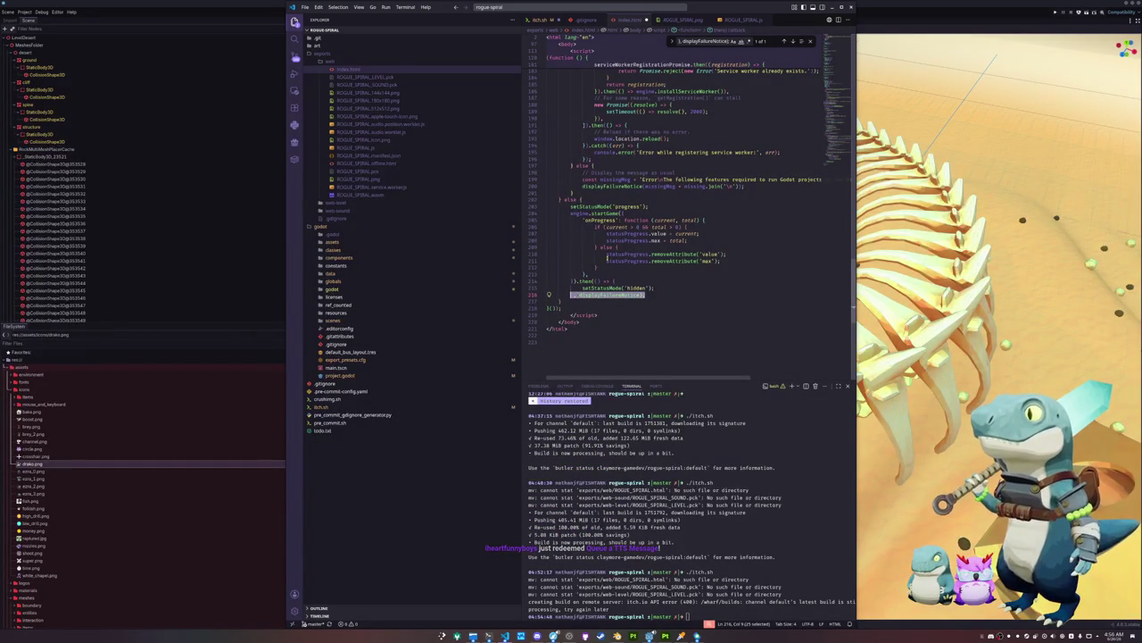
click(538, 18)
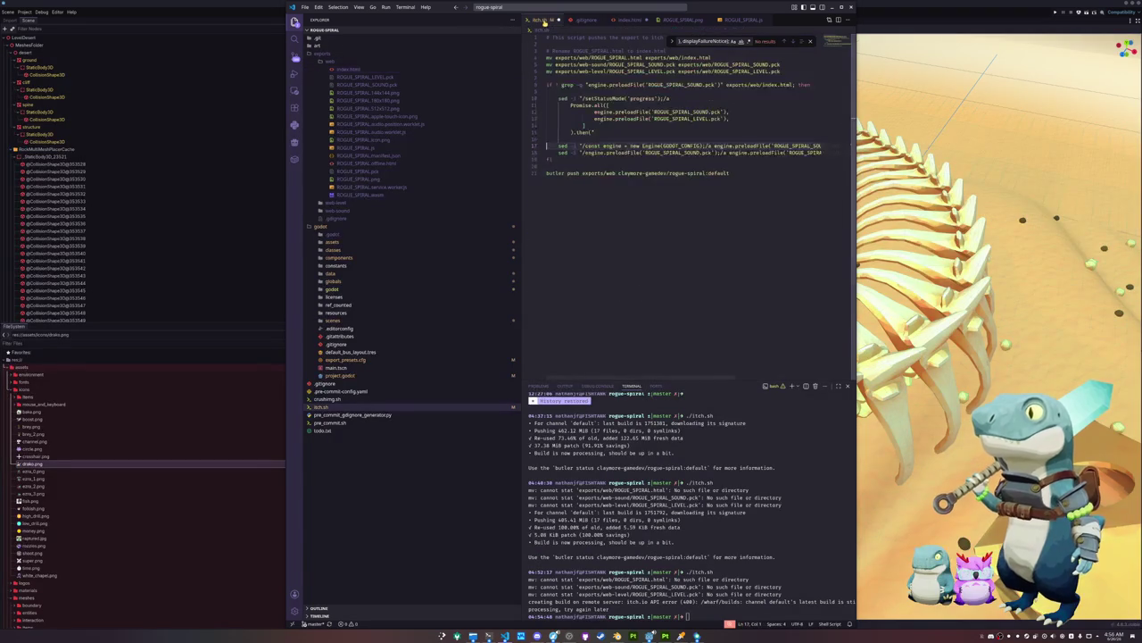
Start a new sed command on line 16 with the pasted displayFailureNotice pattern
key(ctrl+z)
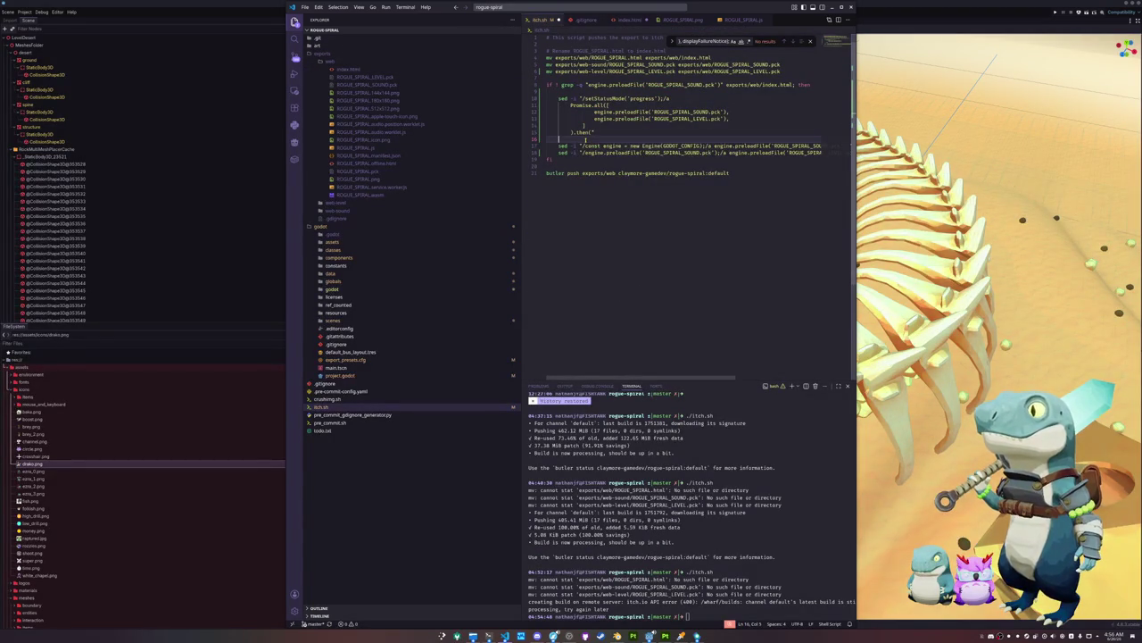
text(sed -i "/)
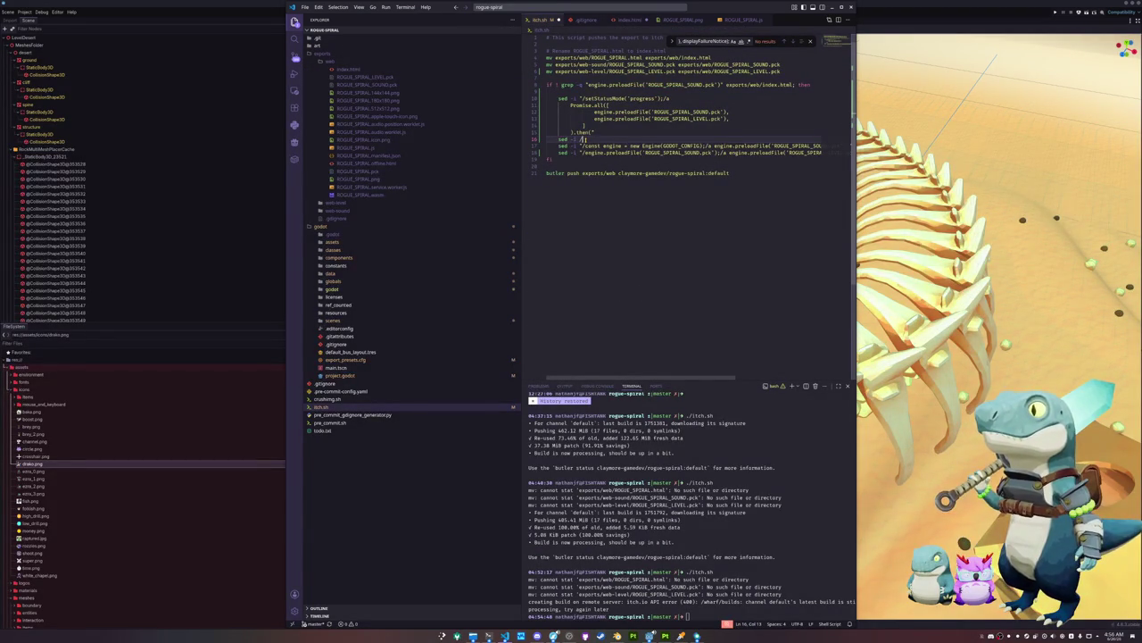
key(ctrl+v)
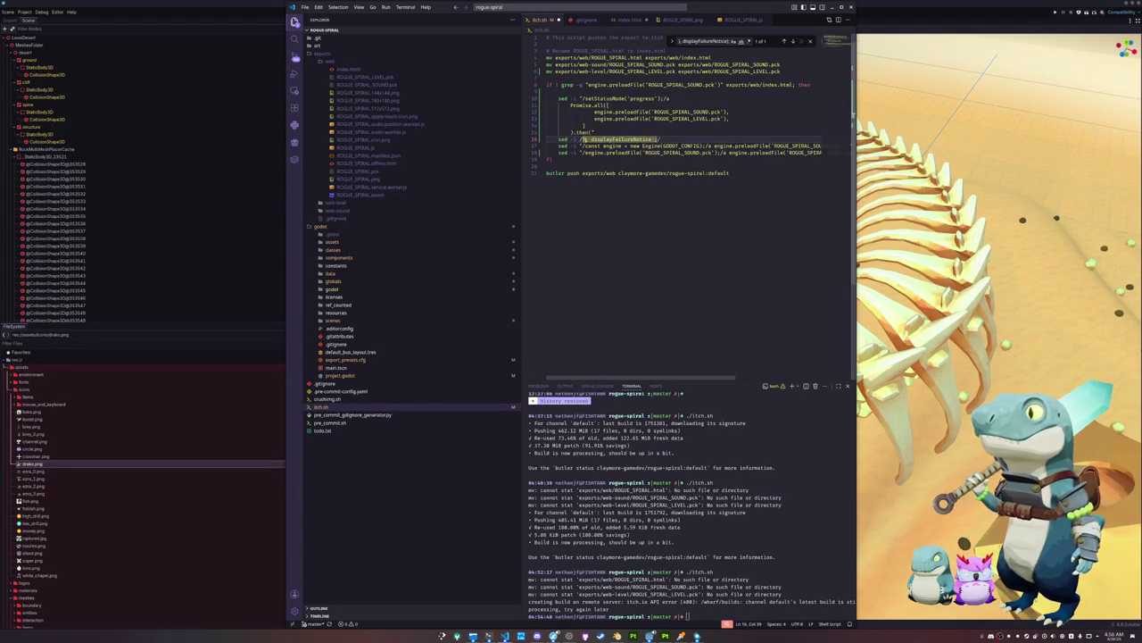
click(578, 139)
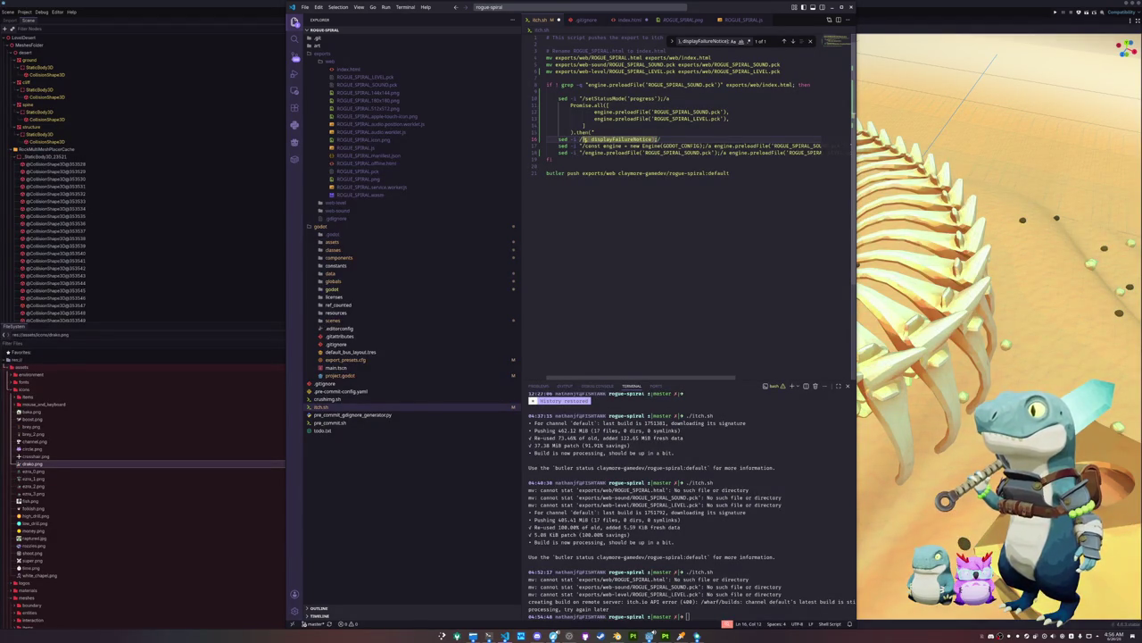
text(")
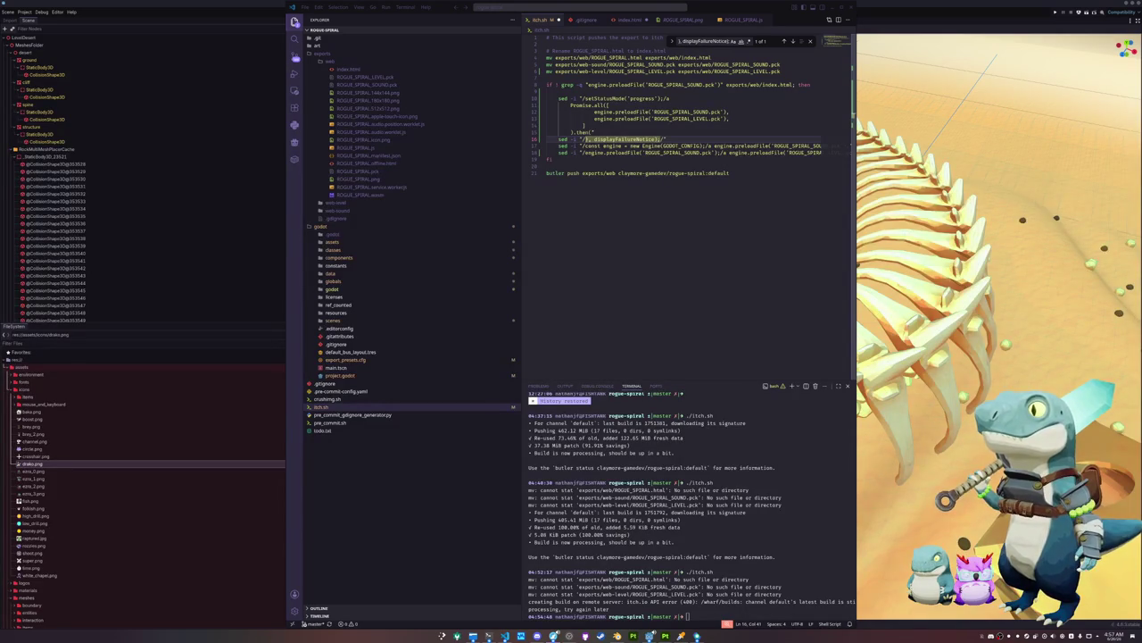
Insert ', displayFailureNotice)' into the replacement ending with ');' and recall ./itch.sh in the terminal
click(594, 217)
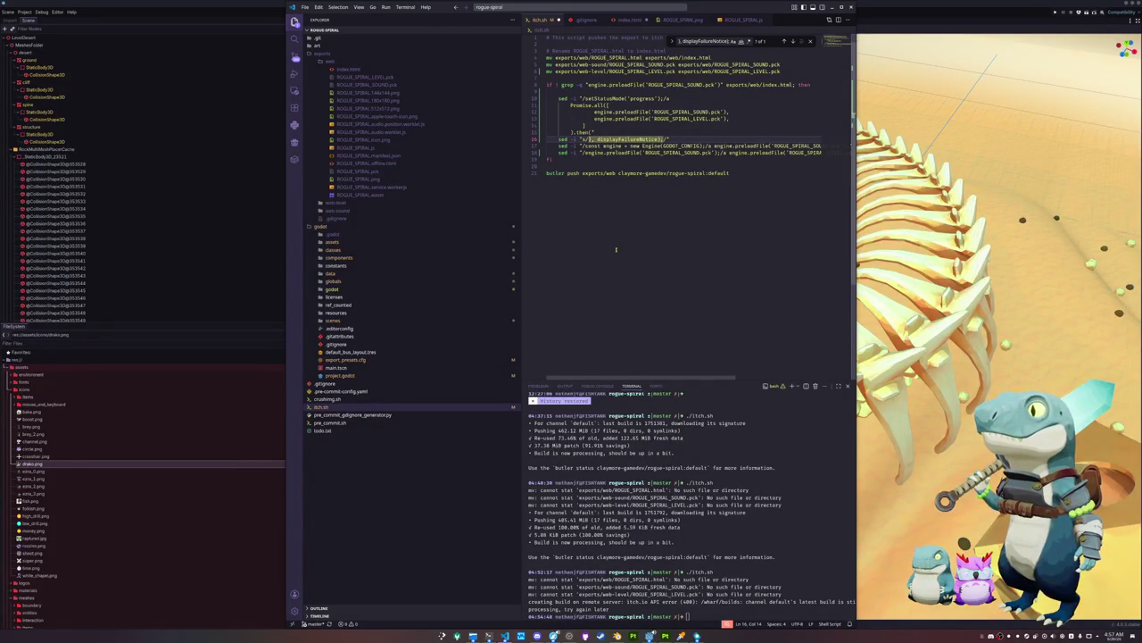
key(Right)
key(Right)
key(Right)
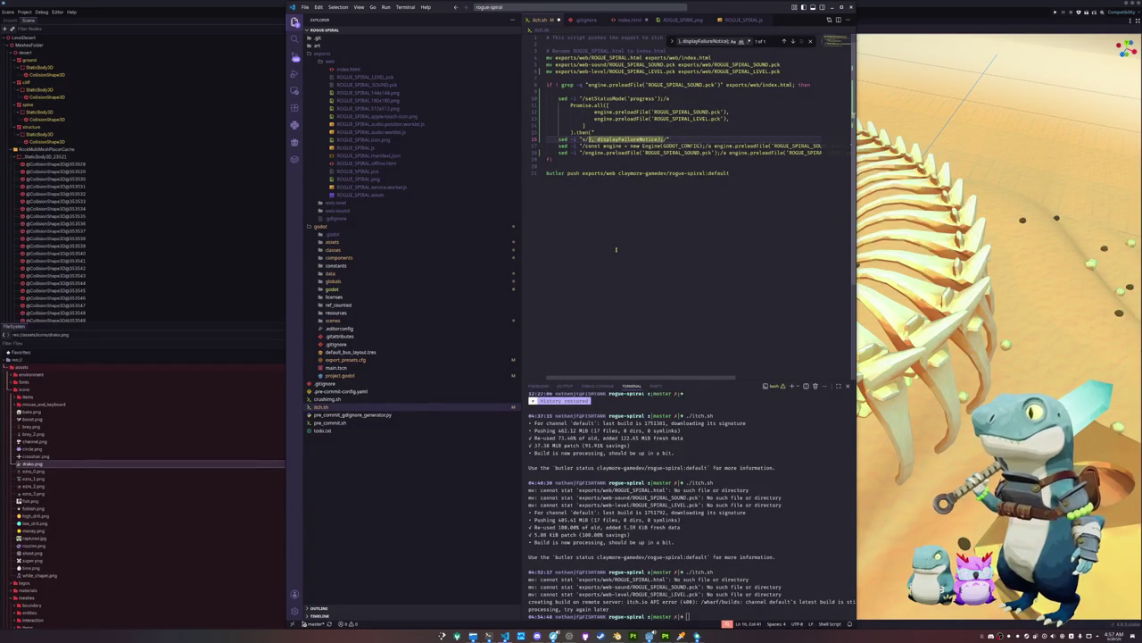
key(ctrl+shift+Left)
key(ctrl+shift+Left)
key(ctrl+shift+Left)
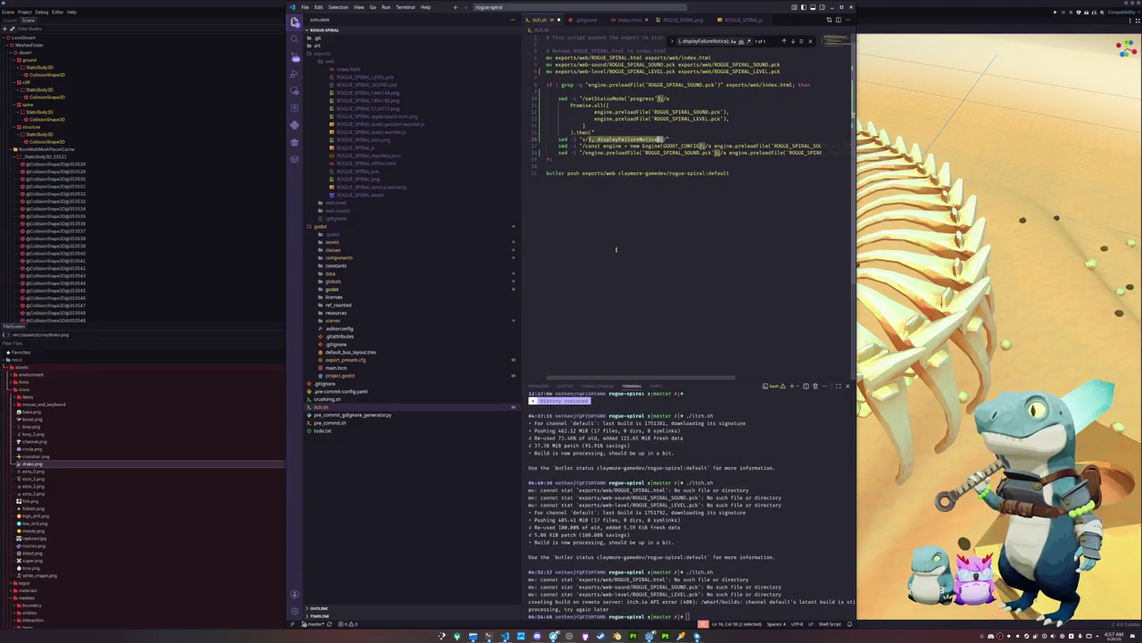
key(Left)
key(Right)
key(Right)
key(Right)
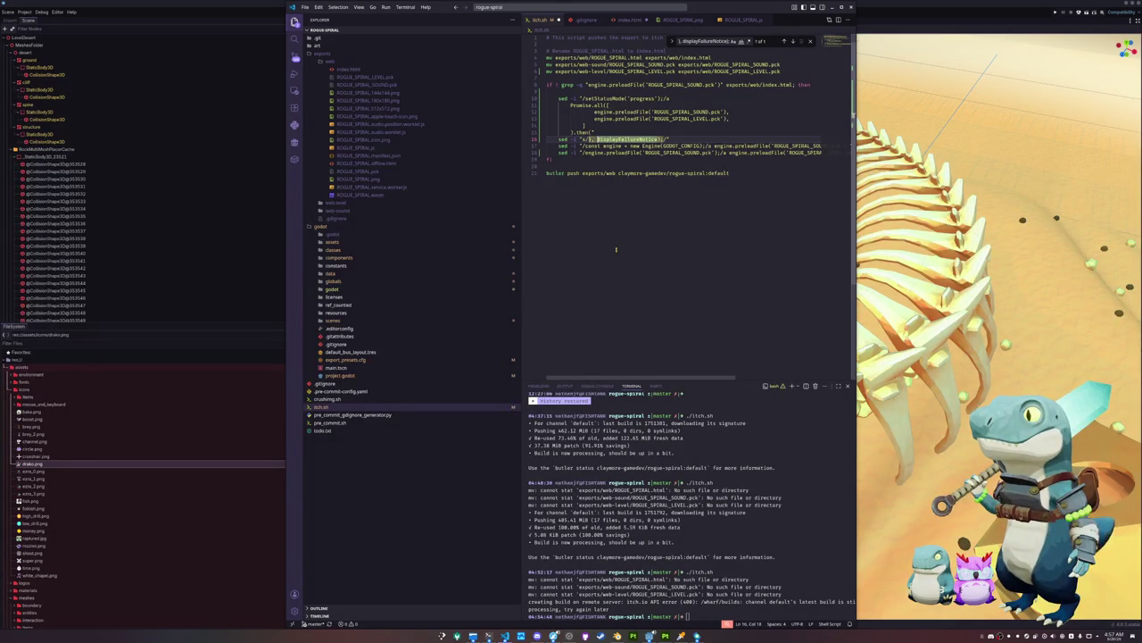
key(ctrl+v)
key(BackSpace)
text())
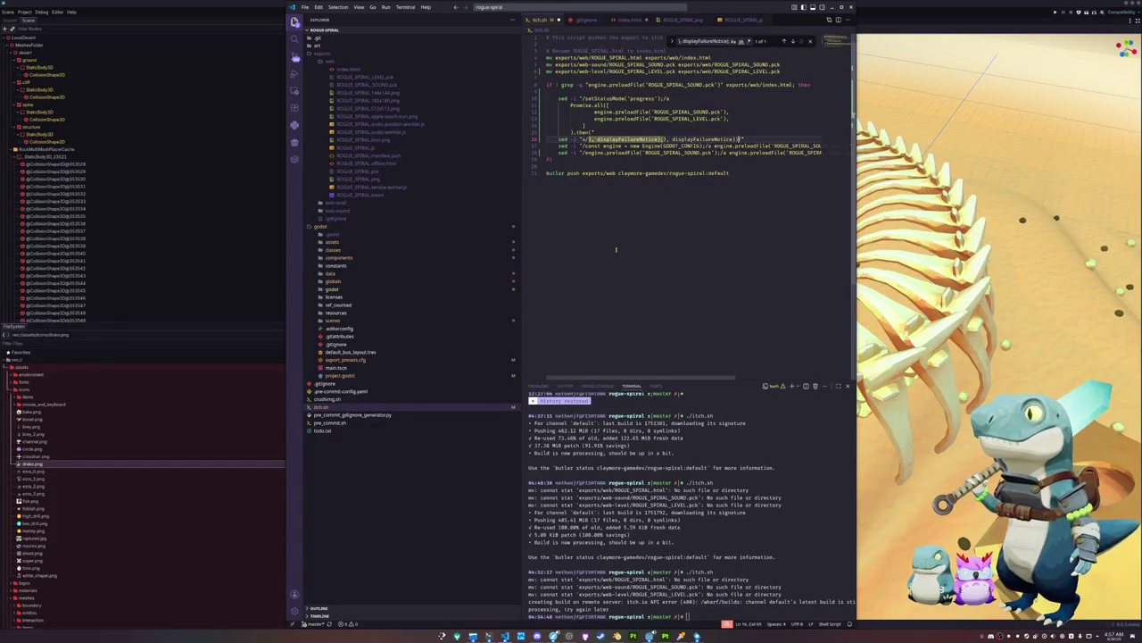
text(;)
click(718, 466)
key(Up)
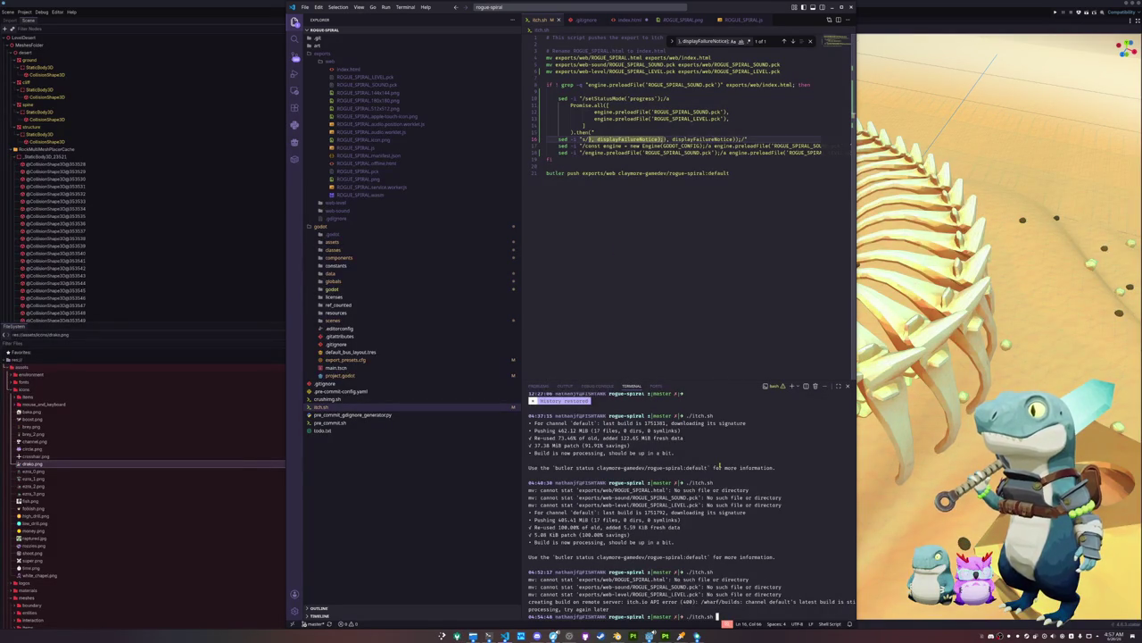
Check the sed lines in itch.sh, then rerun ./itch.sh to push the patched build with butler
click(619, 235)
click(613, 165)
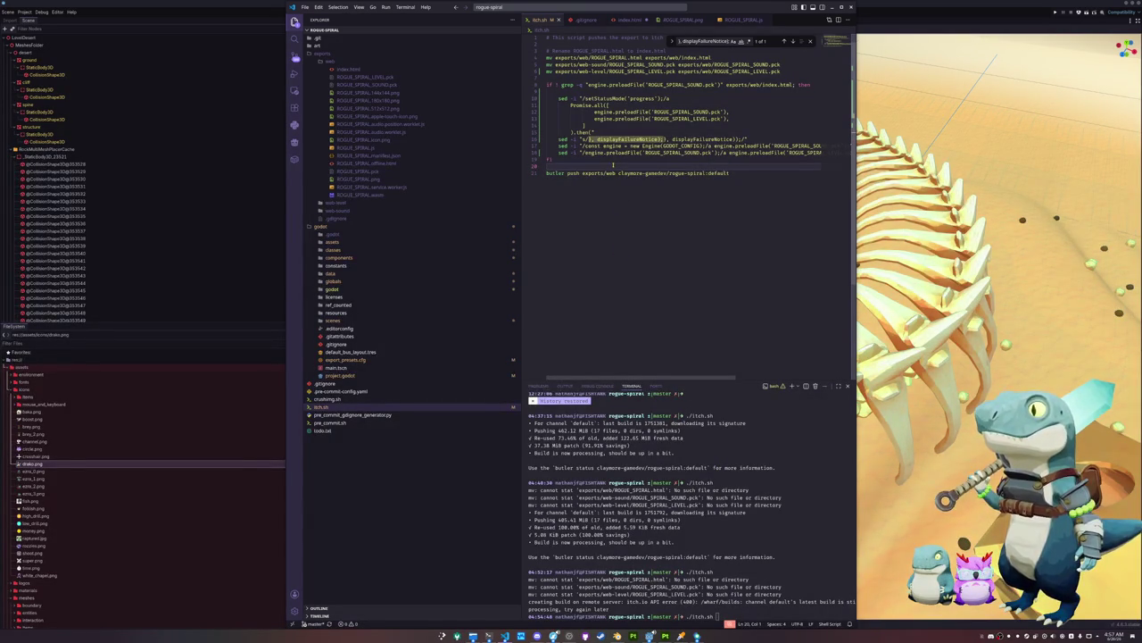
scroll(613, 166, up, 1)
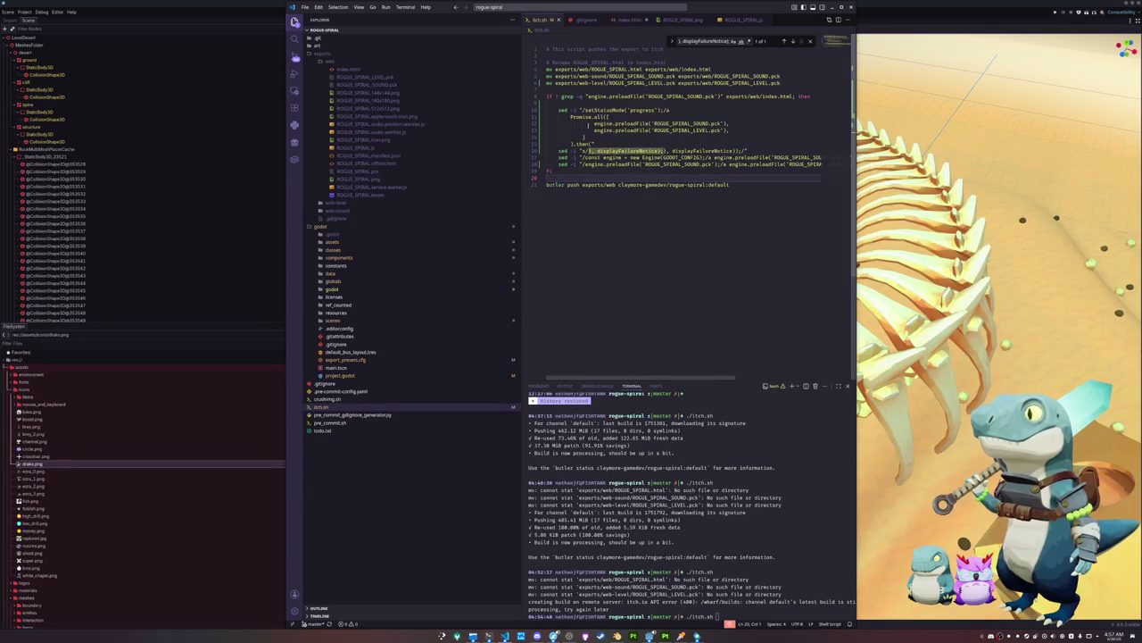
click(559, 165)
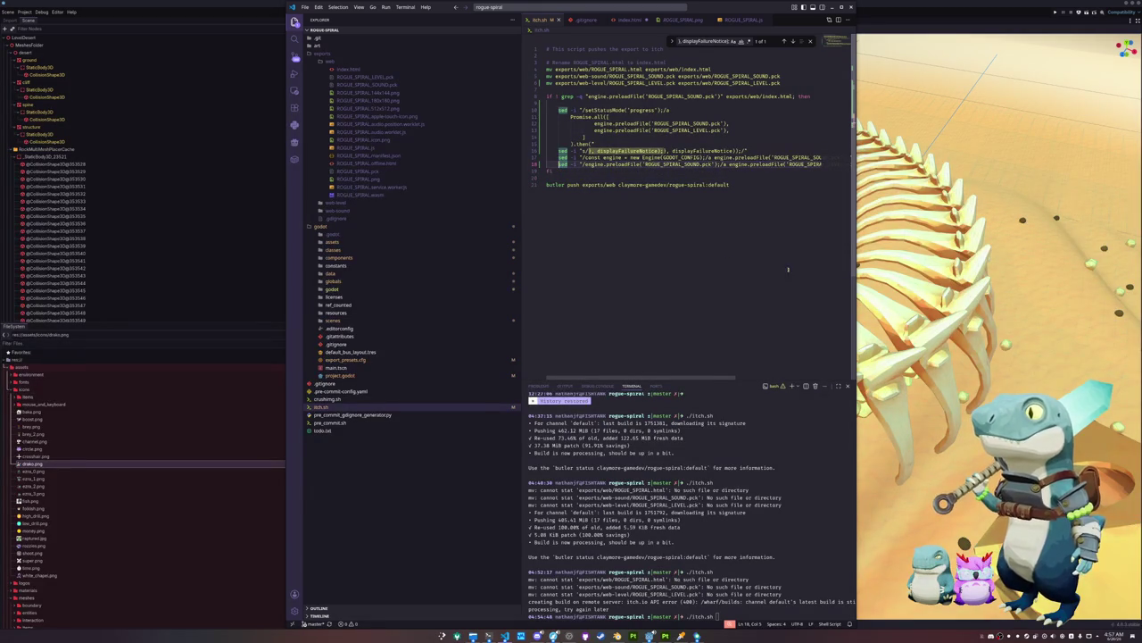
key(alt+Tab)
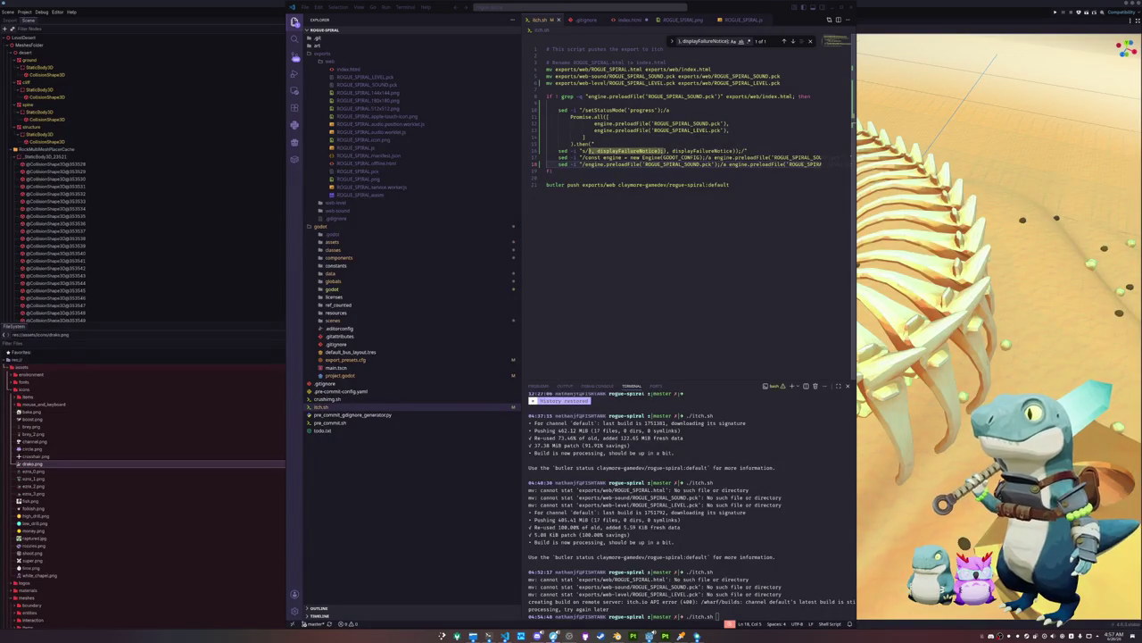
click(801, 323)
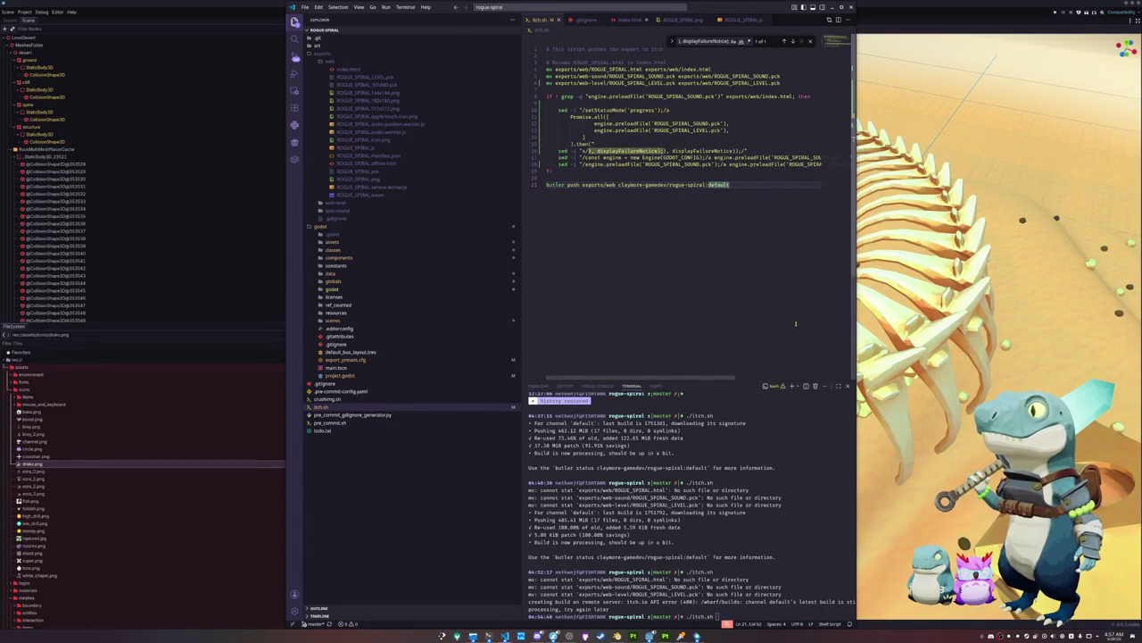
click(745, 483)
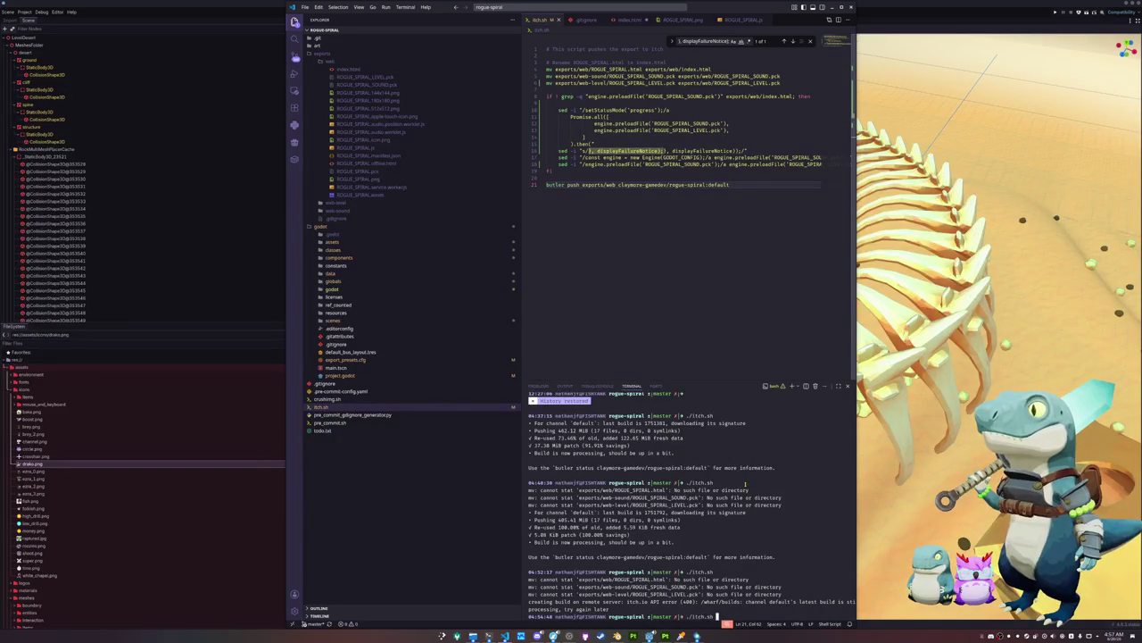
key(Return)
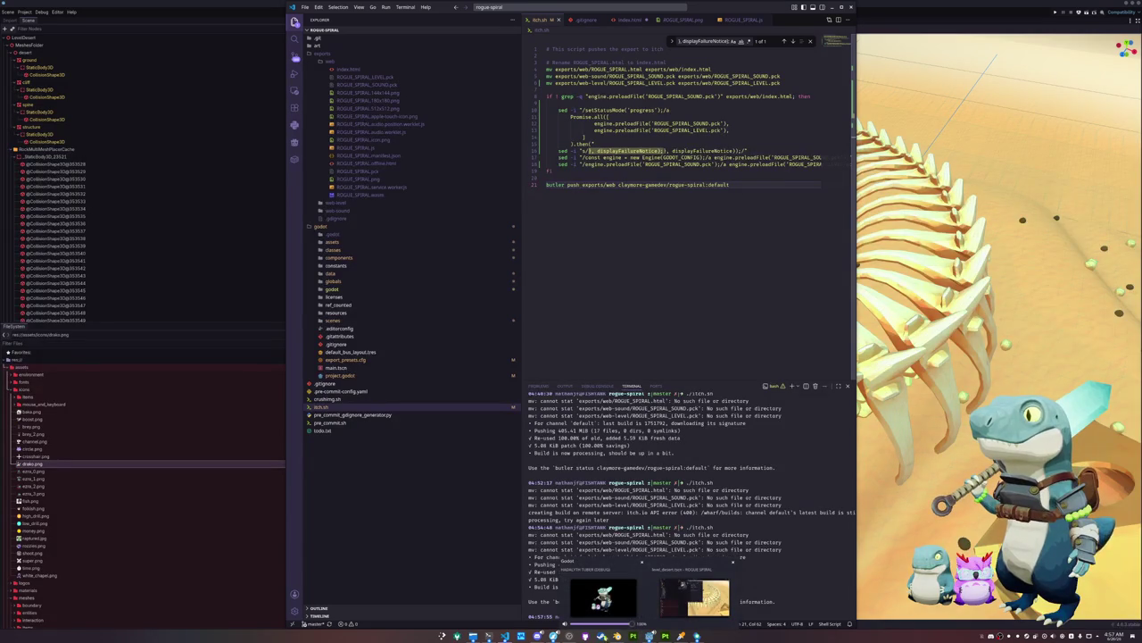
Reload the ROGUE SPIRAL itch.io page, narrow the browser window and run the game
mouse_move(553, 635)
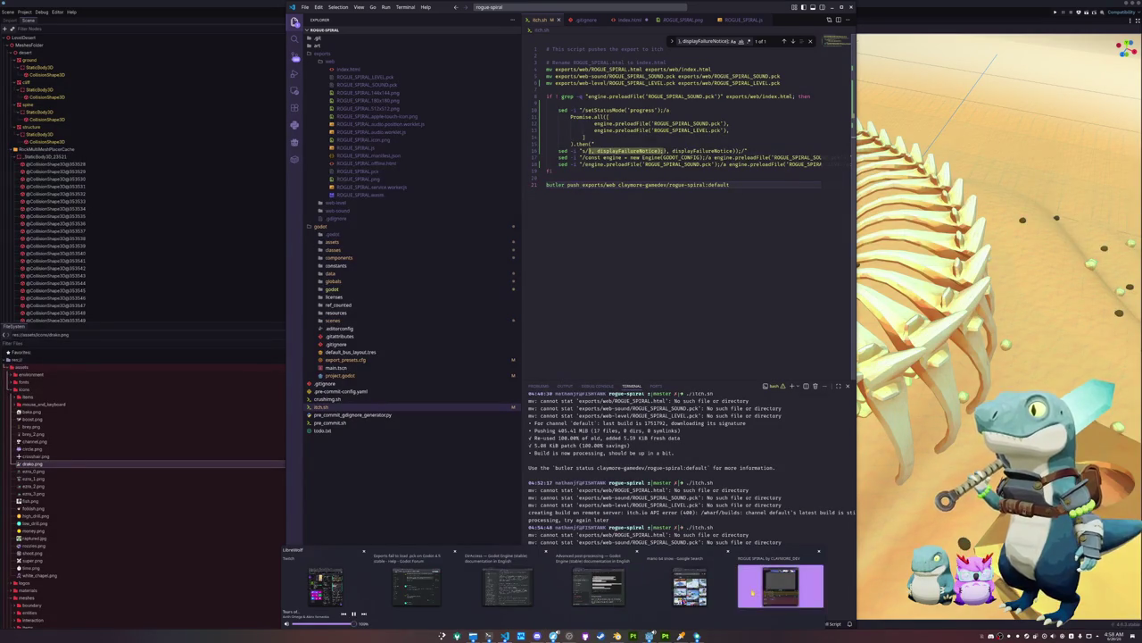
click(780, 587)
click(676, 156)
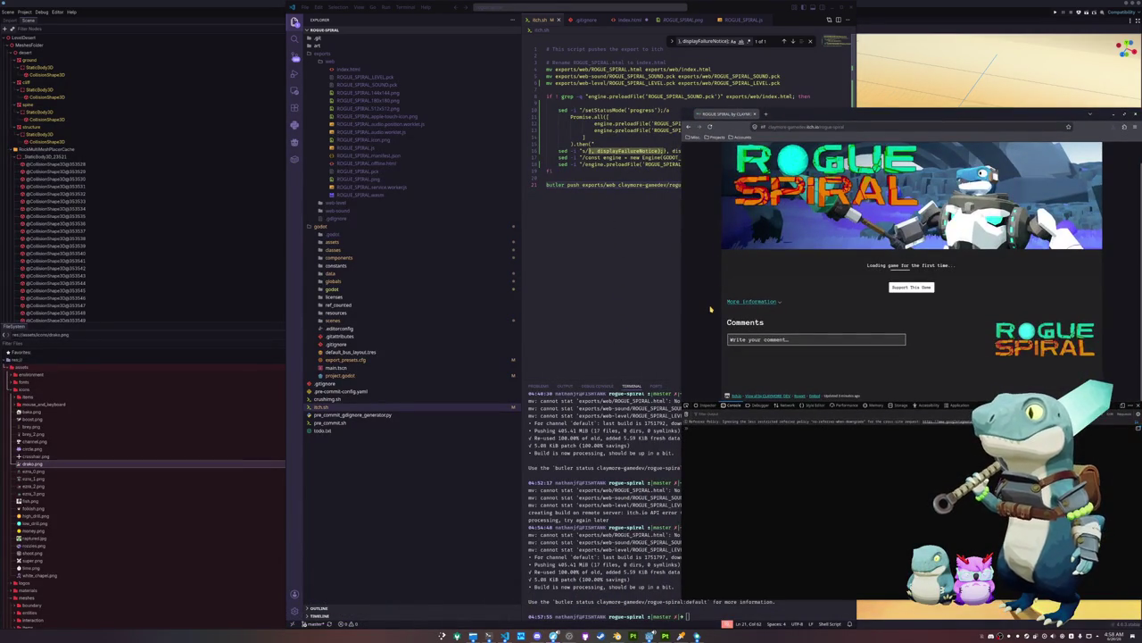
drag(683, 301, 739, 295)
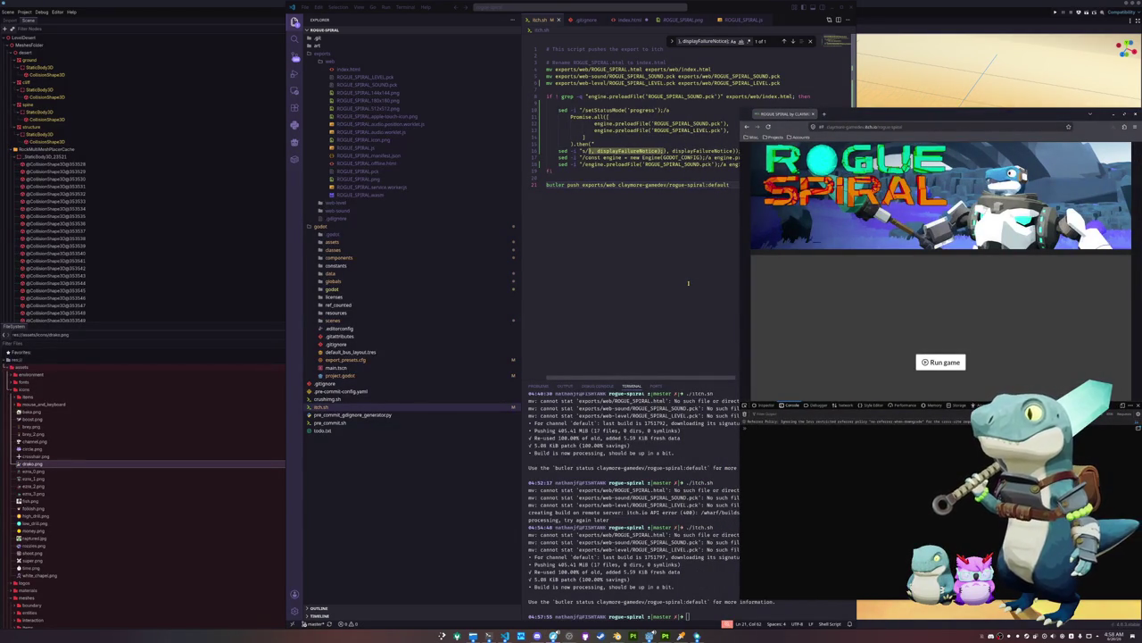
scroll(928, 357, down, 1)
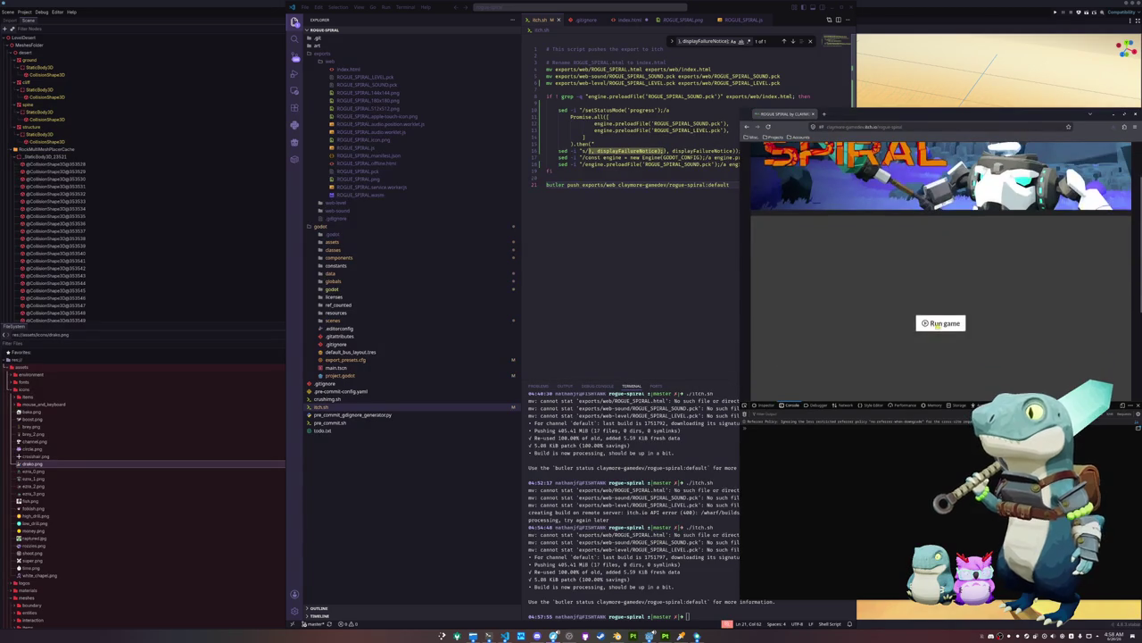
click(940, 324)
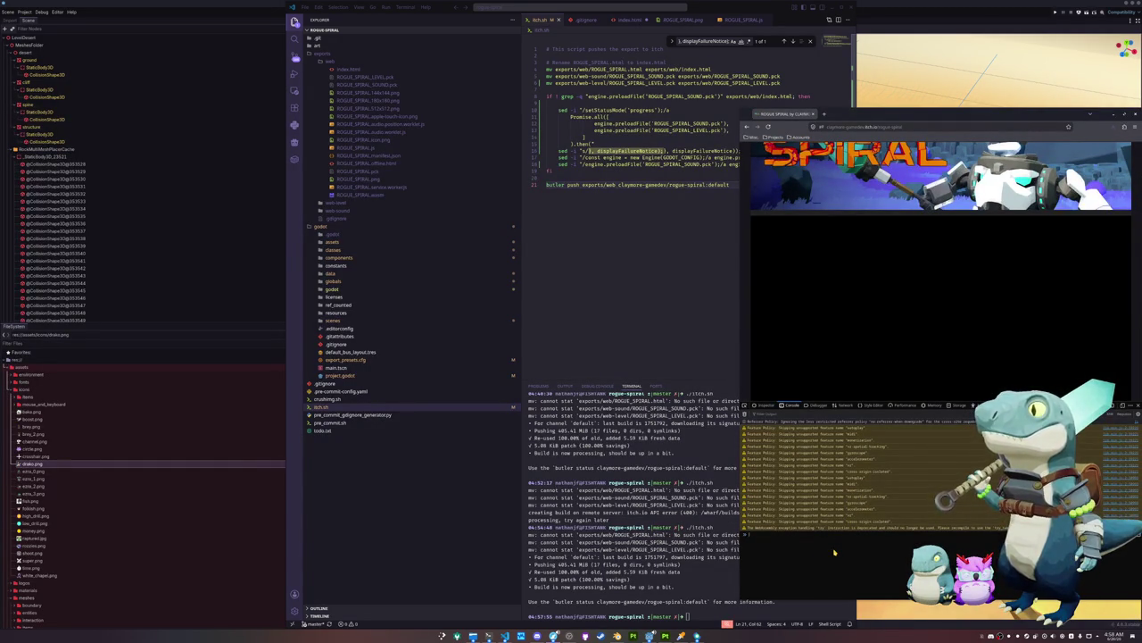
Check the end of index.html's script while the game loads to its Start Game title menu
click(348, 70)
click(629, 280)
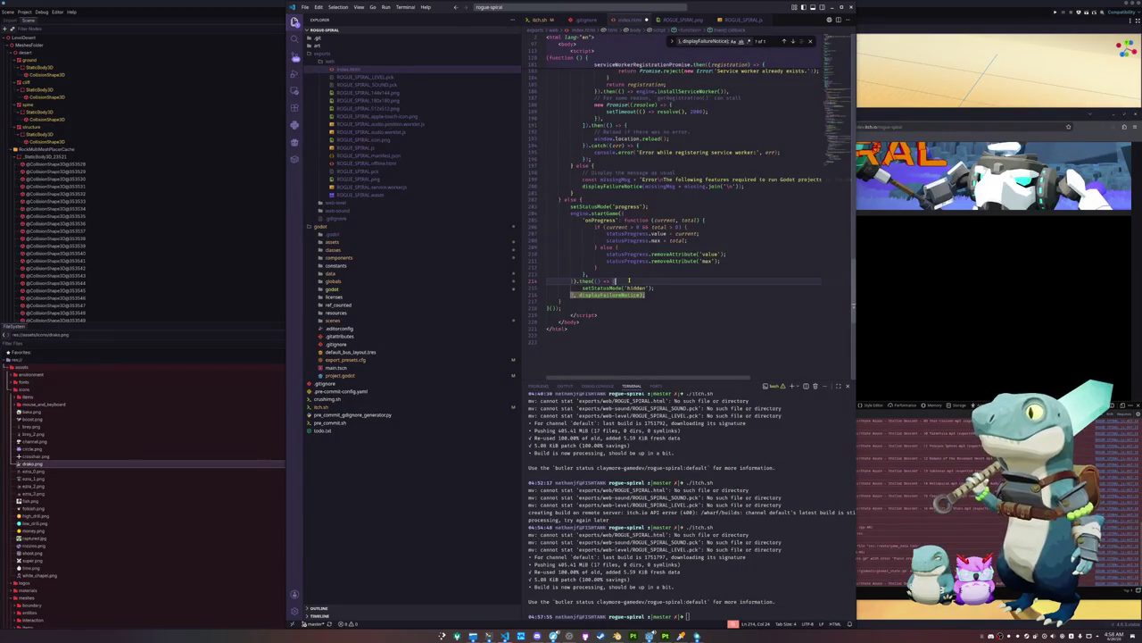
click(660, 307)
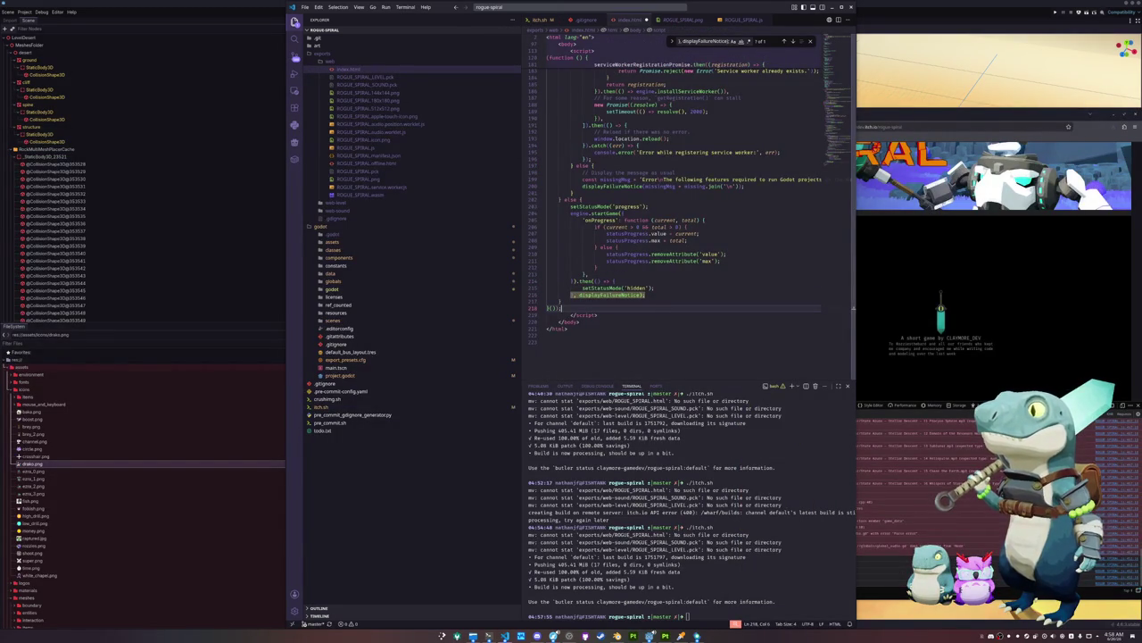
click(893, 427)
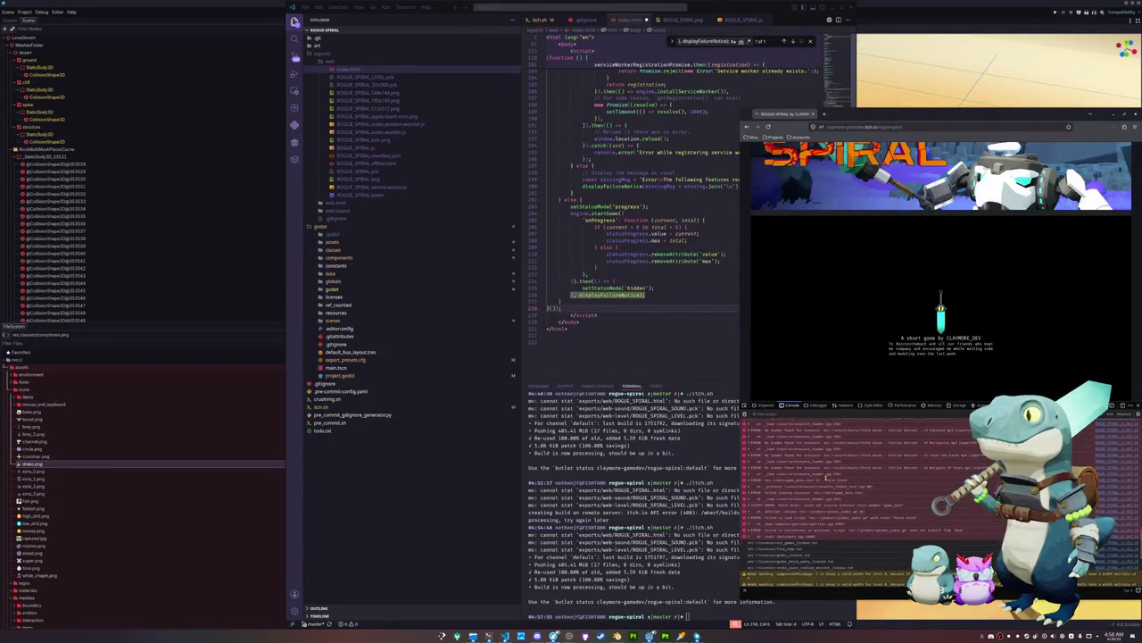
scroll(804, 486, up, 5)
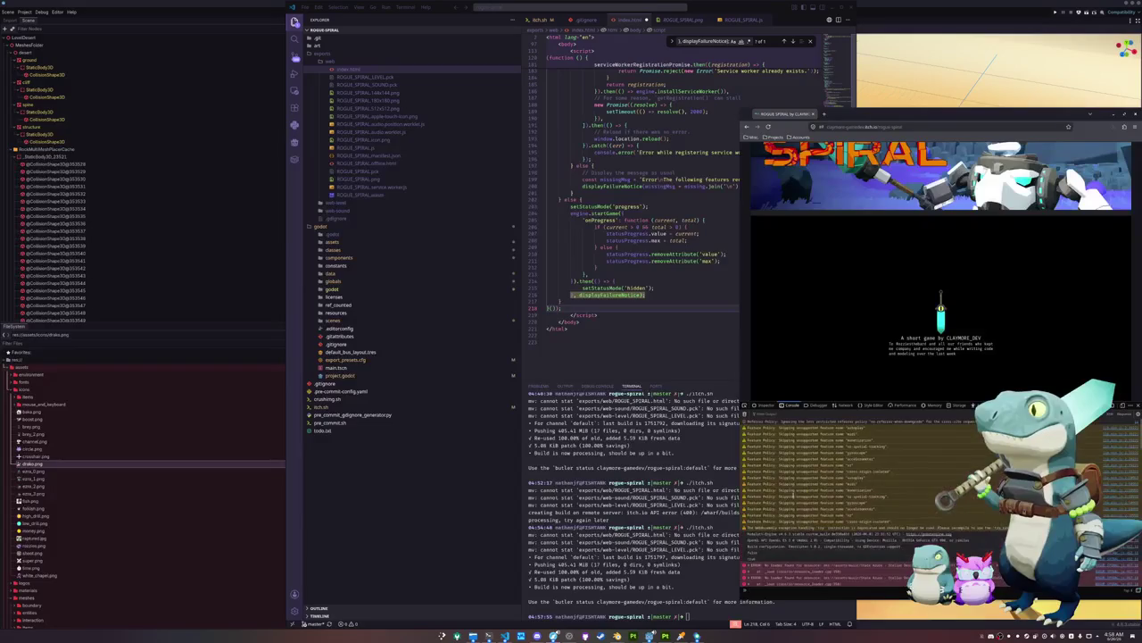
scroll(775, 511, up, 3)
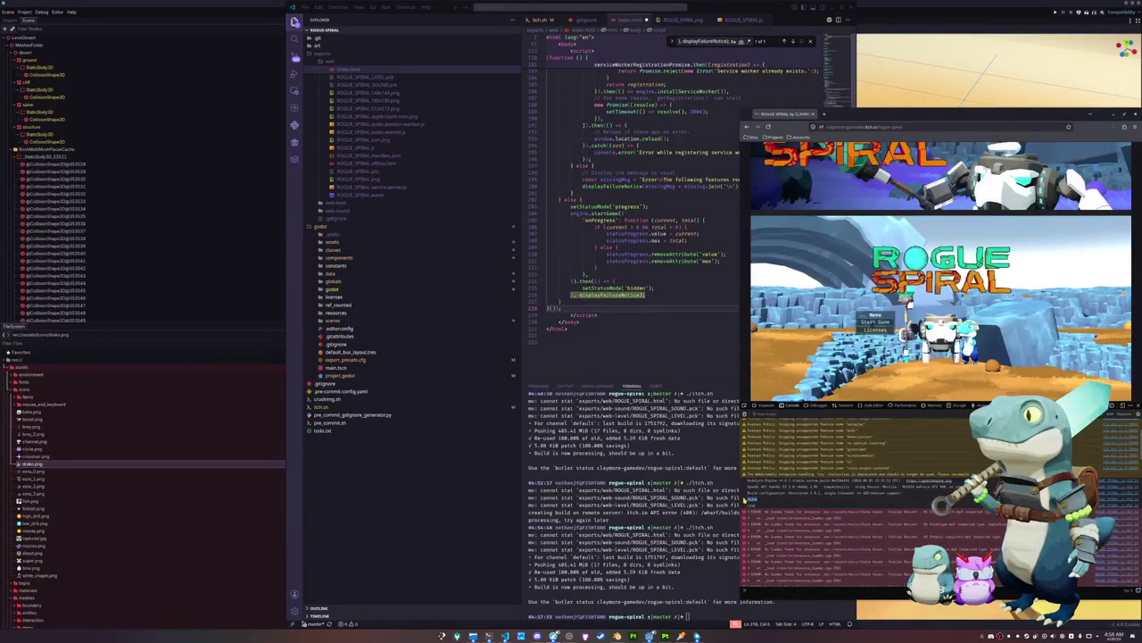
scroll(758, 505, down, 5)
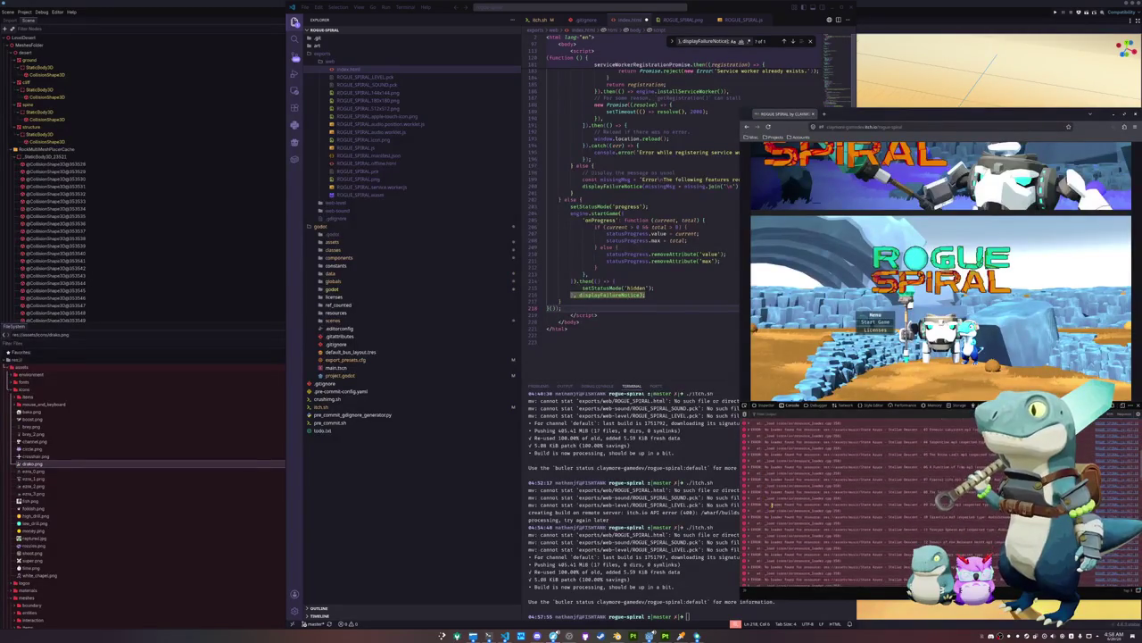
scroll(768, 514, down, 3)
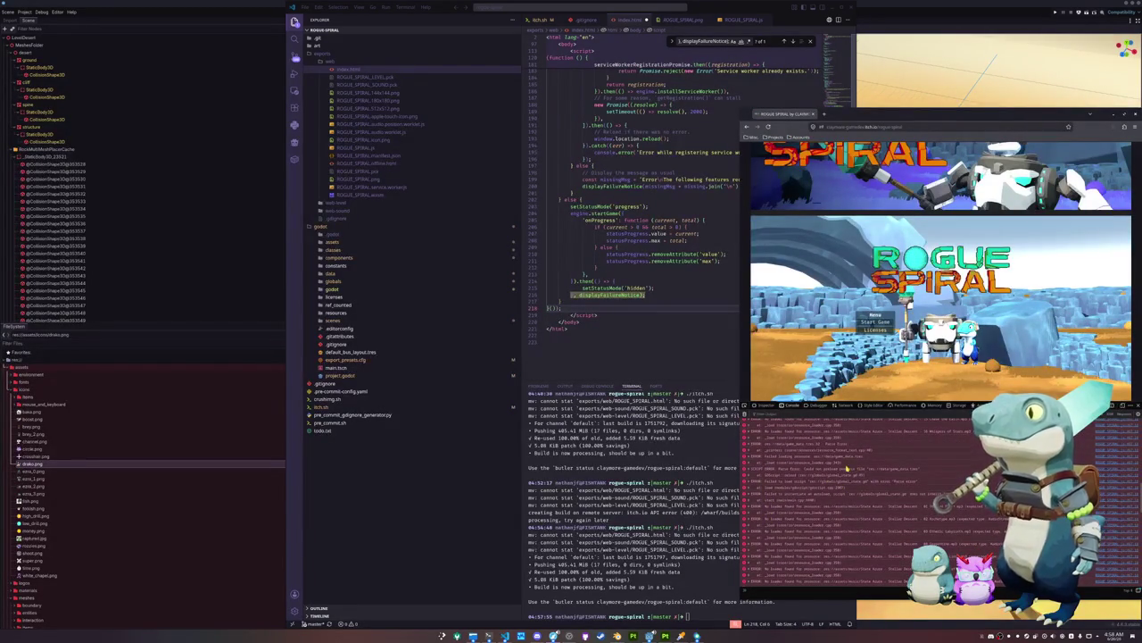
scroll(839, 470, up, 1)
scroll(836, 488, up, 2)
click(673, 334)
Paste a Promise.all preloadFile wrapper for the SOUND and LEVEL packs before engine.startGame in index.html
click(639, 282)
scroll(639, 261, up, 3)
click(649, 273)
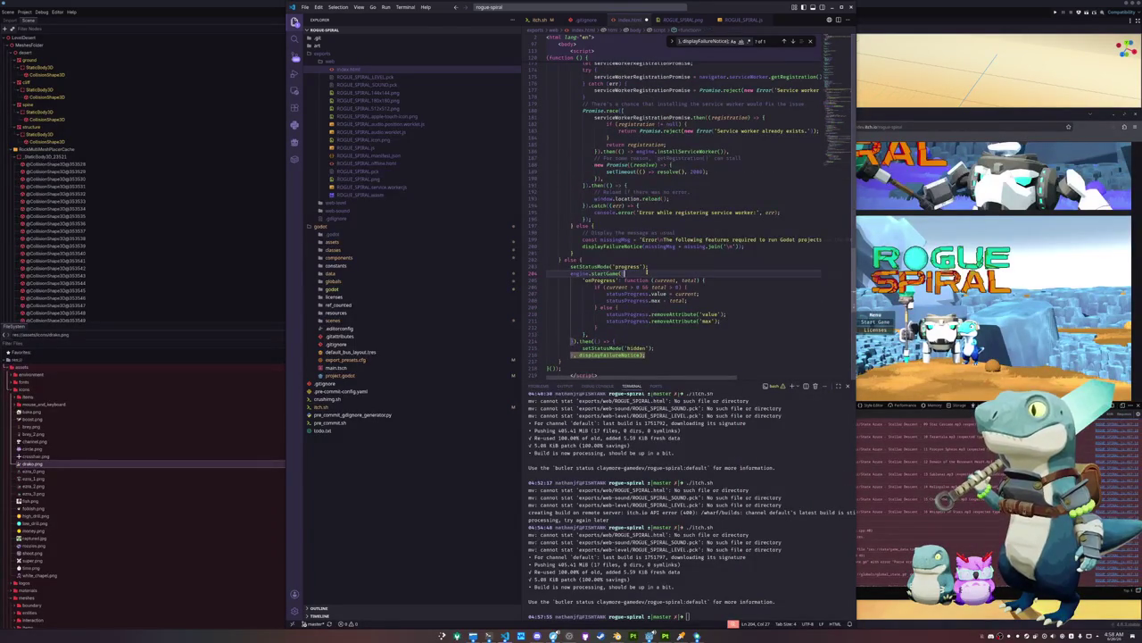
key(ctrl+v)
click(627, 307)
scroll(627, 309, down, 3)
drag(621, 343, 548, 207)
click(598, 243)
Rerun ./itch.sh in the terminal to push the new build to itch.io
scroll(714, 223, up, 10)
mouse_move(837, 145)
mouse_down()
mouse_move(837, 82)
mouse_move(833, 175)
mouse_up()
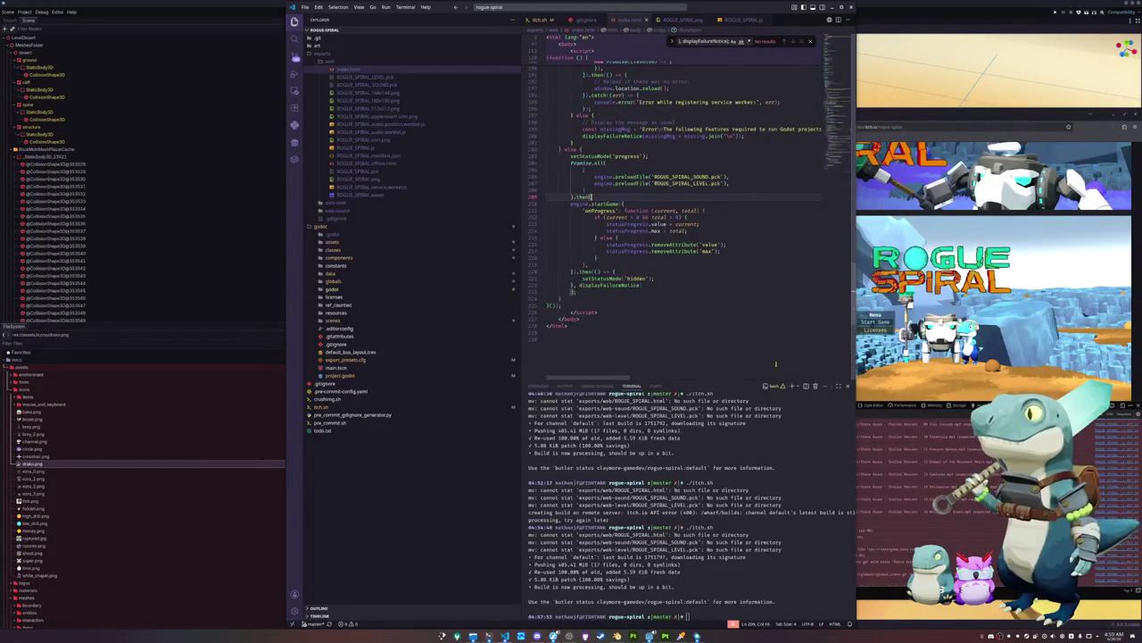
key(Up)
key(Return)
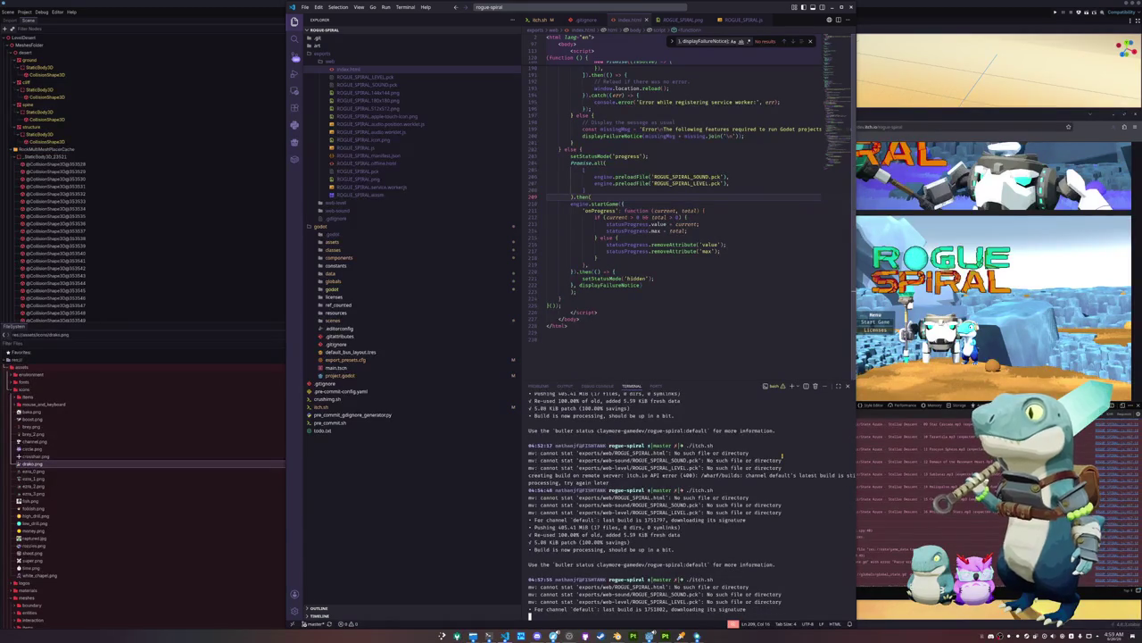
Review the preloadFile calls for the sound and level PCKs in index.html
click(629, 309)
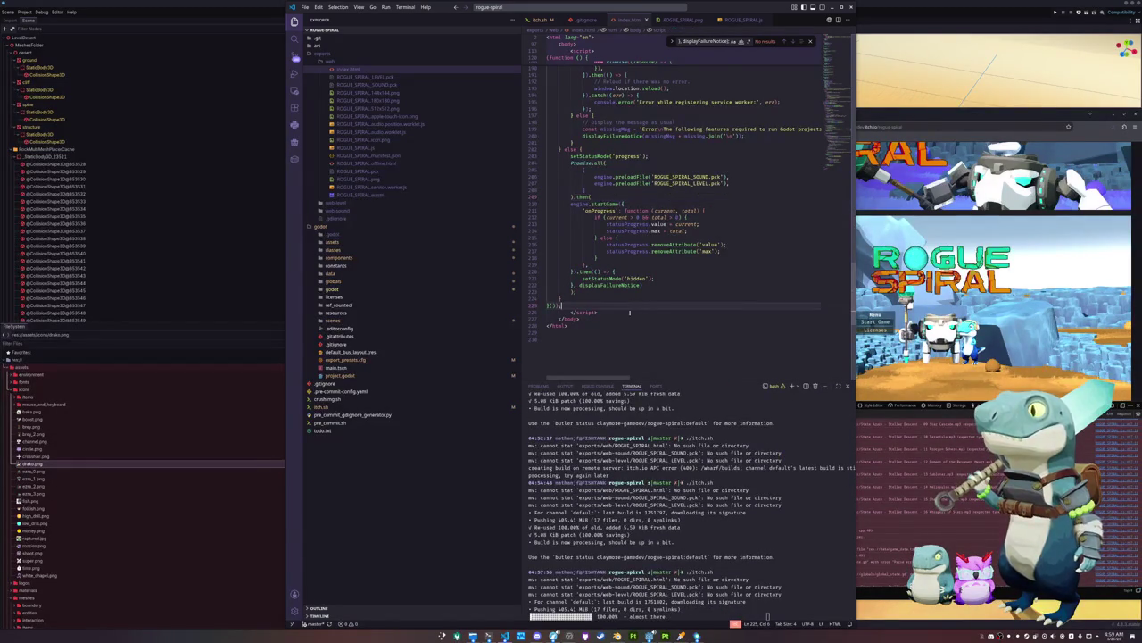
scroll(629, 310, up, 3)
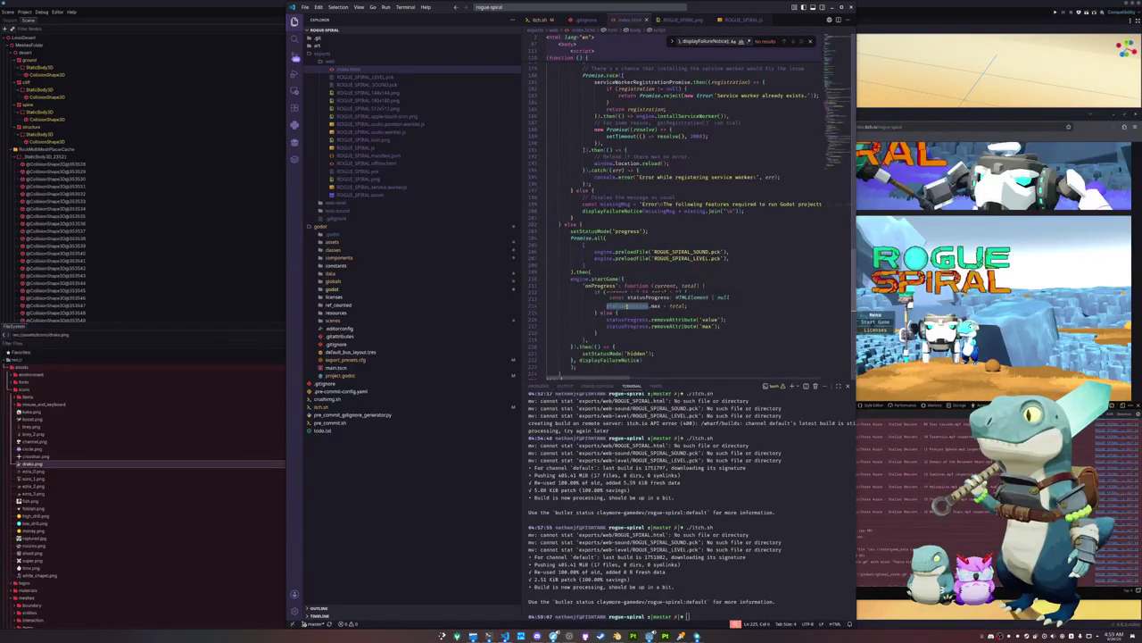
scroll(589, 336, up, 1)
scroll(592, 327, up, 10)
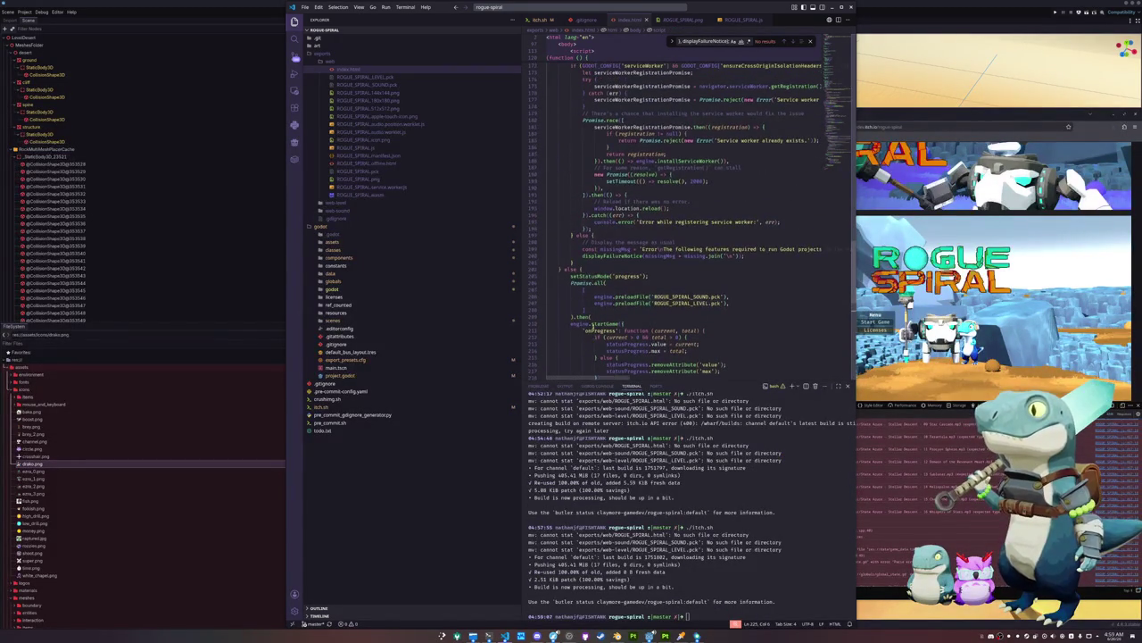
scroll(593, 327, up, 18)
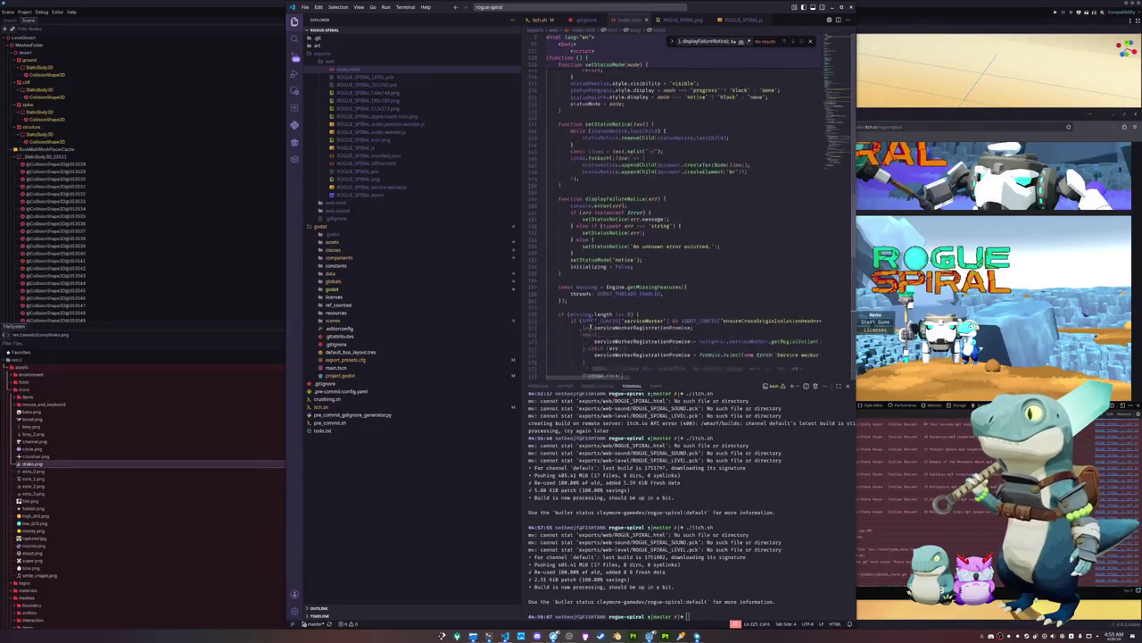
scroll(564, 323, up, 4)
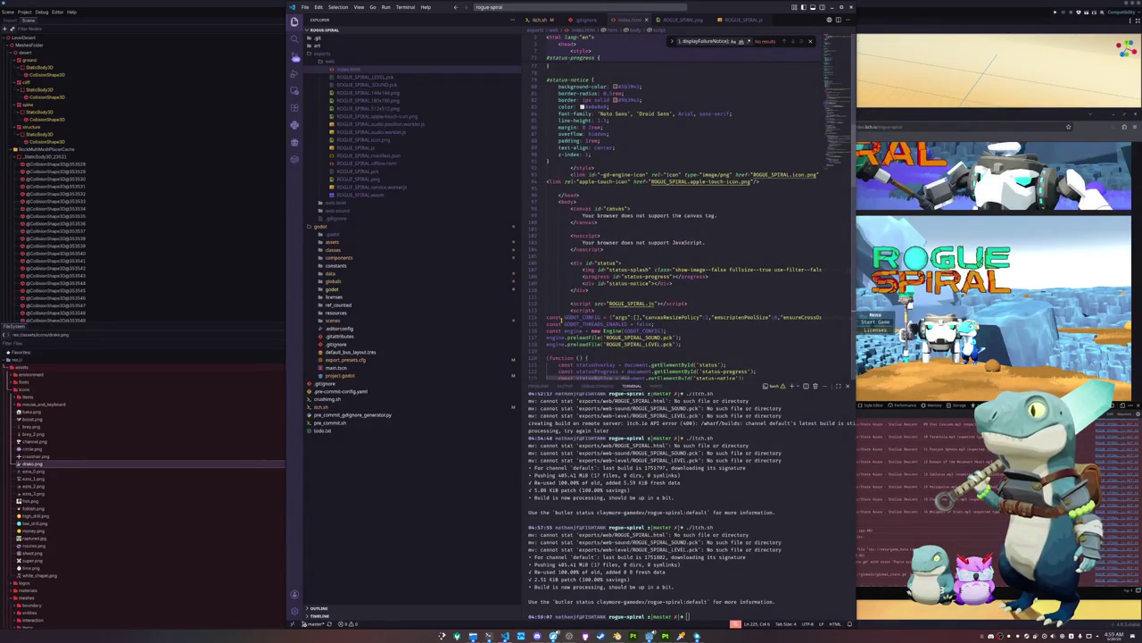
scroll(562, 319, down, 14)
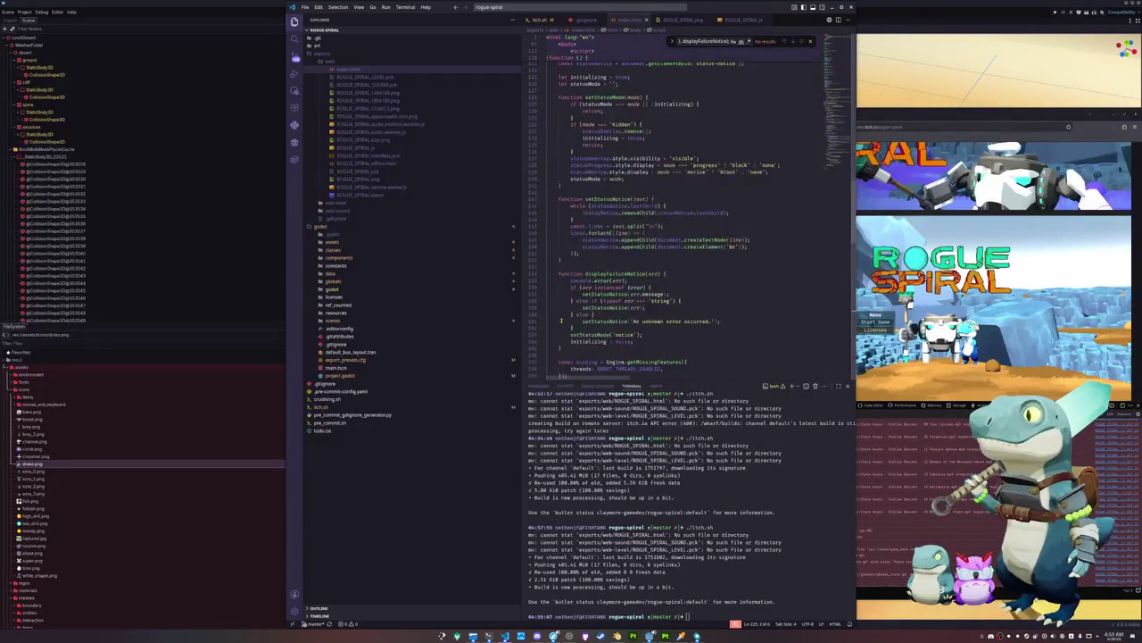
scroll(562, 319, down, 3)
scroll(561, 319, down, 9)
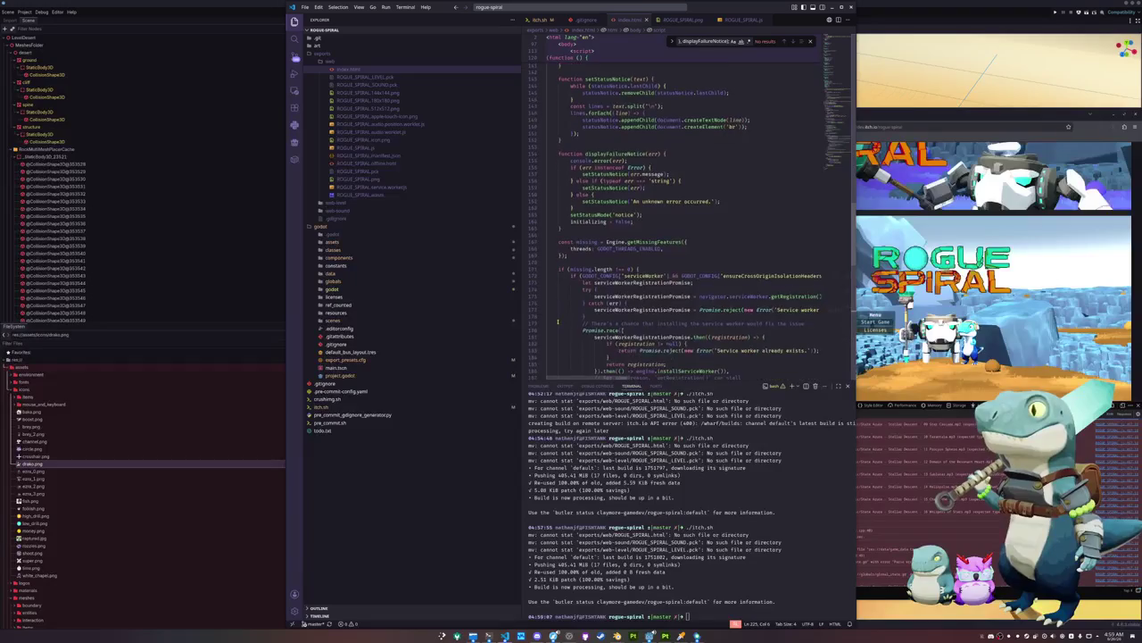
scroll(559, 321, down, 15)
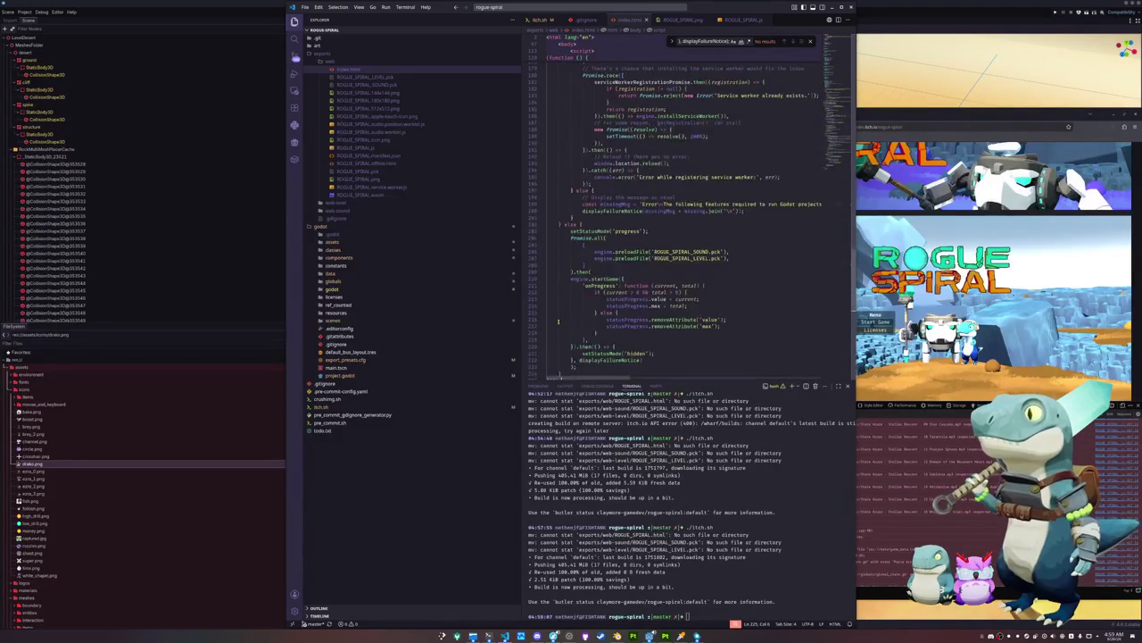
scroll(559, 322, up, 2)
Widen the Firefox window and reload the itch.io page to get the new build
click(560, 325)
scroll(570, 331, down, 1)
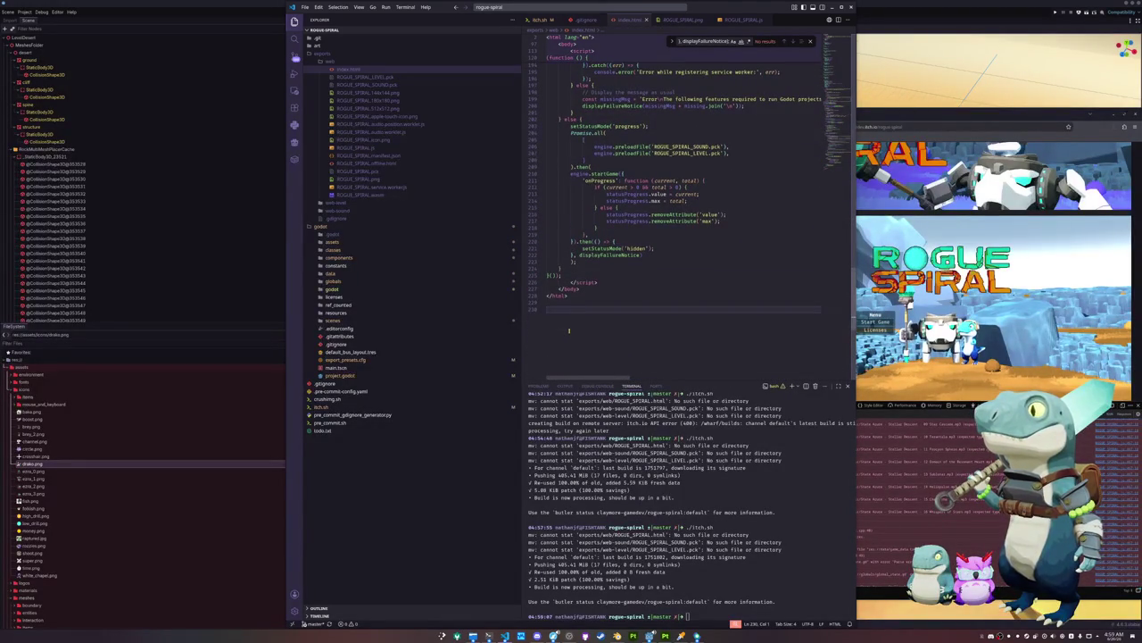
drag(857, 250, 740, 250)
click(768, 126)
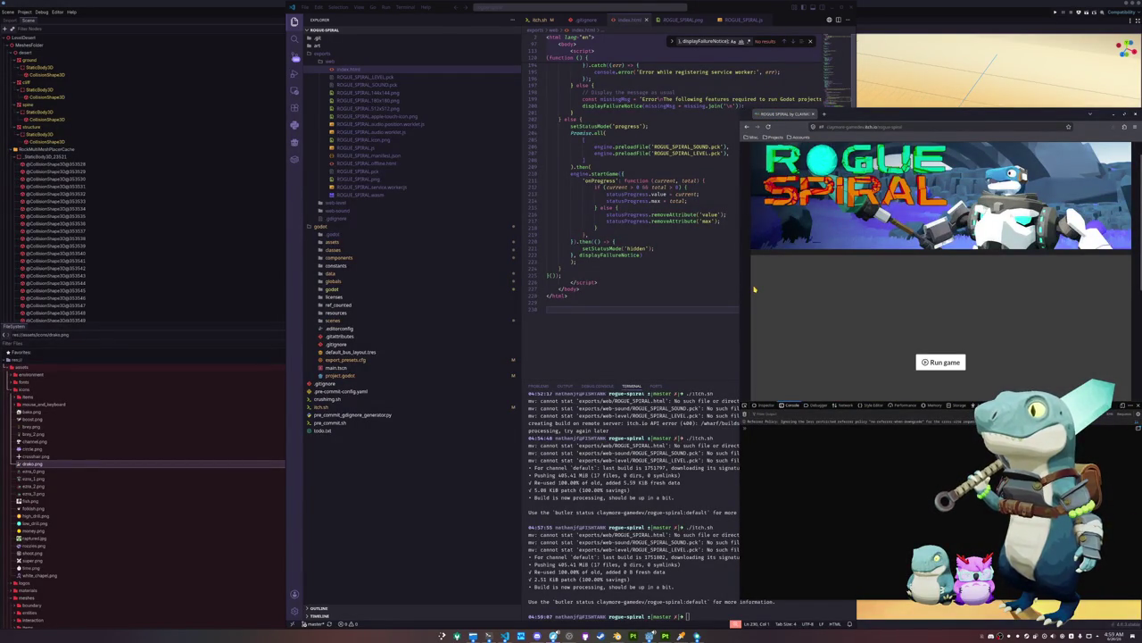
Launch the newly uploaded Rogue Spiral build with Run game
scroll(929, 322, down, 1)
click(925, 282)
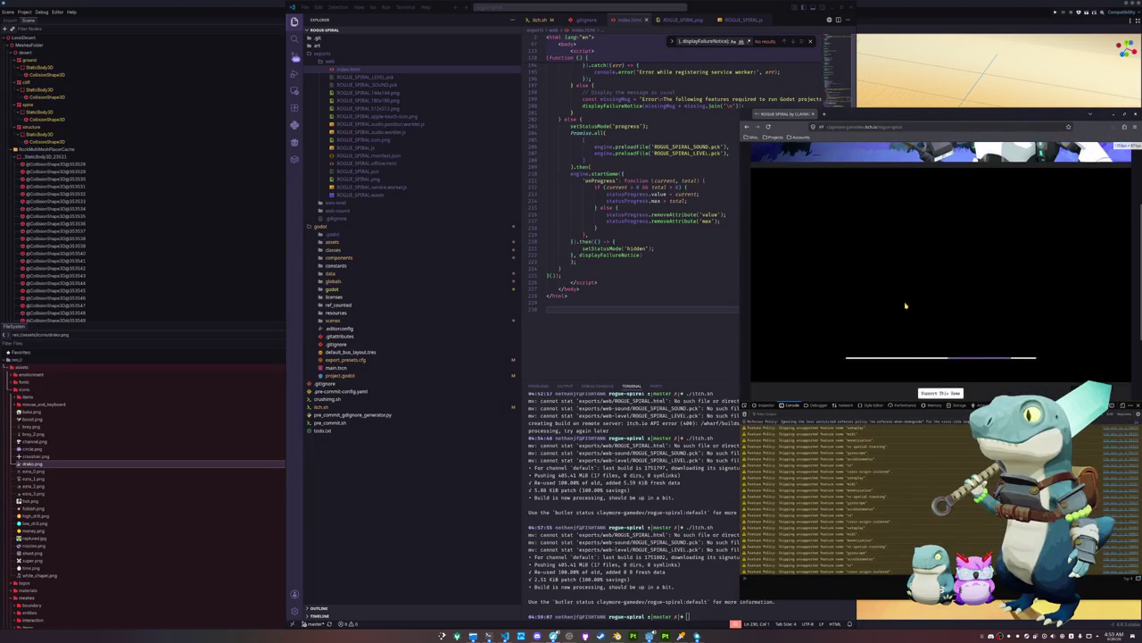
scroll(905, 305, down, 1)
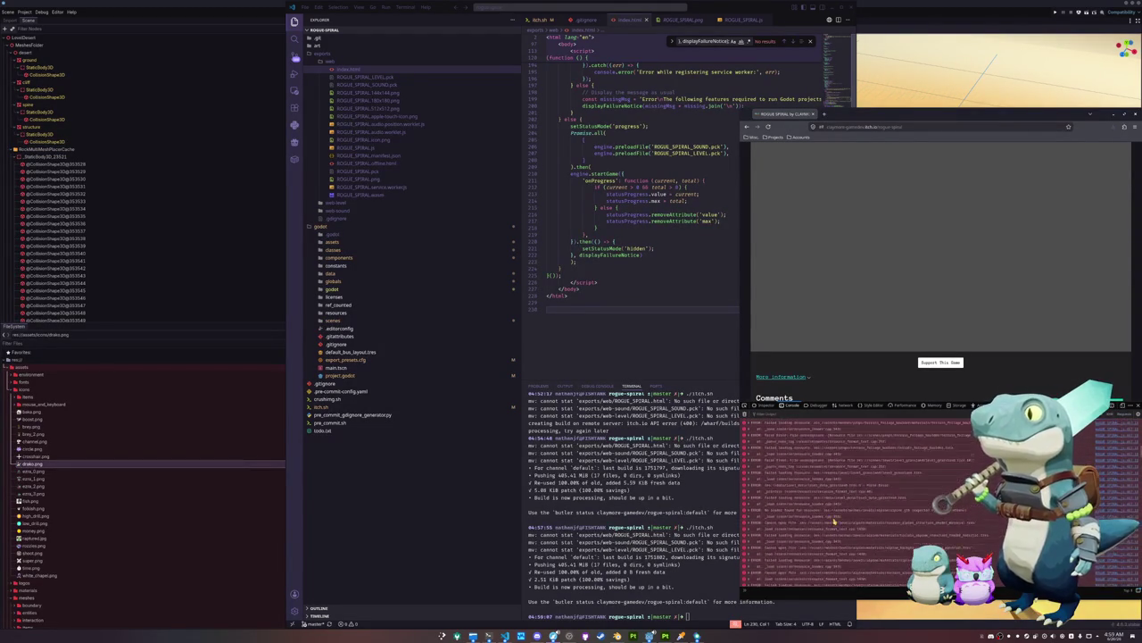
Read the resource load errors in the Firefox console, then return to index.html
scroll(834, 522, up, 10)
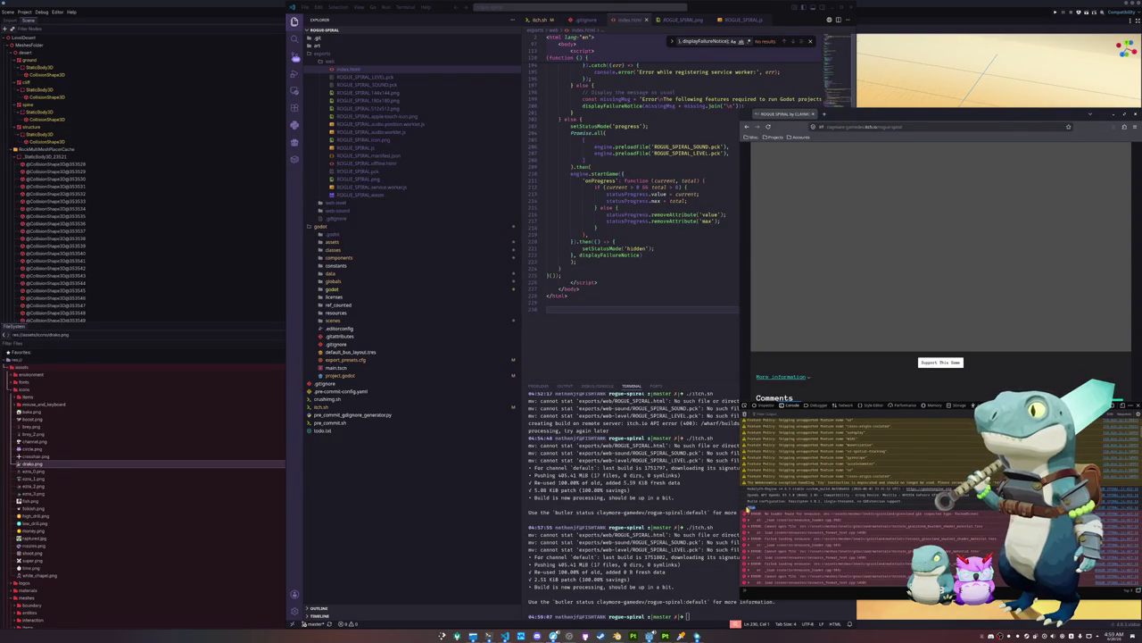
scroll(783, 516, up, 2)
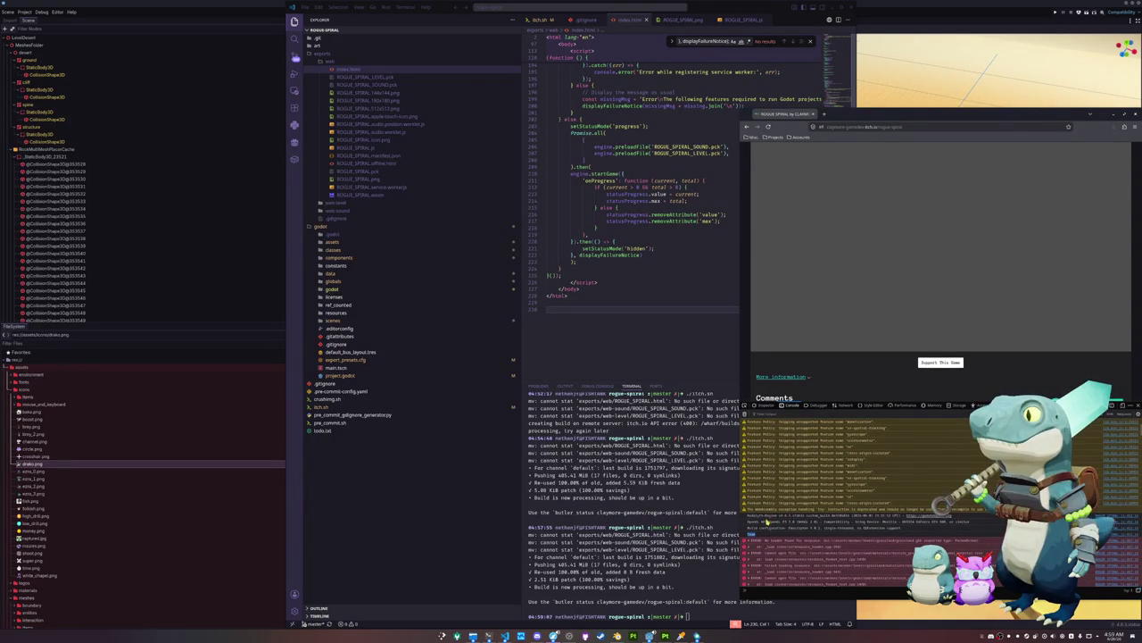
scroll(764, 526, up, 3)
scroll(759, 532, up, 5)
scroll(777, 535, down, 5)
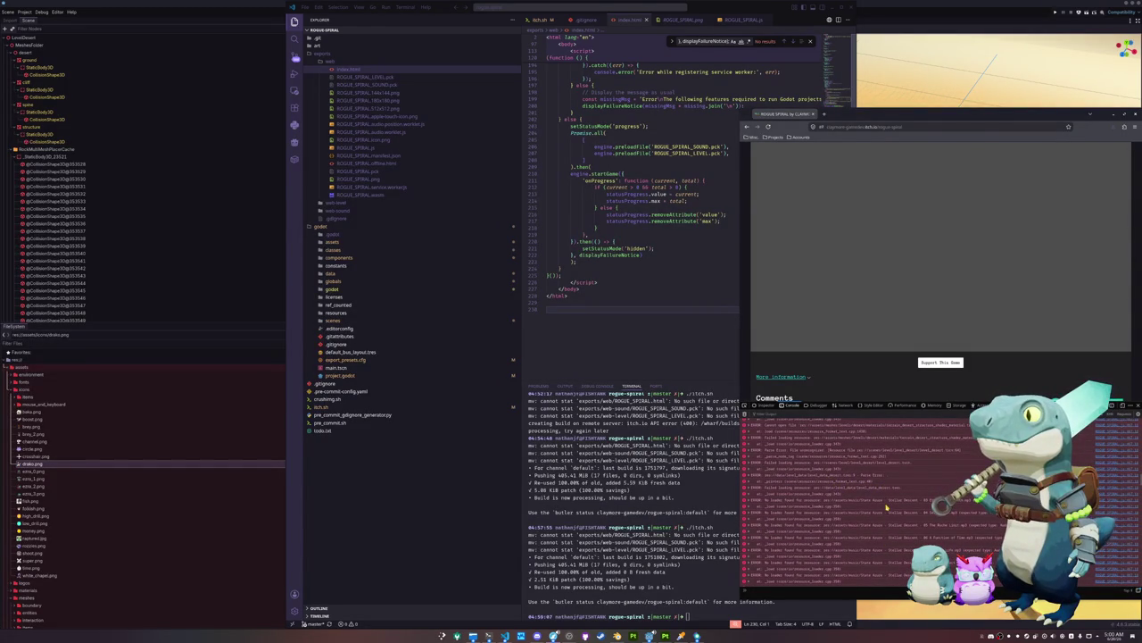
scroll(886, 507, down, 10)
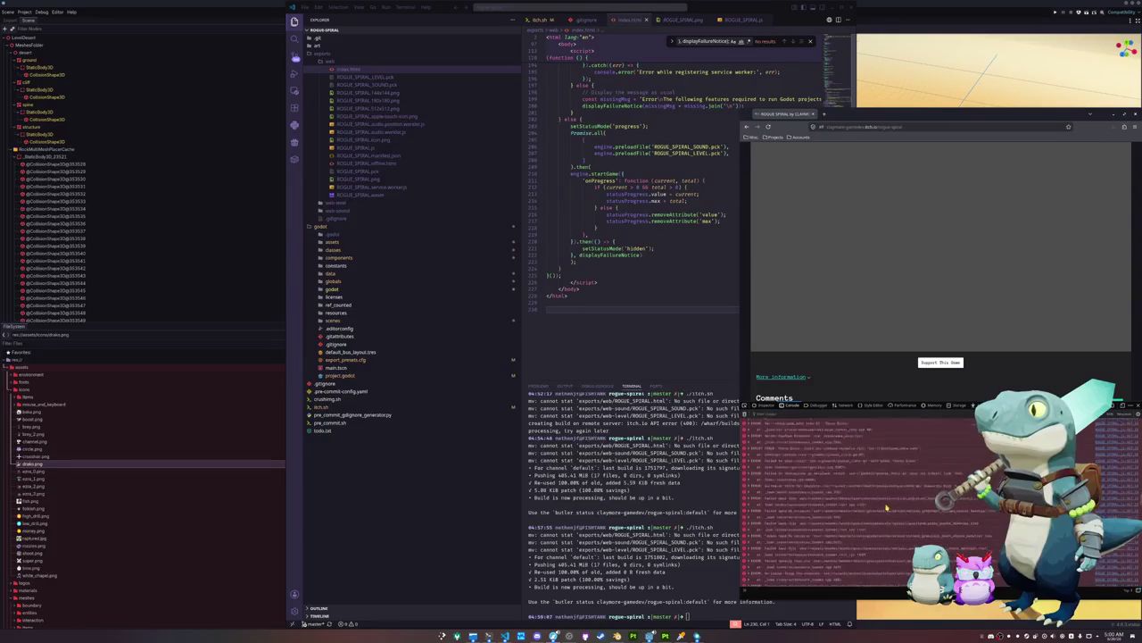
scroll(886, 504, down, 10)
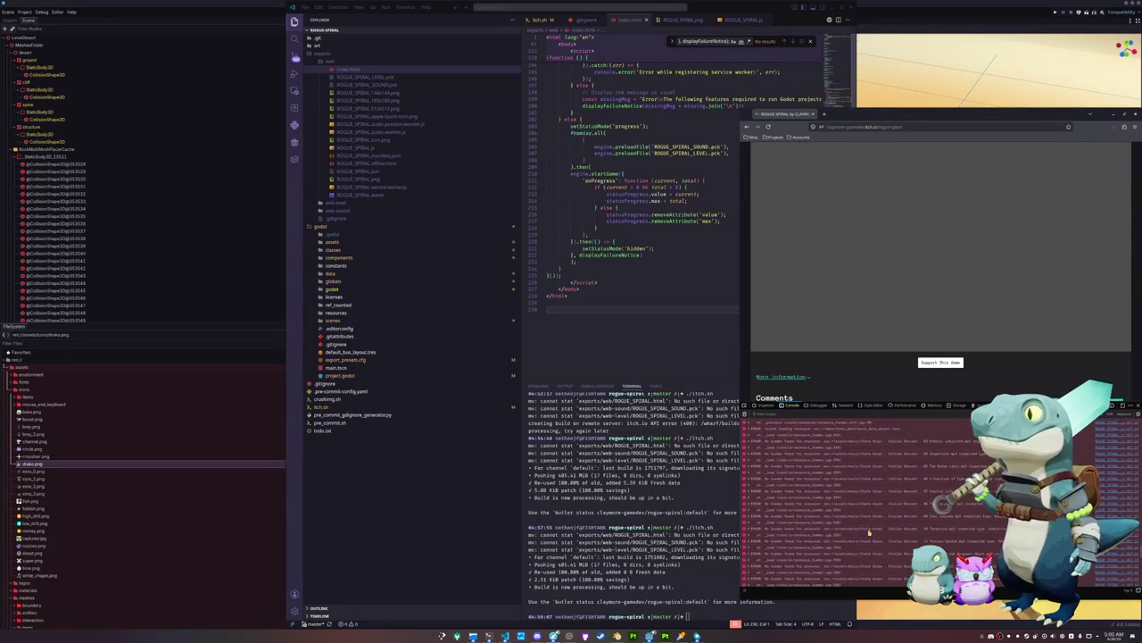
scroll(868, 533, down, 3)
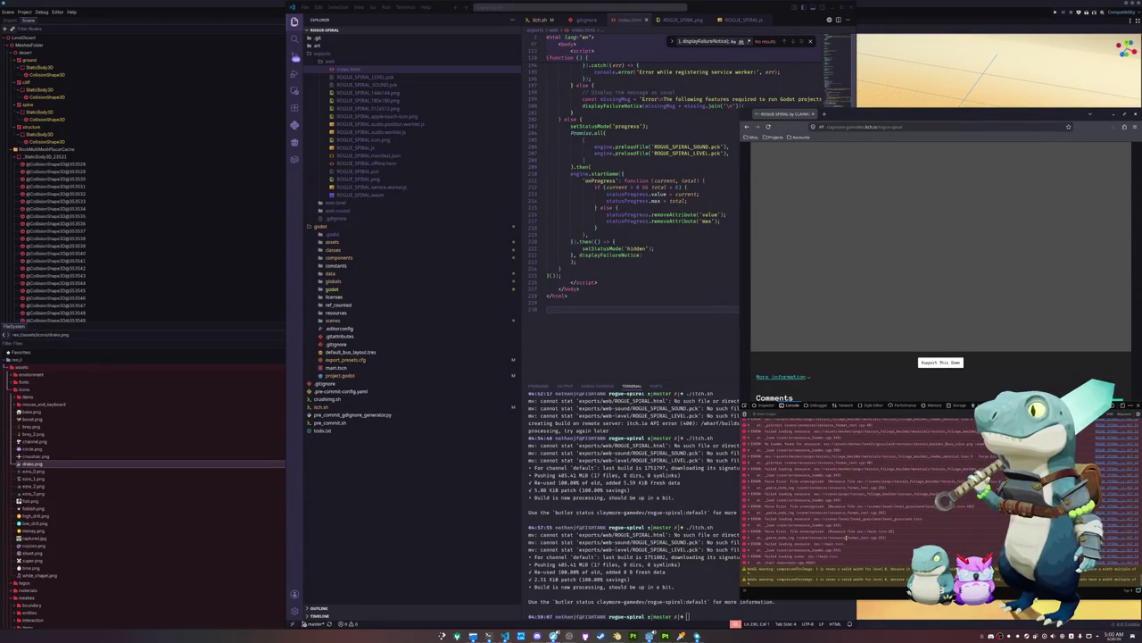
click(652, 279)
scroll(620, 312, up, 2)
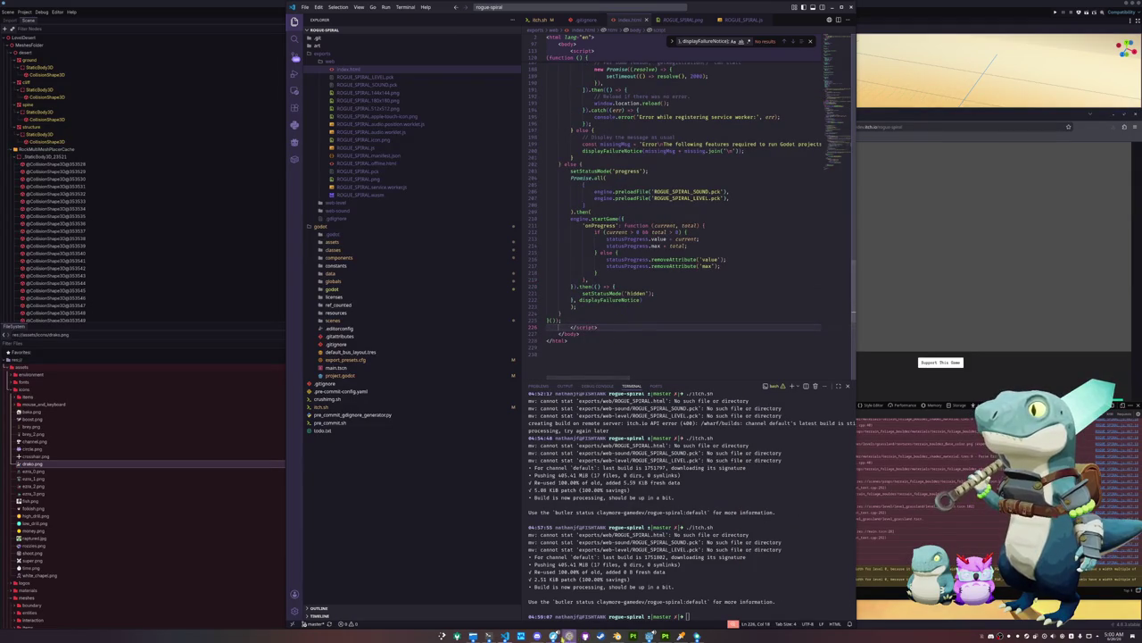
Inspect the print(sound_success) and print(level_success) lines in global_pck.gd
key(ctrl+Tab)
click(605, 181)
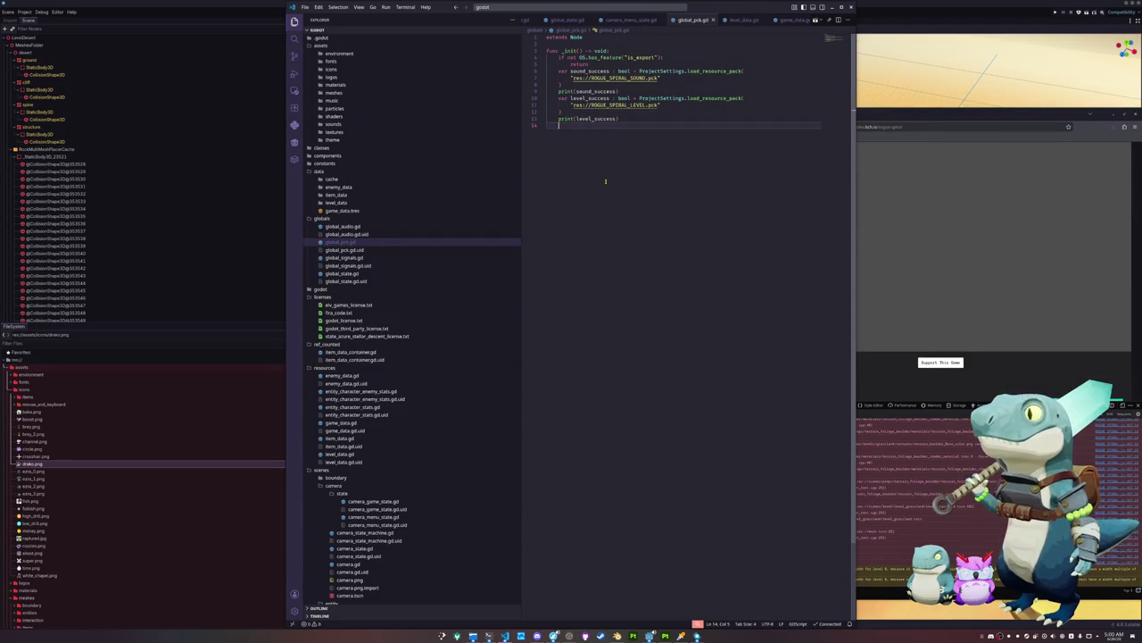
click(537, 91)
drag(623, 119, 546, 119)
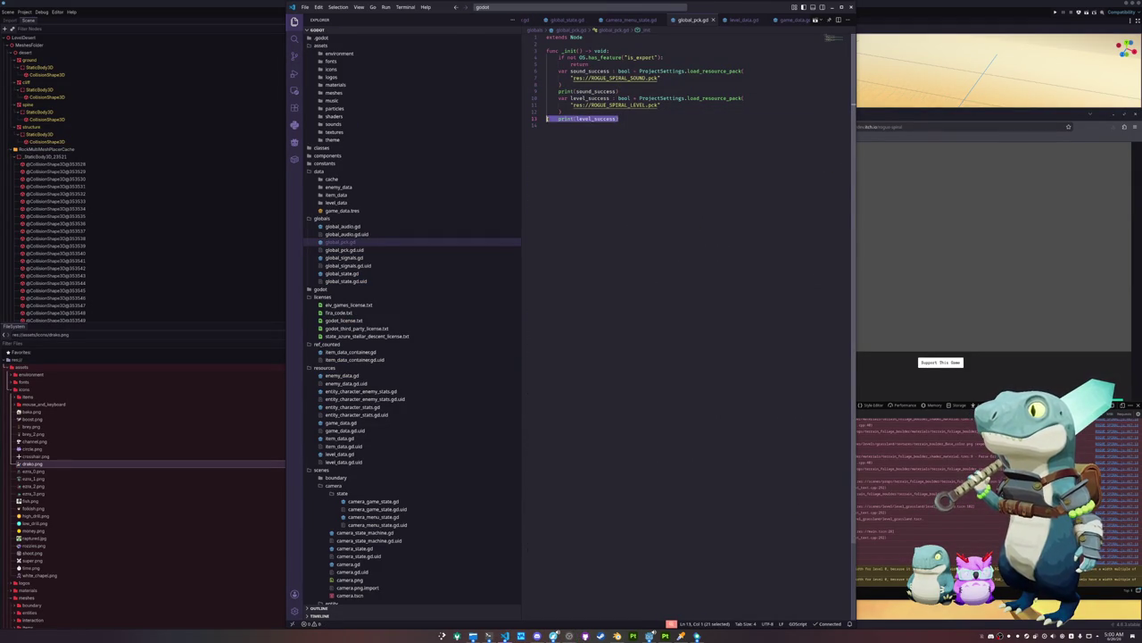
click(571, 135)
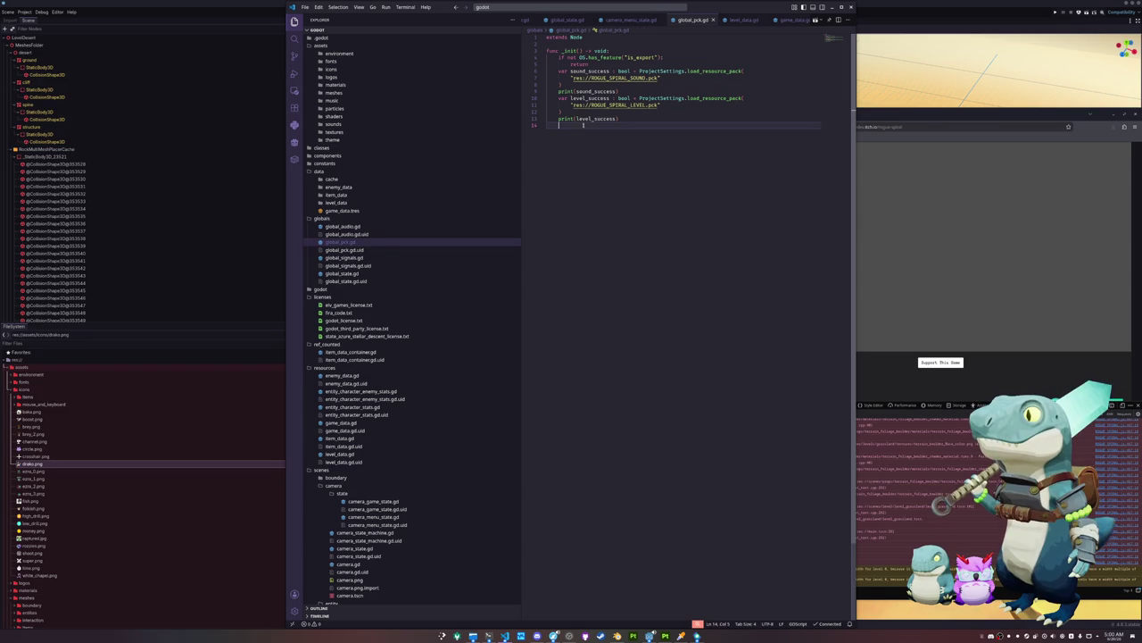
click(615, 112)
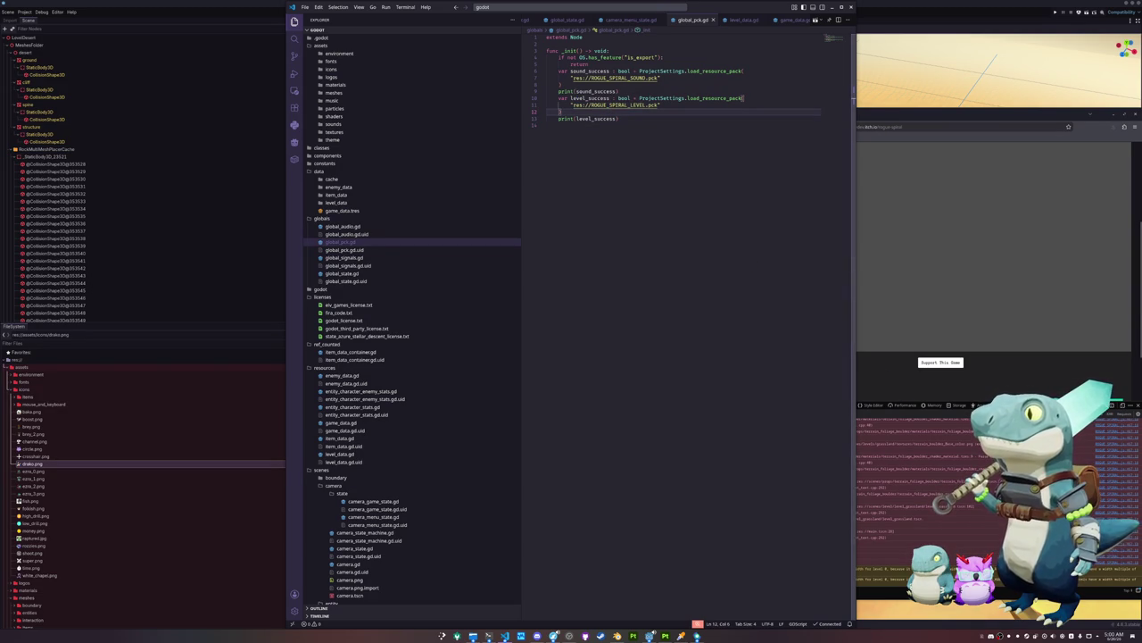
Recheck the failed resource loads in the itch.io page's console log
click(865, 531)
scroll(860, 534, up, 1)
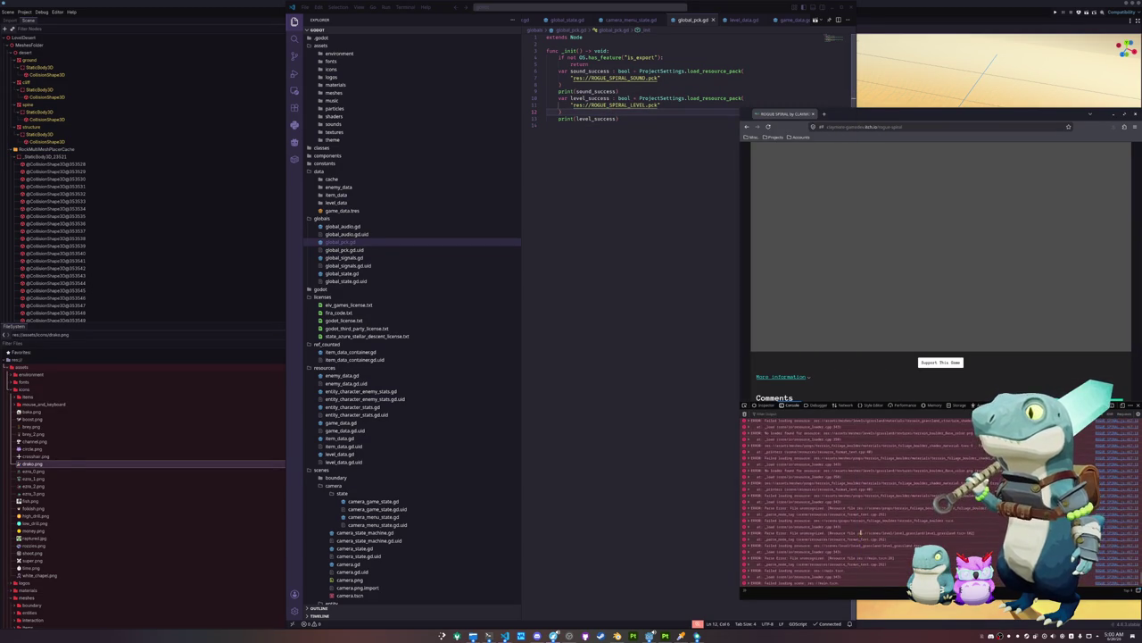
scroll(866, 528, up, 10)
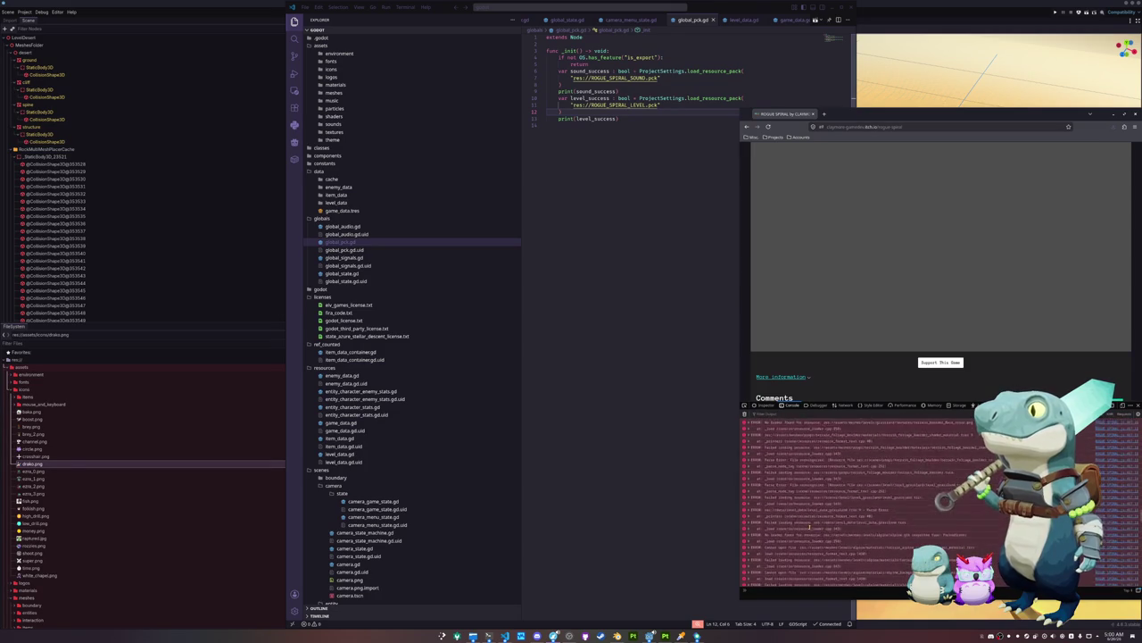
scroll(794, 530, up, 10)
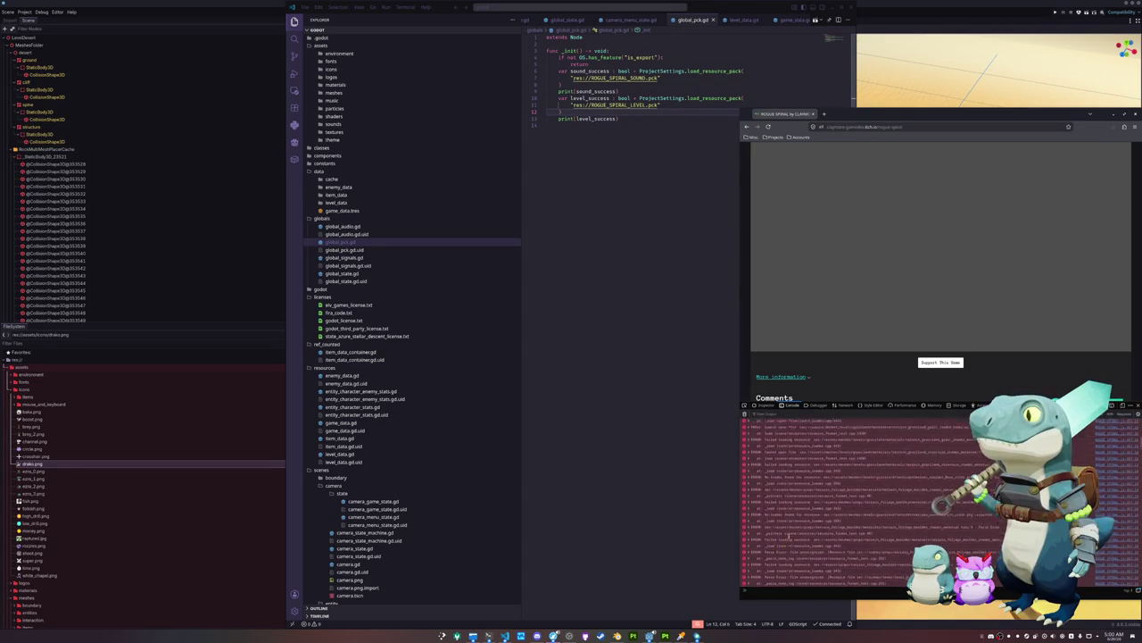
scroll(784, 539, down, 2)
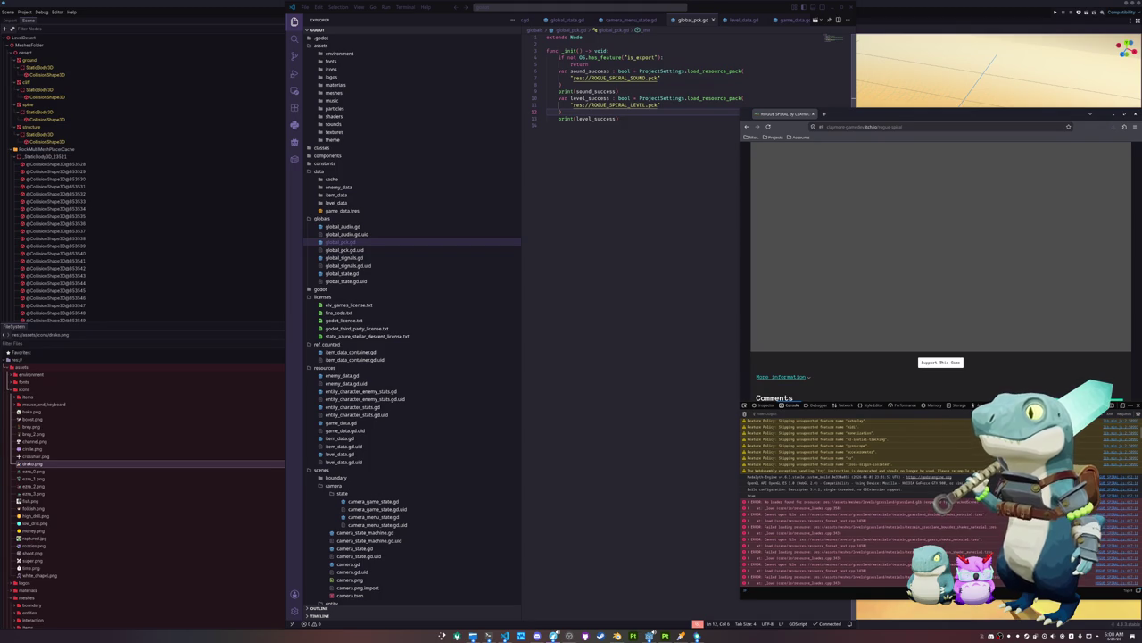
click(764, 497)
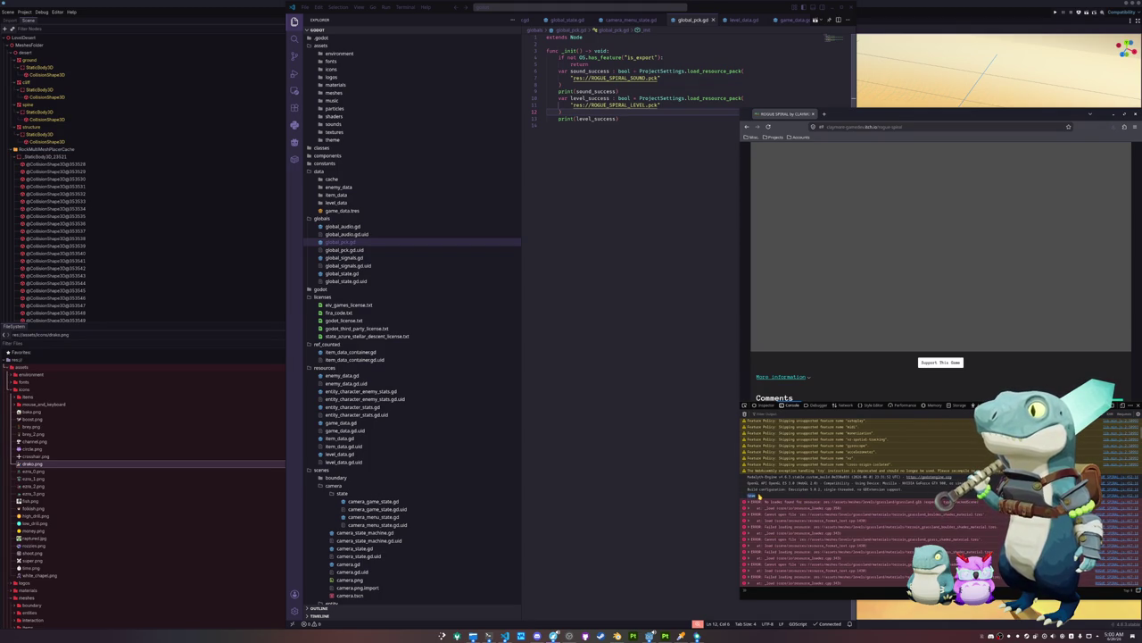